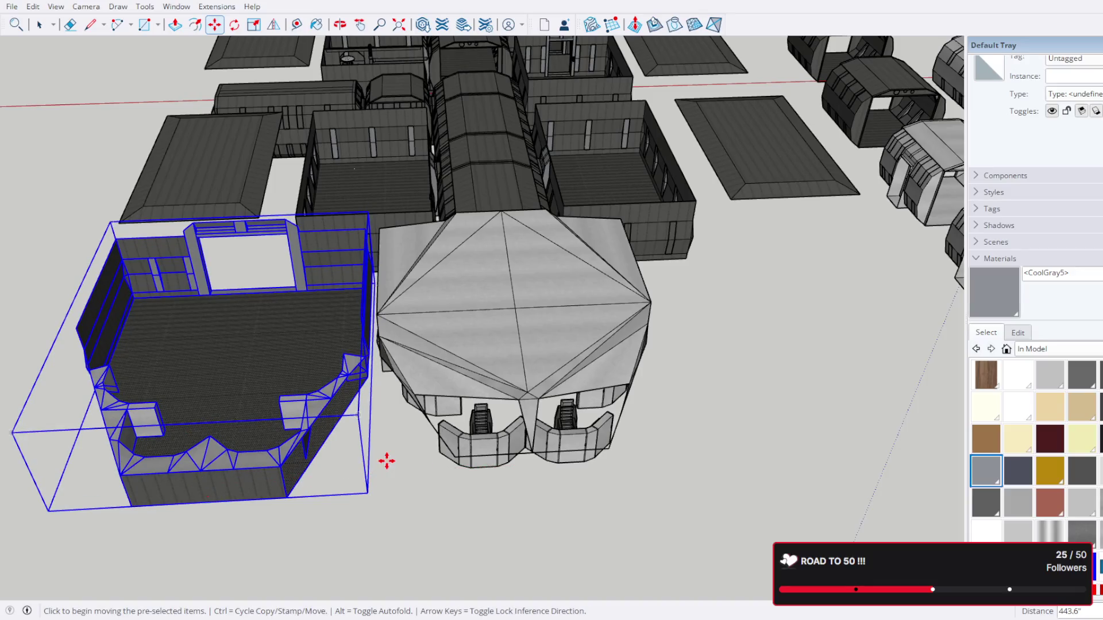
Step: Select the faceted-roof bridge, its base, the corridor segment and two neighbouring room blocks
{"action": "left_click_drag", "start_coordinate": [359, 380], "coordinate": [104, 61]}
{"action": "key", "text": "ctrl+z"}
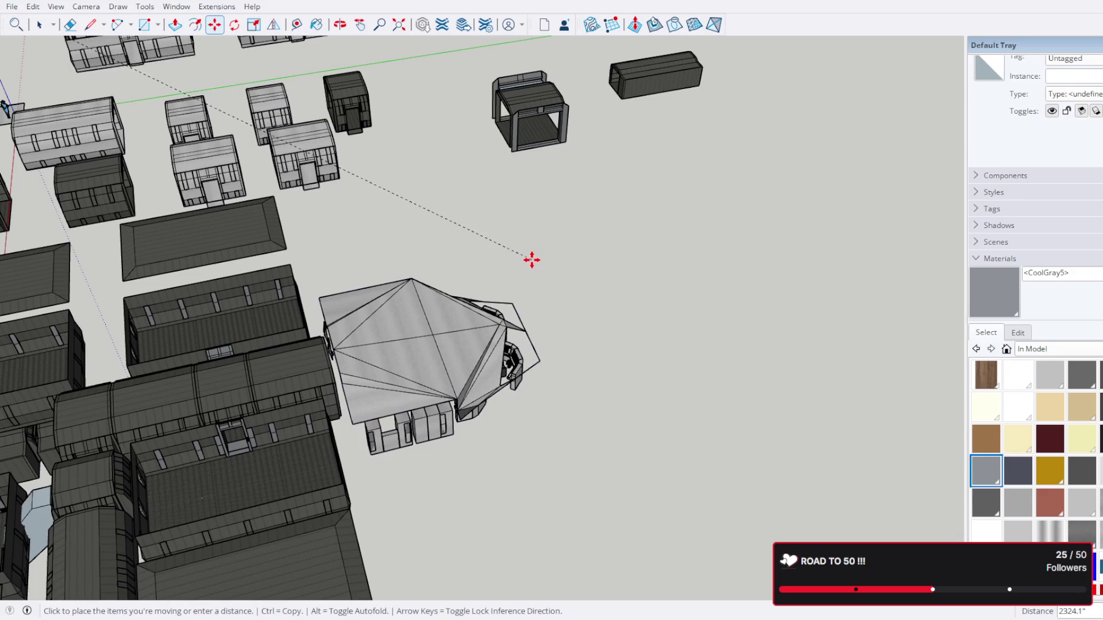
{"action": "key", "text": "ctrl+y"}
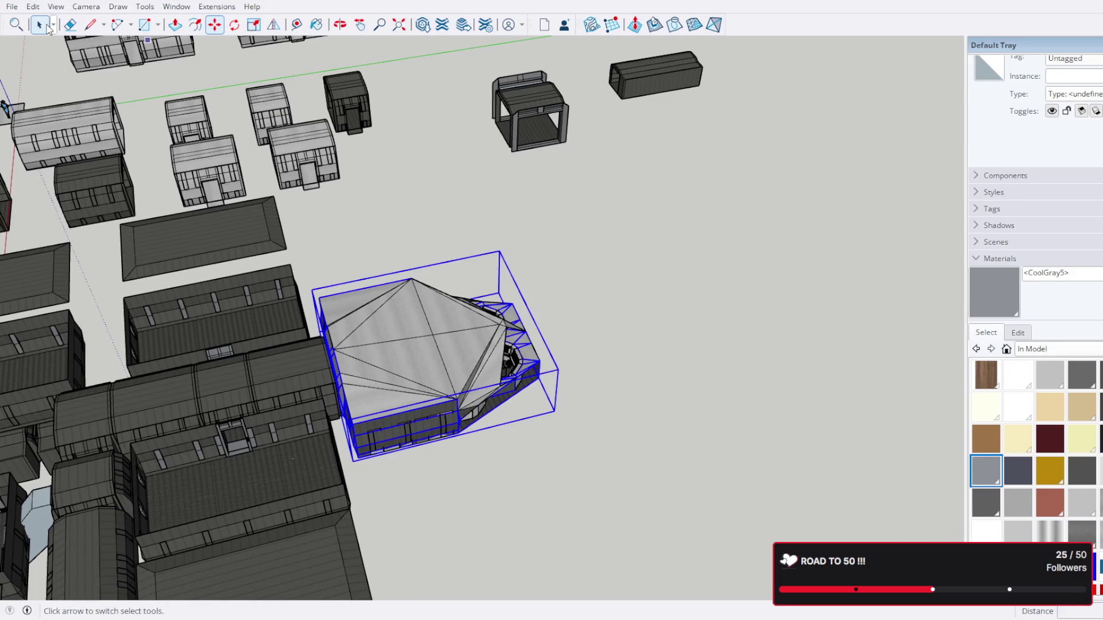
{"action": "left_click", "coordinate": [39, 24]}
{"action": "left_click_drag", "start_coordinate": [421, 321], "coordinate": [689, 412]}
{"action": "left_click_drag", "start_coordinate": [690, 413], "coordinate": [621, 519]}
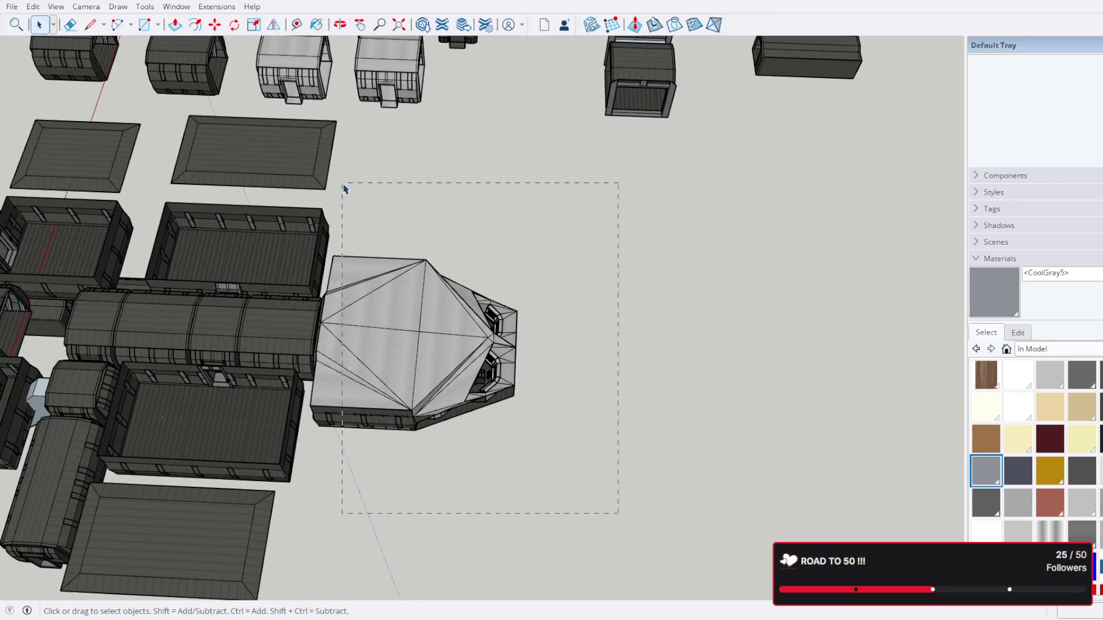
{"action": "left_click_drag", "start_coordinate": [339, 186], "coordinate": [339, 185]}
{"action": "left_click_drag", "start_coordinate": [339, 184], "coordinate": [770, 270]}
{"action": "left_click", "coordinate": [770, 270]}
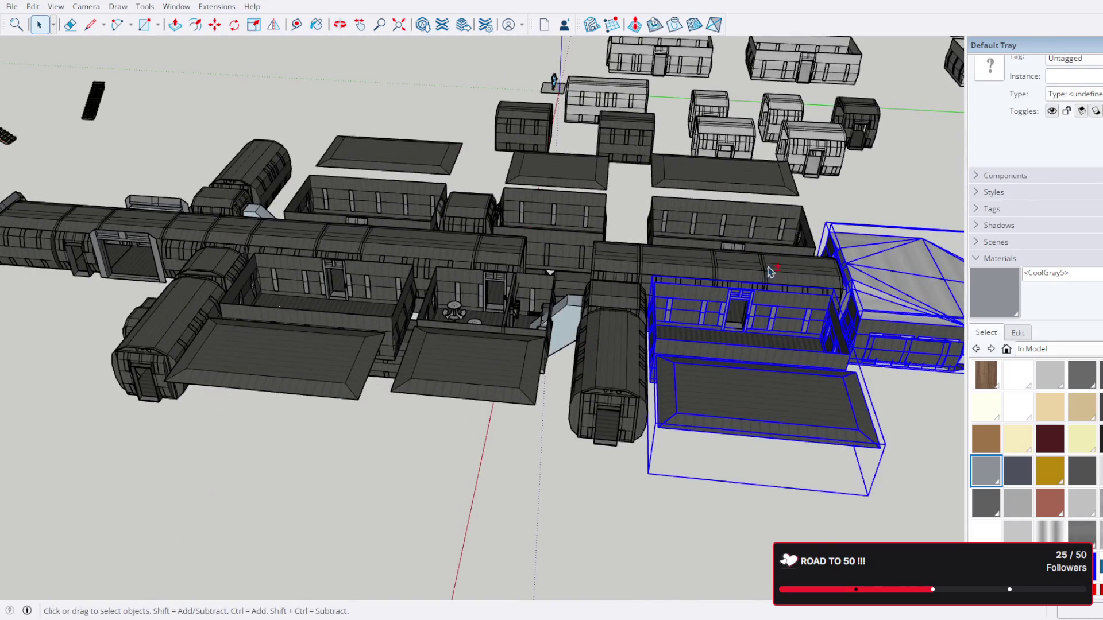
{"action": "left_click", "coordinate": [734, 268]}
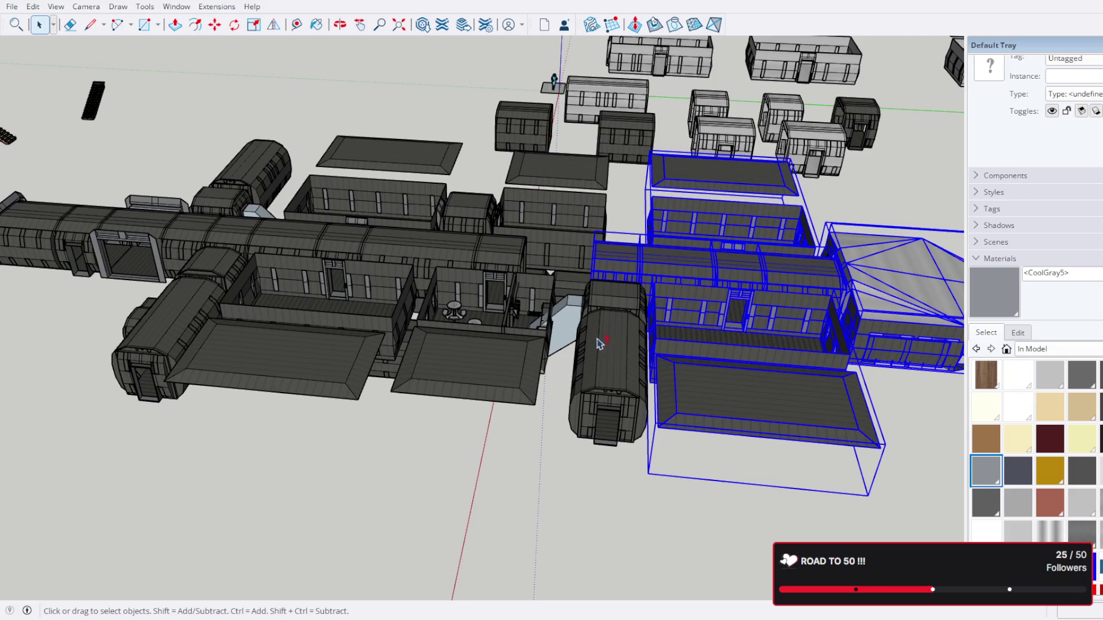
{"action": "left_click_drag", "start_coordinate": [616, 342], "coordinate": [677, 298]}
{"action": "left_click", "coordinate": [677, 297]}
{"action": "left_click", "coordinate": [641, 250]}
Step: Add the three lower blocks beside the station to the selection
{"action": "left_click_drag", "start_coordinate": [576, 484], "coordinate": [315, 308]}
{"action": "left_click", "coordinate": [266, 291]}
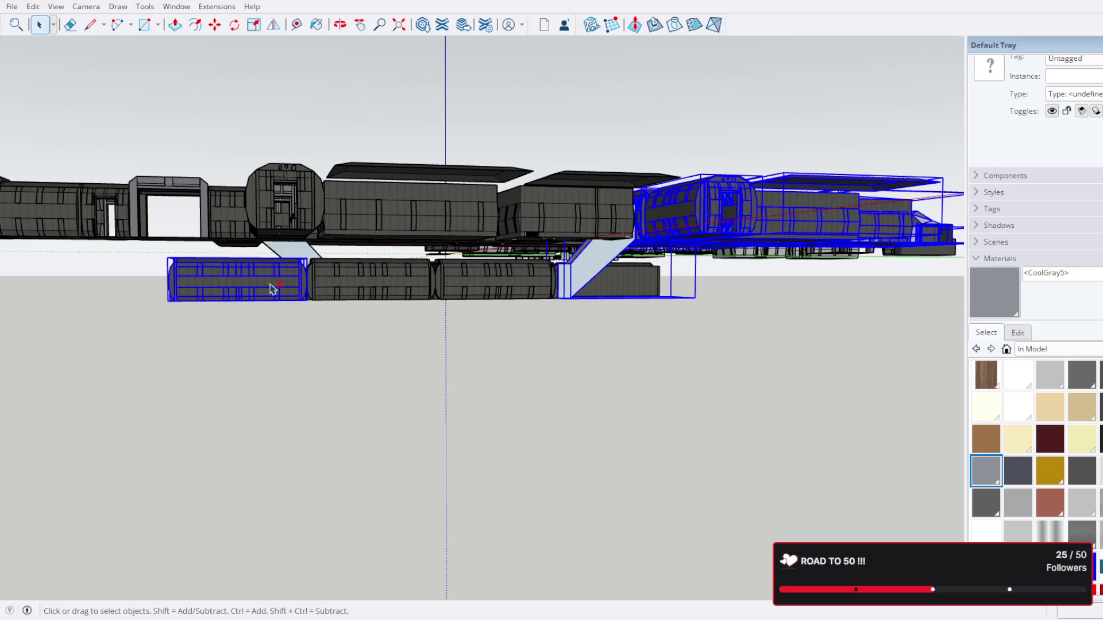
{"action": "left_click", "coordinate": [368, 288]}
{"action": "left_click", "coordinate": [500, 294]}
{"action": "scroll", "scroll_direction": "down", "scroll_amount": 3}
{"action": "left_click_drag", "start_coordinate": [699, 302], "coordinate": [597, 366]}
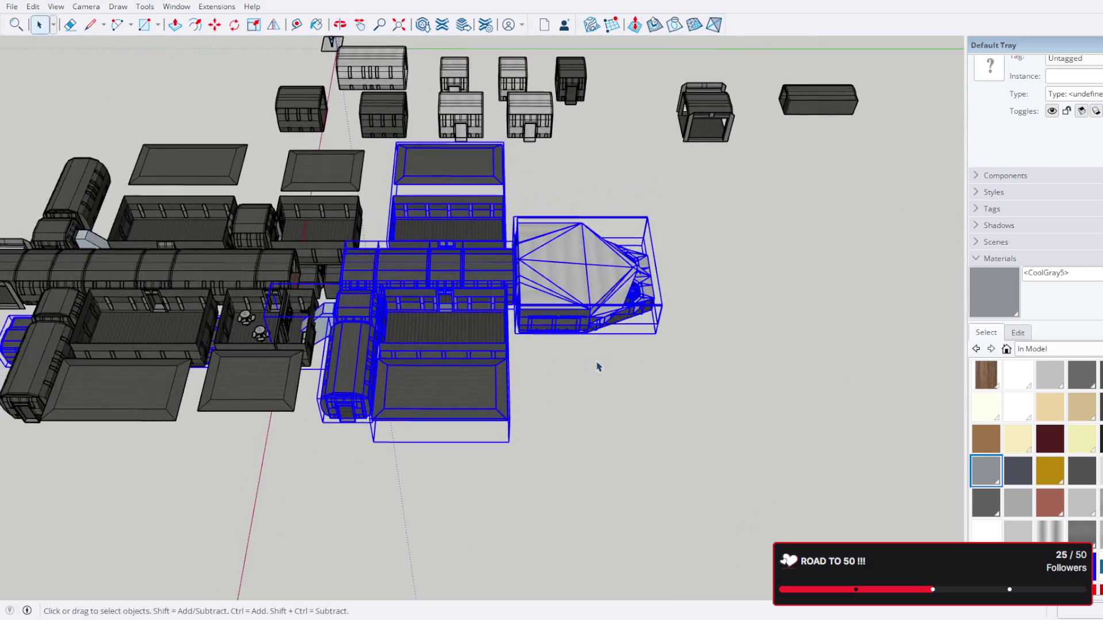
Step: Move the selected bridge and buildings to the right into their new spot
{"action": "key", "text": "m"}
{"action": "left_click", "coordinate": [553, 283]}
{"action": "scroll", "scroll_direction": "down", "scroll_amount": 3}
{"action": "left_click_drag", "start_coordinate": [729, 301], "coordinate": [618, 312]}
{"action": "scroll", "scroll_direction": "up", "scroll_amount": 3}
{"action": "left_click_drag", "start_coordinate": [826, 338], "coordinate": [545, 253]}
{"action": "scroll", "scroll_direction": "up", "scroll_amount": 3}
{"action": "scroll", "scroll_direction": "up", "scroll_amount": 3}
{"action": "left_click", "coordinate": [652, 278]}
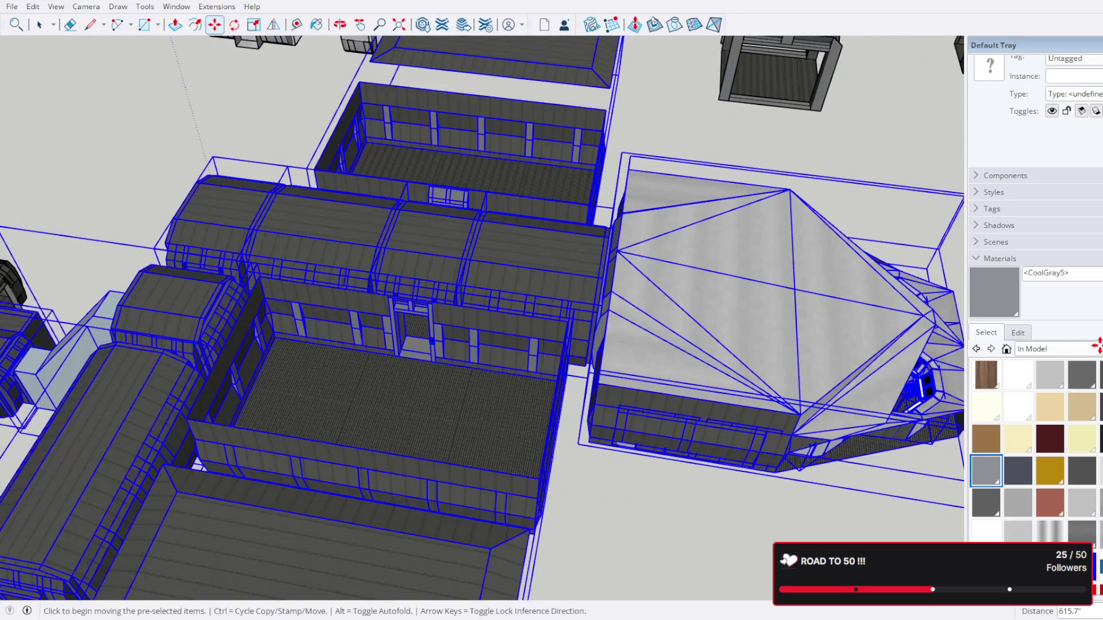
{"action": "scroll", "scroll_direction": "up", "scroll_amount": 3}
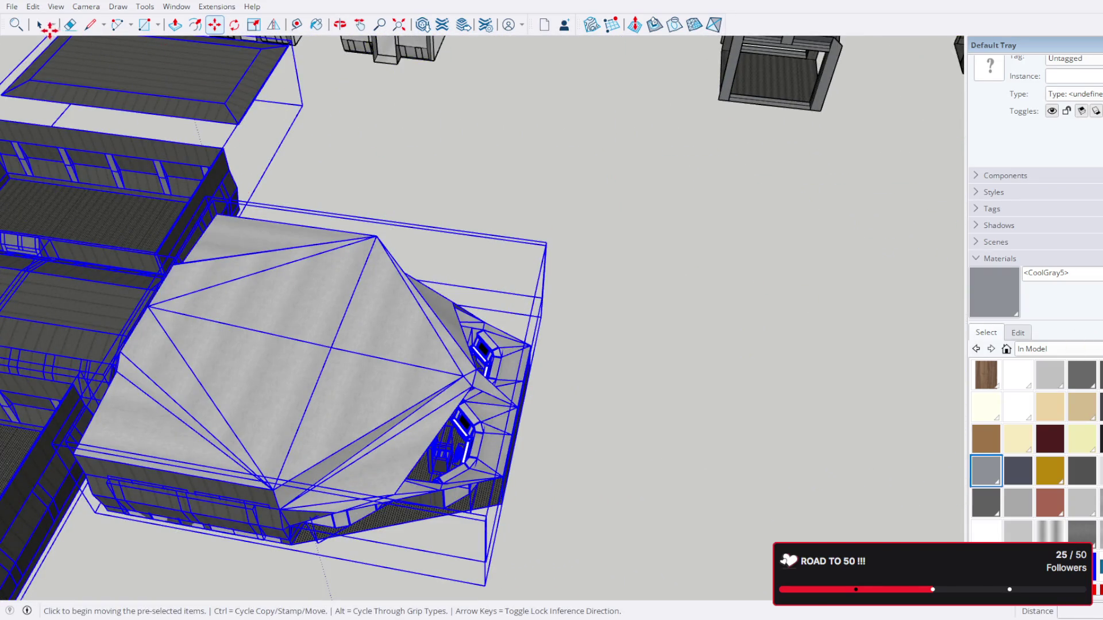
{"action": "left_click", "coordinate": [39, 24]}
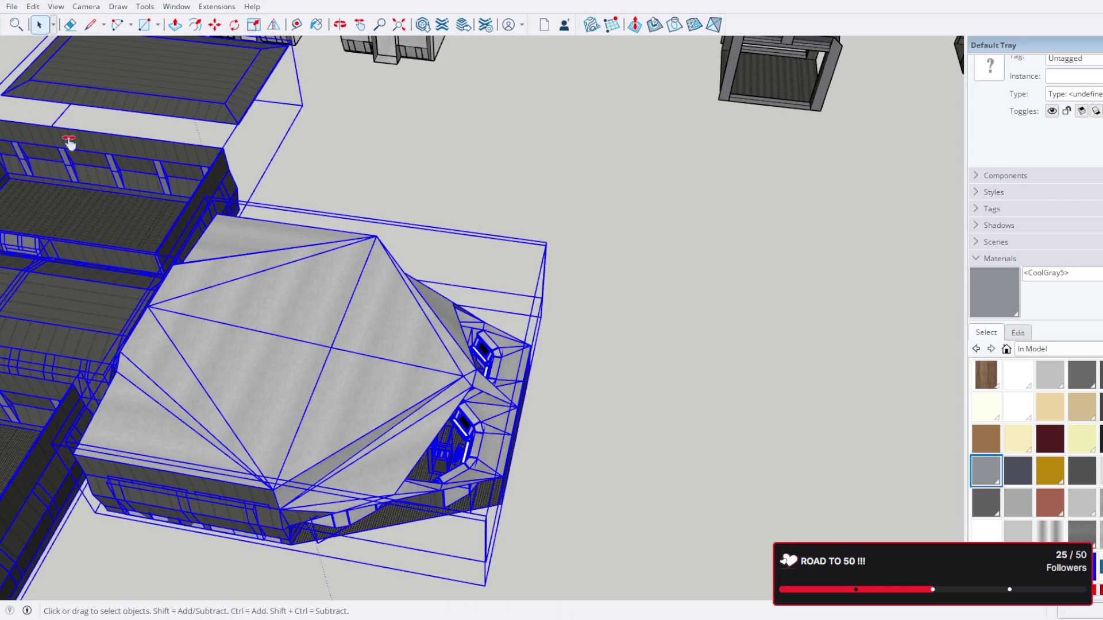
{"action": "left_click_drag", "start_coordinate": [68, 144], "coordinate": [736, 218]}
{"action": "scroll", "scroll_direction": "up", "scroll_amount": 3}
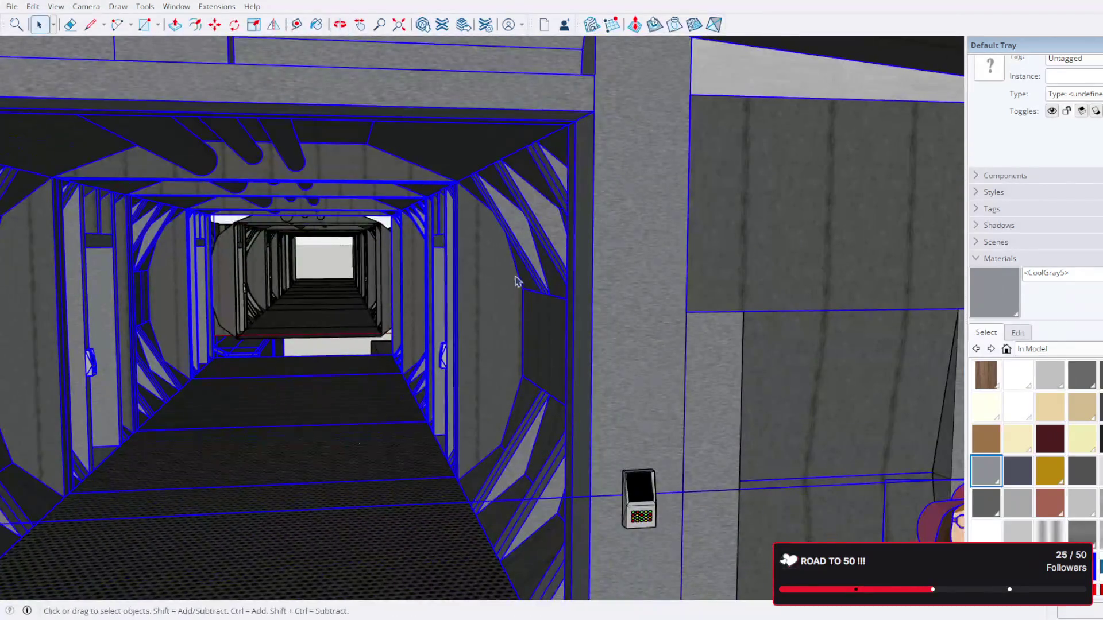
{"action": "scroll", "scroll_direction": "up", "scroll_amount": 3}
{"action": "left_click", "coordinate": [700, 365]}
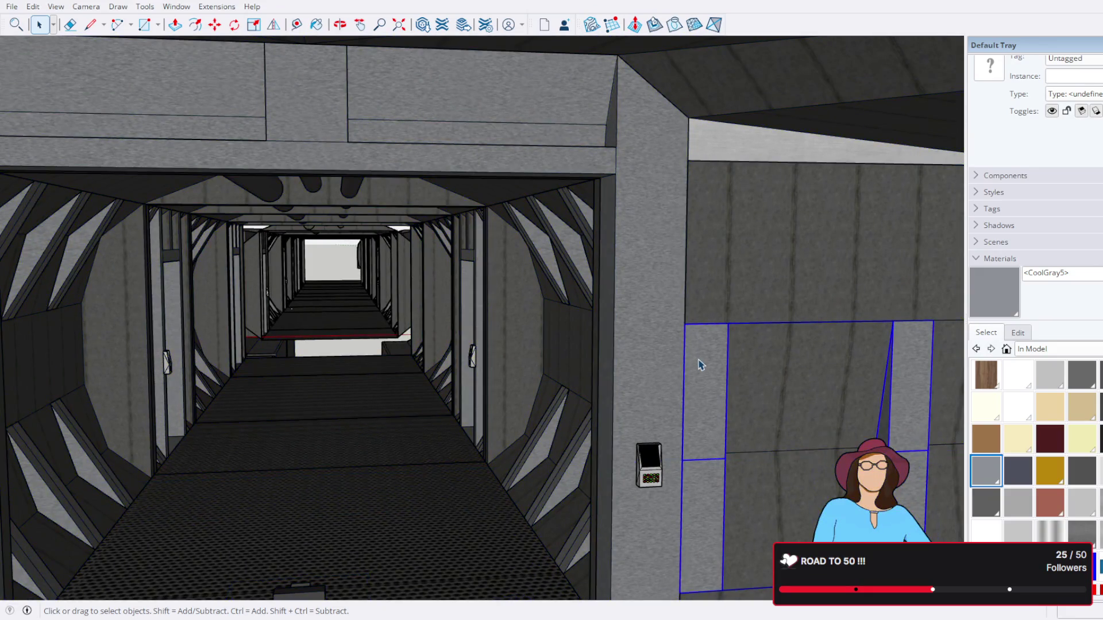
{"action": "scroll", "scroll_direction": "down", "scroll_amount": 3}
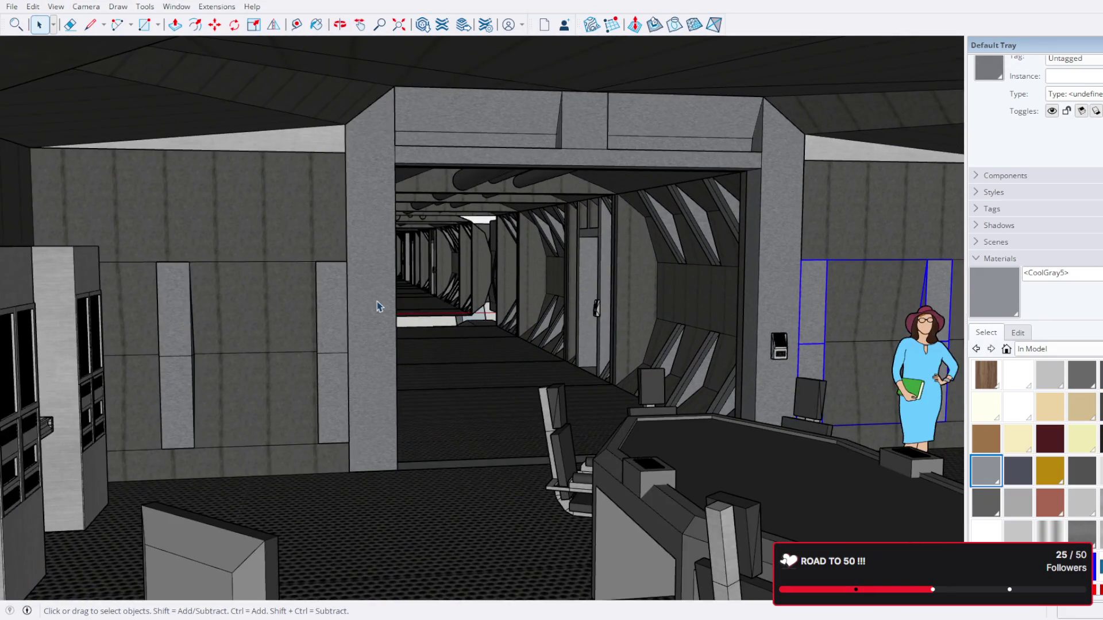
{"action": "left_click", "coordinate": [793, 193]}
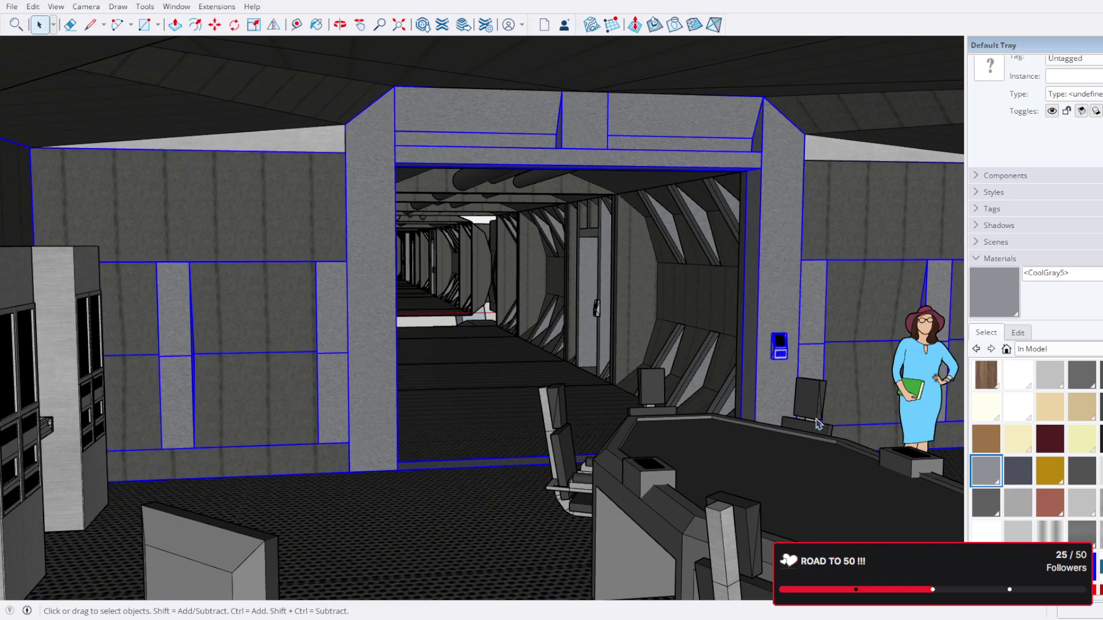
Step: Select the bridge's cabinet, two consoles, the screen cabinet and two more wall cabinets
{"action": "scroll", "scroll_direction": "down", "scroll_amount": 3}
{"action": "left_click_drag", "start_coordinate": [753, 359], "coordinate": [162, 283]}
{"action": "scroll", "scroll_direction": "up", "scroll_amount": 3}
{"action": "scroll", "scroll_direction": "up", "scroll_amount": 3}
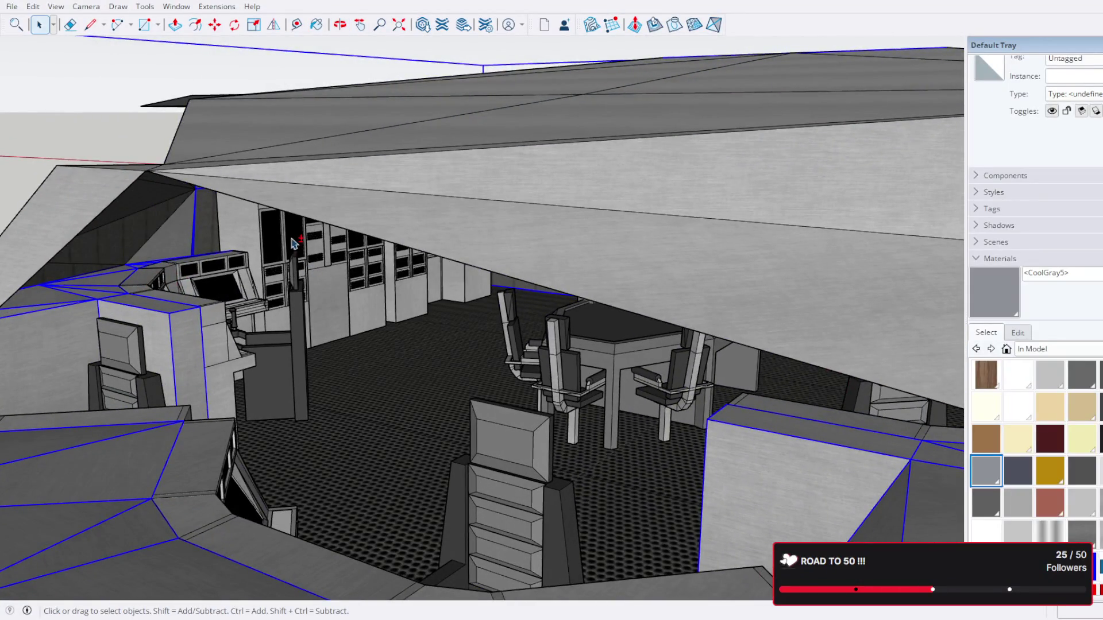
{"action": "left_click", "coordinate": [293, 242]}
{"action": "left_click", "coordinate": [230, 304]}
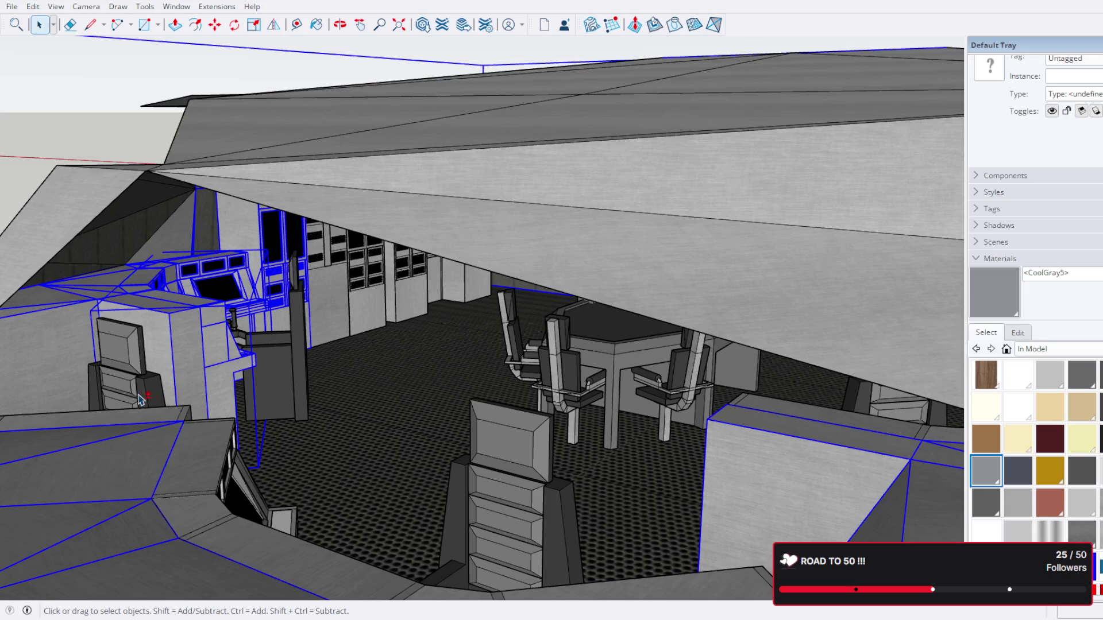
{"action": "left_click", "coordinate": [140, 401]}
{"action": "scroll", "scroll_direction": "down", "scroll_amount": 3}
{"action": "scroll", "scroll_direction": "up", "scroll_amount": 3}
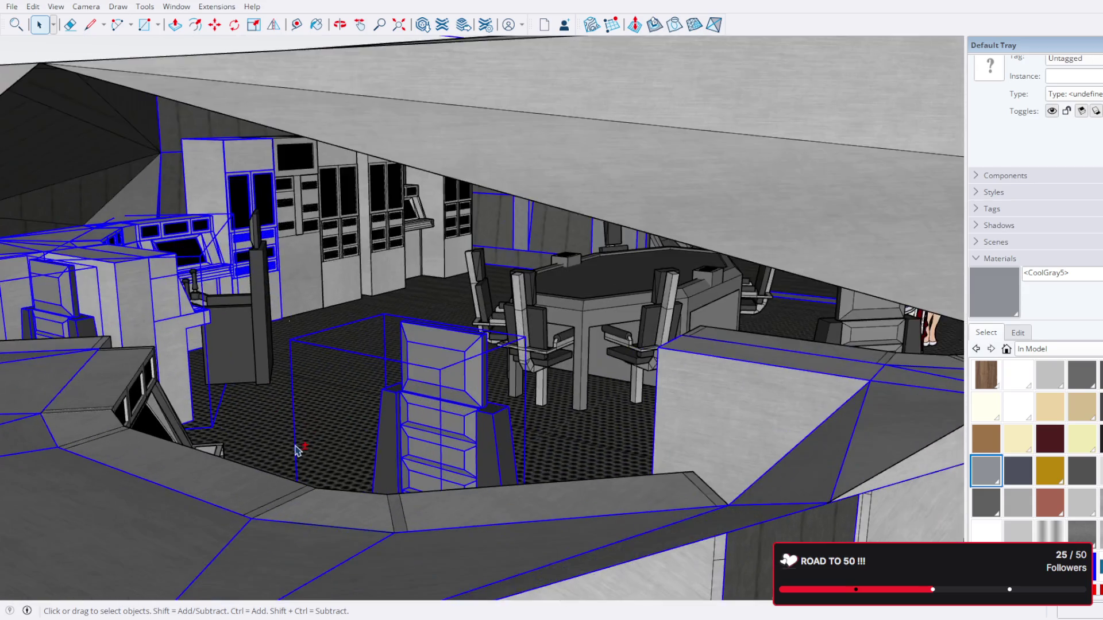
{"action": "left_click_drag", "start_coordinate": [298, 451], "coordinate": [729, 306]}
{"action": "scroll", "scroll_direction": "up", "scroll_amount": 3}
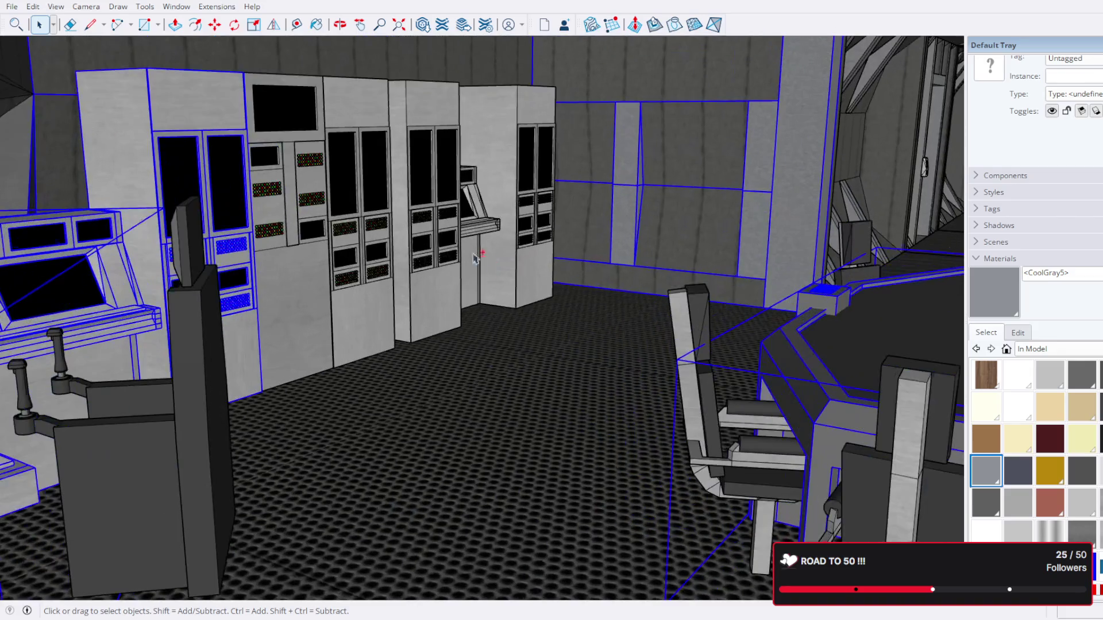
{"action": "left_click", "coordinate": [293, 215]}
{"action": "left_click", "coordinate": [441, 212]}
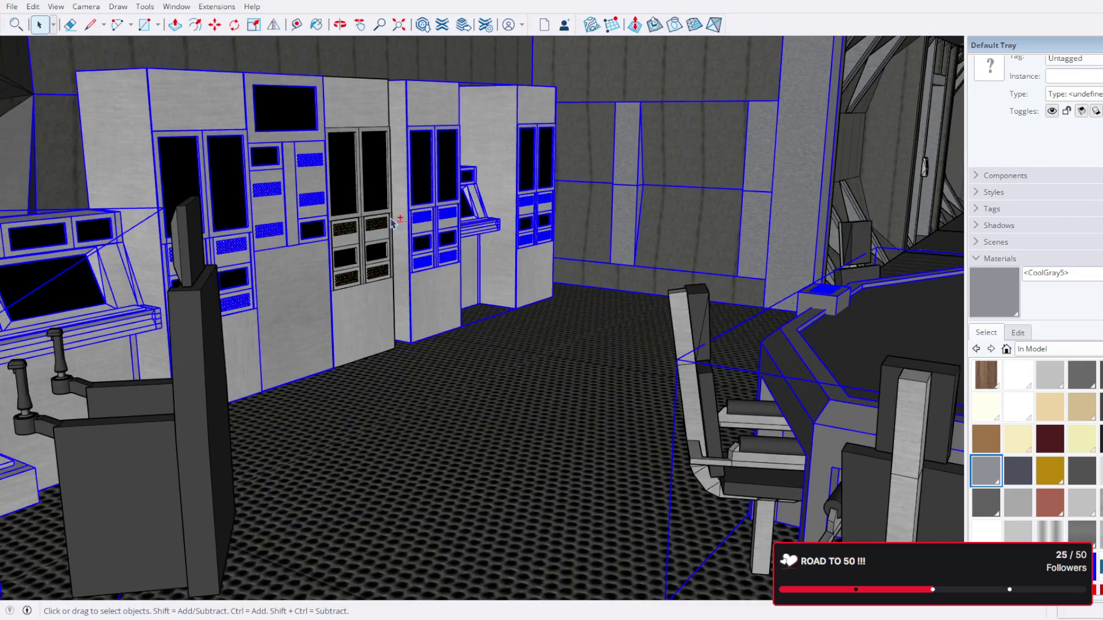
{"action": "left_click", "coordinate": [391, 224]}
Step: Add the four chairs, the droid, the standing figure and the wall panels to the selection
{"action": "left_click_drag", "start_coordinate": [391, 226], "coordinate": [343, 320]}
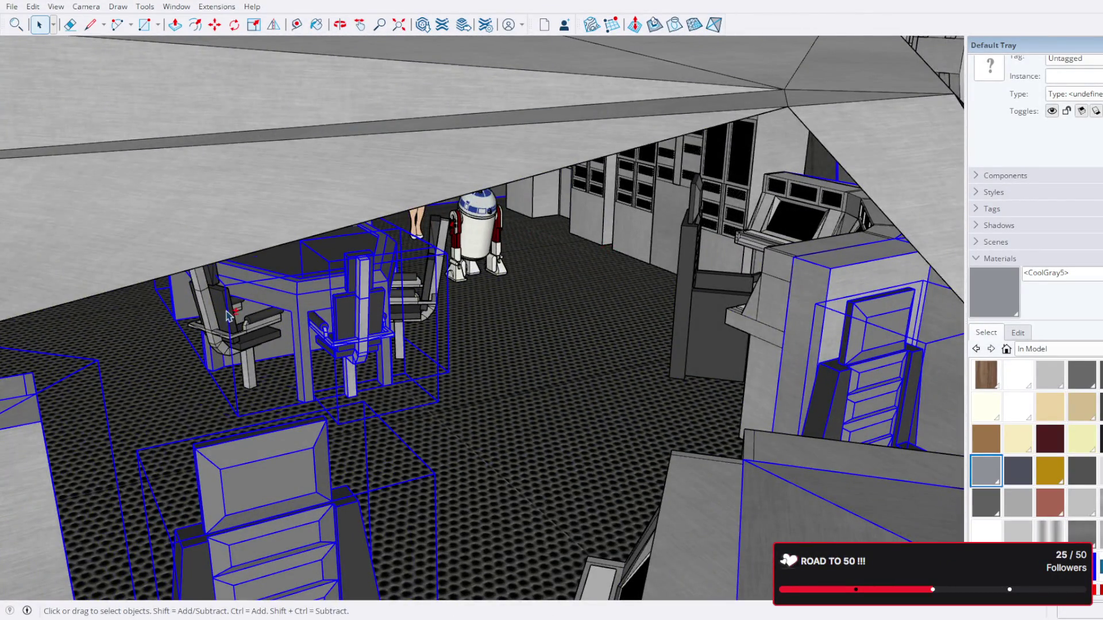
{"action": "left_click_drag", "start_coordinate": [227, 315], "coordinate": [390, 304]}
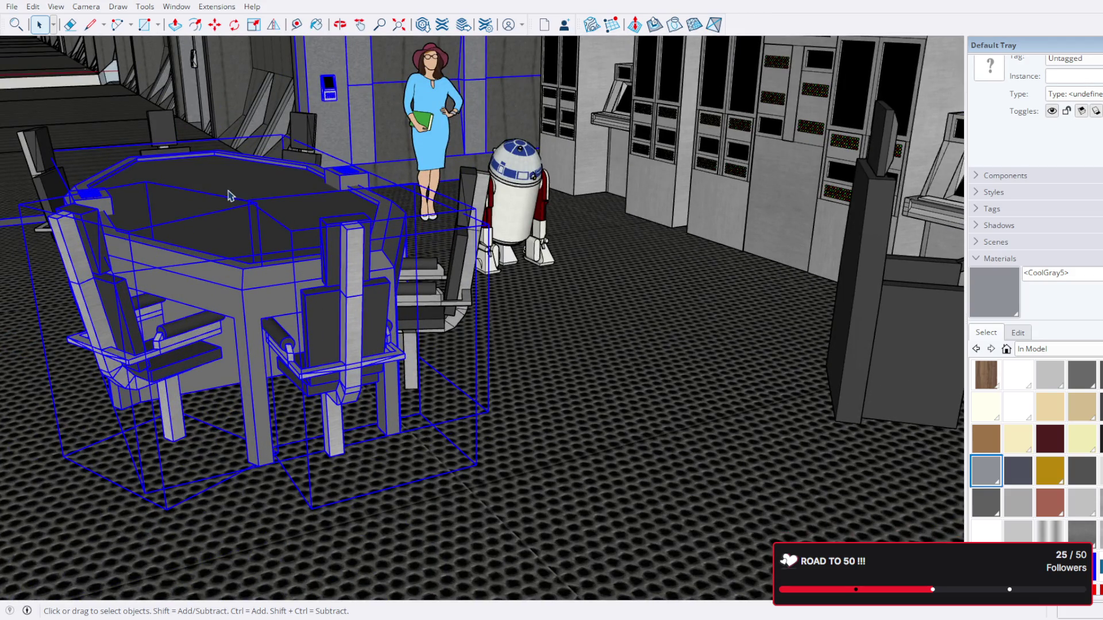
{"action": "left_click", "coordinate": [35, 166]}
{"action": "left_click", "coordinate": [160, 131]}
{"action": "left_click", "coordinate": [302, 135]}
{"action": "left_click", "coordinate": [486, 204]}
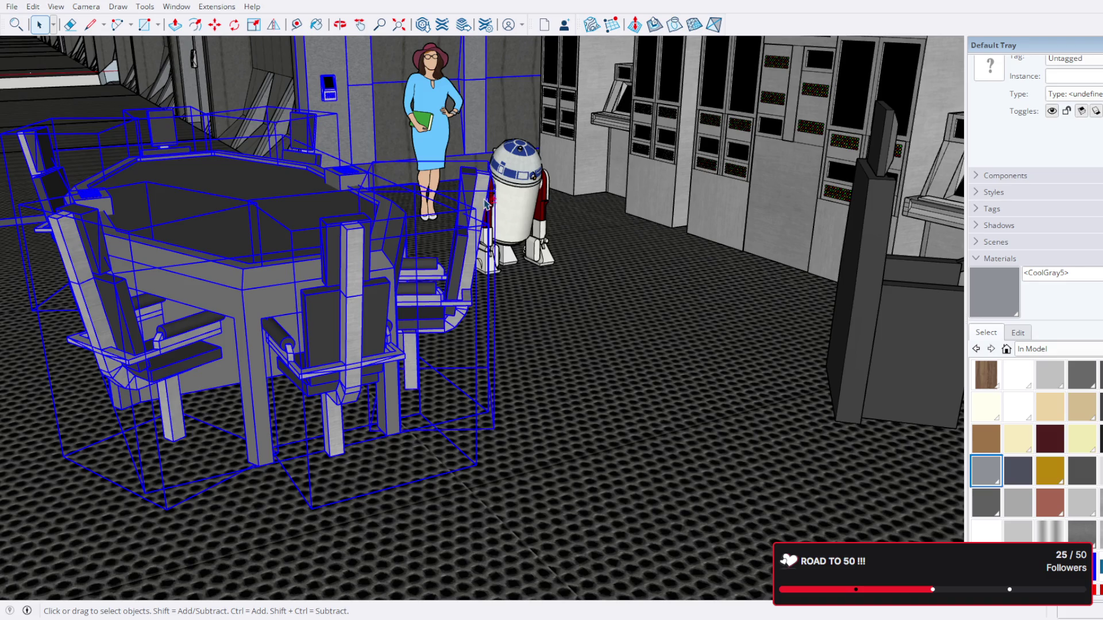
{"action": "left_click", "coordinate": [521, 183]}
{"action": "left_click", "coordinate": [436, 109]}
{"action": "left_click", "coordinate": [594, 102]}
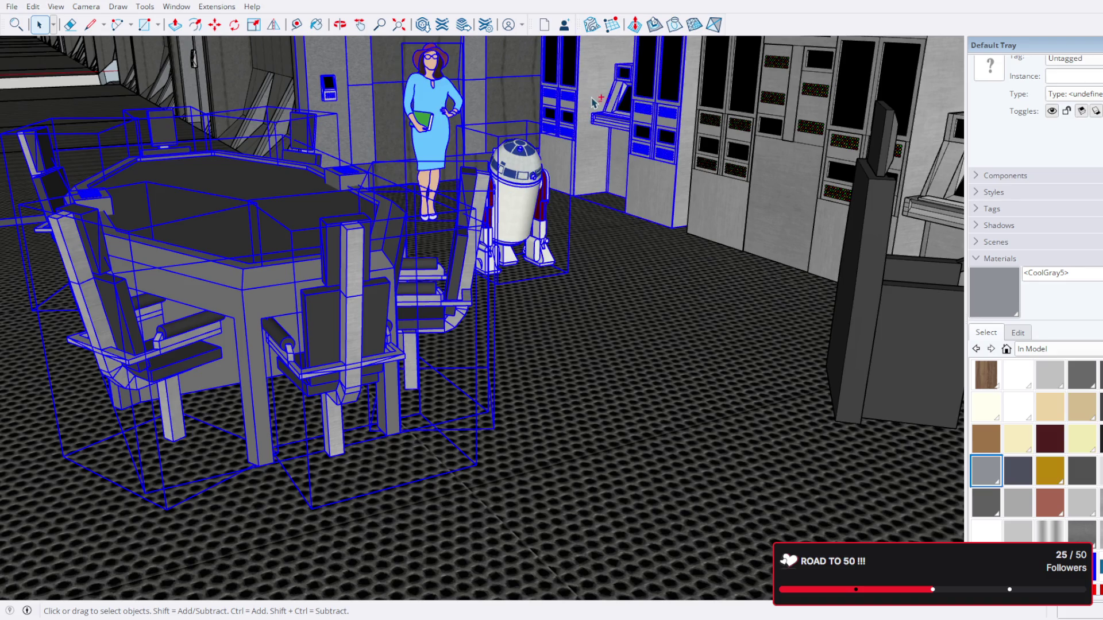
{"action": "left_click", "coordinate": [773, 177]}
{"action": "left_click_drag", "start_coordinate": [808, 183], "coordinate": [524, 246]}
{"action": "scroll", "scroll_direction": "down", "scroll_amount": 3}
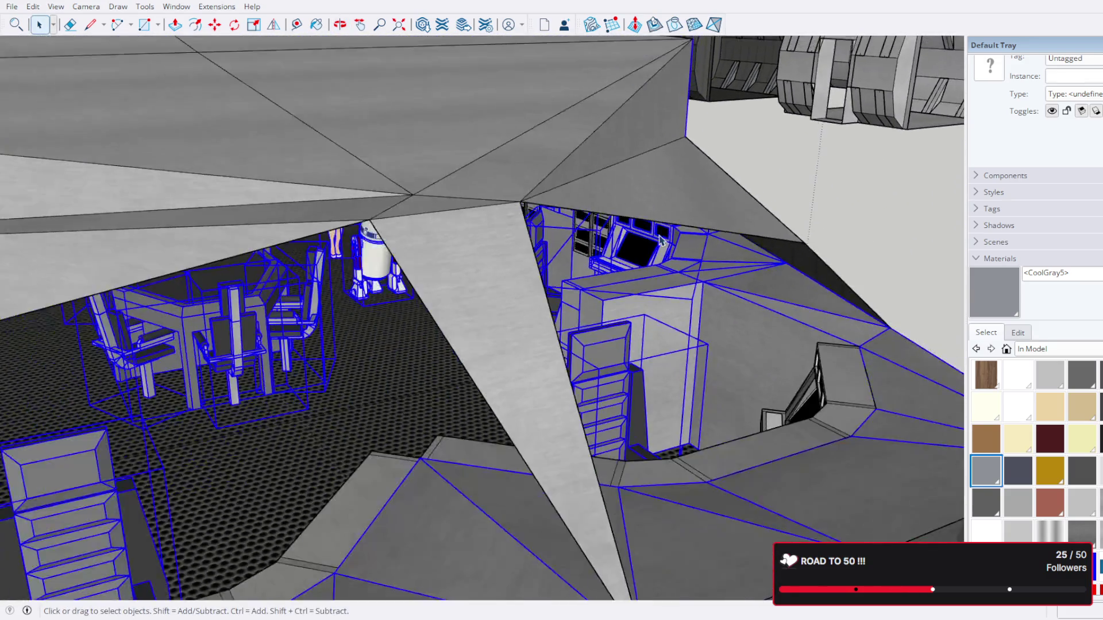
{"action": "left_click_drag", "start_coordinate": [627, 246], "coordinate": [686, 345]}
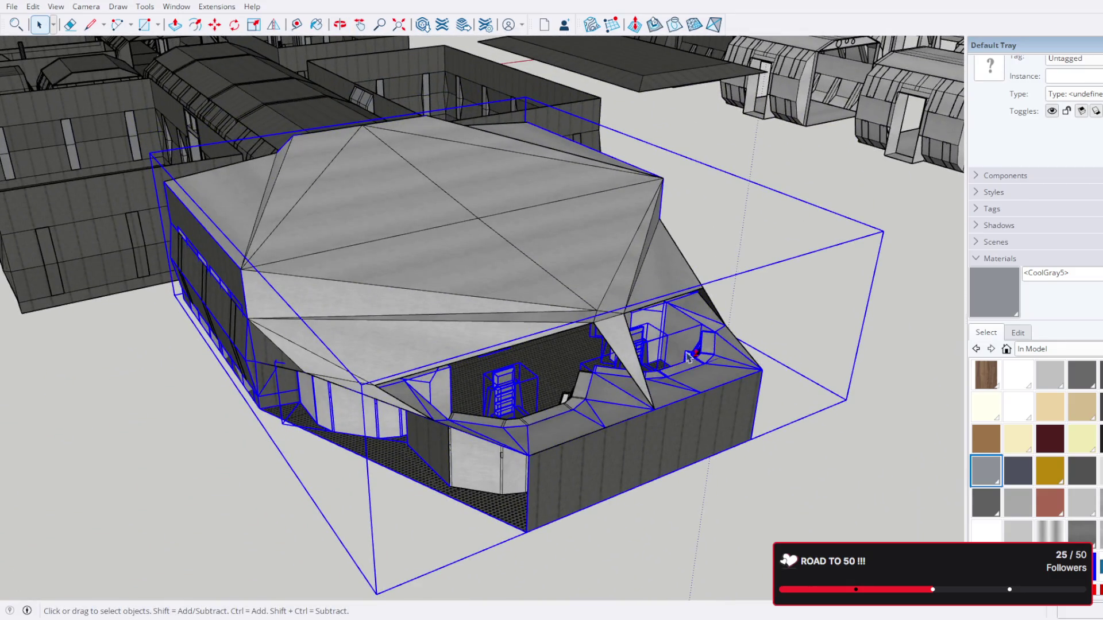
Step: Try moving the bridge down-right, then undo so it stays in place
{"action": "scroll", "scroll_direction": "down", "scroll_amount": 3}
{"action": "left_click_drag", "start_coordinate": [651, 384], "coordinate": [587, 381]}
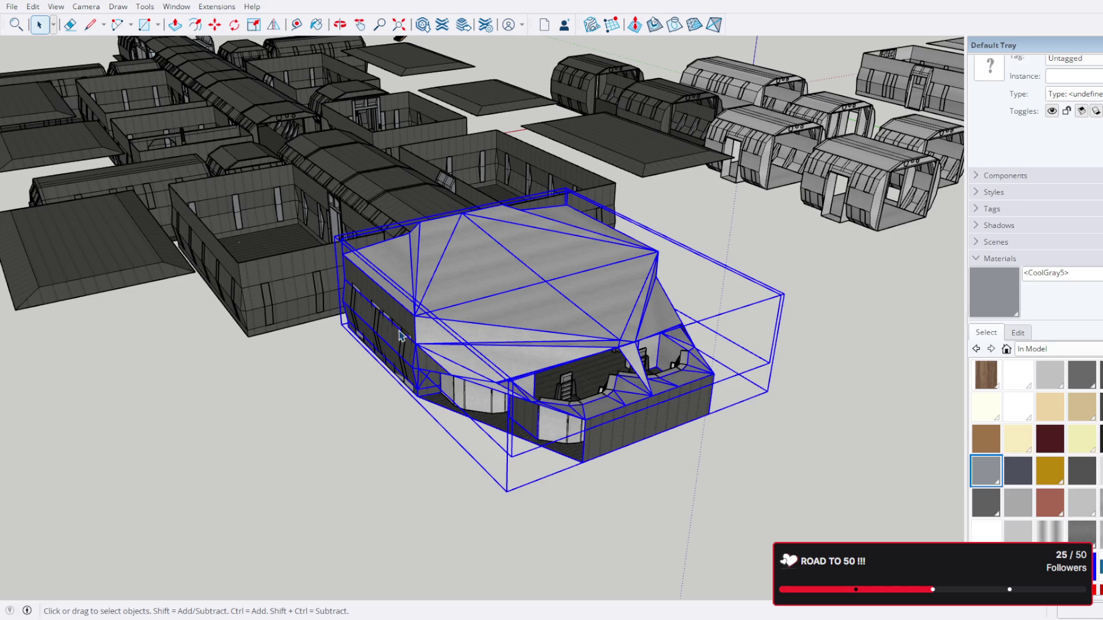
{"action": "scroll", "scroll_direction": "up", "scroll_amount": 3}
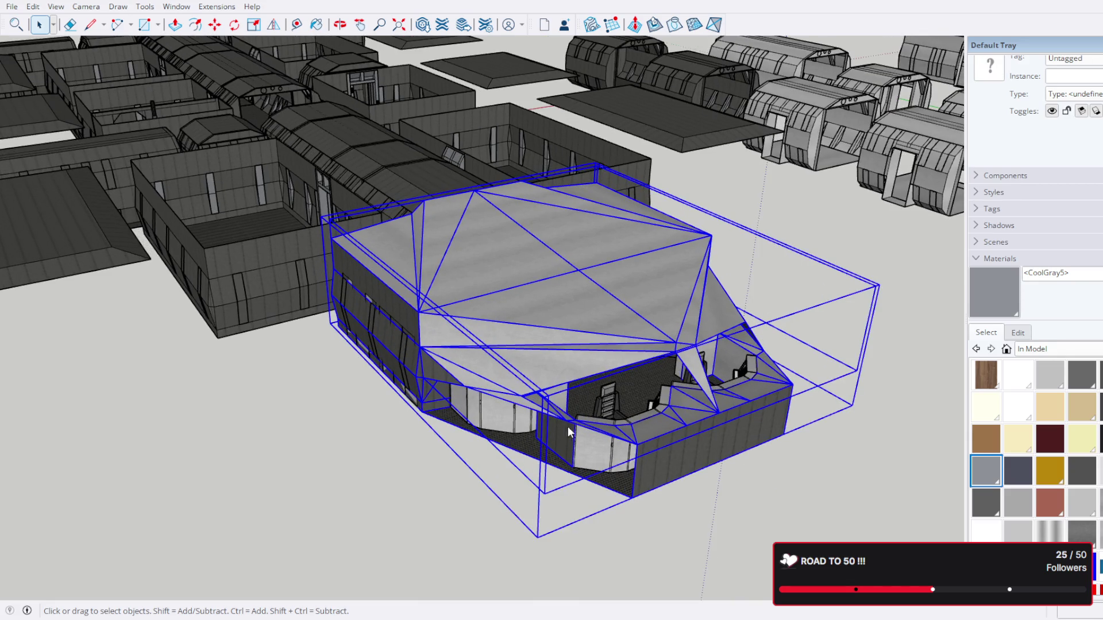
{"action": "left_click_drag", "start_coordinate": [570, 438], "coordinate": [402, 189]}
{"action": "scroll", "scroll_direction": "down", "scroll_amount": 3}
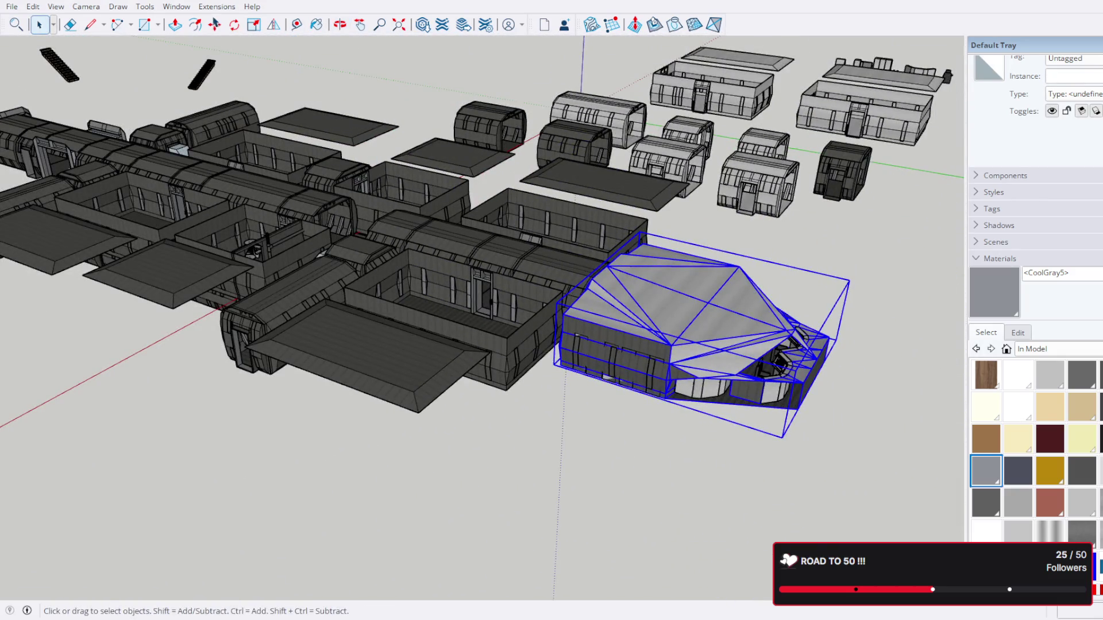
{"action": "key", "text": "Escape"}
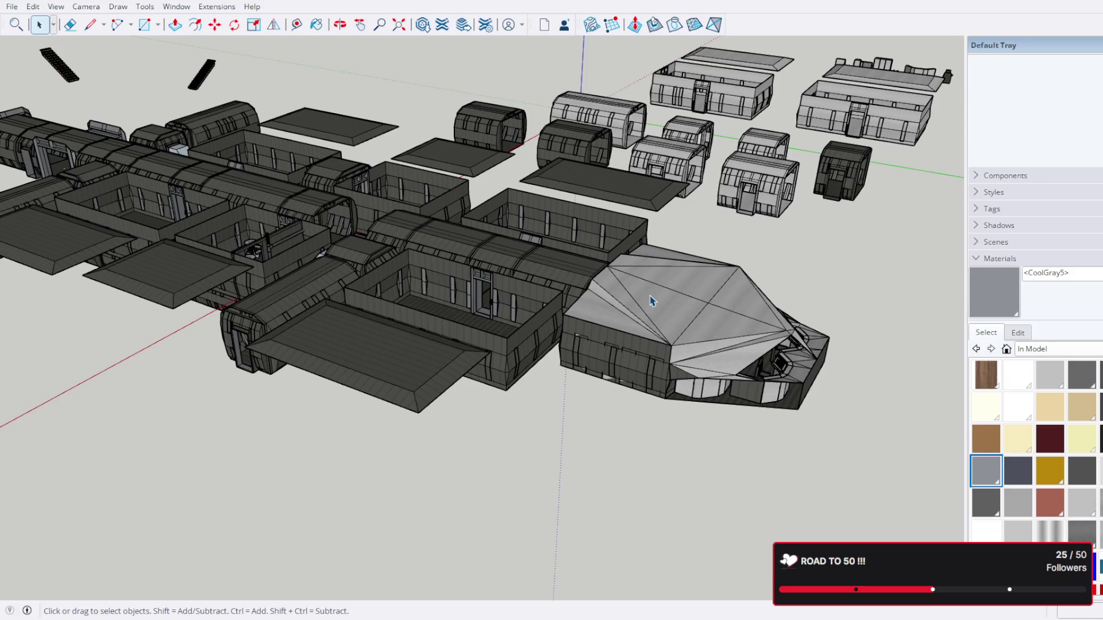
{"action": "key", "text": "m"}
{"action": "left_click", "coordinate": [652, 290]}
{"action": "left_click", "coordinate": [784, 357]}
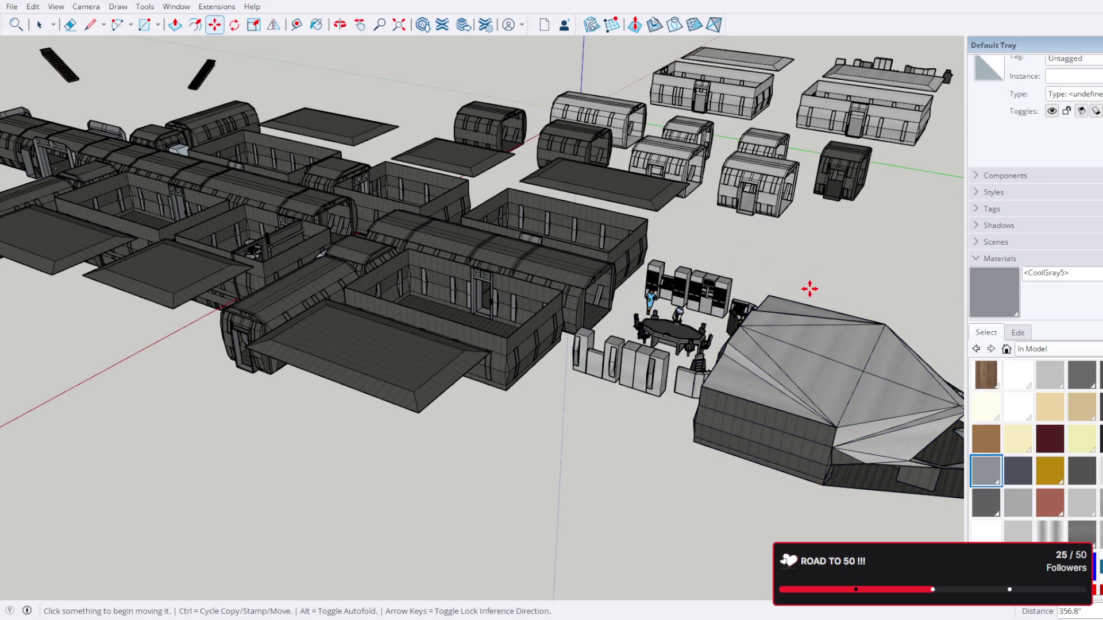
{"action": "key", "text": "ctrl+z"}
{"action": "key", "text": "space"}
Step: Zoom and orbit to a low view into the bridge interior
{"action": "scroll", "scroll_direction": "up", "scroll_amount": 3}
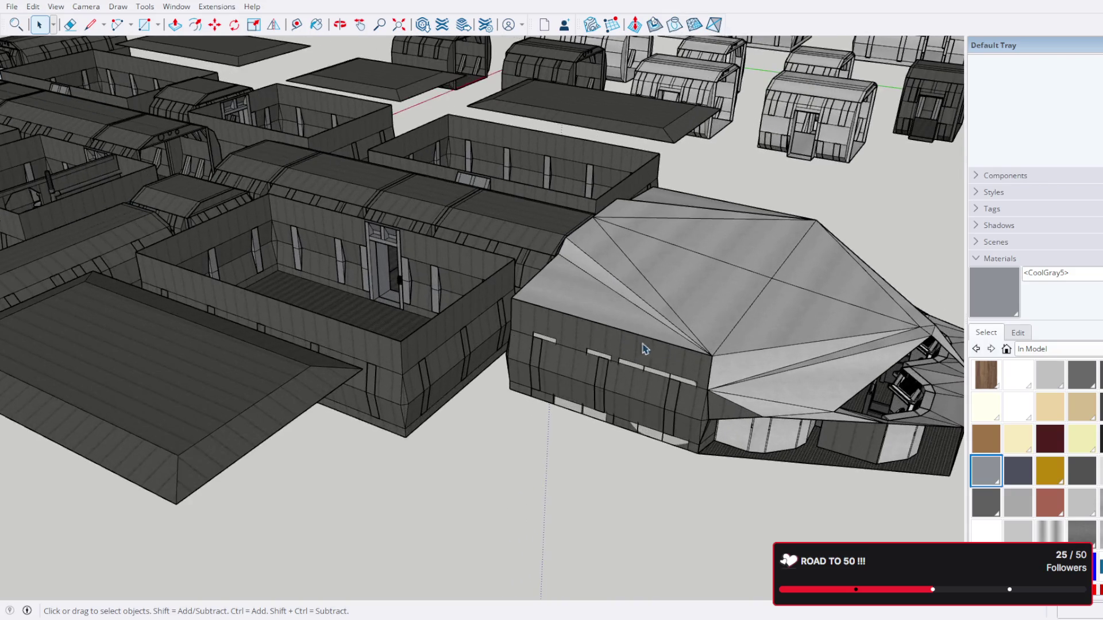
{"action": "scroll", "scroll_direction": "up", "scroll_amount": 3}
{"action": "left_click_drag", "start_coordinate": [832, 386], "coordinate": [296, 259]}
{"action": "scroll", "scroll_direction": "up", "scroll_amount": 3}
{"action": "scroll", "scroll_direction": "down", "scroll_amount": 3}
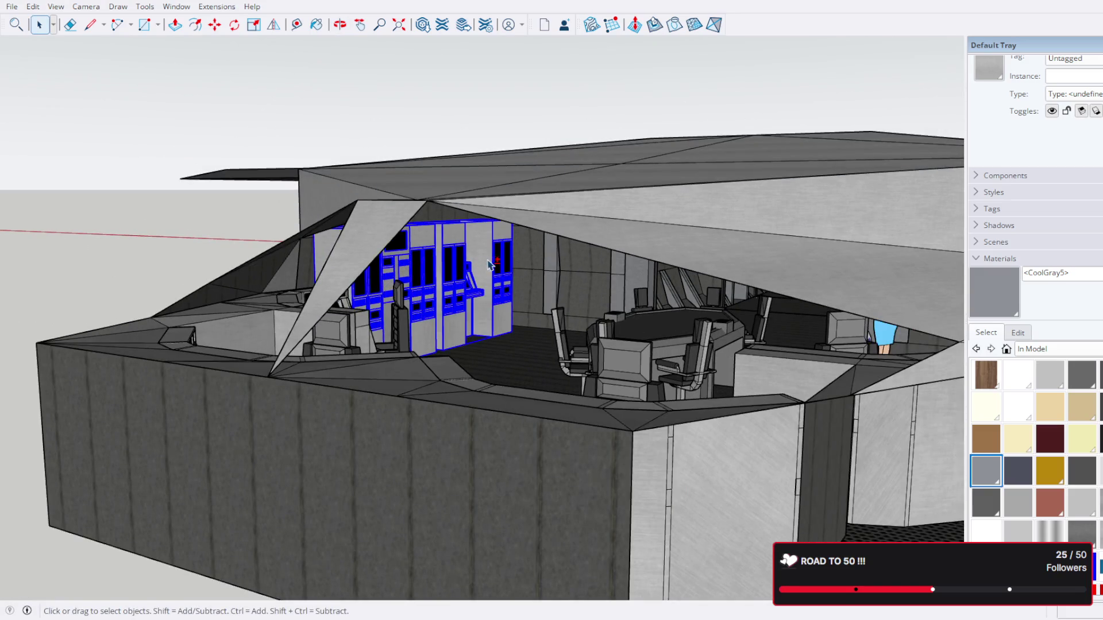
Step: Select the bridge group and open it for editing near the table
{"action": "left_click_drag", "start_coordinate": [502, 294], "coordinate": [798, 270]}
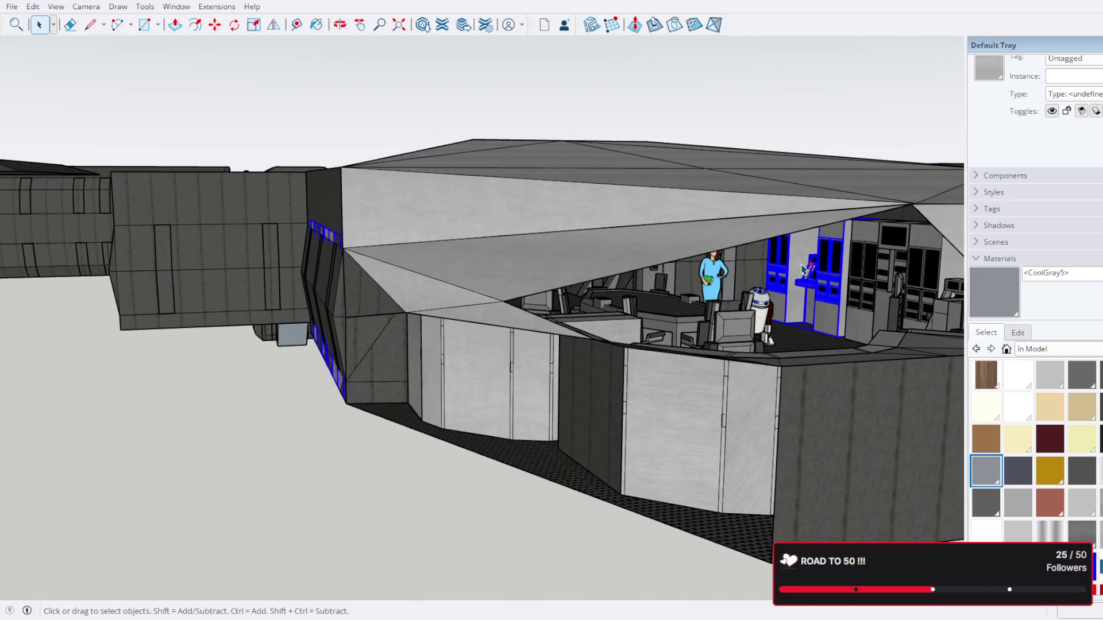
{"action": "left_click", "coordinate": [862, 211]}
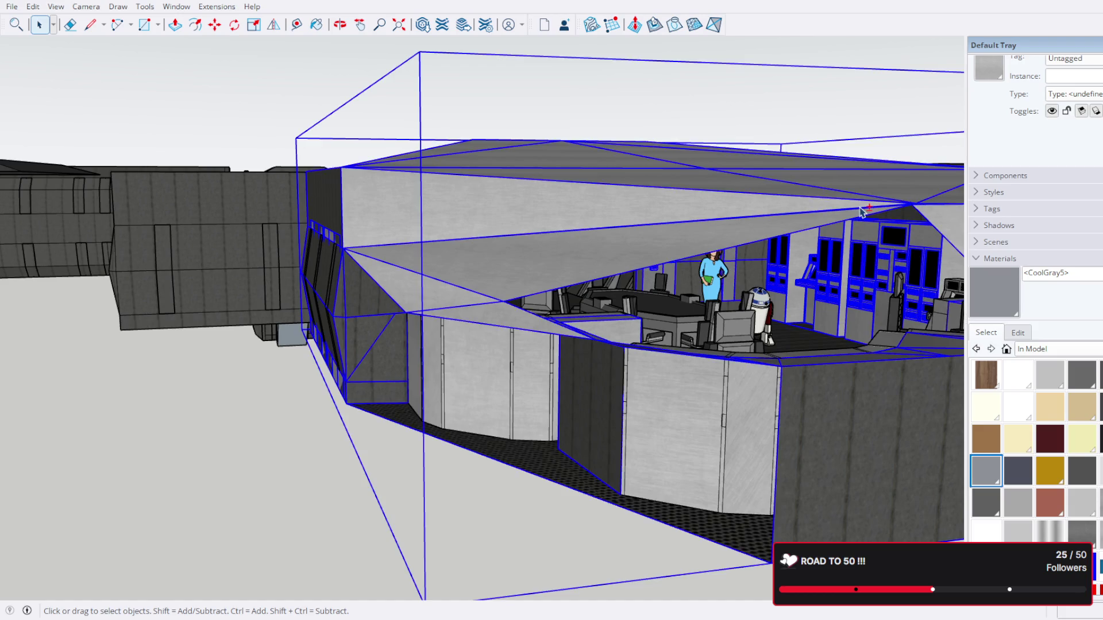
{"action": "double_click", "coordinate": [712, 323]}
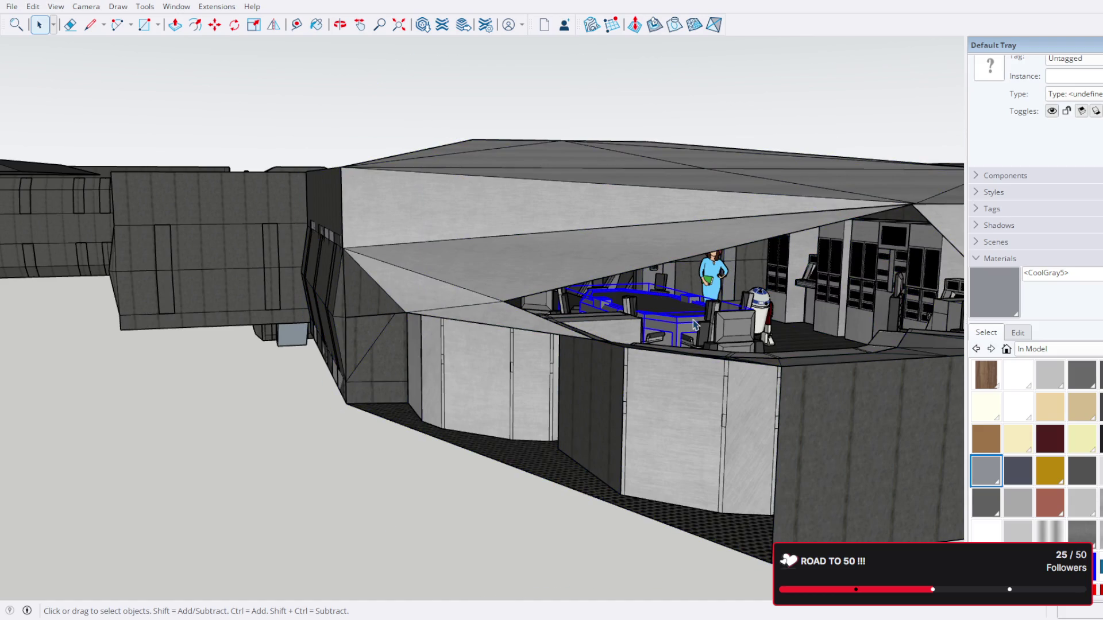
{"action": "left_click_drag", "start_coordinate": [689, 325], "coordinate": [616, 326]}
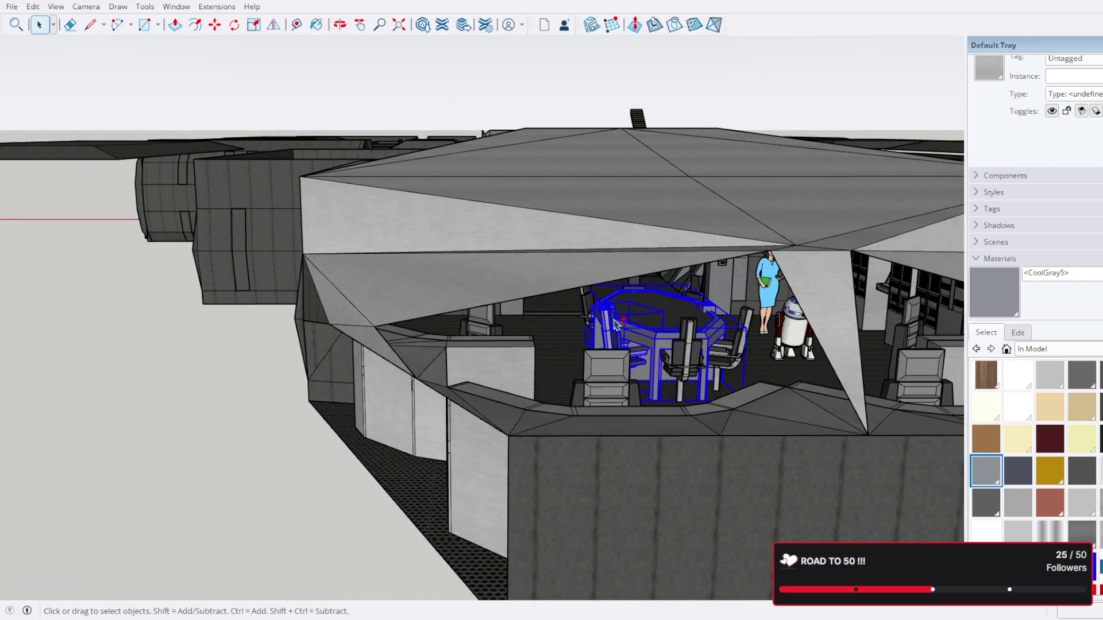
{"action": "scroll", "scroll_direction": "up", "scroll_amount": 3}
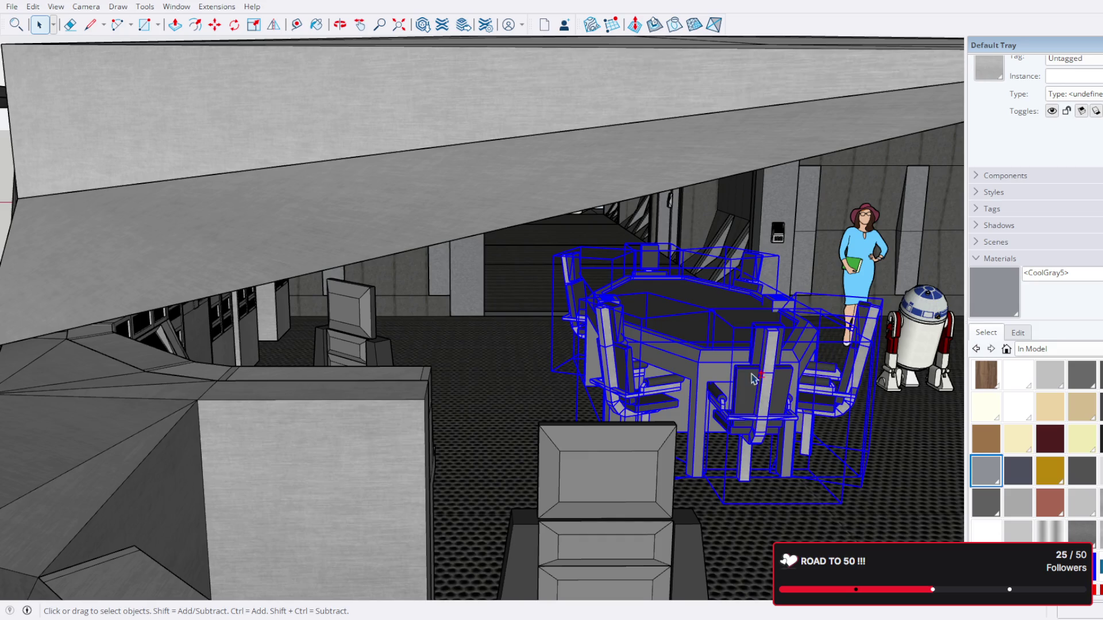
{"action": "scroll", "scroll_direction": "down", "scroll_amount": 3}
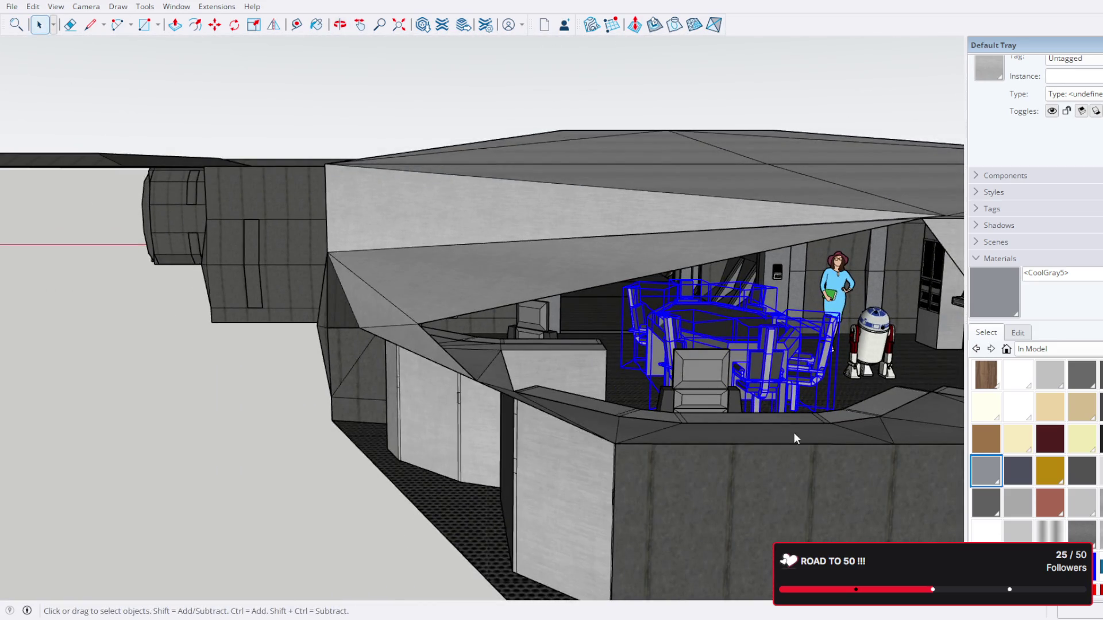
{"action": "left_click_drag", "start_coordinate": [806, 469], "coordinate": [464, 307]}
Step: Select a wall cabinet inside the bridge, then the whole bank of wall cabinets
{"action": "left_click", "coordinate": [275, 262]}
{"action": "scroll", "scroll_direction": "up", "scroll_amount": 3}
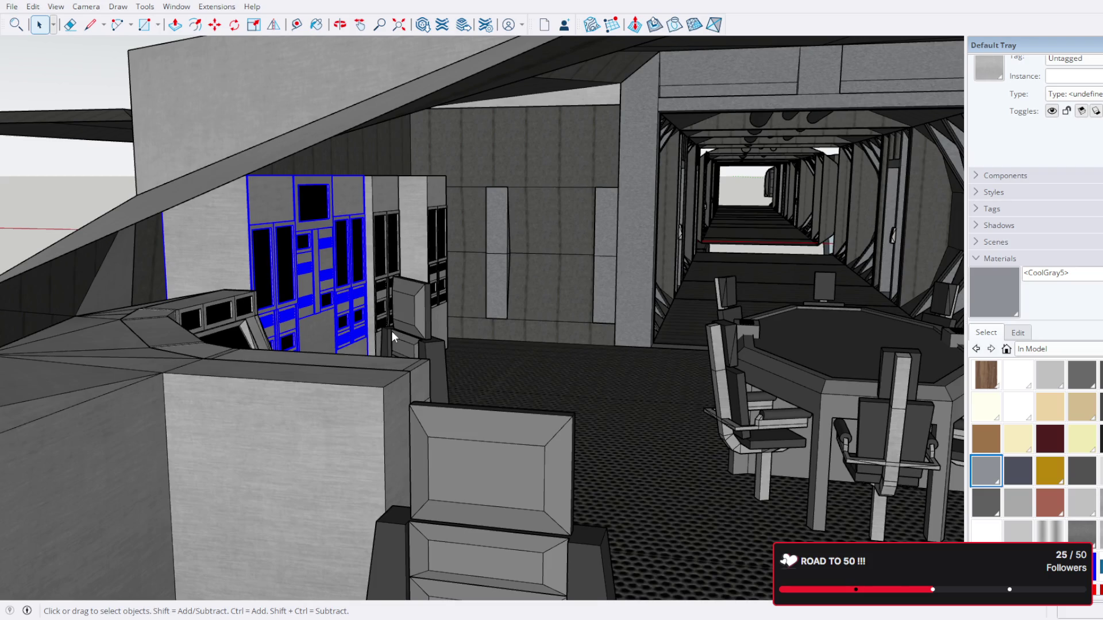
{"action": "scroll", "scroll_direction": "down", "scroll_amount": 3}
{"action": "left_click_drag", "start_coordinate": [391, 331], "coordinate": [673, 292]}
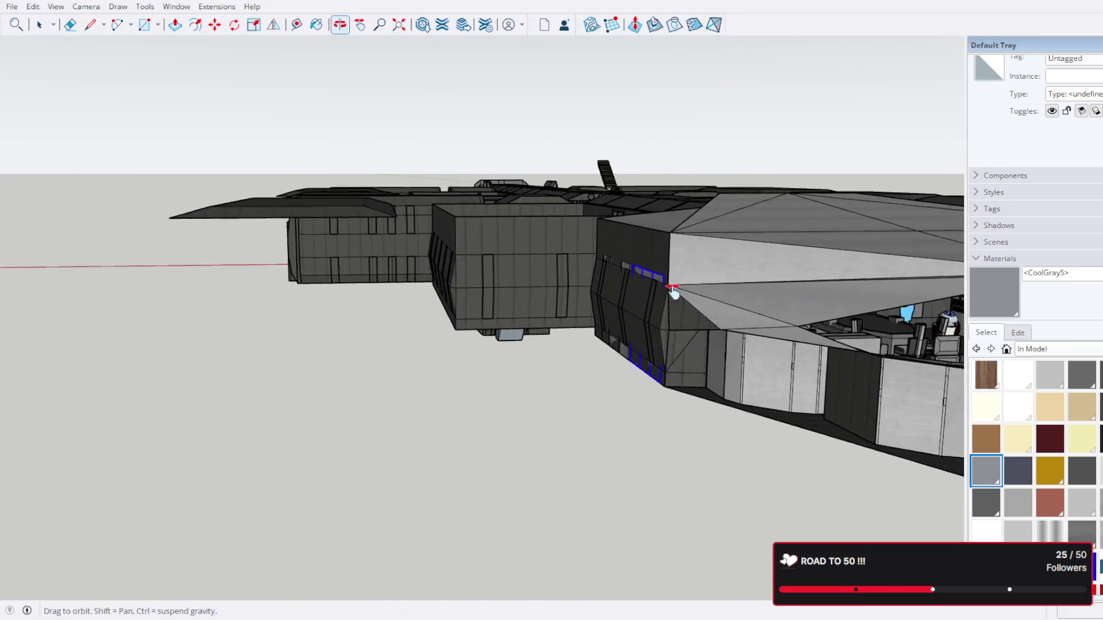
{"action": "scroll", "scroll_direction": "up", "scroll_amount": 3}
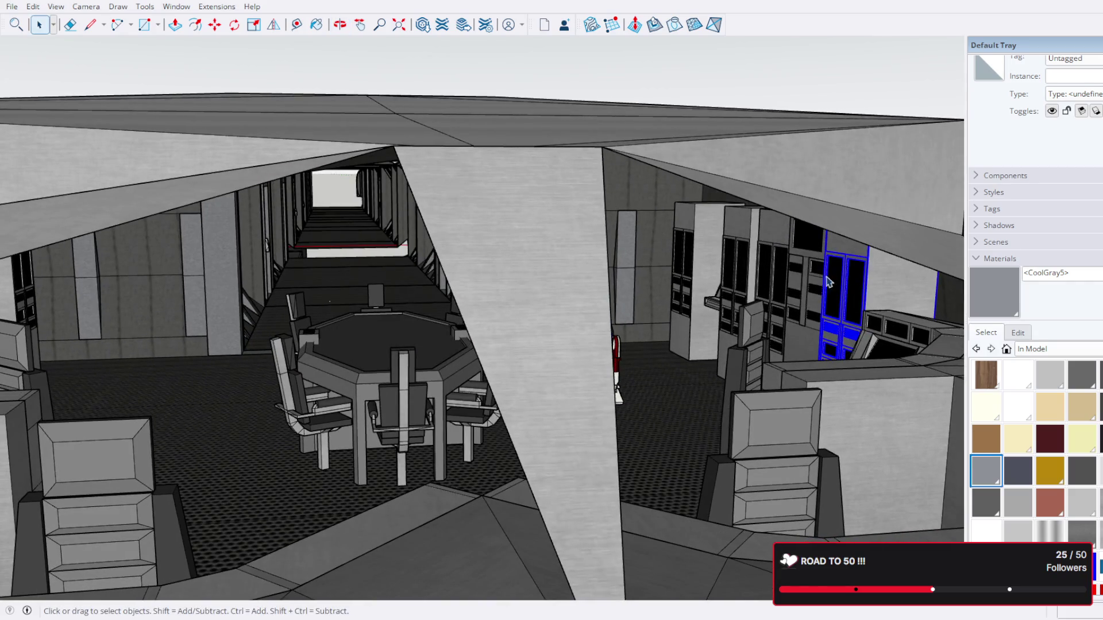
{"action": "left_click", "coordinate": [791, 256]}
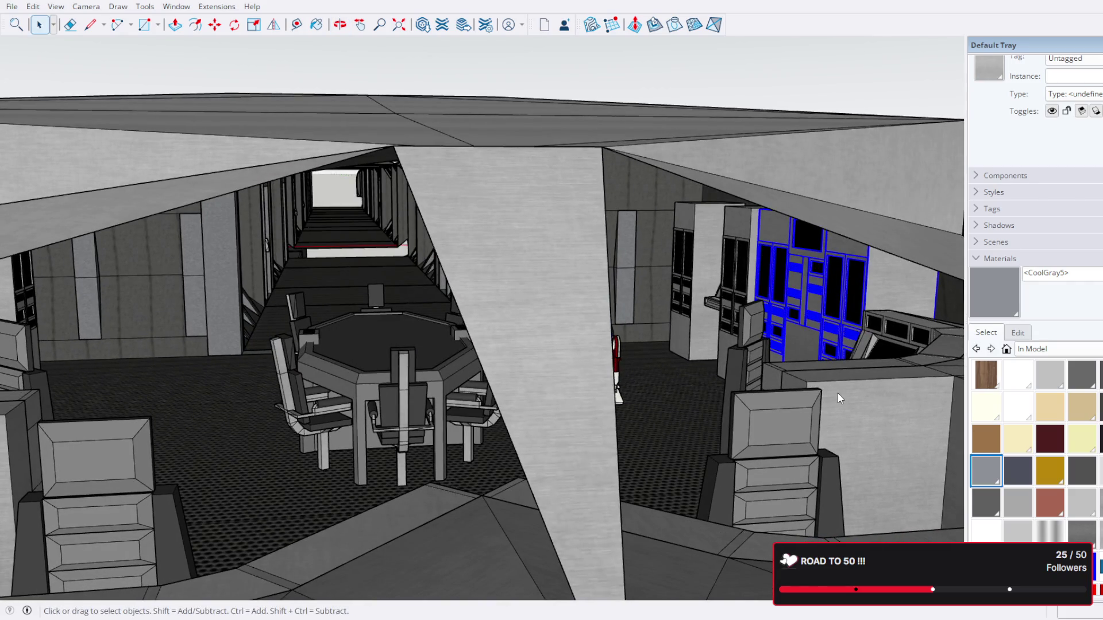
{"action": "scroll", "scroll_direction": "down", "scroll_amount": 3}
{"action": "scroll", "scroll_direction": "down", "scroll_amount": 3}
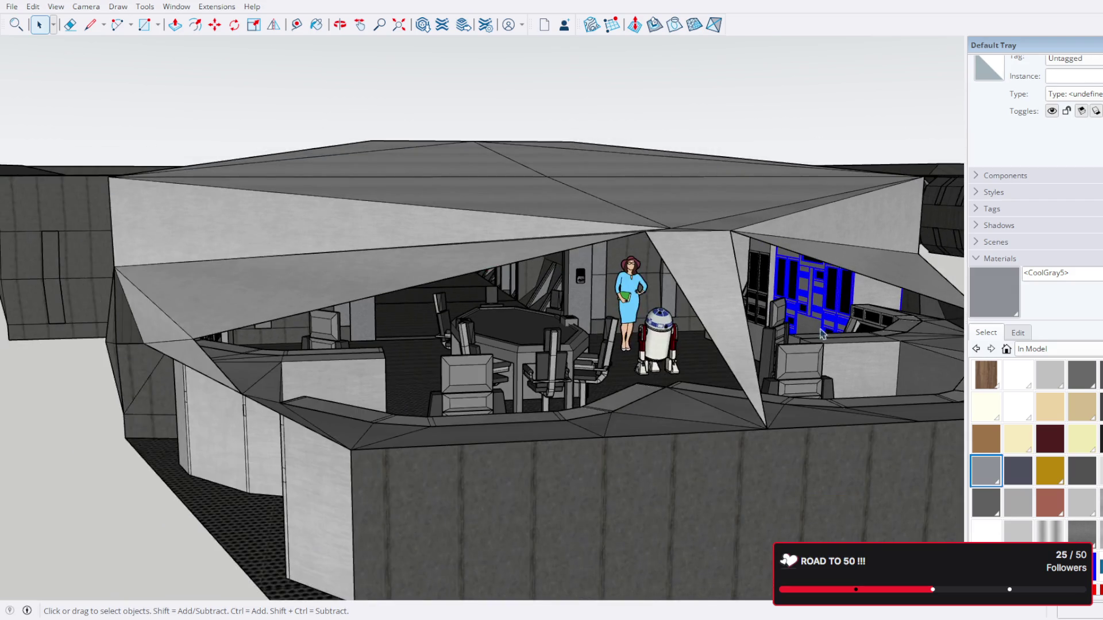
{"action": "scroll", "scroll_direction": "down", "scroll_amount": 3}
{"action": "left_click_drag", "start_coordinate": [812, 385], "coordinate": [632, 345]}
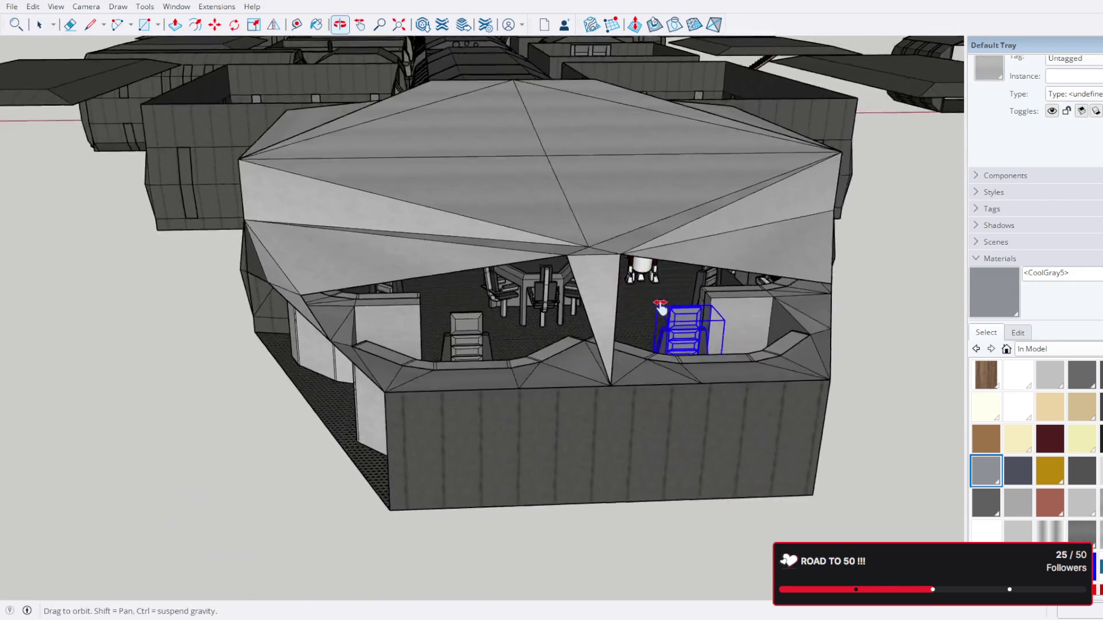
{"action": "scroll", "scroll_direction": "up", "scroll_amount": 3}
Step: Select the curved front counter plus the left and right cabinets, front seat and right counter
{"action": "key", "text": "space"}
{"action": "left_click", "coordinate": [437, 265]}
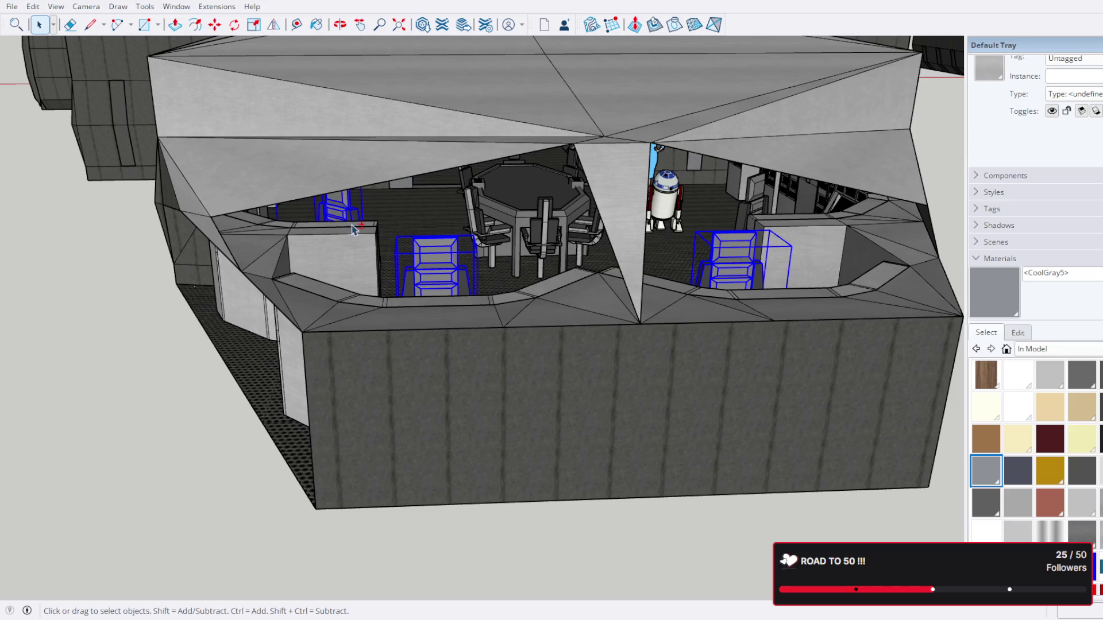
{"action": "left_click", "coordinate": [356, 230]}
{"action": "left_click", "coordinate": [360, 242]}
{"action": "left_click_drag", "start_coordinate": [373, 256], "coordinate": [377, 295]}
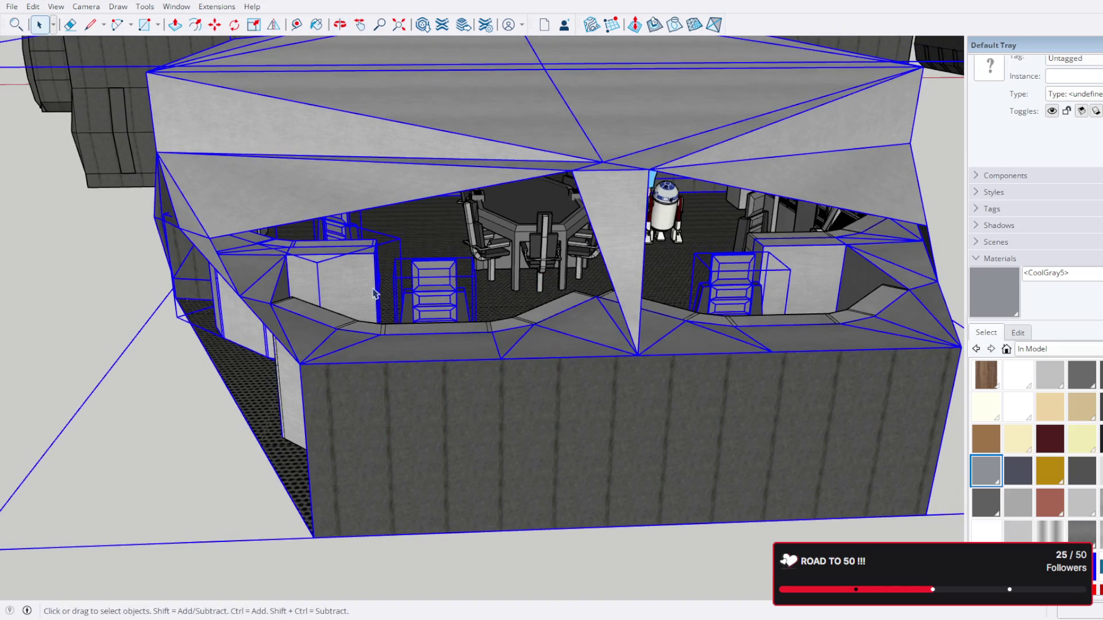
{"action": "left_click", "coordinate": [368, 296]}
{"action": "left_click", "coordinate": [359, 317]}
{"action": "left_click", "coordinate": [335, 227]}
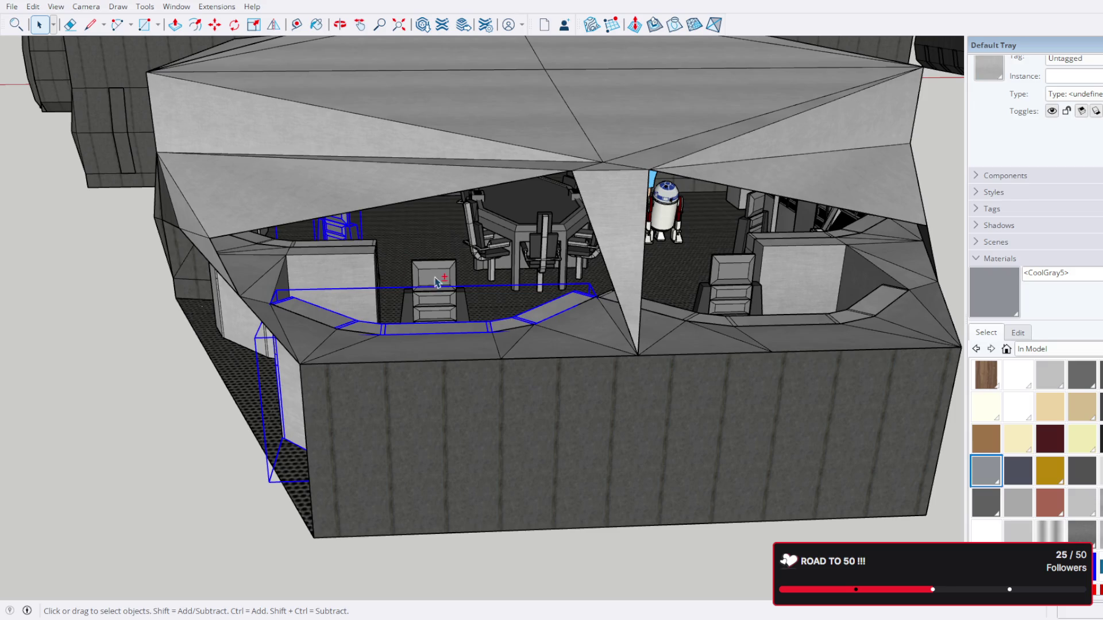
{"action": "left_click", "coordinate": [452, 280]}
{"action": "left_click", "coordinate": [737, 282]}
{"action": "left_click", "coordinate": [753, 244]}
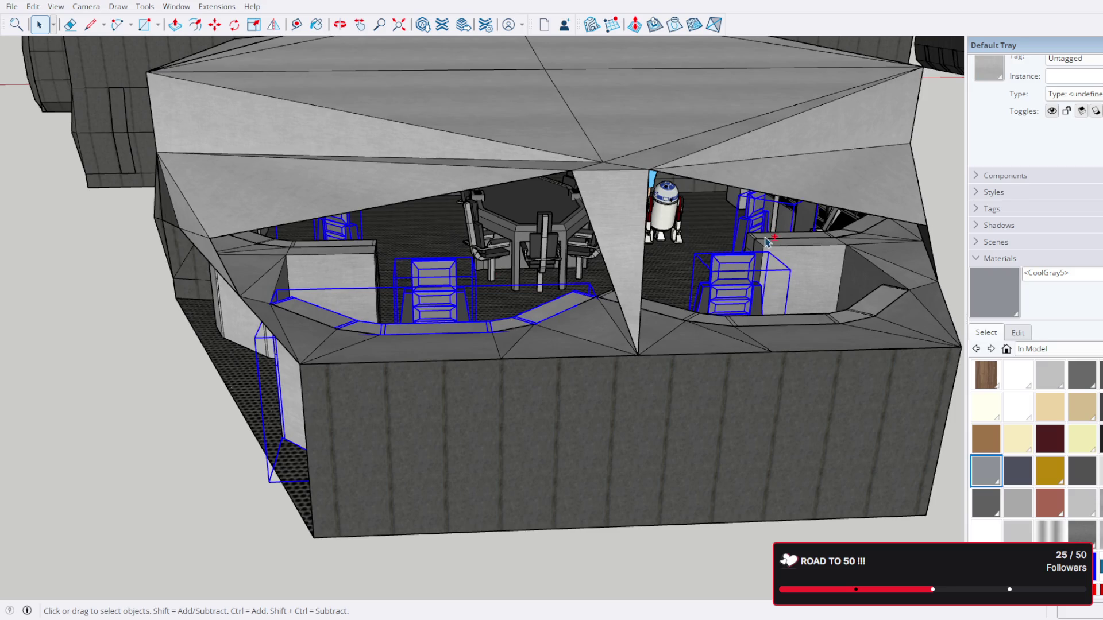
{"action": "left_click", "coordinate": [799, 253]}
{"action": "left_click", "coordinate": [864, 313]}
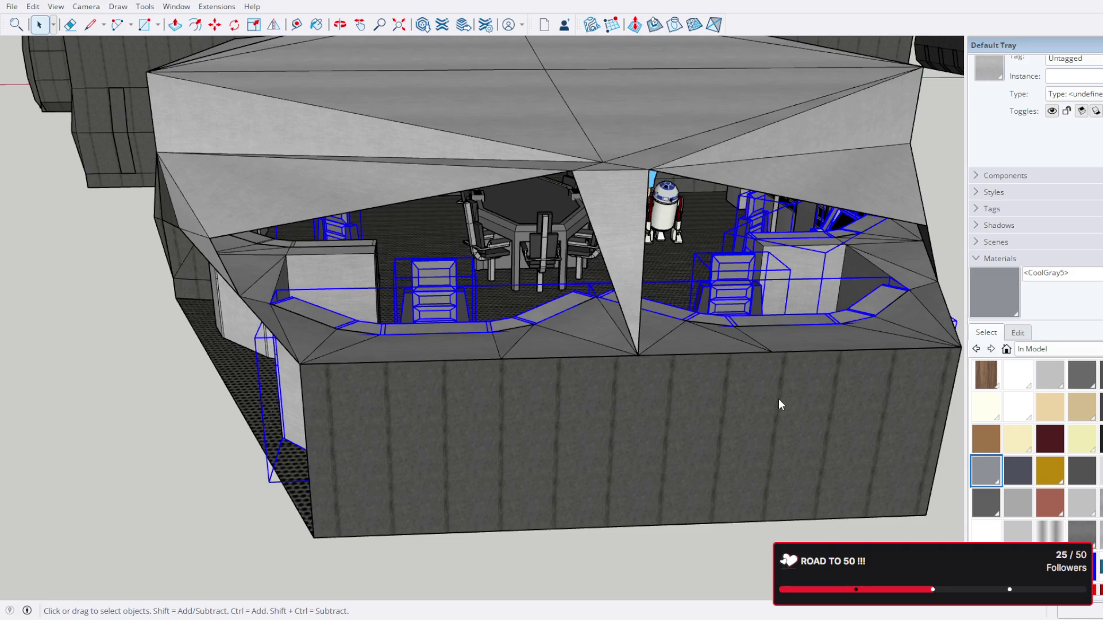
Step: Select the centre table, chairs and the large interior furnishings group
{"action": "left_click_drag", "start_coordinate": [552, 250], "coordinate": [522, 218]}
{"action": "left_click", "coordinate": [524, 207]}
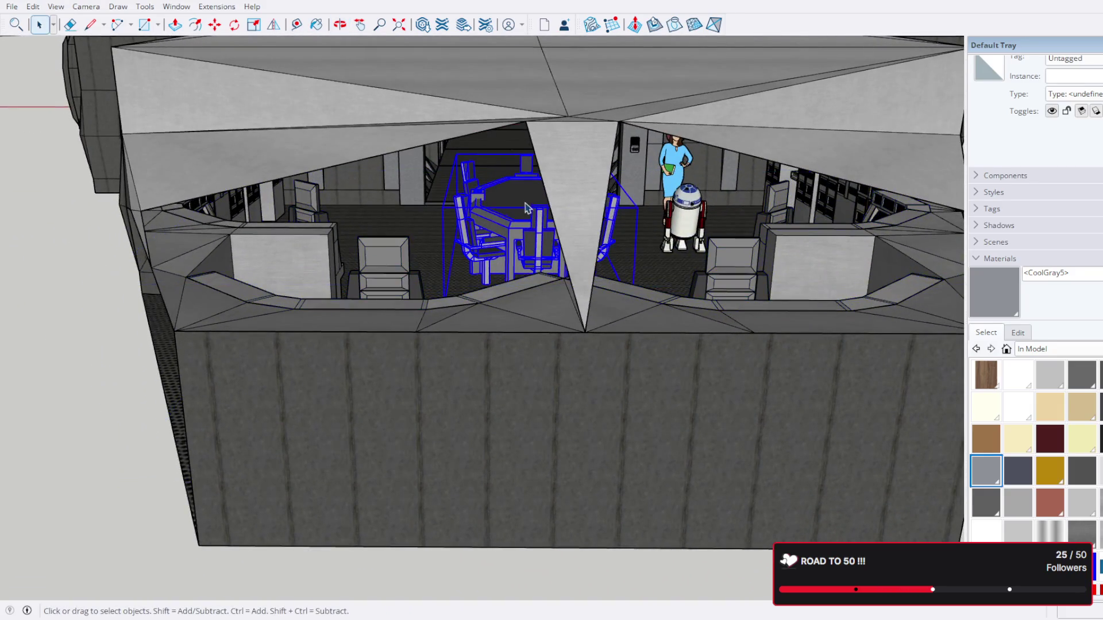
{"action": "left_click", "coordinate": [505, 297]}
{"action": "left_click_drag", "start_coordinate": [521, 310], "coordinate": [448, 145]}
{"action": "scroll", "scroll_direction": "up", "scroll_amount": 3}
{"action": "scroll", "scroll_direction": "down", "scroll_amount": 3}
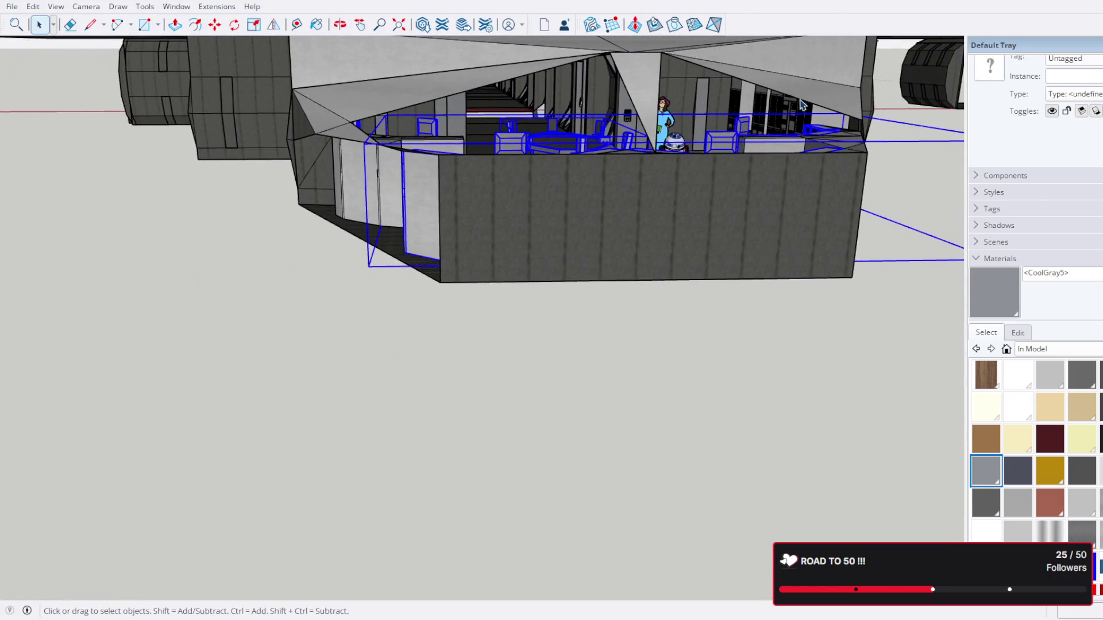
{"action": "scroll", "scroll_direction": "up", "scroll_amount": 3}
Step: Add the hull and the droid figure to the selection
{"action": "left_click_drag", "start_coordinate": [781, 119], "coordinate": [582, 107]}
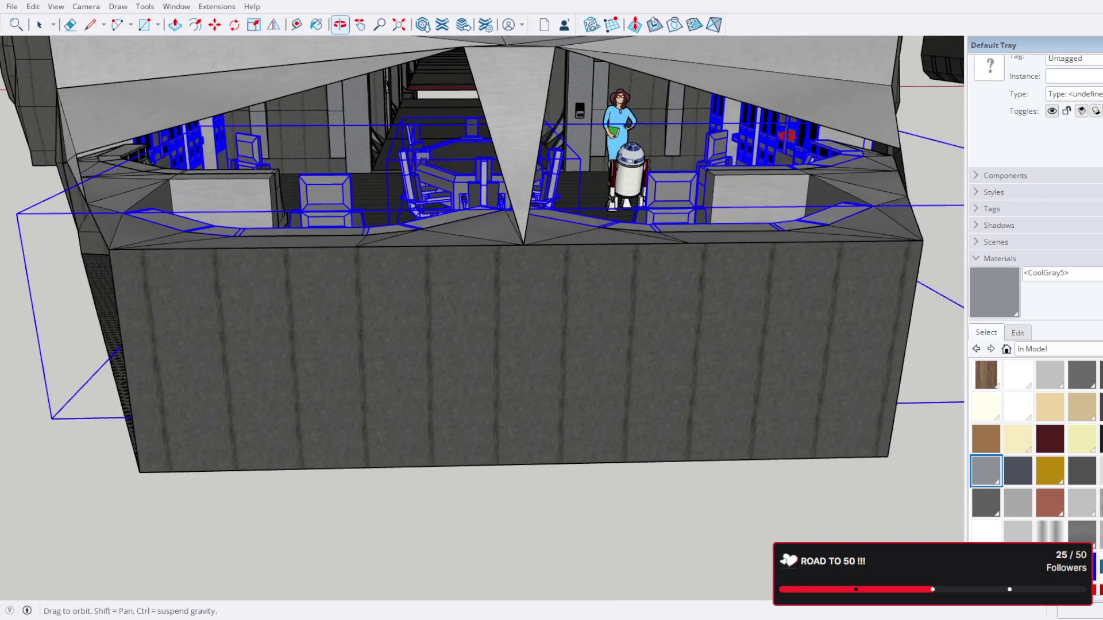
{"action": "left_click", "coordinate": [582, 110]}
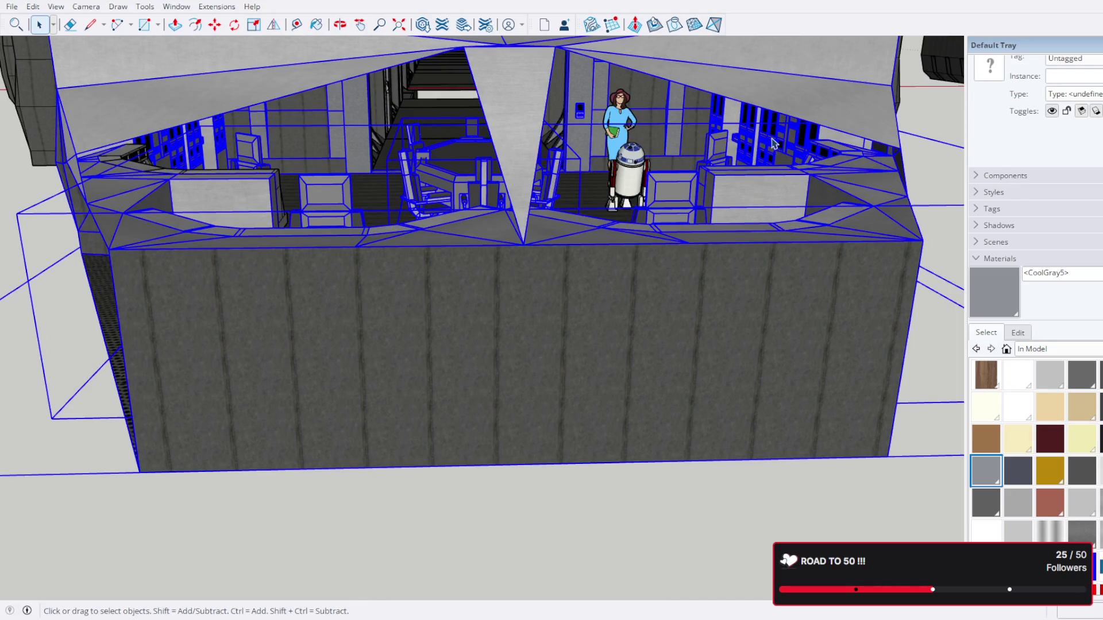
{"action": "left_click_drag", "start_coordinate": [773, 144], "coordinate": [634, 108]}
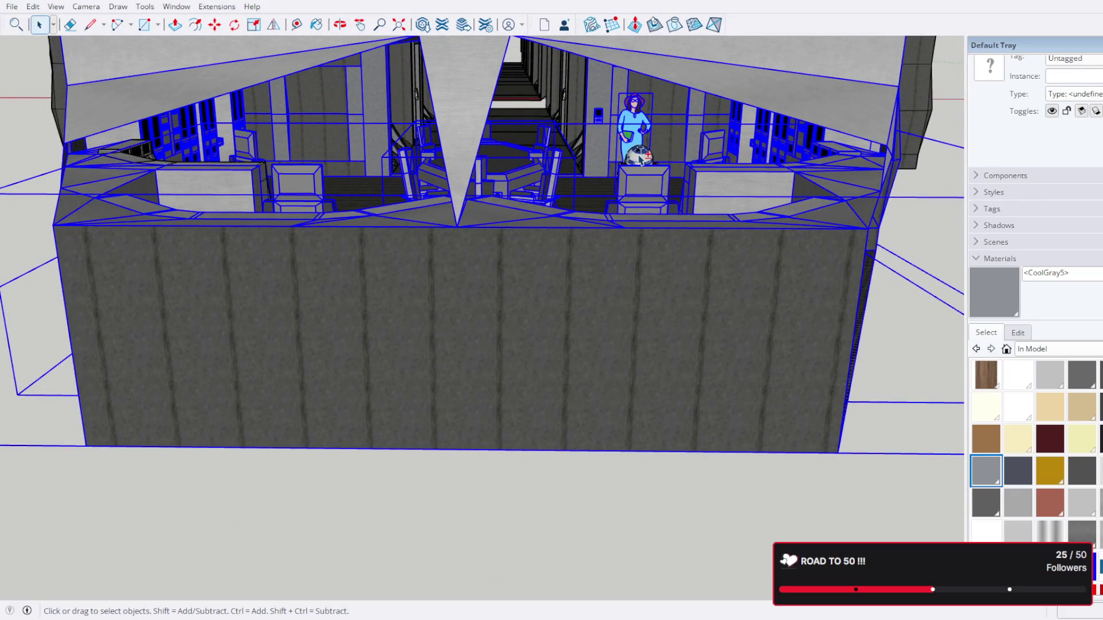
{"action": "left_click", "coordinate": [639, 158]}
{"action": "left_click_drag", "start_coordinate": [637, 159], "coordinate": [434, 170]}
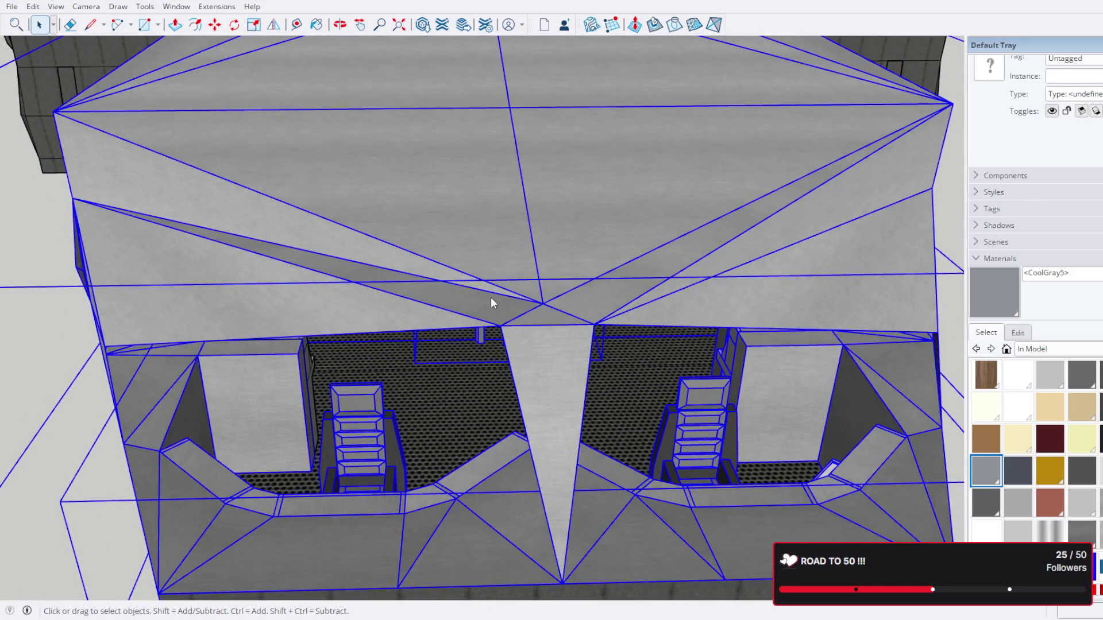
{"action": "scroll", "scroll_direction": "down", "scroll_amount": 3}
{"action": "left_click_drag", "start_coordinate": [422, 198], "coordinate": [510, 183]}
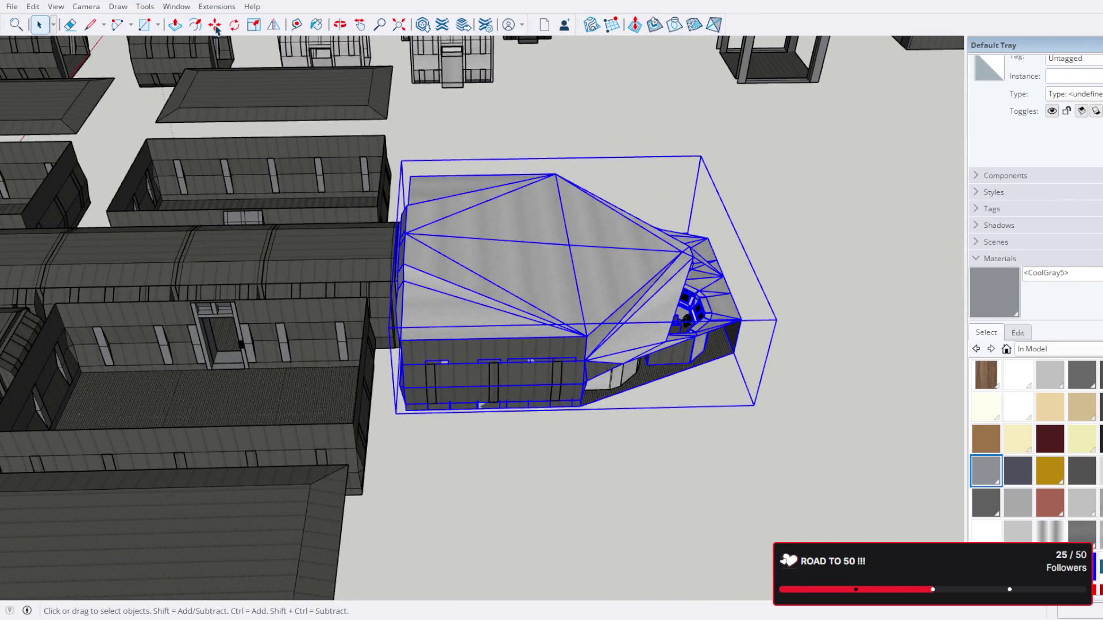
Step: Try moving the bridge group to the right, then undo the move
{"action": "key", "text": "m"}
{"action": "left_click", "coordinate": [412, 247]}
{"action": "scroll", "scroll_direction": "down", "scroll_amount": 3}
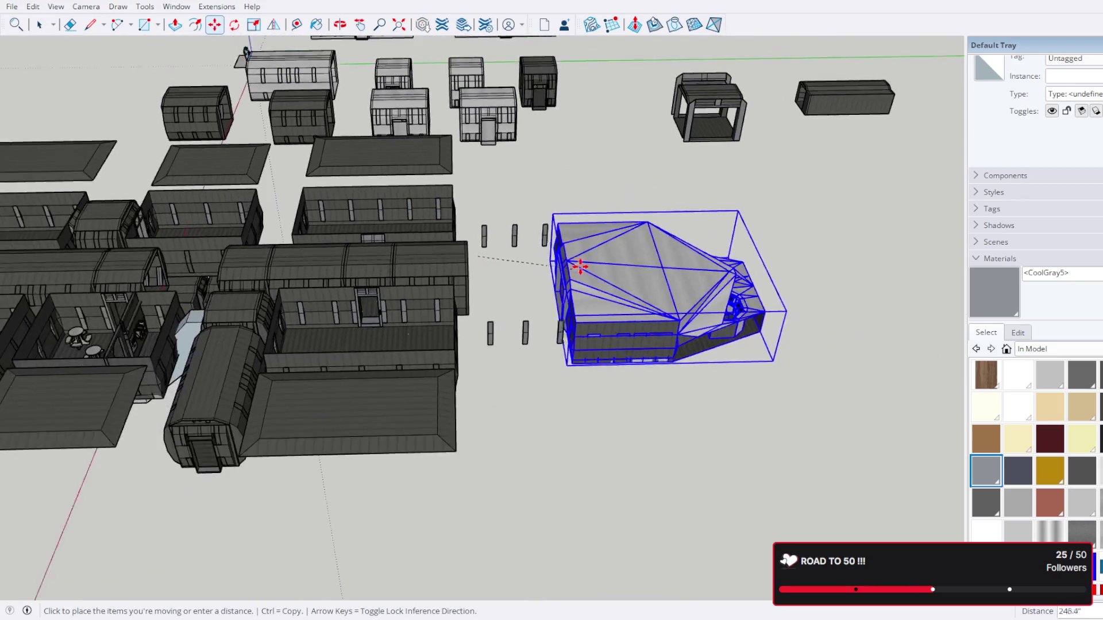
{"action": "left_click", "coordinate": [679, 274]}
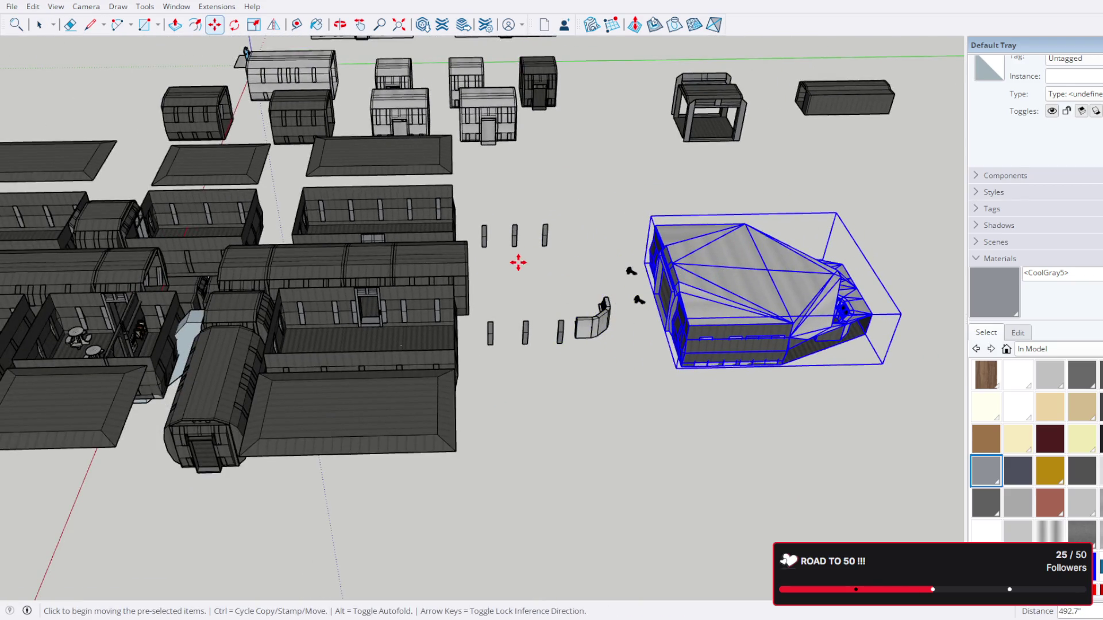
{"action": "scroll", "scroll_direction": "up", "scroll_amount": 3}
{"action": "key", "text": "ctrl+z"}
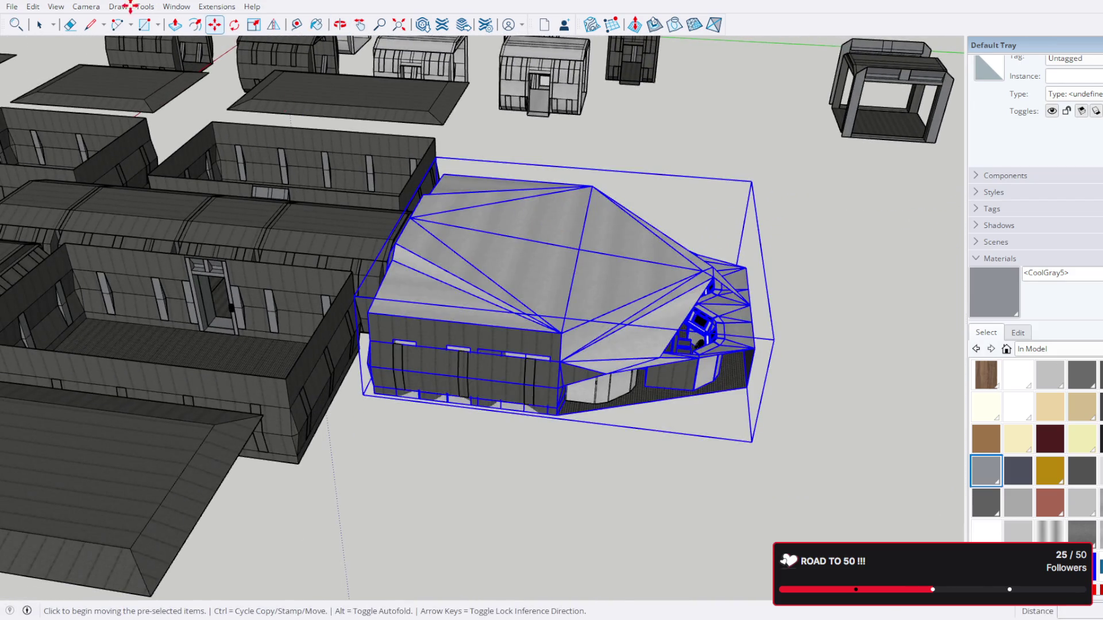
{"action": "left_click", "coordinate": [589, 263]}
{"action": "scroll", "scroll_direction": "up", "scroll_amount": 3}
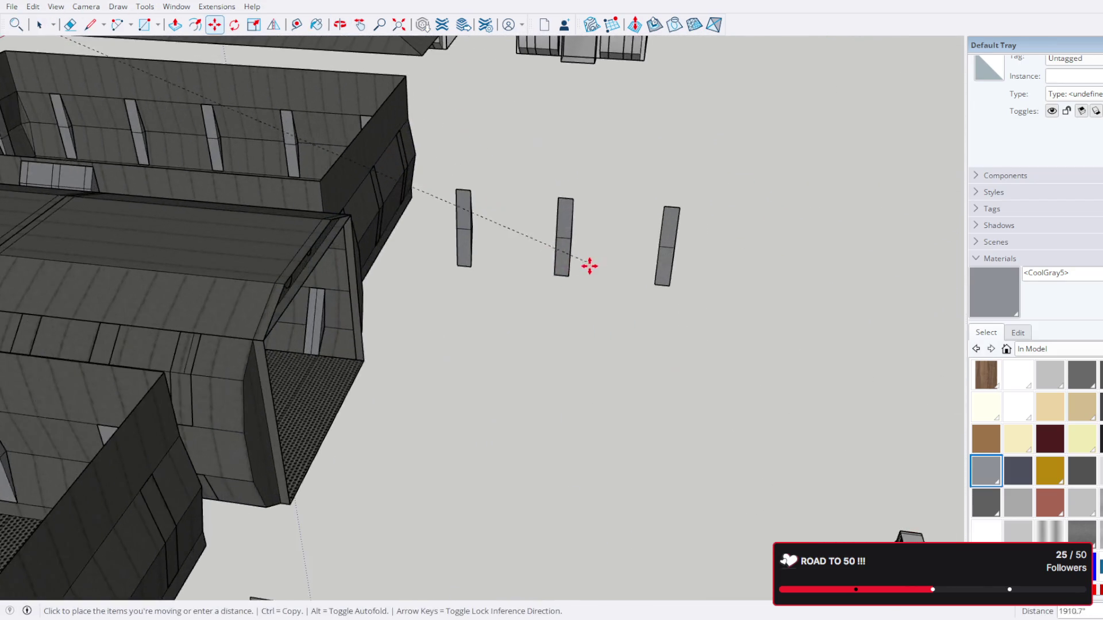
{"action": "left_click", "coordinate": [578, 256]}
{"action": "key", "text": "ctrl+z"}
Step: Drag the bridge right again, undo it back to its original spot, and return to Select
{"action": "left_click_drag", "start_coordinate": [696, 295], "coordinate": [692, 254]}
{"action": "scroll", "scroll_direction": "down", "scroll_amount": 3}
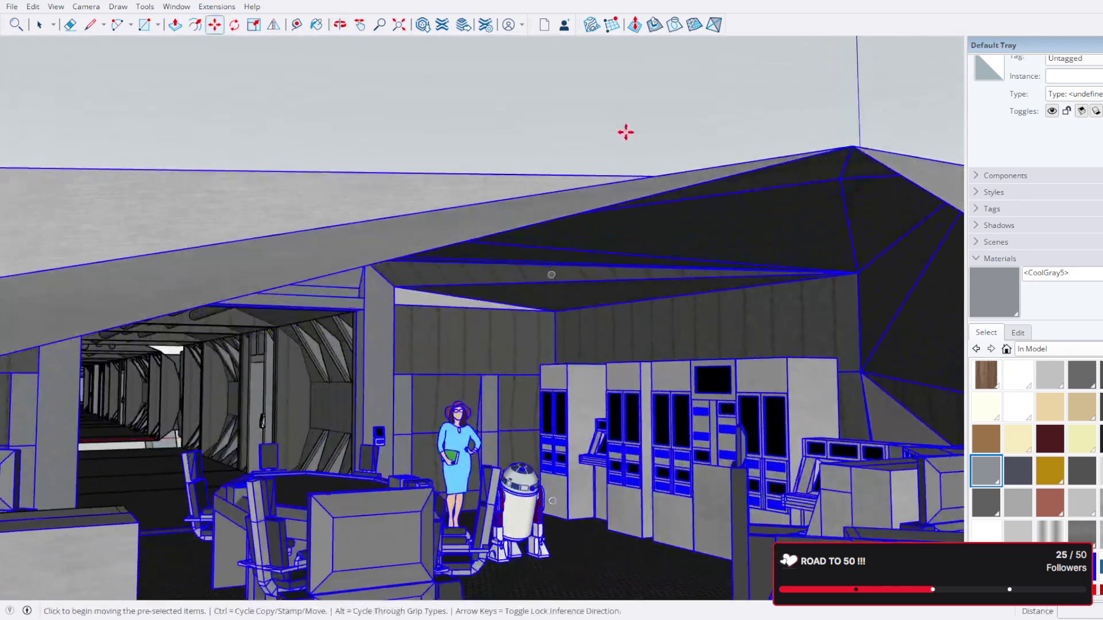
{"action": "left_click_drag", "start_coordinate": [626, 130], "coordinate": [877, 450]}
{"action": "scroll", "scroll_direction": "up", "scroll_amount": 3}
{"action": "scroll", "scroll_direction": "down", "scroll_amount": 3}
{"action": "scroll", "scroll_direction": "up", "scroll_amount": 3}
{"action": "left_click_drag", "start_coordinate": [586, 132], "coordinate": [630, 302]}
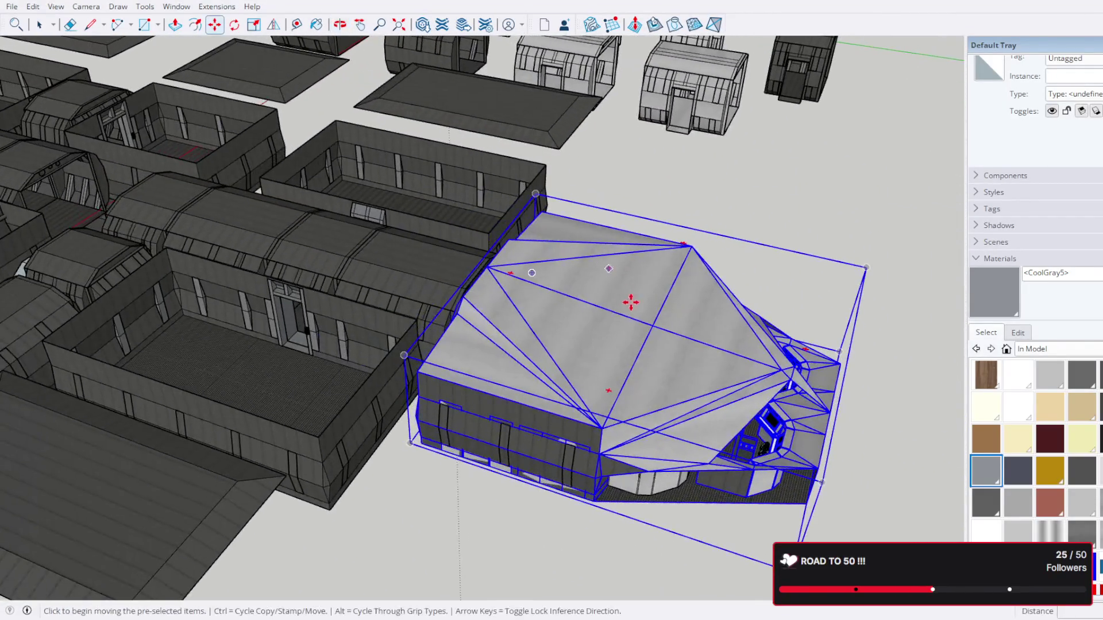
{"action": "left_click_drag", "start_coordinate": [589, 333], "coordinate": [947, 409]}
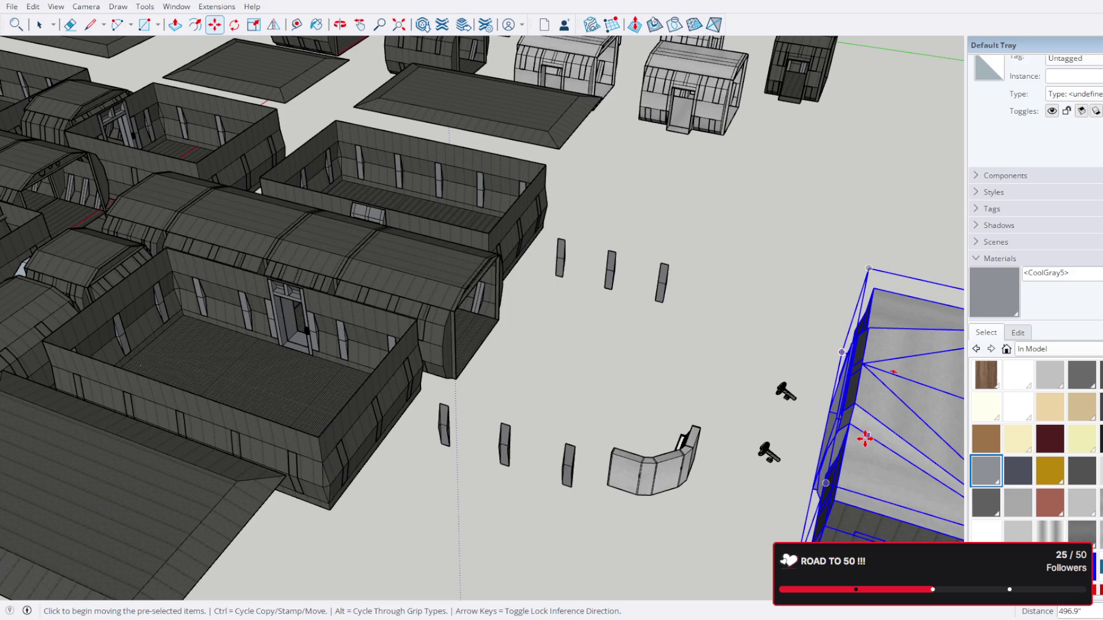
{"action": "key", "text": "ctrl+z"}
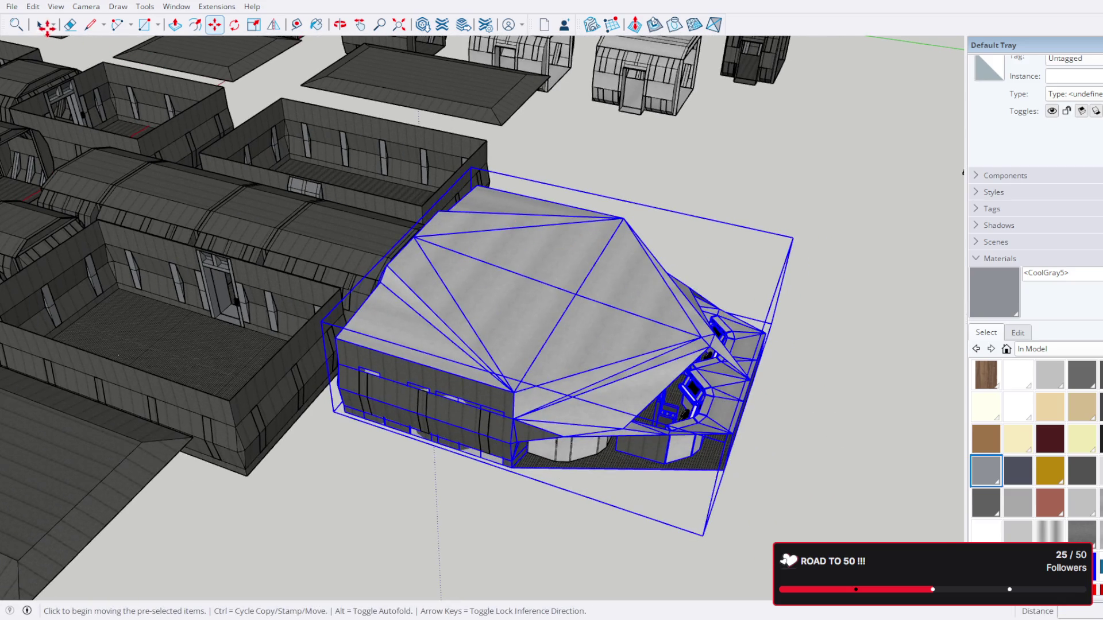
{"action": "key", "text": "ctrl+z"}
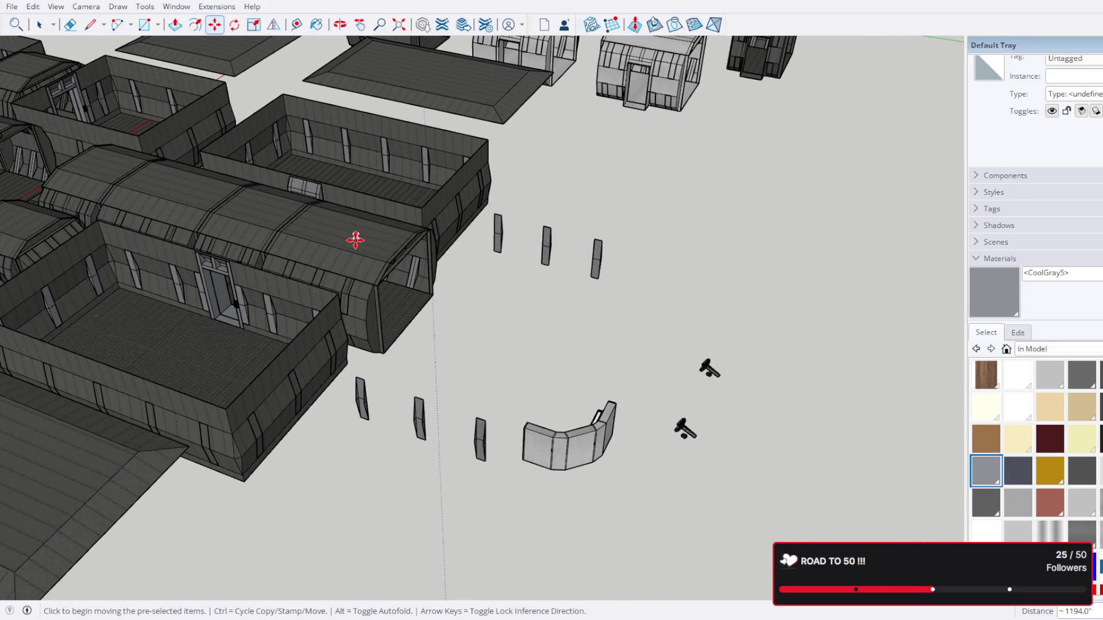
{"action": "key", "text": "ctrl+y"}
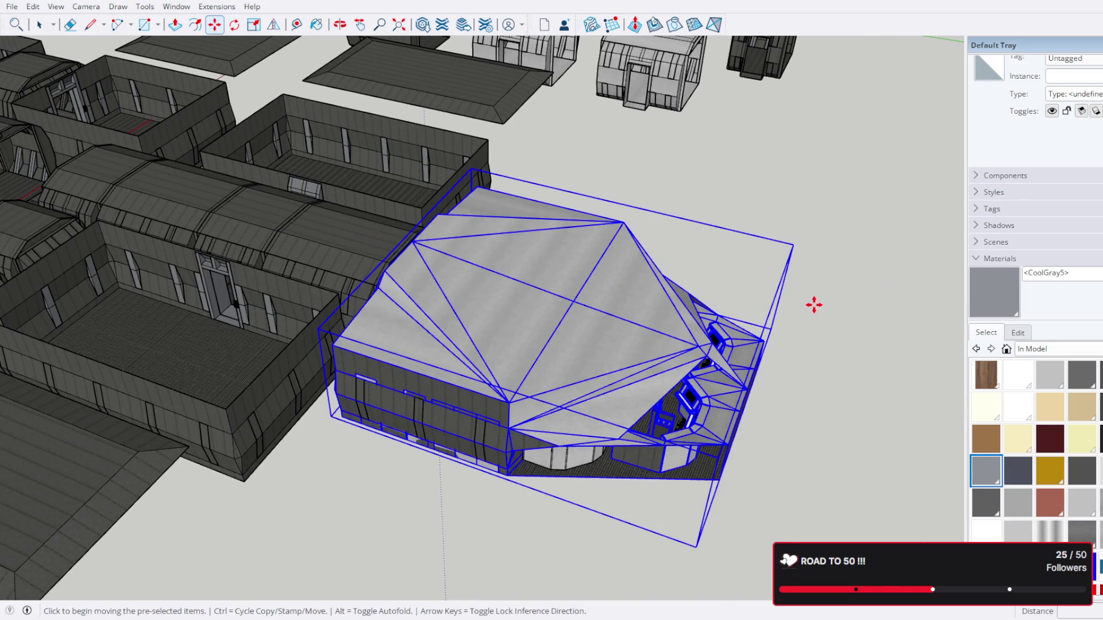
{"action": "left_click", "coordinate": [35, 24]}
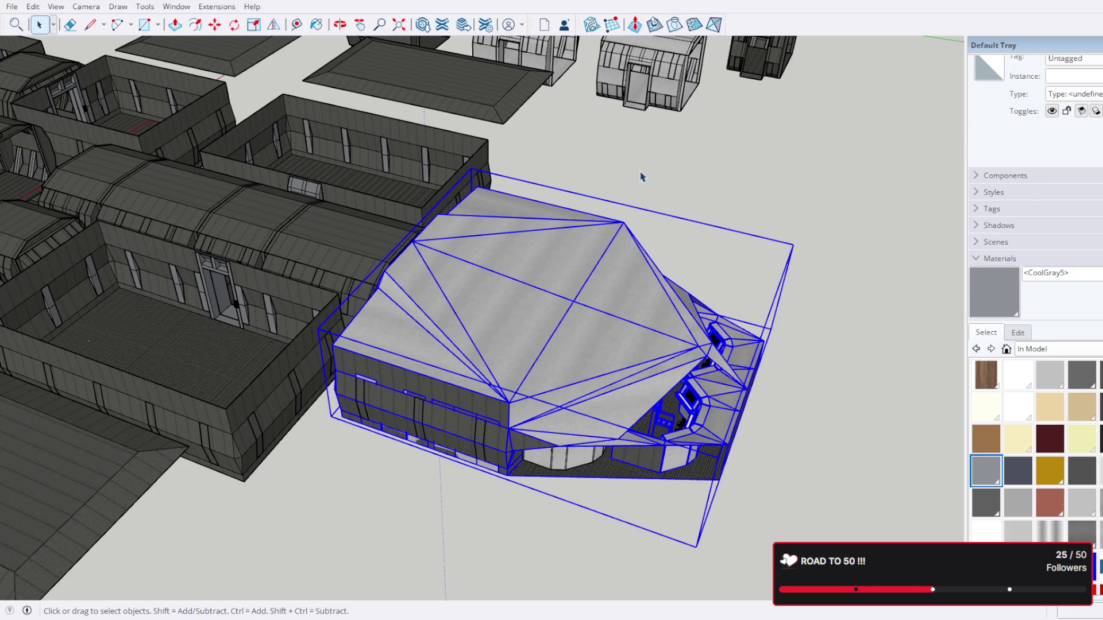
{"action": "left_click_drag", "start_coordinate": [642, 176], "coordinate": [561, 32]}
{"action": "scroll", "scroll_direction": "up", "scroll_amount": 3}
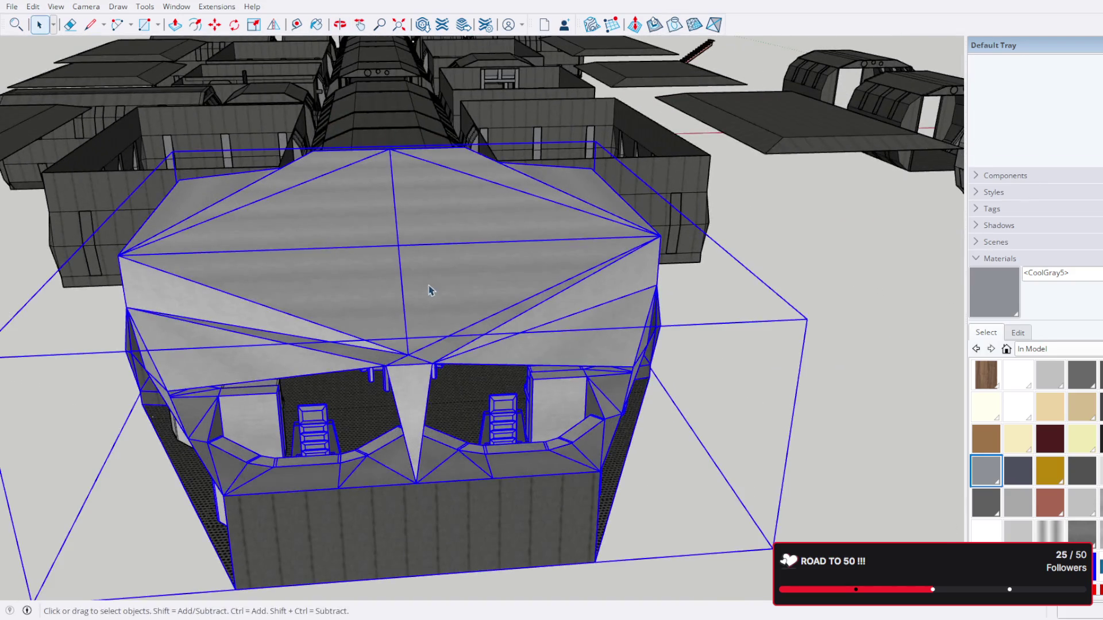
{"action": "scroll", "scroll_direction": "up", "scroll_amount": 3}
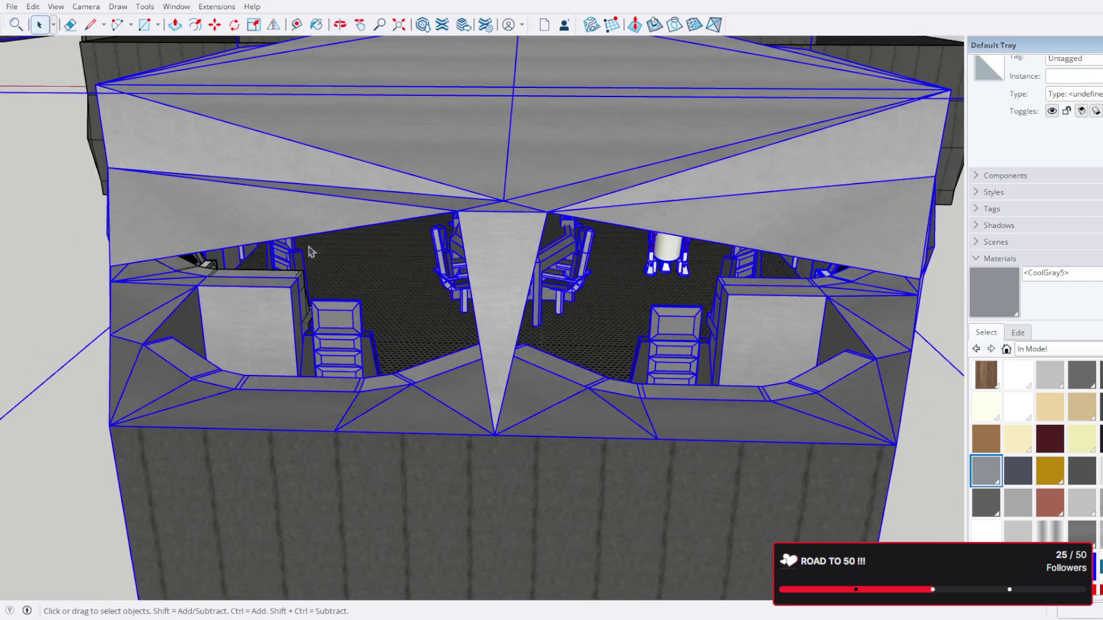
{"action": "scroll", "scroll_direction": "up", "scroll_amount": 3}
{"action": "scroll", "scroll_direction": "up", "scroll_amount": 3}
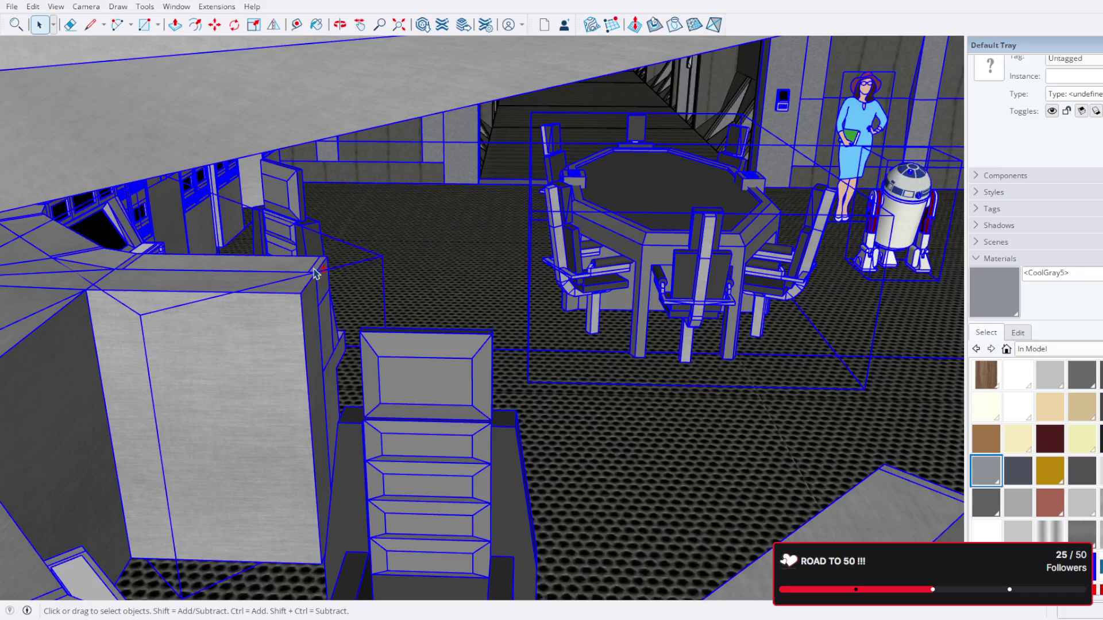
{"action": "left_click_drag", "start_coordinate": [637, 284], "coordinate": [258, 256]}
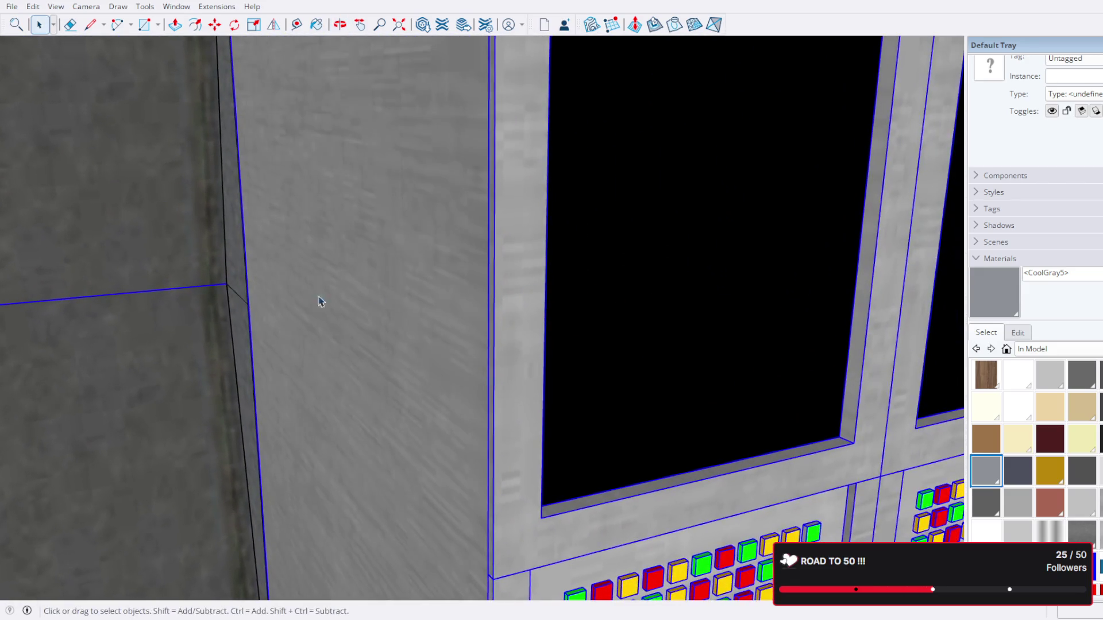
{"action": "scroll", "scroll_direction": "down", "scroll_amount": 3}
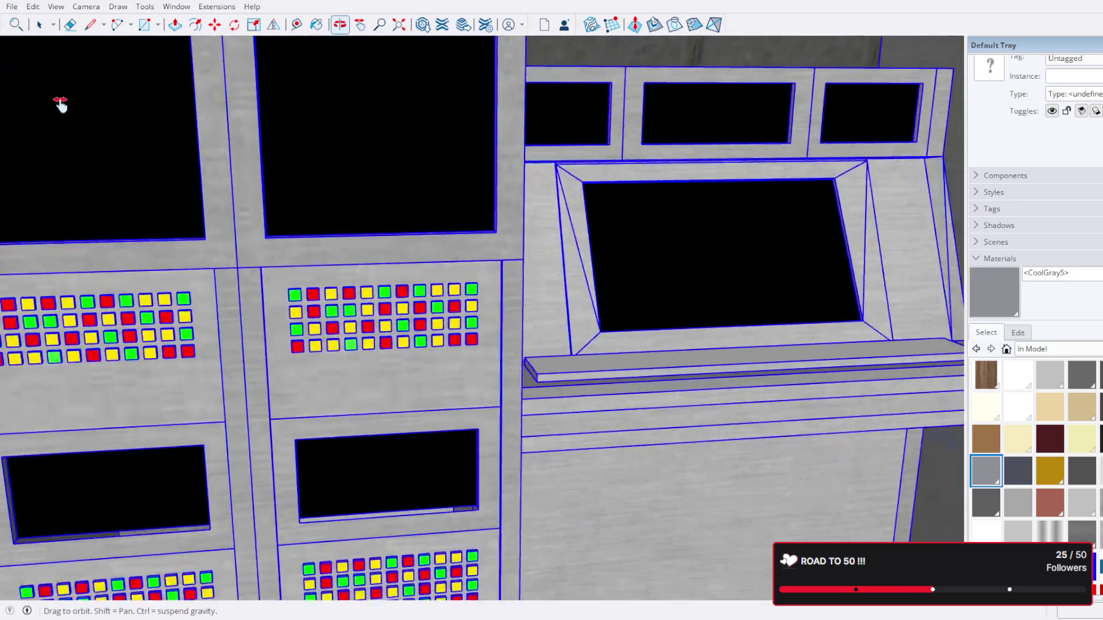
{"action": "left_click_drag", "start_coordinate": [741, 249], "coordinate": [497, 320]}
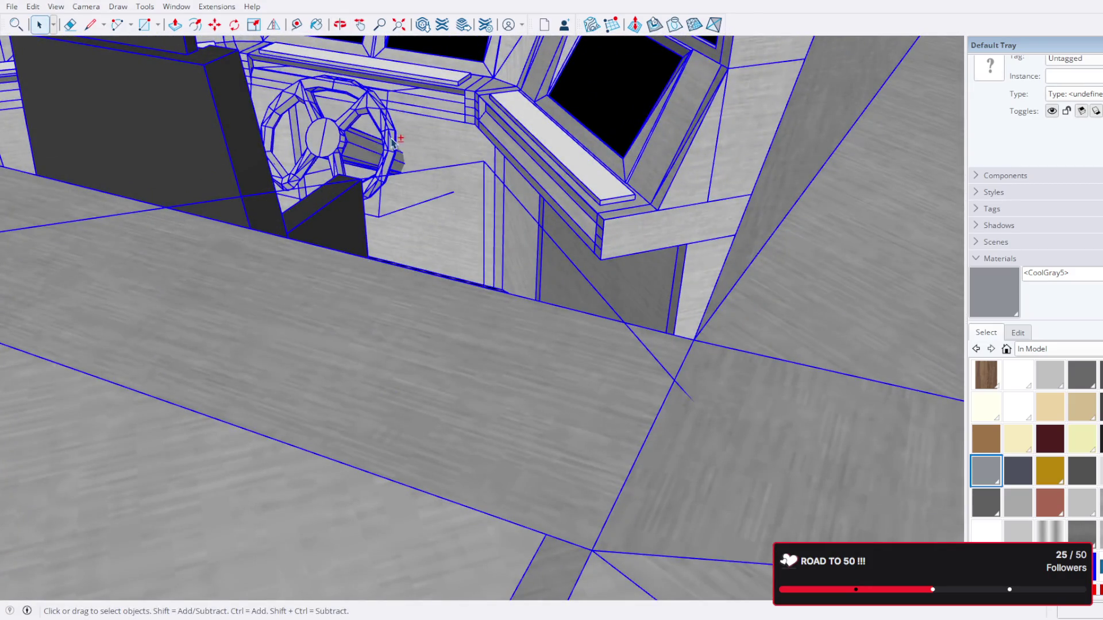
{"action": "scroll", "scroll_direction": "down", "scroll_amount": 3}
{"action": "left_click_drag", "start_coordinate": [393, 142], "coordinate": [575, 321]}
{"action": "scroll", "scroll_direction": "up", "scroll_amount": 3}
{"action": "scroll", "scroll_direction": "down", "scroll_amount": 3}
{"action": "scroll", "scroll_direction": "up", "scroll_amount": 3}
{"action": "left_click_drag", "start_coordinate": [630, 374], "coordinate": [571, 406]}
{"action": "scroll", "scroll_direction": "up", "scroll_amount": 3}
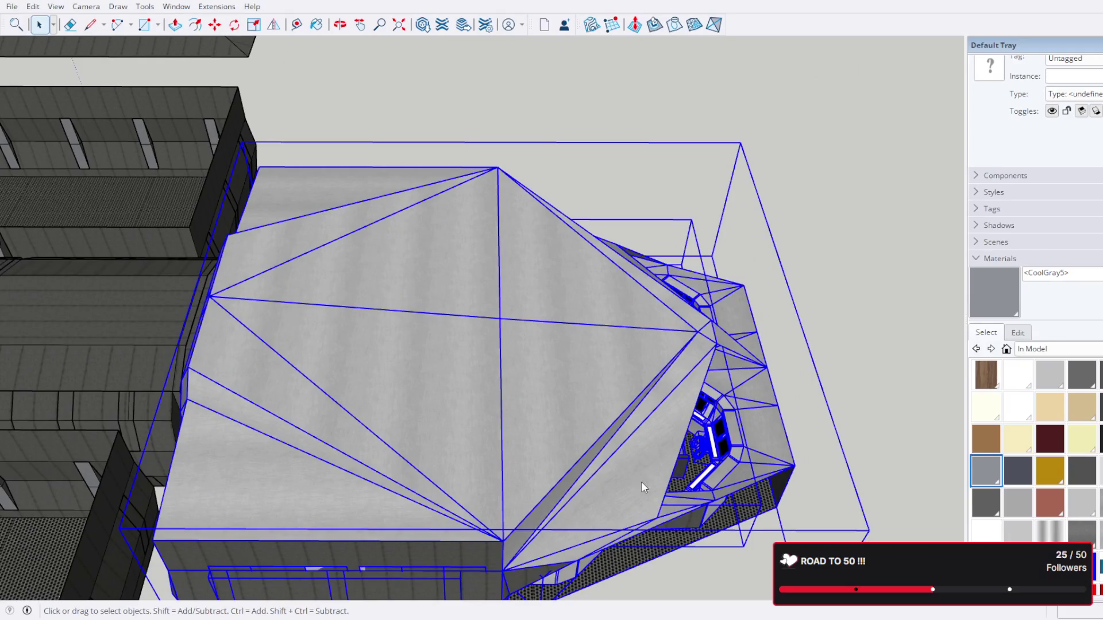
{"action": "scroll", "scroll_direction": "down", "scroll_amount": 3}
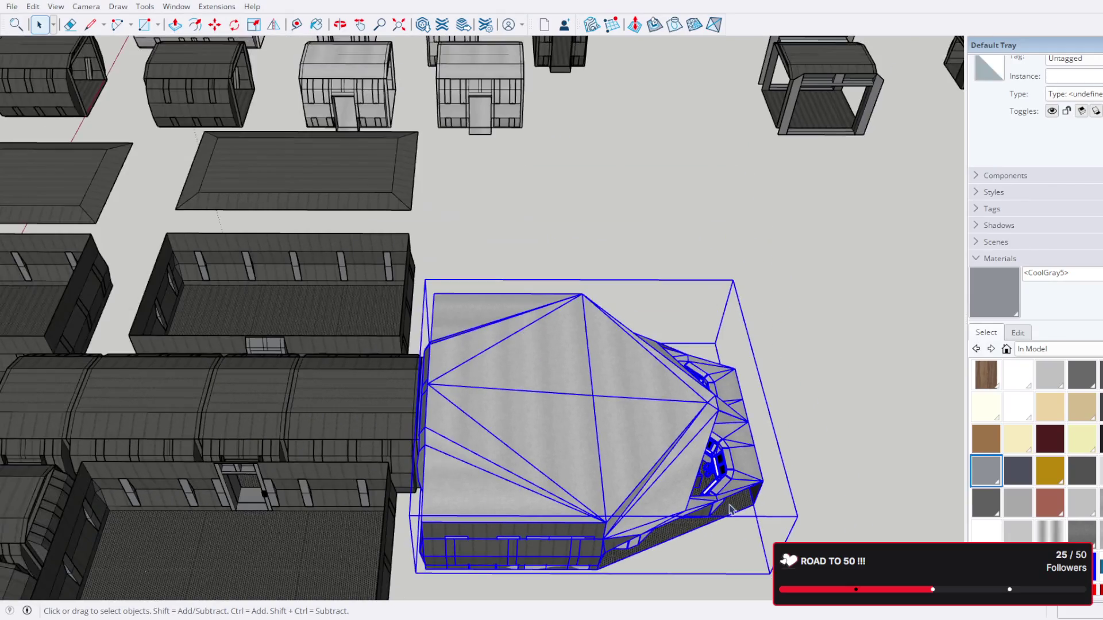
{"action": "scroll", "scroll_direction": "up", "scroll_amount": 3}
{"action": "left_click_drag", "start_coordinate": [742, 488], "coordinate": [829, 440]}
{"action": "left_click", "coordinate": [829, 440]}
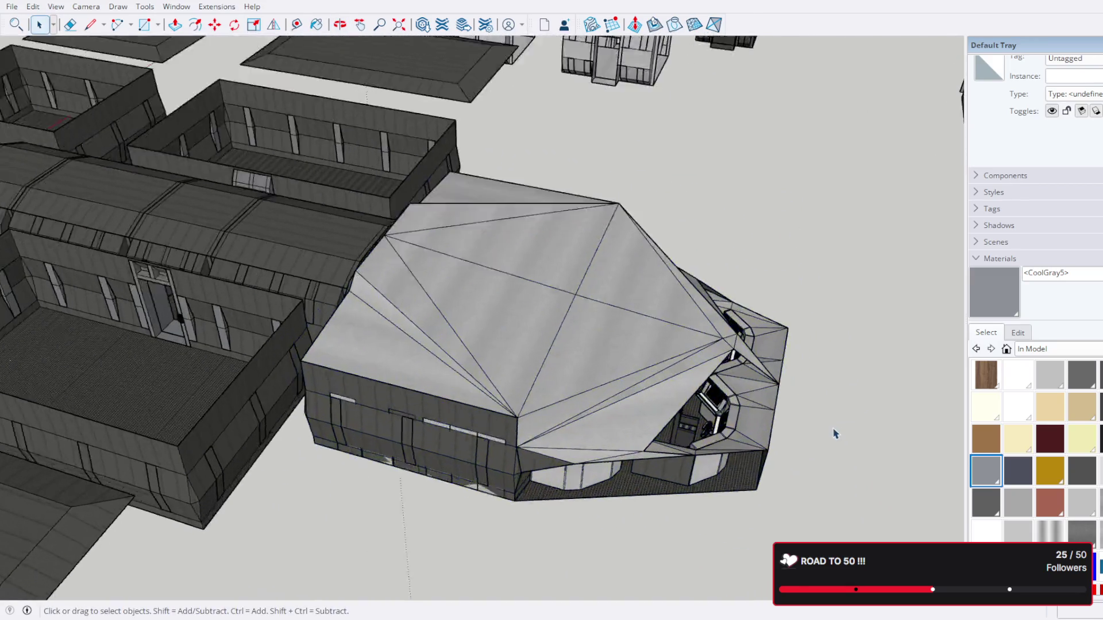
{"action": "scroll", "scroll_direction": "up", "scroll_amount": 3}
{"action": "scroll", "scroll_direction": "up", "scroll_amount": 3}
{"action": "left_click_drag", "start_coordinate": [480, 365], "coordinate": [577, 190]}
{"action": "left_click", "coordinate": [743, 242]}
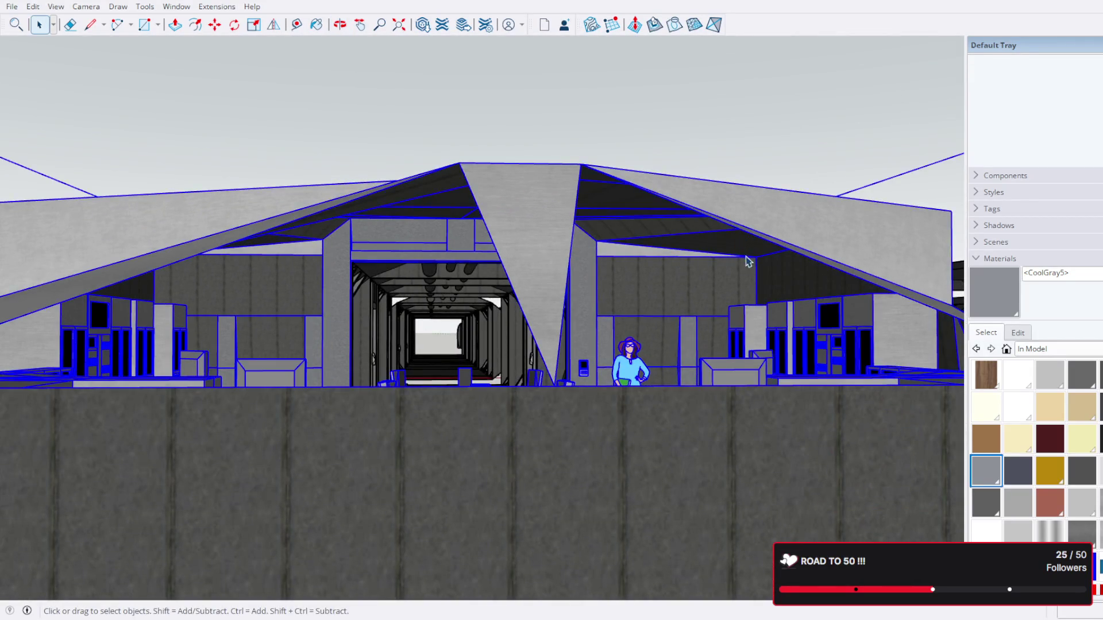
{"action": "left_click_drag", "start_coordinate": [750, 262], "coordinate": [667, 444]}
{"action": "scroll", "scroll_direction": "down", "scroll_amount": 3}
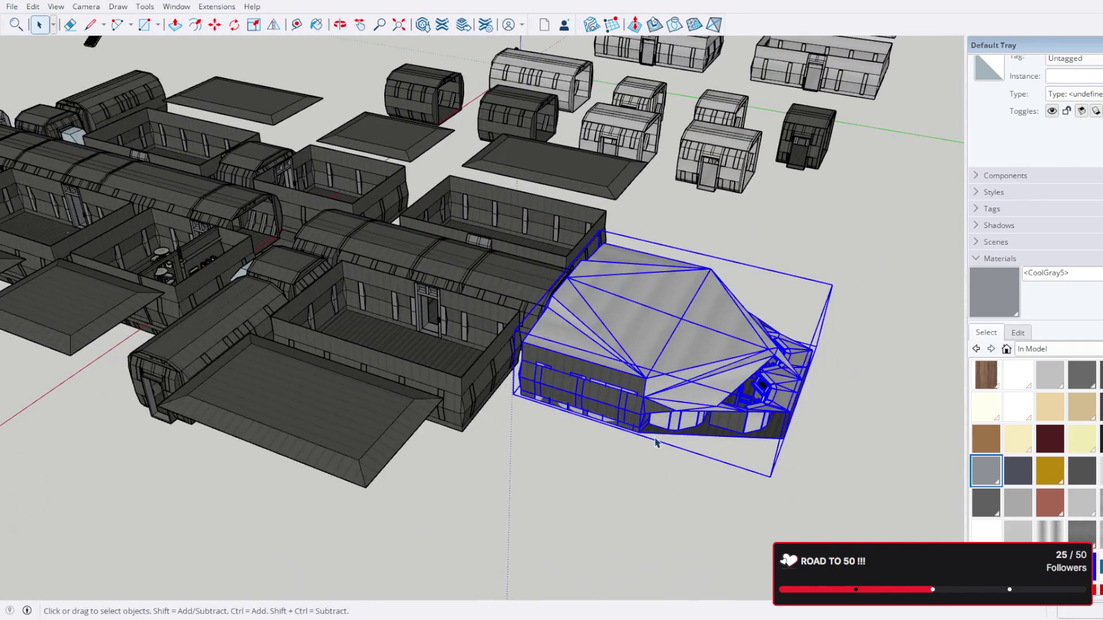
Step: Move the bridge building from a picked start point to a new position
{"action": "key", "text": "m"}
{"action": "left_click", "coordinate": [622, 332]}
{"action": "left_click", "coordinate": [891, 415]}
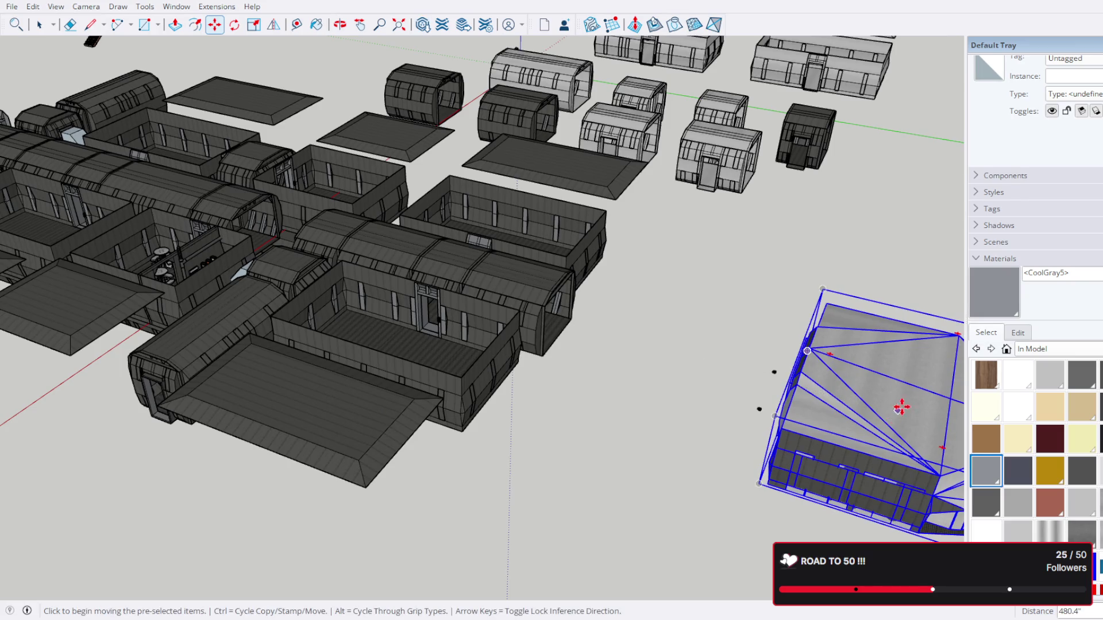
{"action": "scroll", "scroll_direction": "up", "scroll_amount": 3}
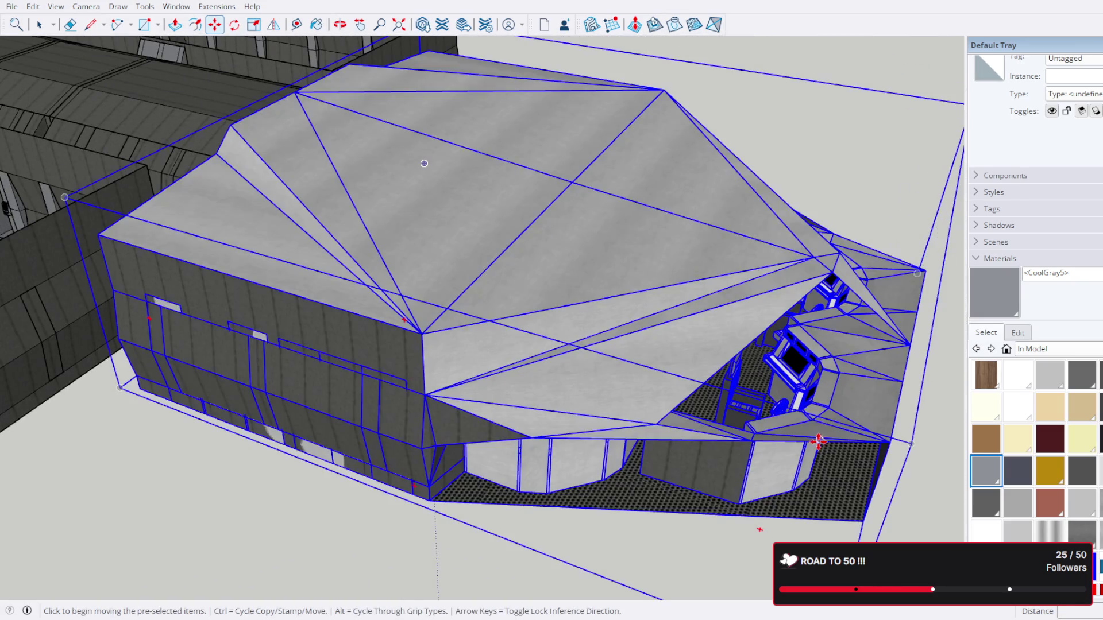
{"action": "scroll", "scroll_direction": "up", "scroll_amount": 3}
{"action": "left_click_drag", "start_coordinate": [851, 450], "coordinate": [837, 419]}
Step: Nudge the bridge building a further 19.5 inches and switch back to Select
{"action": "key", "text": "m"}
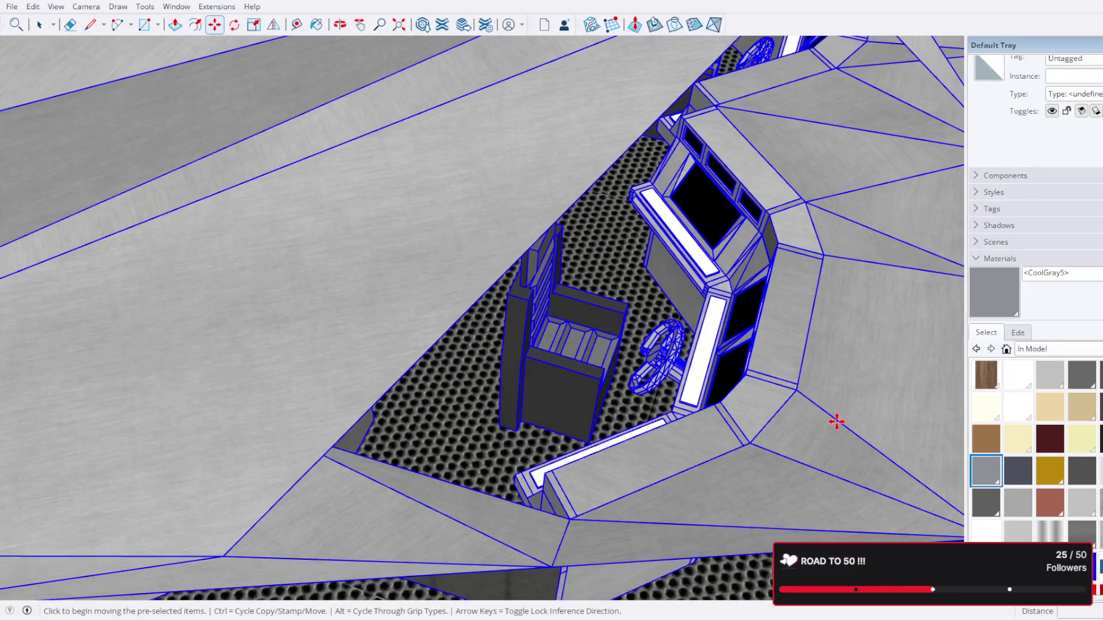
{"action": "left_click", "coordinate": [837, 418]}
{"action": "left_click", "coordinate": [943, 440]}
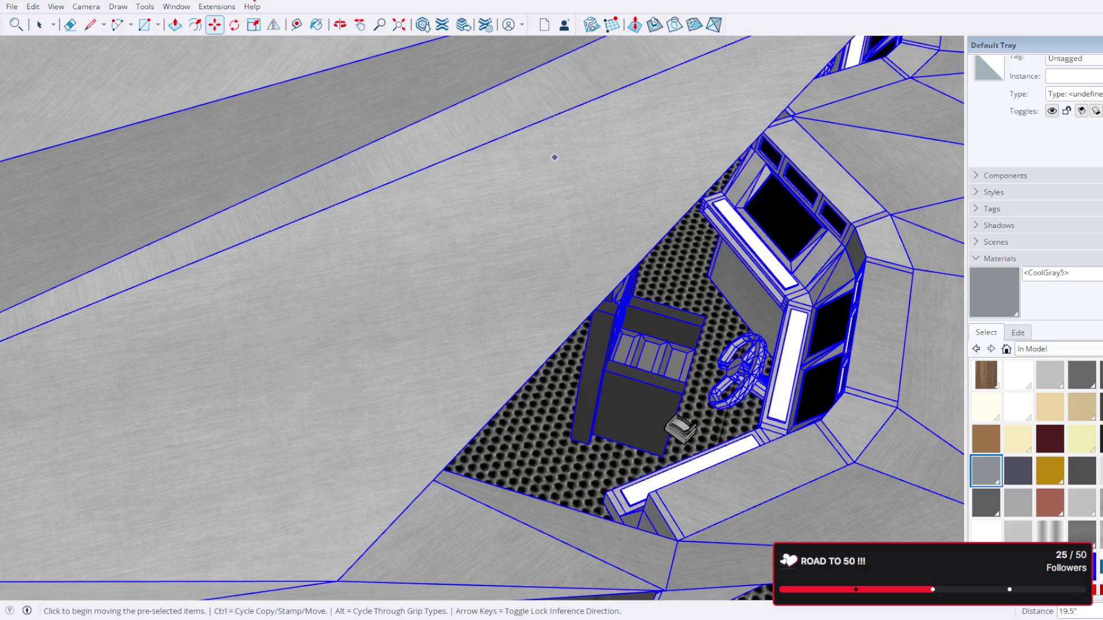
{"action": "left_click", "coordinate": [44, 25]}
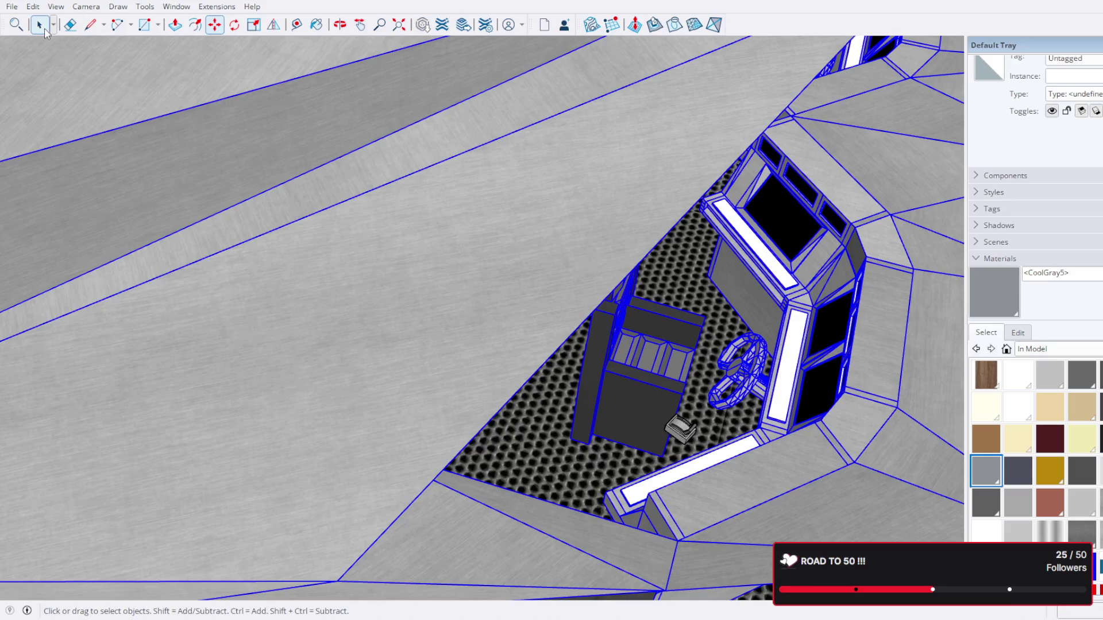
{"action": "scroll", "scroll_direction": "up", "scroll_amount": 3}
{"action": "left_click_drag", "start_coordinate": [628, 494], "coordinate": [718, 520]}
{"action": "scroll", "scroll_direction": "down", "scroll_amount": 3}
{"action": "scroll", "scroll_direction": "up", "scroll_amount": 3}
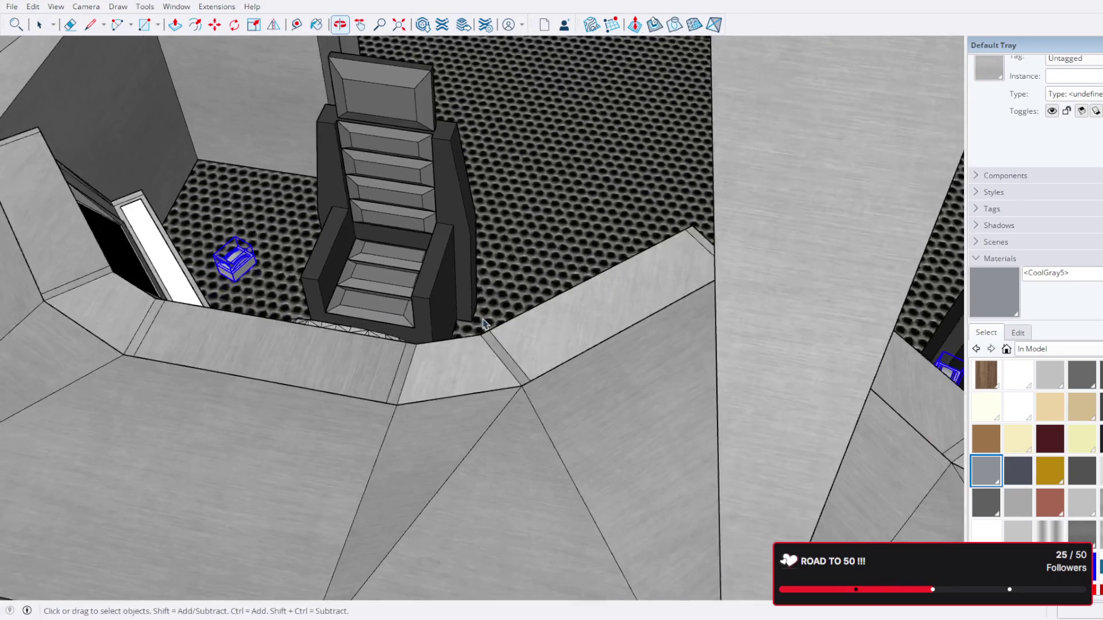
Step: Pick up the small seat beside the pilot chair and carry it toward the window-sill corner
{"action": "left_click_drag", "start_coordinate": [414, 438], "coordinate": [632, 351]}
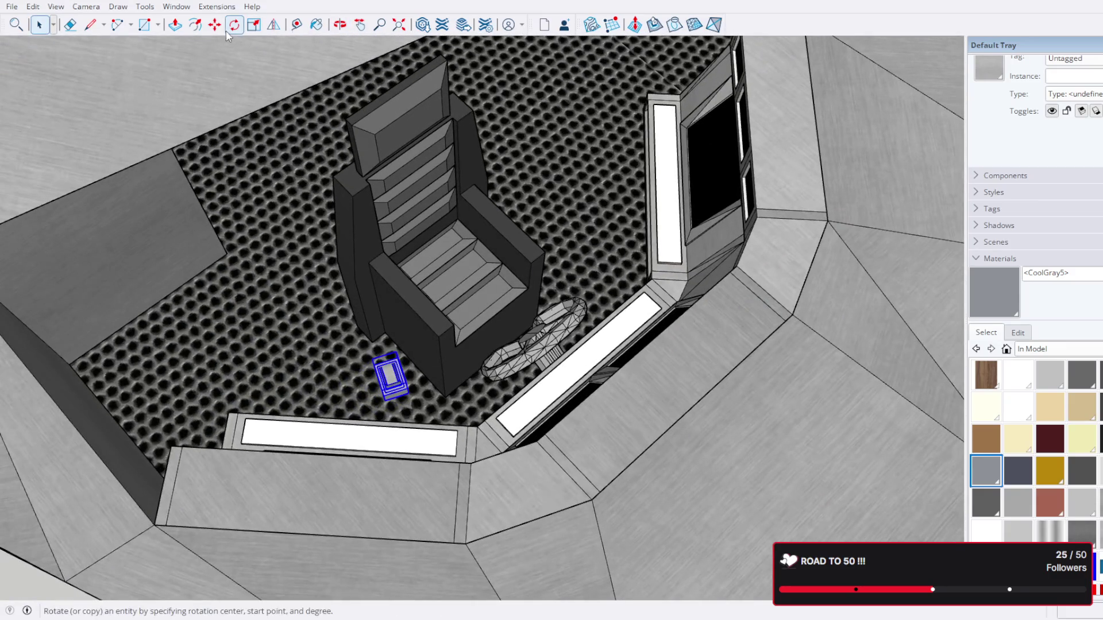
{"action": "left_click", "coordinate": [214, 25]}
{"action": "scroll", "scroll_direction": "up", "scroll_amount": 3}
{"action": "scroll", "scroll_direction": "up", "scroll_amount": 3}
{"action": "scroll", "scroll_direction": "up", "scroll_amount": 3}
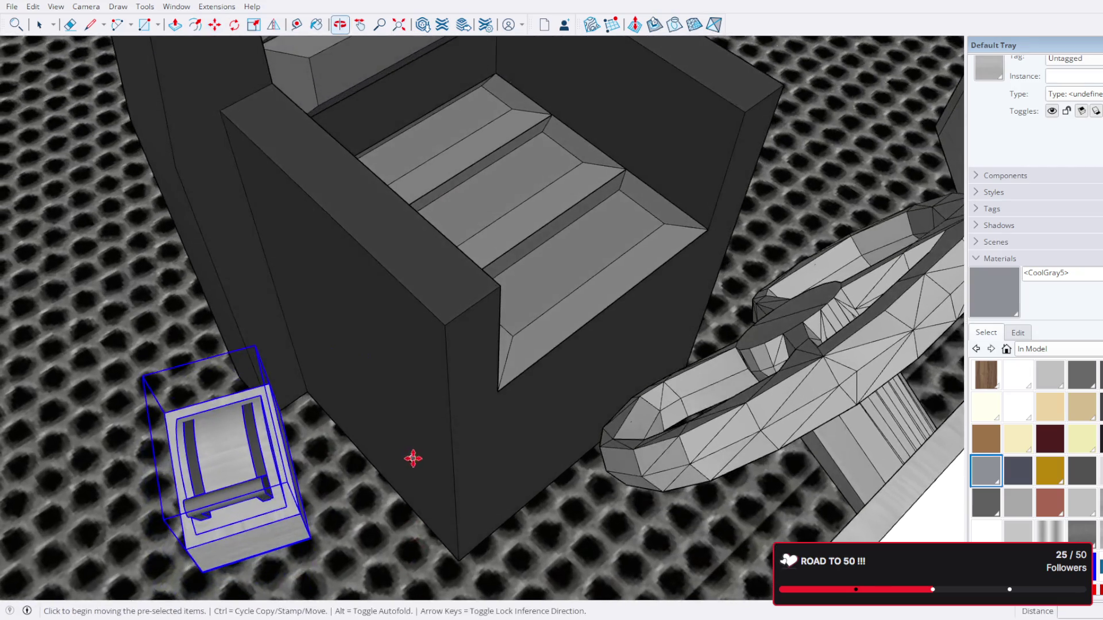
{"action": "scroll", "scroll_direction": "up", "scroll_amount": 3}
{"action": "left_click_drag", "start_coordinate": [254, 567], "coordinate": [523, 526]}
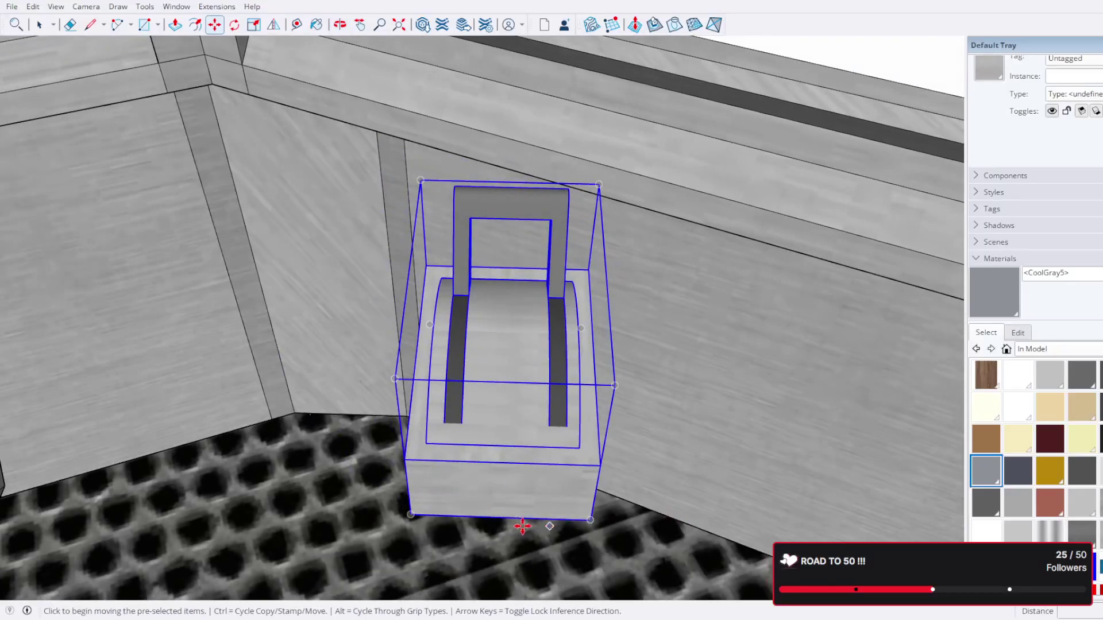
{"action": "left_click", "coordinate": [504, 514]}
{"action": "scroll", "scroll_direction": "down", "scroll_amount": 3}
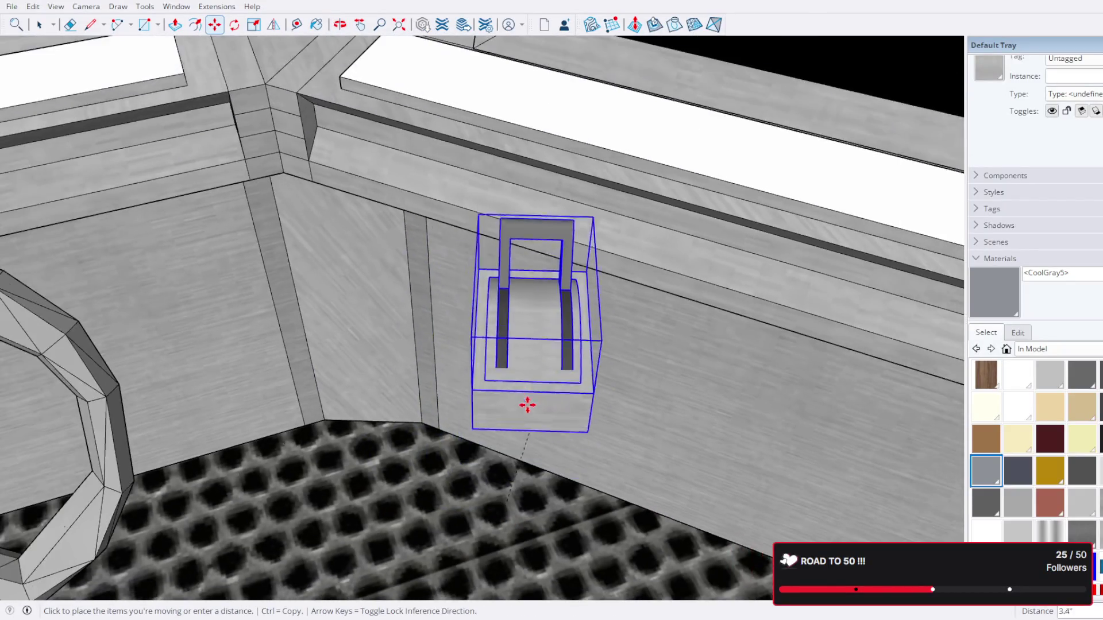
{"action": "left_click_drag", "start_coordinate": [526, 401], "coordinate": [502, 354]}
{"action": "scroll", "scroll_direction": "up", "scroll_amount": 3}
{"action": "scroll", "scroll_direction": "up", "scroll_amount": 3}
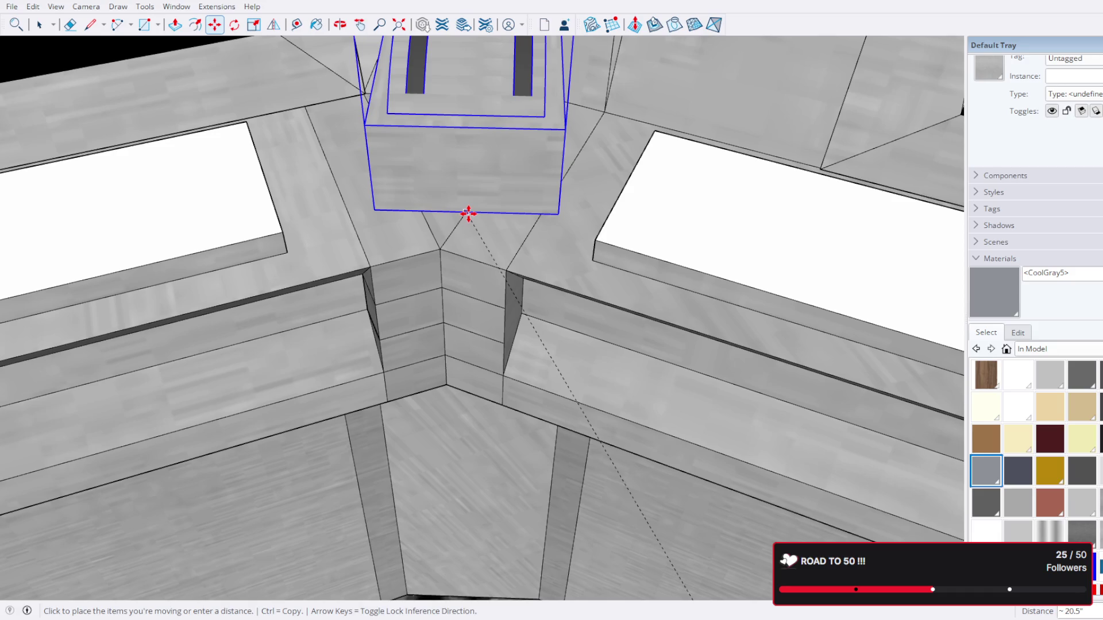
{"action": "scroll", "scroll_direction": "down", "scroll_amount": 3}
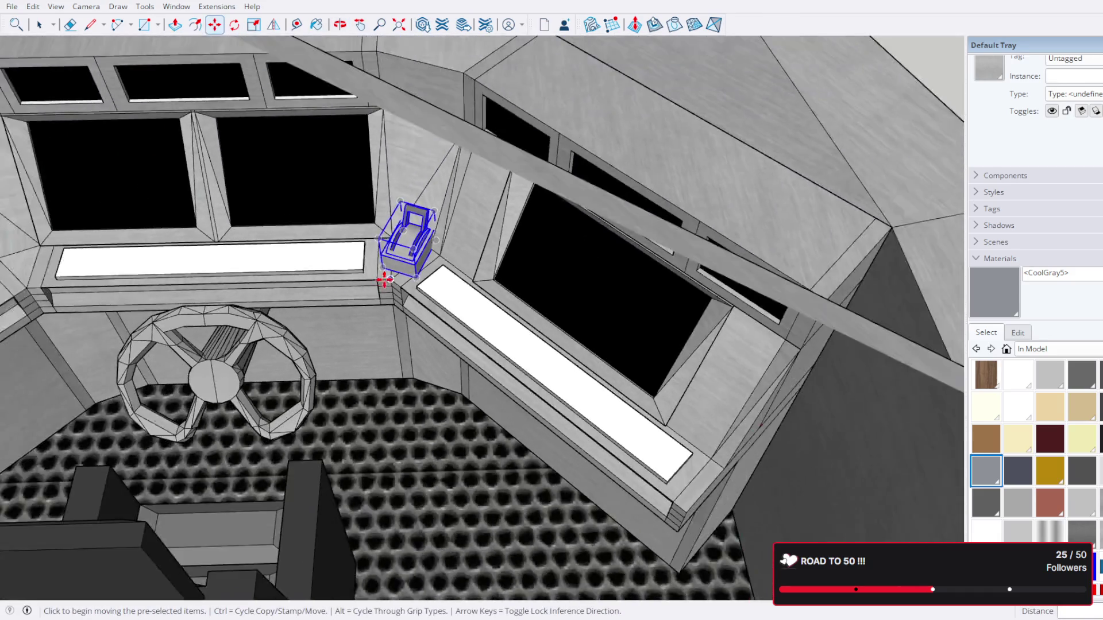
{"action": "left_click_drag", "start_coordinate": [387, 276], "coordinate": [128, 370]}
{"action": "scroll", "scroll_direction": "down", "scroll_amount": 3}
{"action": "scroll", "scroll_direction": "up", "scroll_amount": 3}
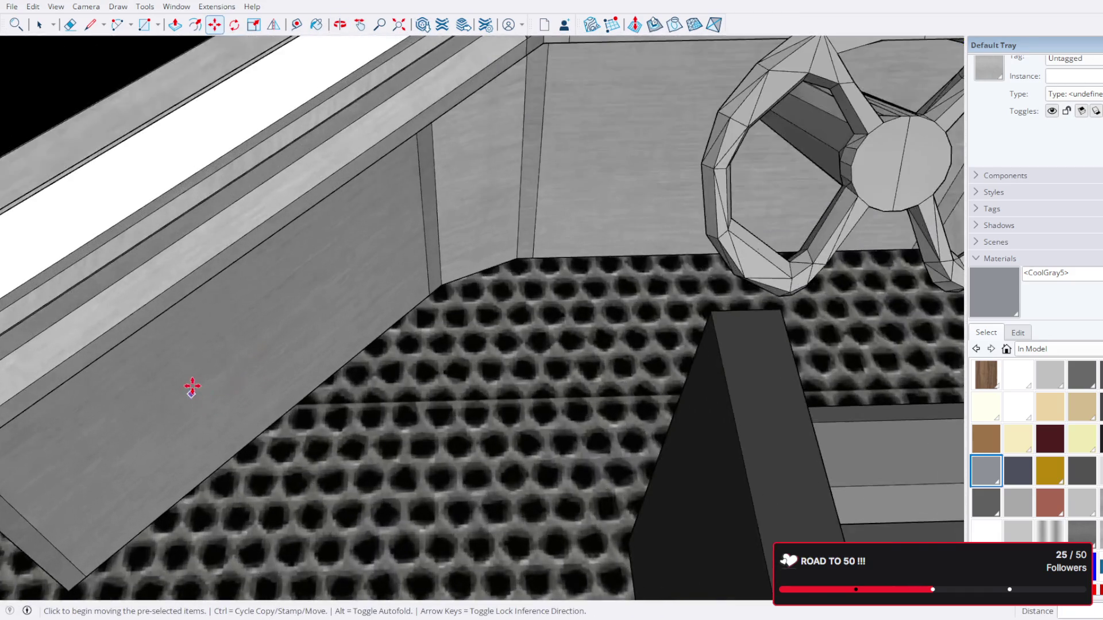
{"action": "left_click_drag", "start_coordinate": [109, 324], "coordinate": [498, 427]}
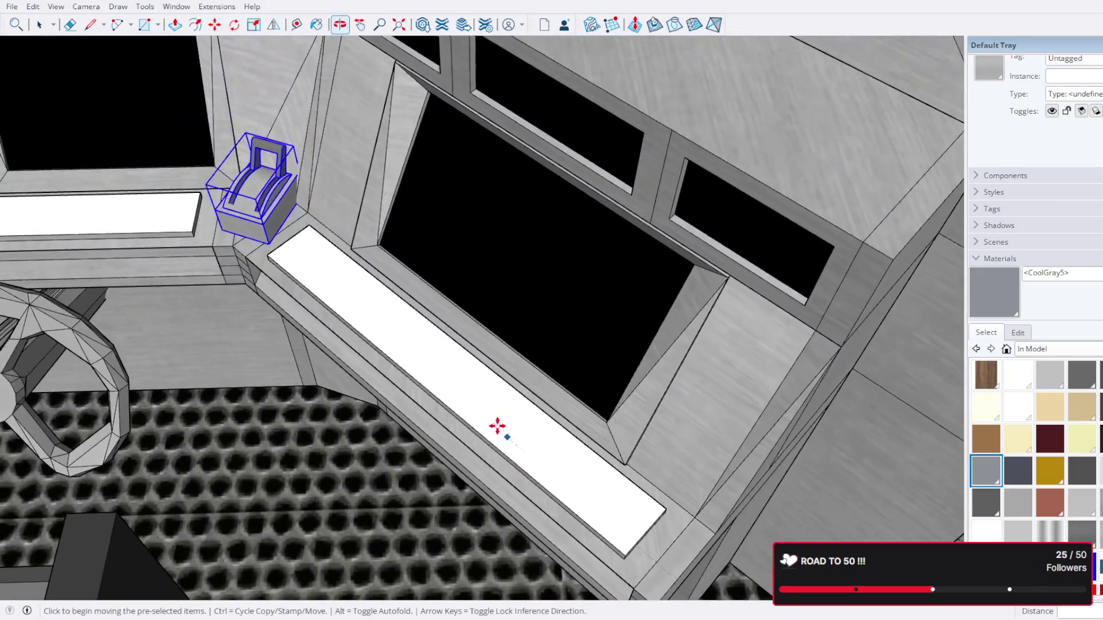
{"action": "left_click_drag", "start_coordinate": [259, 232], "coordinate": [386, 309]}
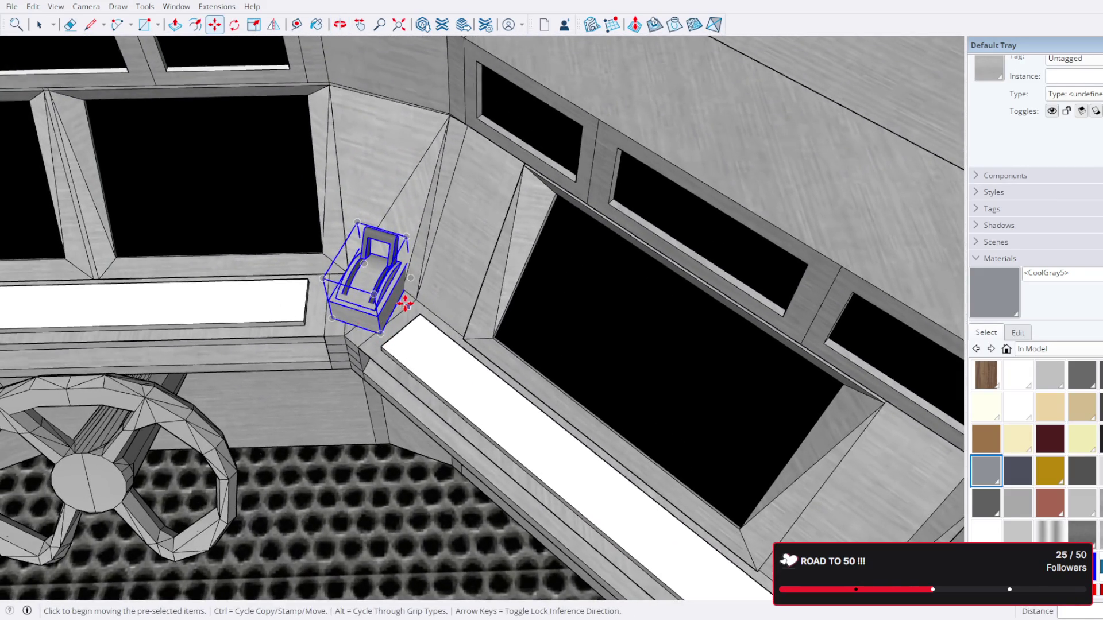
{"action": "left_click_drag", "start_coordinate": [505, 319], "coordinate": [670, 113]}
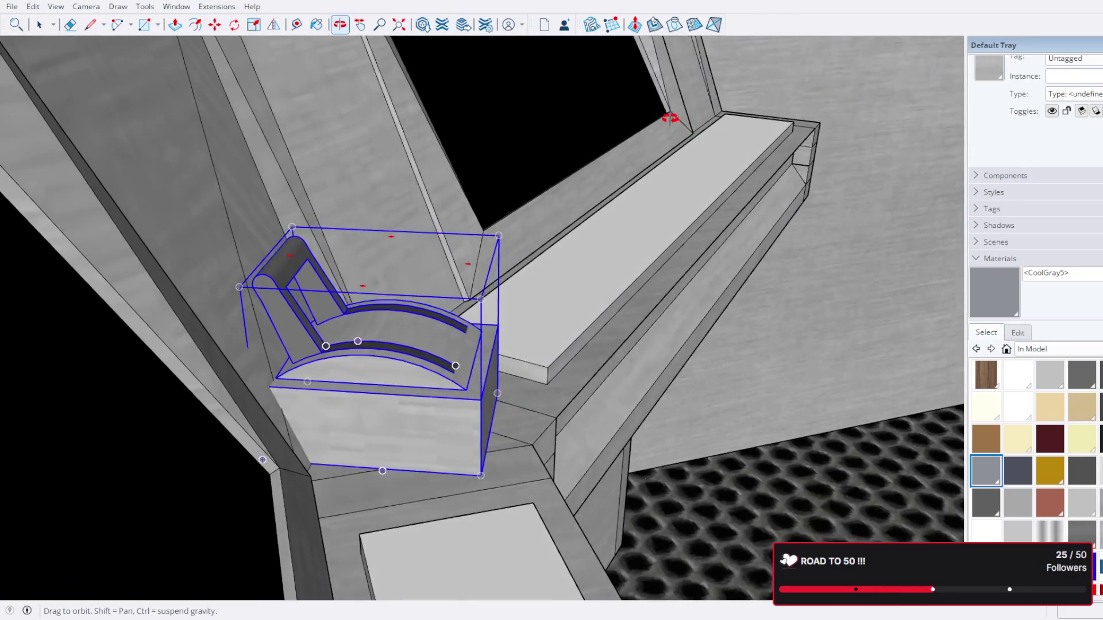
Step: Set the seat down in the corner between the two window sills, then return to Select
{"action": "key", "text": "m"}
{"action": "scroll", "scroll_direction": "up", "scroll_amount": 3}
{"action": "left_click_drag", "start_coordinate": [596, 278], "coordinate": [423, 381]}
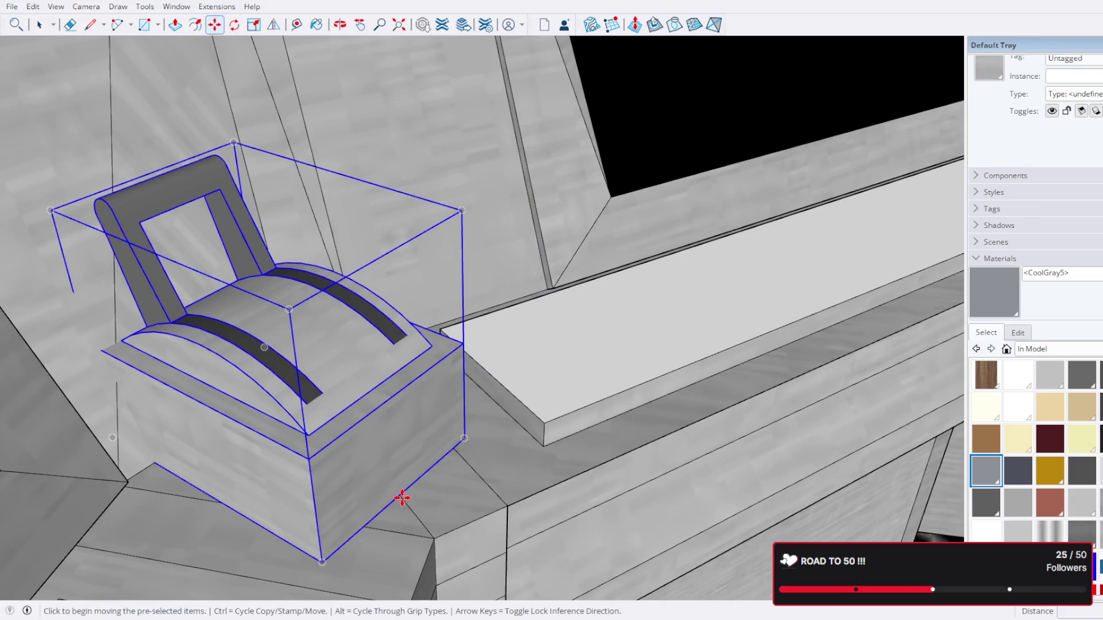
{"action": "left_click", "coordinate": [402, 498]}
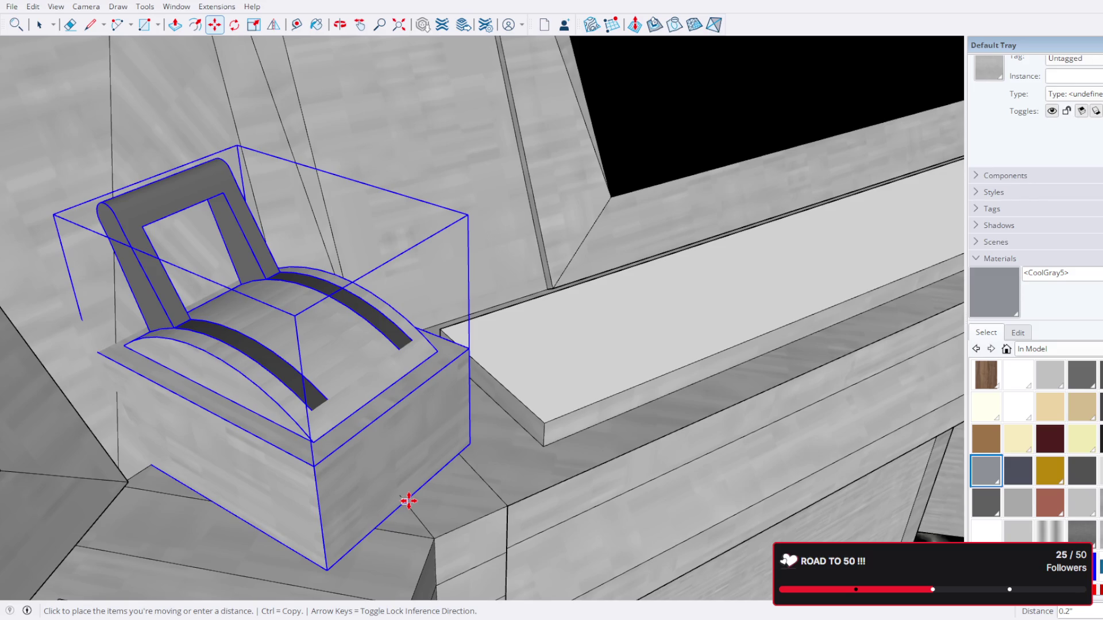
{"action": "left_click", "coordinate": [409, 501]}
{"action": "scroll", "scroll_direction": "down", "scroll_amount": 3}
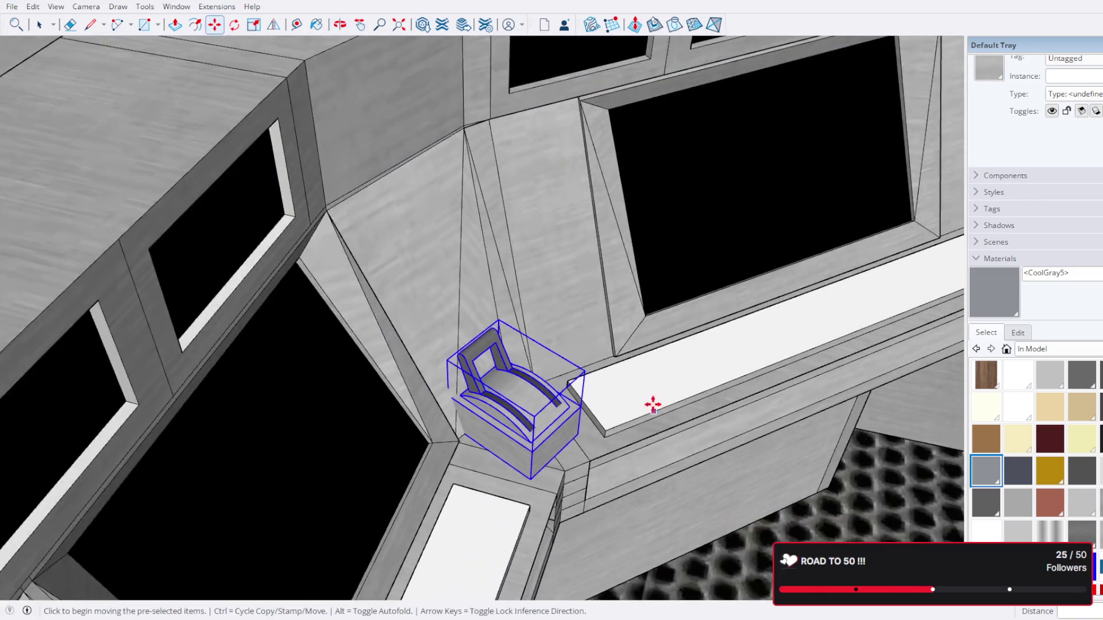
{"action": "scroll", "scroll_direction": "down", "scroll_amount": 3}
{"action": "scroll", "scroll_direction": "up", "scroll_amount": 3}
{"action": "left_click_drag", "start_coordinate": [636, 382], "coordinate": [638, 305]}
{"action": "scroll", "scroll_direction": "up", "scroll_amount": 3}
{"action": "key", "text": "space"}
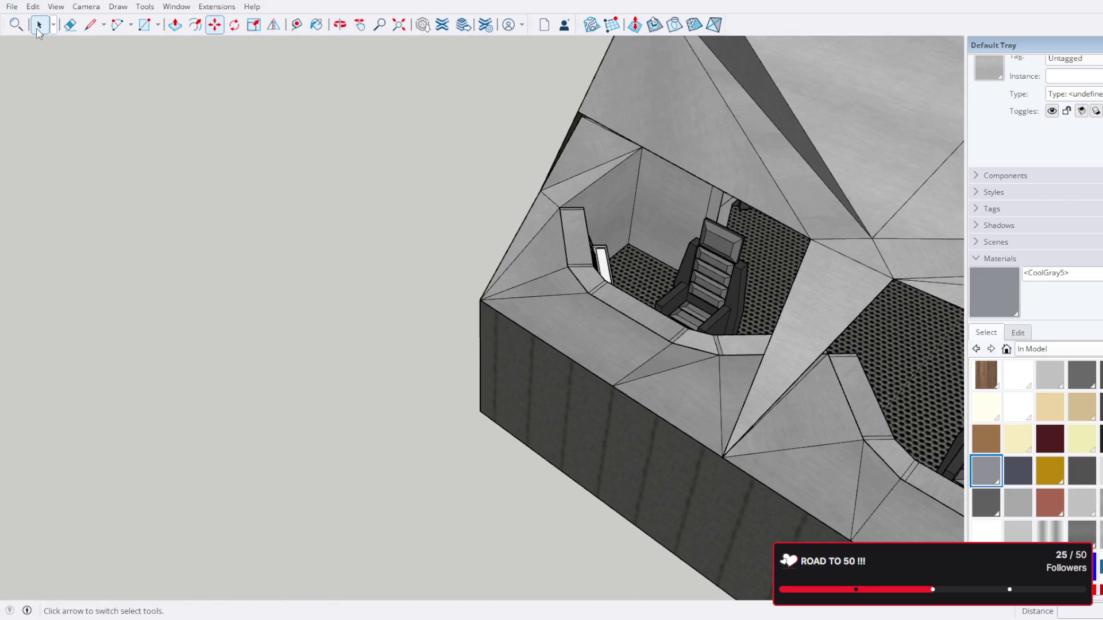
{"action": "triple_click", "coordinate": [764, 193]}
{"action": "scroll", "scroll_direction": "up", "scroll_amount": 3}
{"action": "left_click_drag", "start_coordinate": [767, 194], "coordinate": [673, 244]}
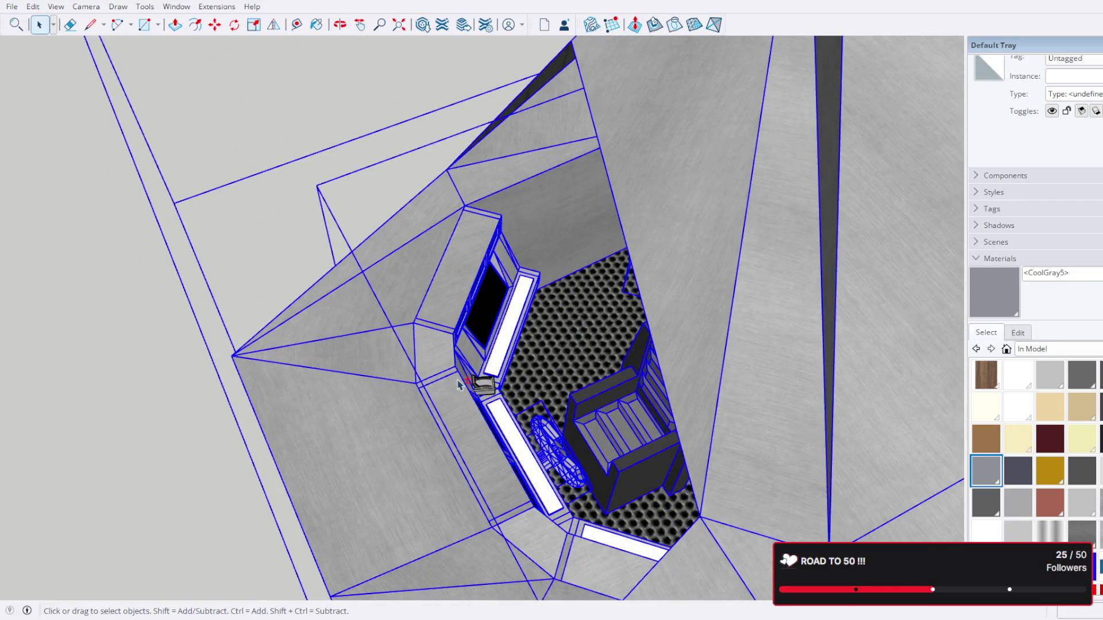
{"action": "left_click_drag", "start_coordinate": [484, 387], "coordinate": [498, 401]}
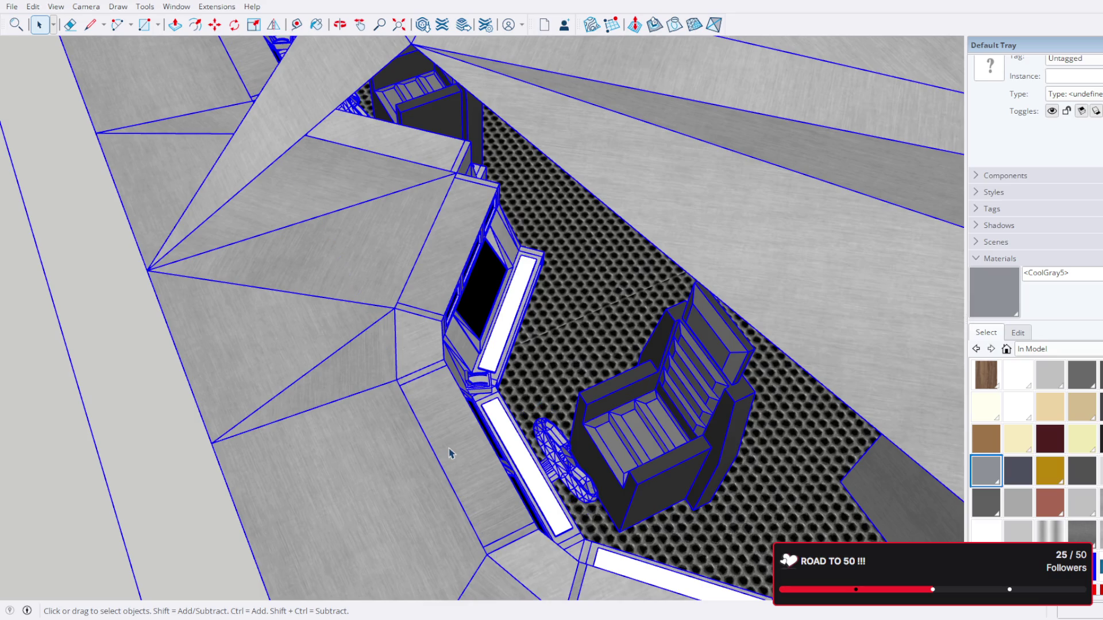
{"action": "left_click_drag", "start_coordinate": [449, 456], "coordinate": [695, 266]}
{"action": "scroll", "scroll_direction": "up", "scroll_amount": 3}
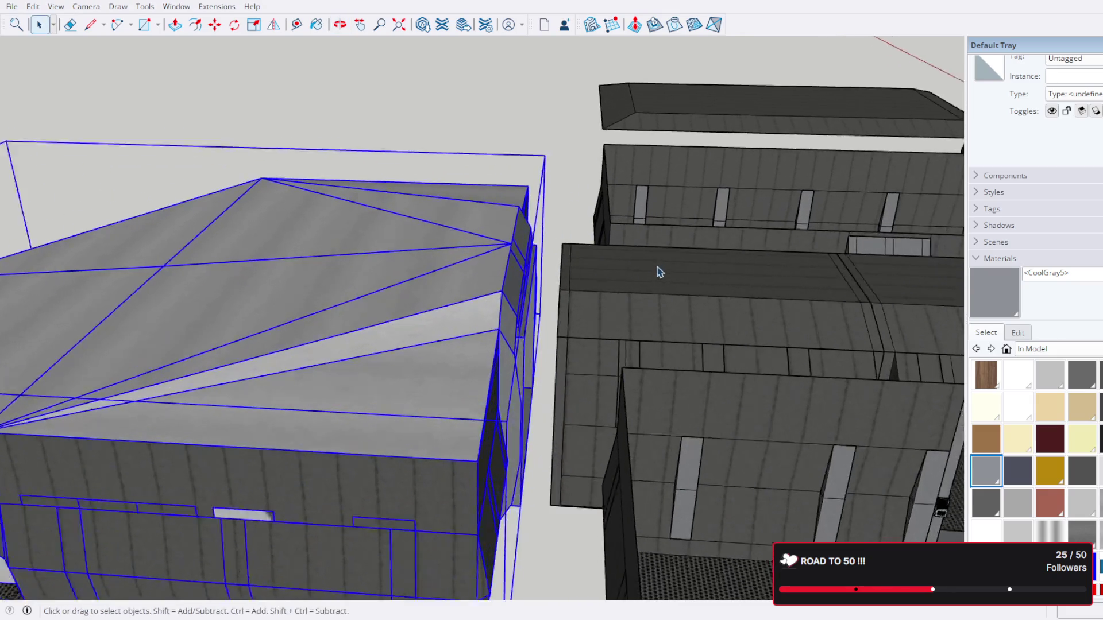
{"action": "left_click_drag", "start_coordinate": [608, 270], "coordinate": [736, 503]}
{"action": "scroll", "scroll_direction": "down", "scroll_amount": 3}
{"action": "scroll", "scroll_direction": "down", "scroll_amount": 3}
{"action": "scroll", "scroll_direction": "up", "scroll_amount": 3}
{"action": "scroll", "scroll_direction": "up", "scroll_amount": 3}
{"action": "left_click", "coordinate": [259, 44]}
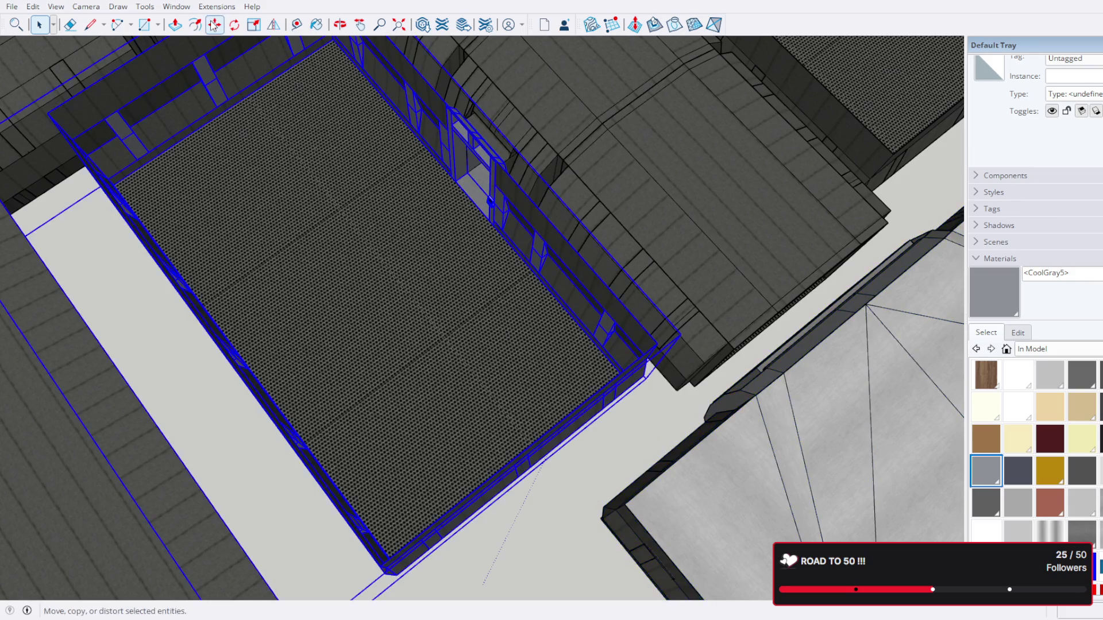
{"action": "left_click", "coordinate": [778, 394]}
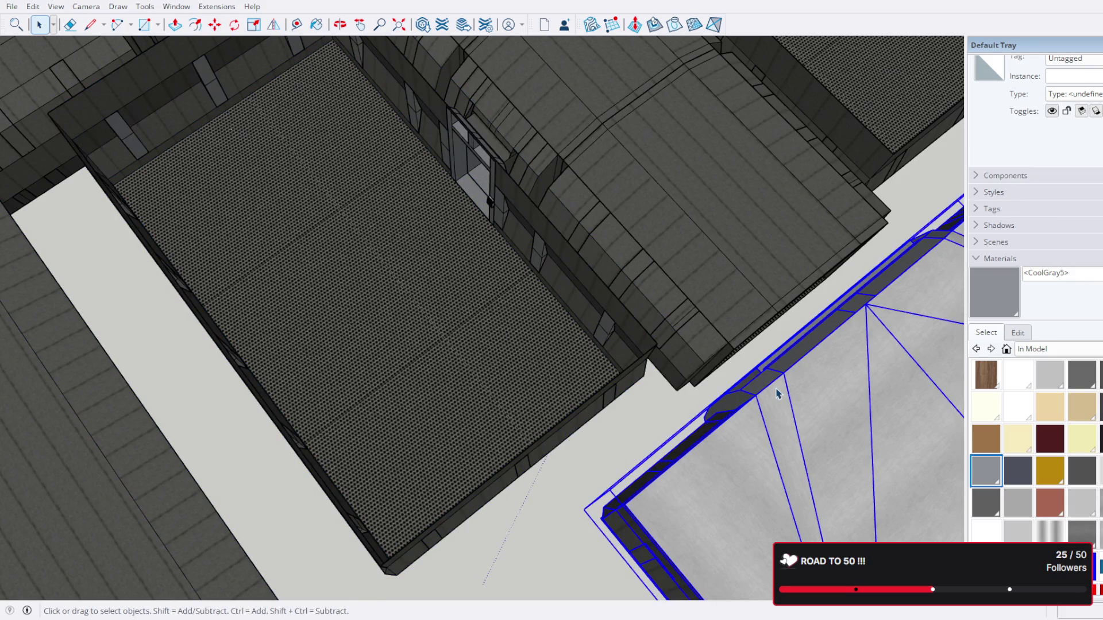
{"action": "key", "text": "m"}
{"action": "scroll", "scroll_direction": "up", "scroll_amount": 3}
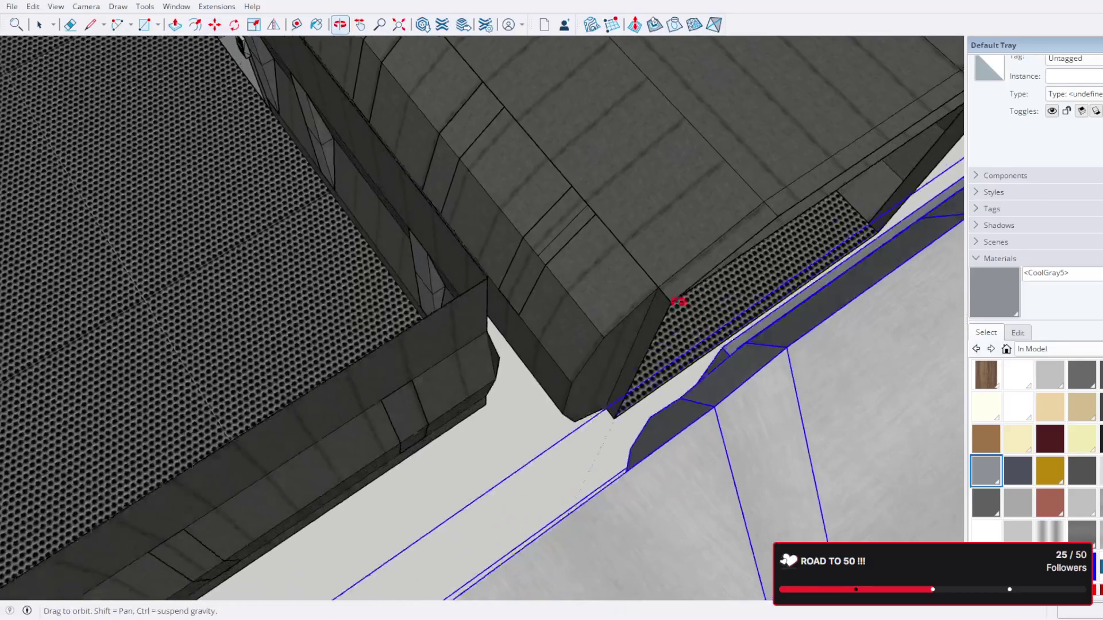
{"action": "scroll", "scroll_direction": "up", "scroll_amount": 3}
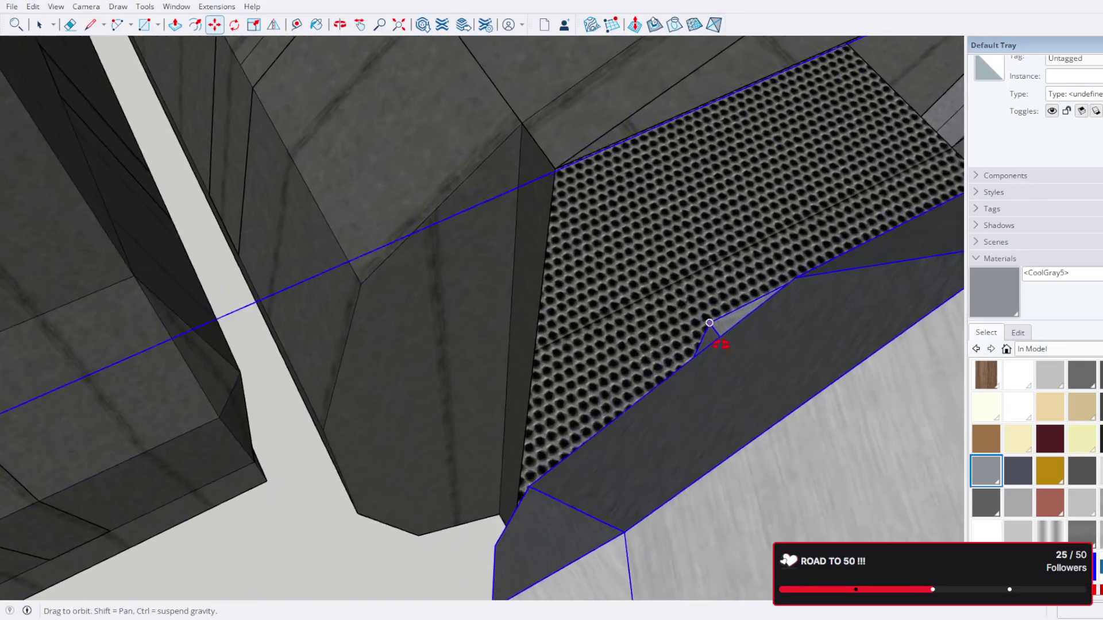
{"action": "left_click", "coordinate": [710, 308]}
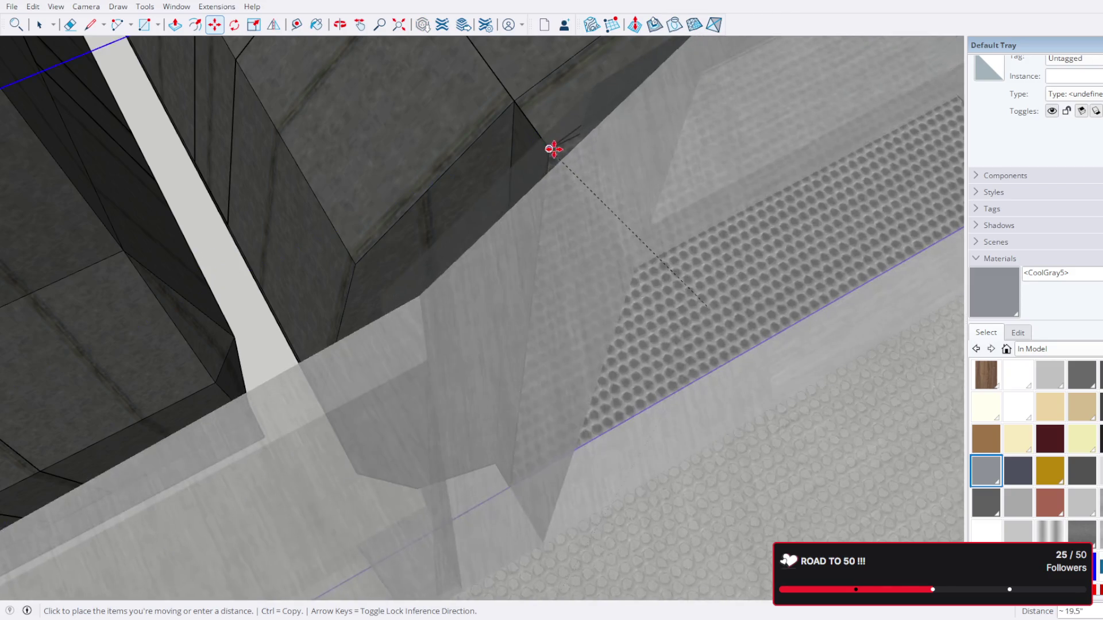
{"action": "key", "text": "Escape"}
{"action": "left_click_drag", "start_coordinate": [603, 178], "coordinate": [666, 300]}
{"action": "scroll", "scroll_direction": "down", "scroll_amount": 3}
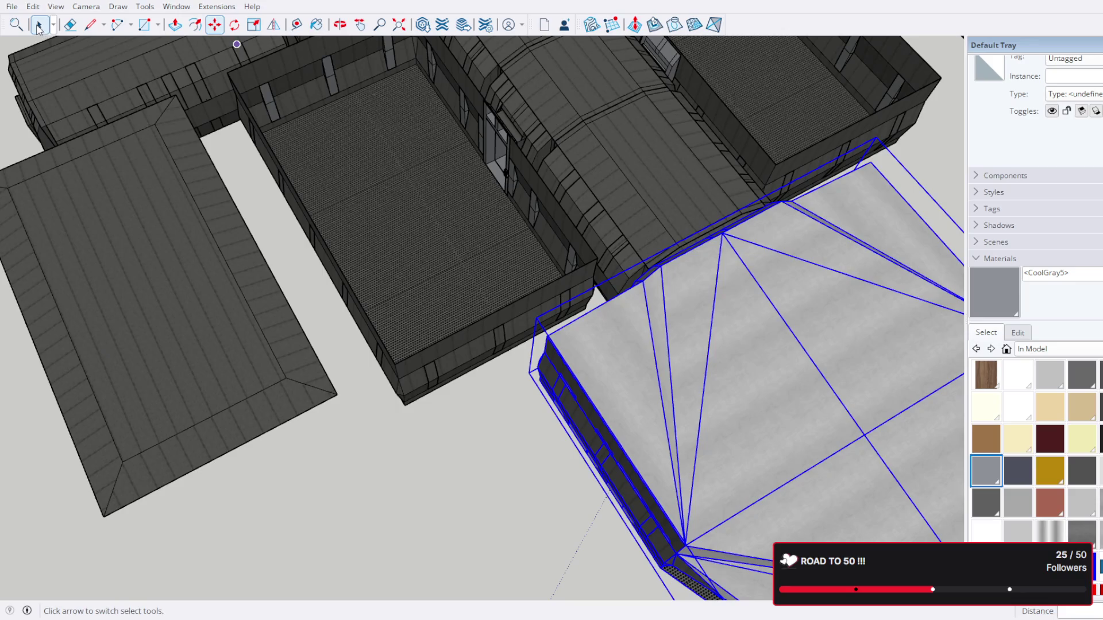
Step: Select all the bridge wing groups, including its rooms and connecting corridor
{"action": "left_click", "coordinate": [39, 27]}
{"action": "scroll", "scroll_direction": "down", "scroll_amount": 3}
{"action": "left_click_drag", "start_coordinate": [598, 190], "coordinate": [579, 266]}
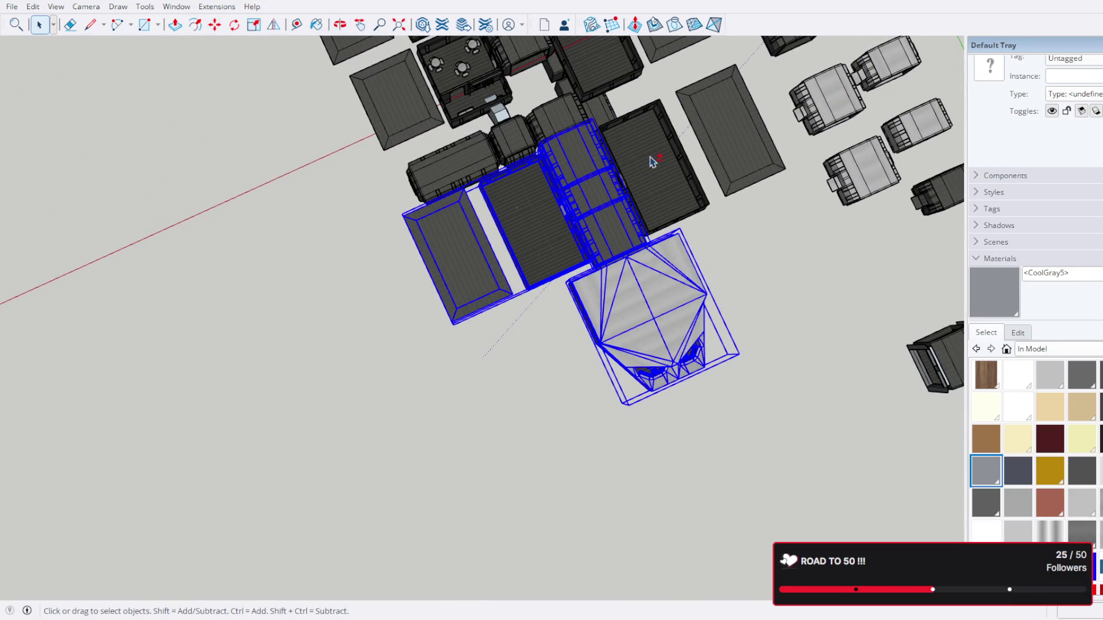
{"action": "left_click_drag", "start_coordinate": [653, 128], "coordinate": [663, 276]}
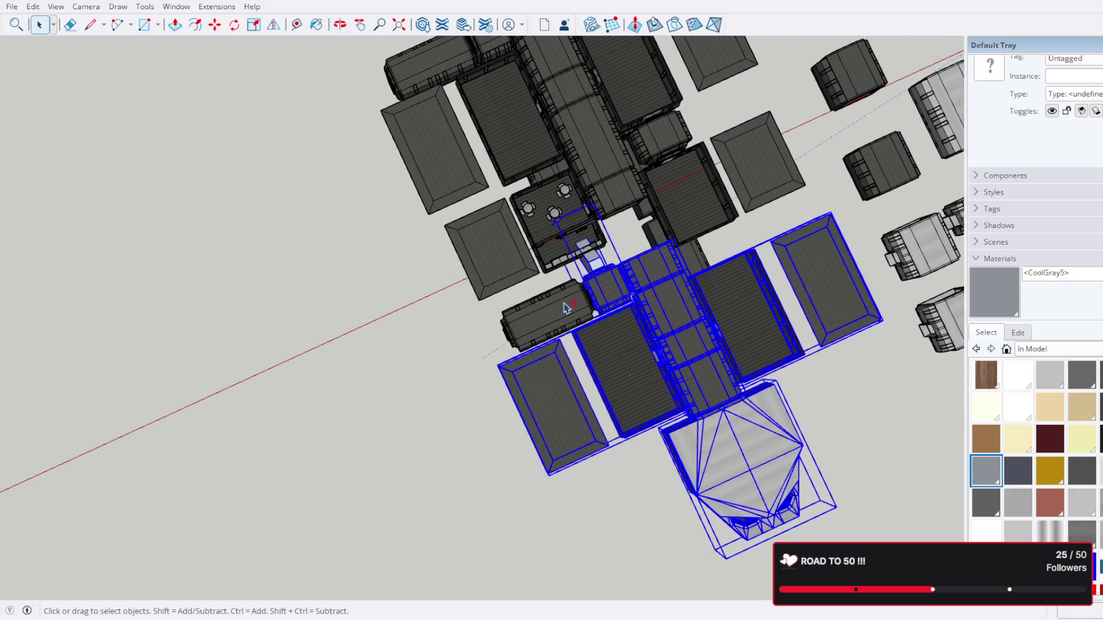
{"action": "left_click_drag", "start_coordinate": [490, 314], "coordinate": [644, 52]}
{"action": "scroll", "scroll_direction": "down", "scroll_amount": 3}
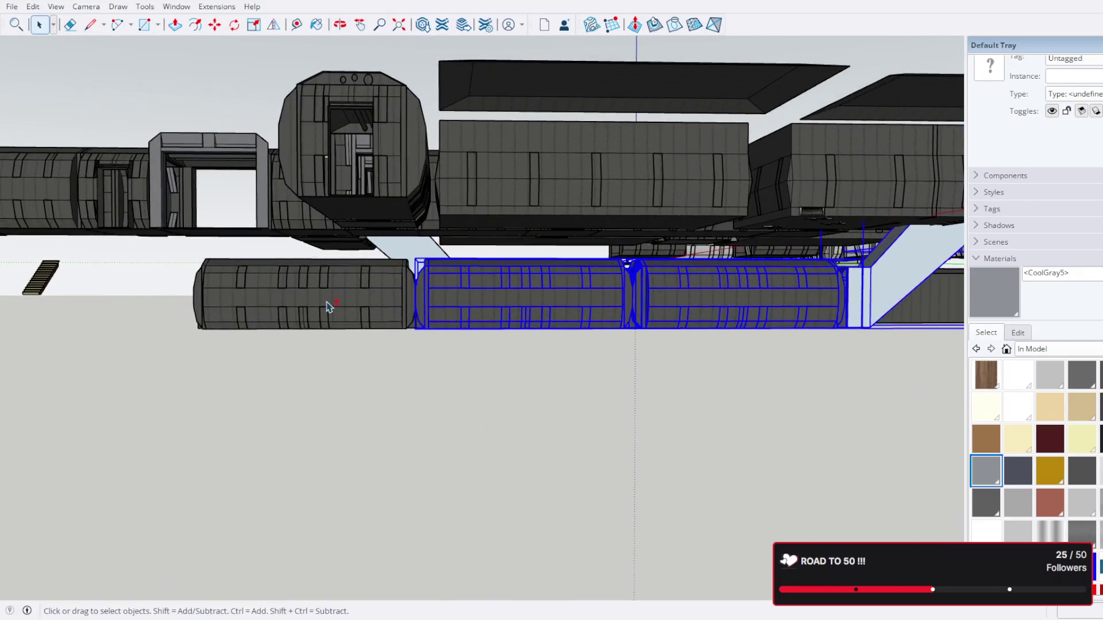
{"action": "left_click_drag", "start_coordinate": [402, 373], "coordinate": [520, 265]}
{"action": "scroll", "scroll_direction": "up", "scroll_amount": 3}
{"action": "scroll", "scroll_direction": "up", "scroll_amount": 3}
{"action": "scroll", "scroll_direction": "up", "scroll_amount": 3}
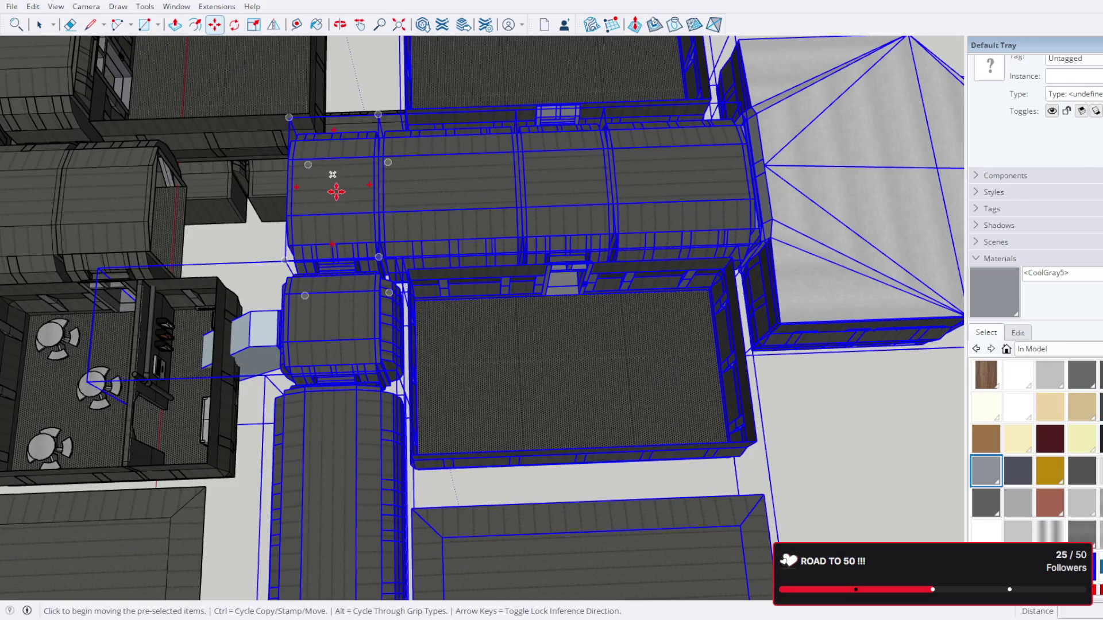
Step: Move the selected bridge wing along the corridor axis to its new spot
{"action": "left_click", "coordinate": [336, 191]}
{"action": "scroll", "scroll_direction": "down", "scroll_amount": 3}
{"action": "scroll", "scroll_direction": "up", "scroll_amount": 3}
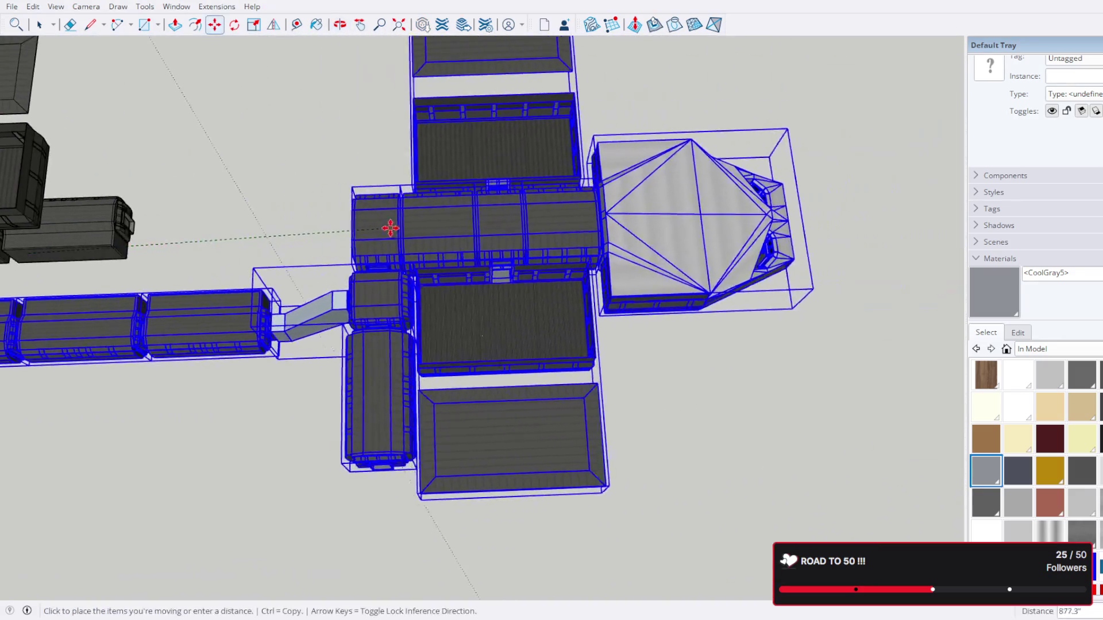
{"action": "left_click", "coordinate": [394, 247]}
{"action": "scroll", "scroll_direction": "down", "scroll_amount": 3}
{"action": "left_click_drag", "start_coordinate": [395, 247], "coordinate": [485, 249]}
{"action": "scroll", "scroll_direction": "up", "scroll_amount": 3}
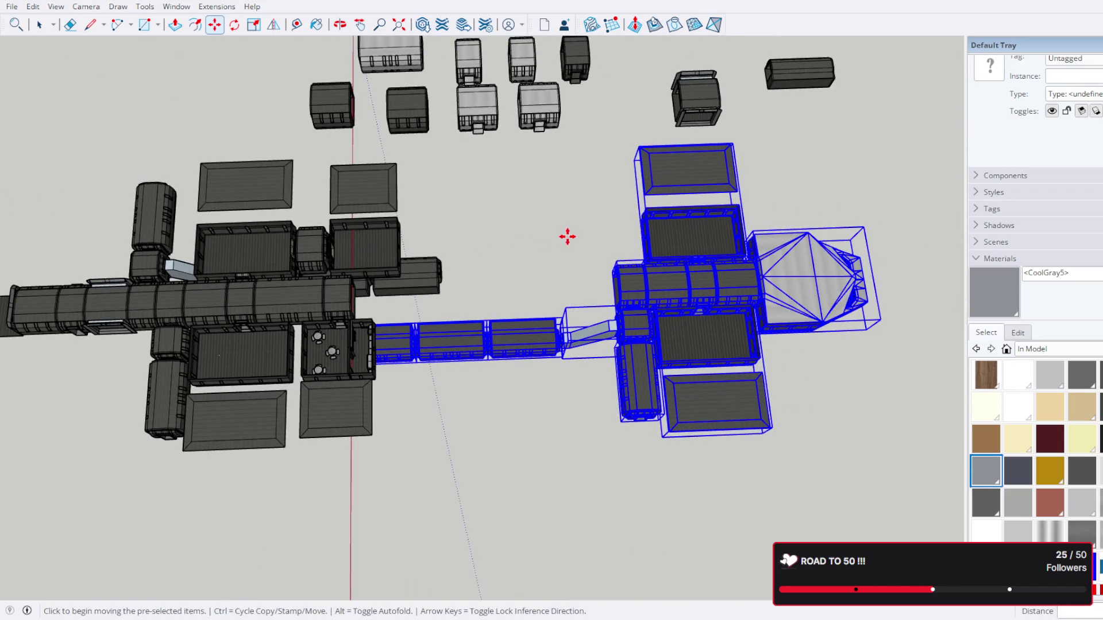
{"action": "left_click_drag", "start_coordinate": [568, 236], "coordinate": [560, 247]}
{"action": "left_click_drag", "start_coordinate": [443, 206], "coordinate": [568, 260]}
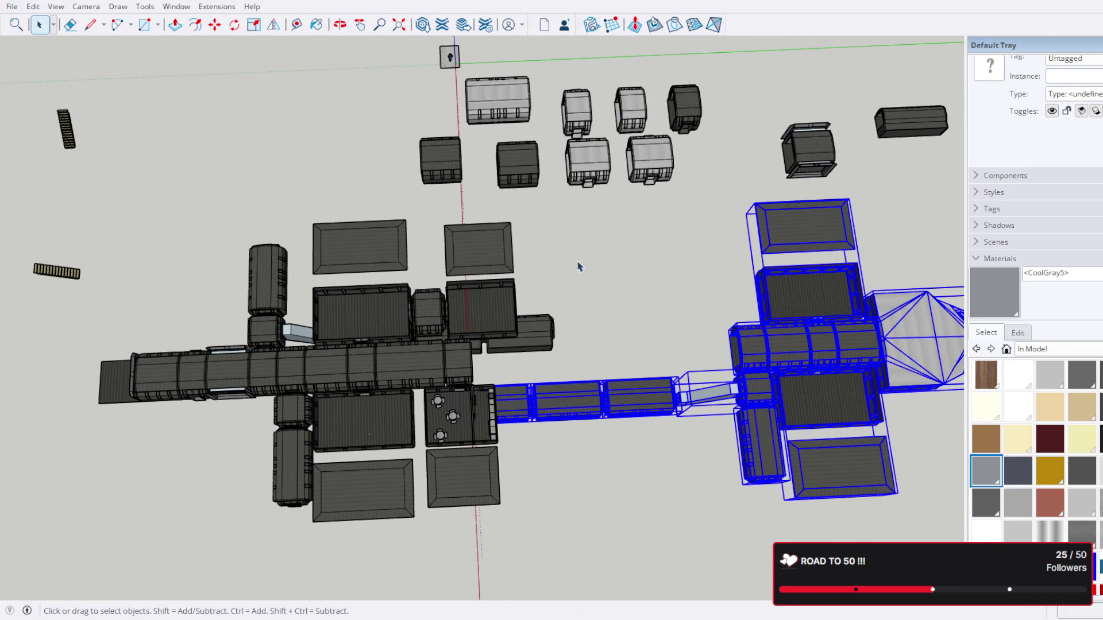
{"action": "scroll", "scroll_direction": "up", "scroll_amount": 3}
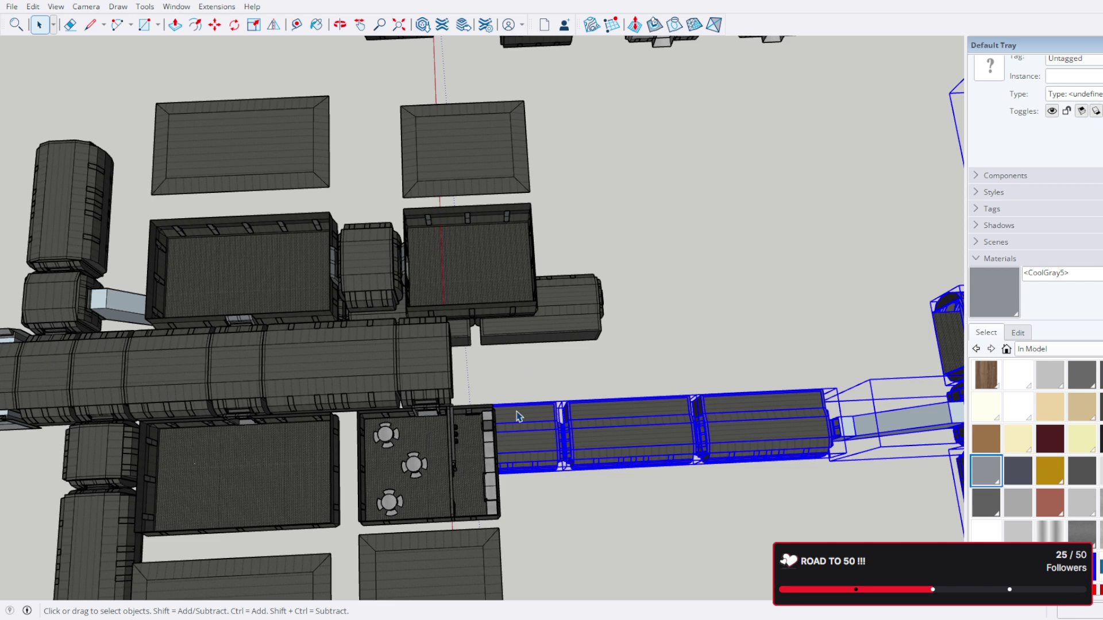
Step: Select one segment of the main corridor
{"action": "scroll", "scroll_direction": "down", "scroll_amount": 3}
{"action": "scroll", "scroll_direction": "up", "scroll_amount": 3}
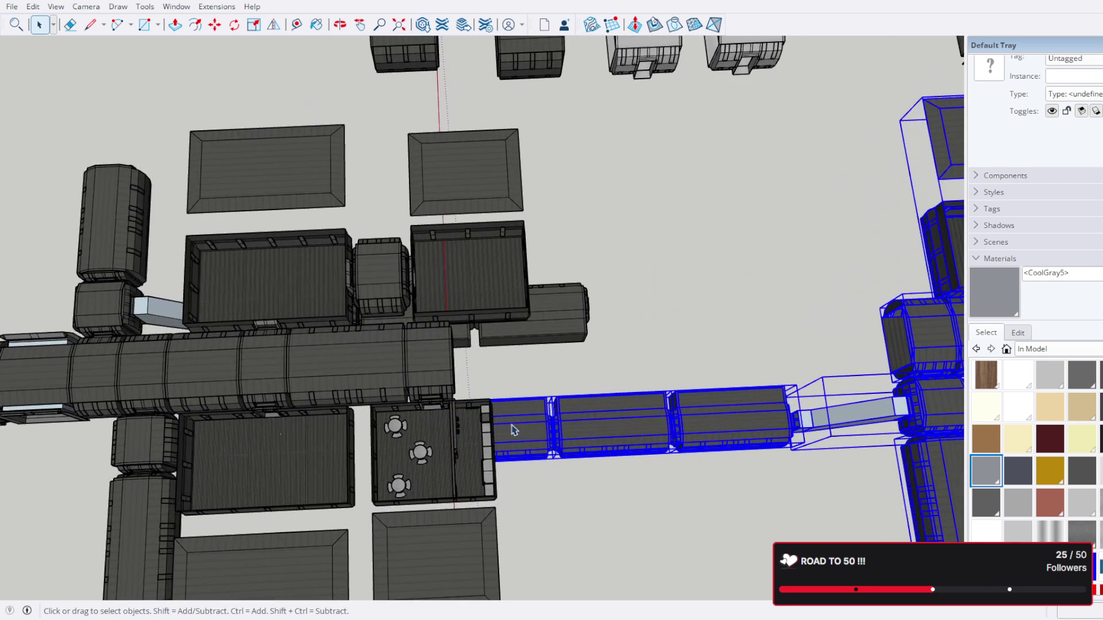
{"action": "left_click", "coordinate": [356, 372]}
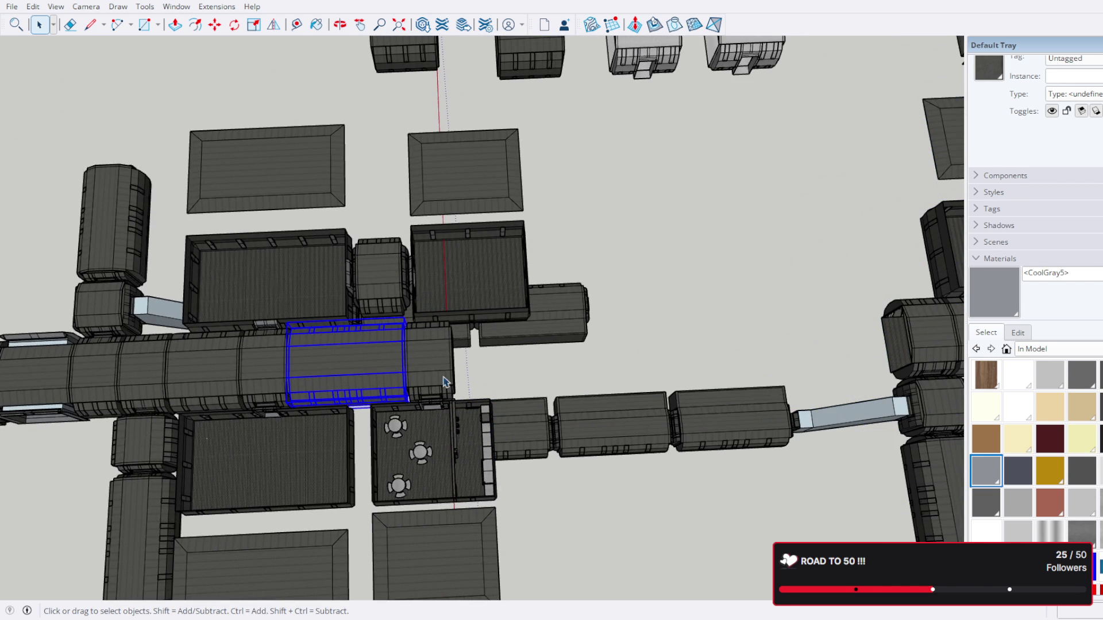
{"action": "scroll", "scroll_direction": "up", "scroll_amount": 3}
{"action": "left_click_drag", "start_coordinate": [317, 382], "coordinate": [505, 293]}
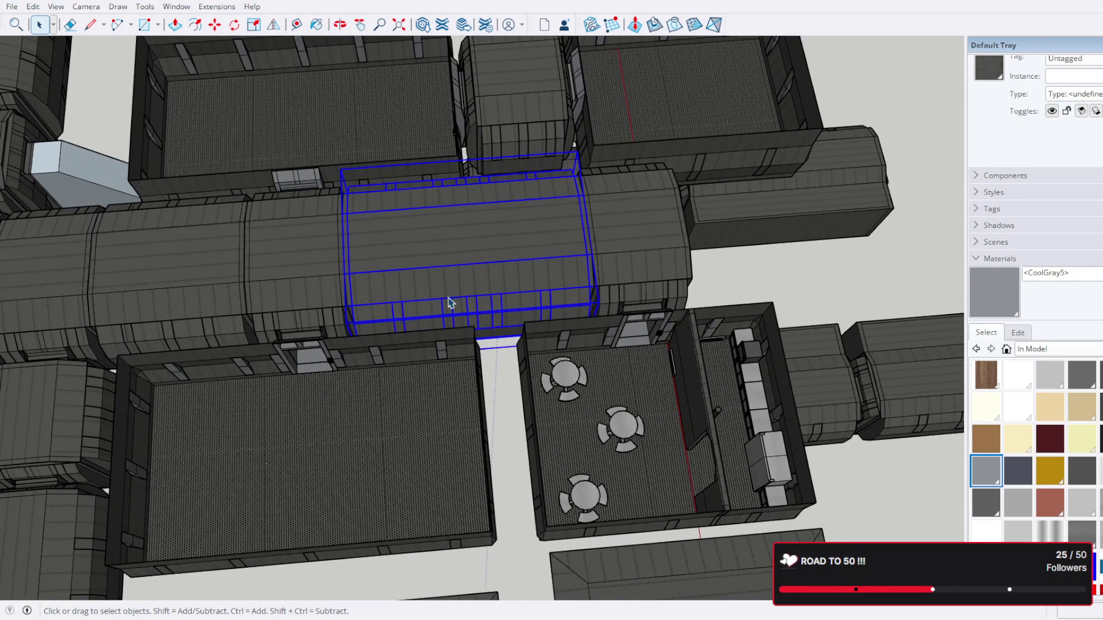
{"action": "scroll", "scroll_direction": "down", "scroll_amount": 3}
{"action": "left_click_drag", "start_coordinate": [454, 319], "coordinate": [433, 316]}
{"action": "scroll", "scroll_direction": "up", "scroll_amount": 3}
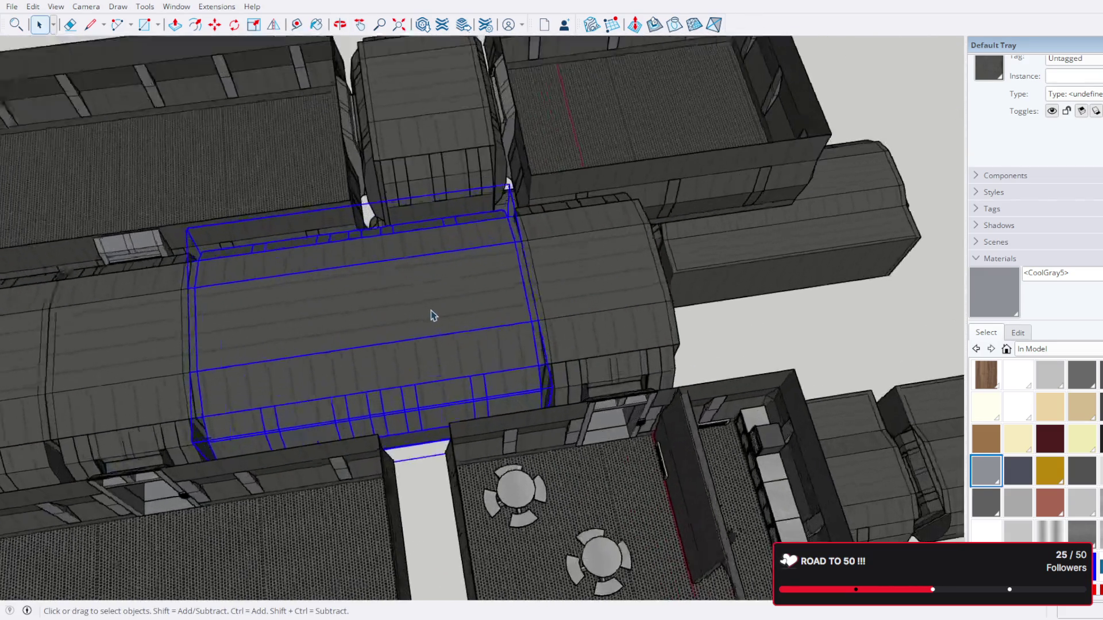
{"action": "scroll", "scroll_direction": "up", "scroll_amount": 3}
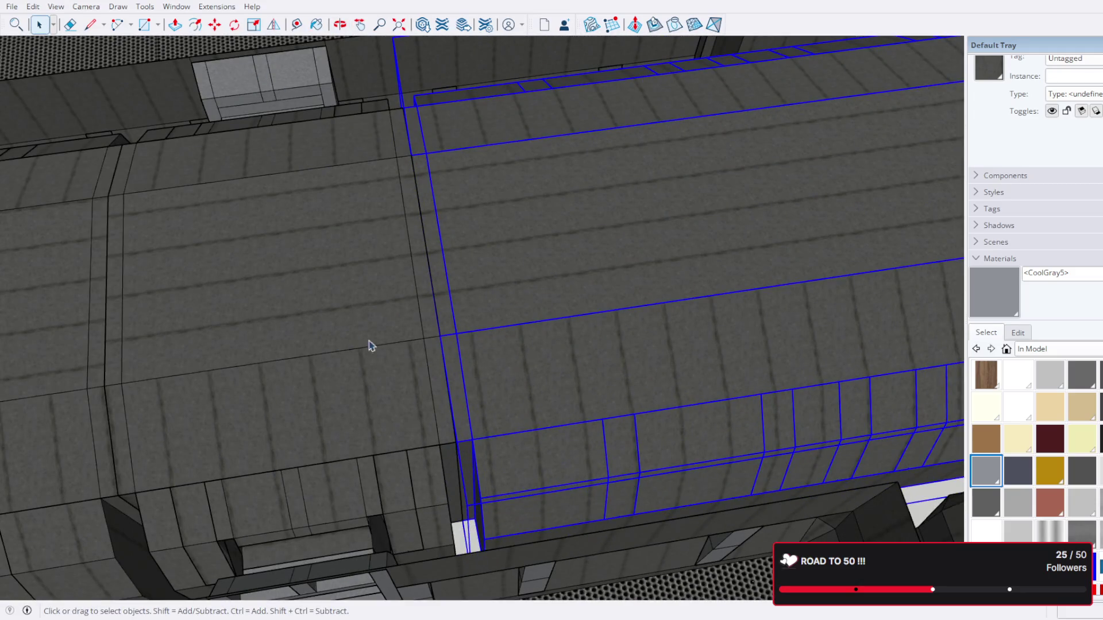
Step: Copy the corridor segment onto the main corridor's right-hand end
{"action": "left_click", "coordinate": [459, 442]}
{"action": "key", "text": "ctrl"}
{"action": "scroll", "scroll_direction": "down", "scroll_amount": 3}
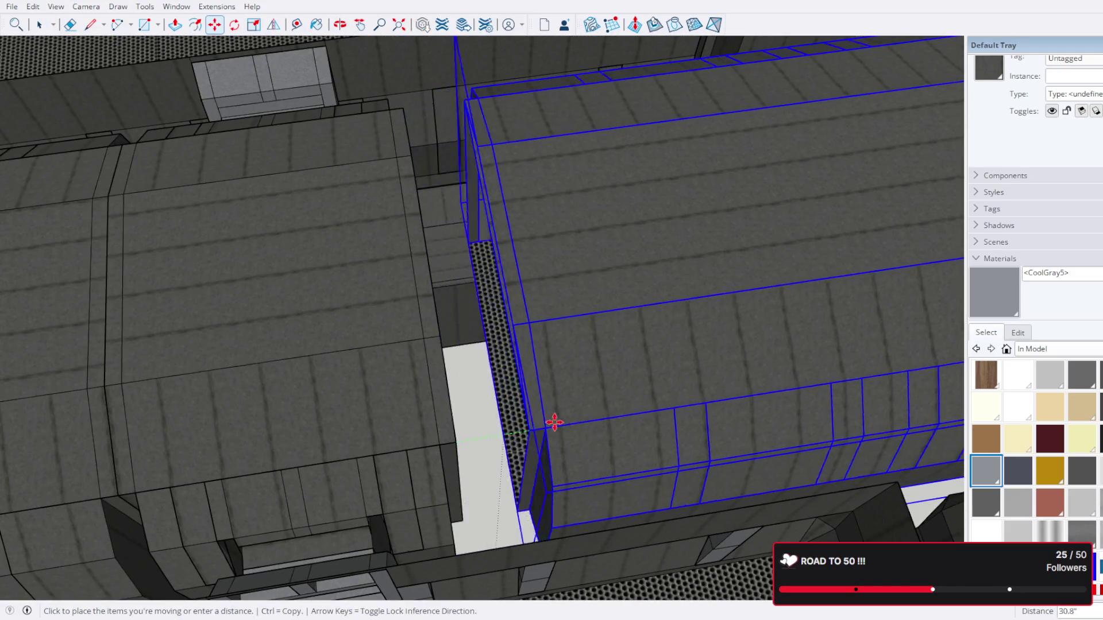
{"action": "scroll", "scroll_direction": "up", "scroll_amount": 3}
{"action": "scroll", "scroll_direction": "up", "scroll_amount": 3}
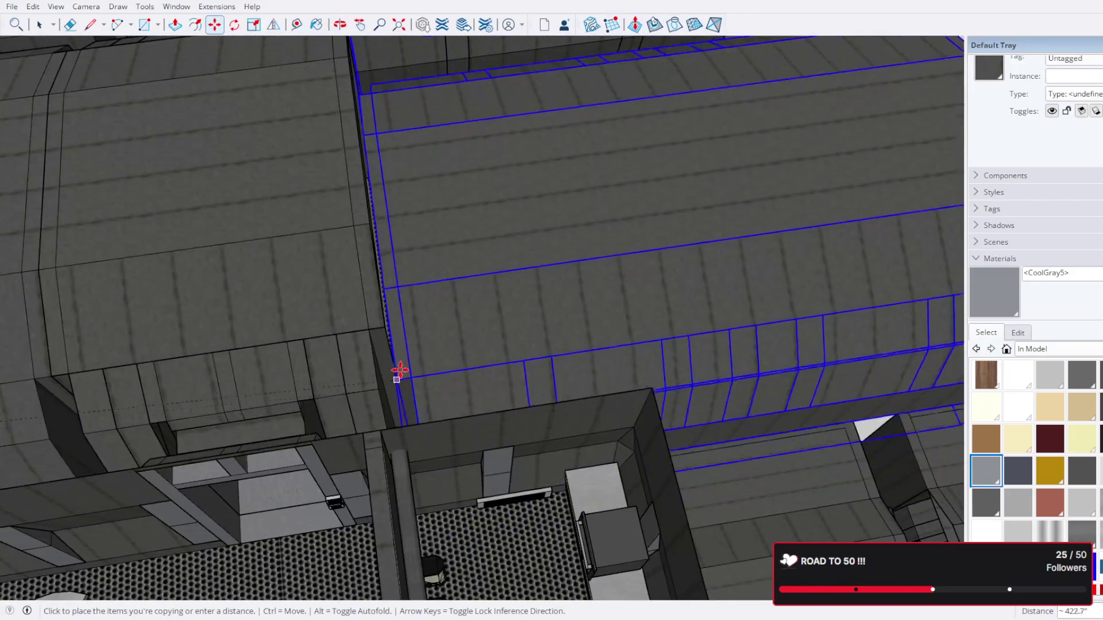
{"action": "left_click", "coordinate": [386, 330]}
{"action": "scroll", "scroll_direction": "down", "scroll_amount": 3}
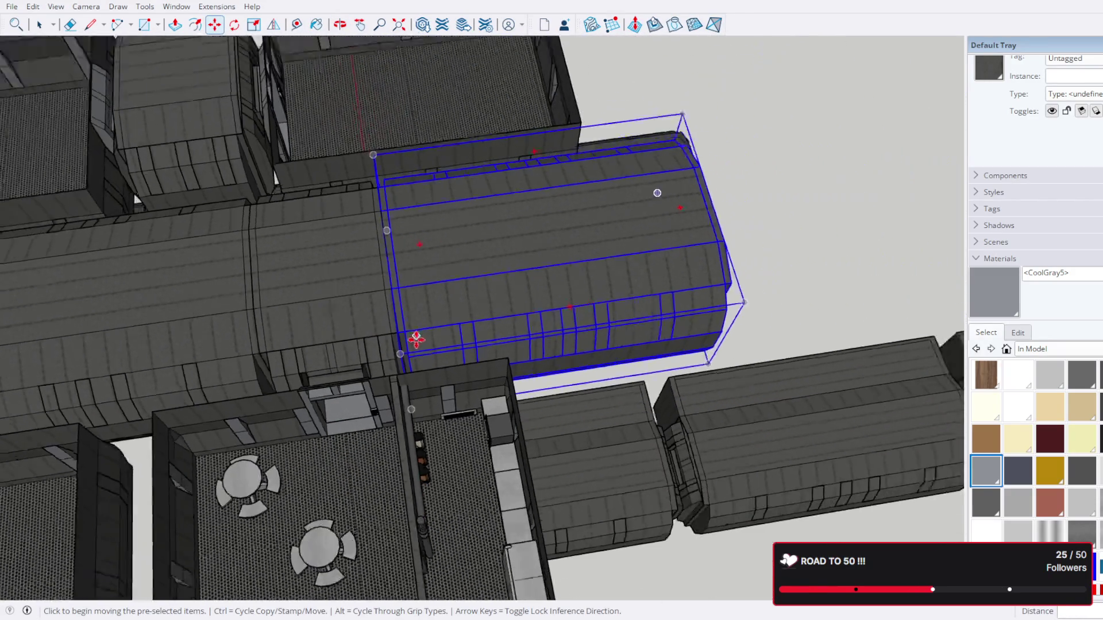
{"action": "scroll", "scroll_direction": "down", "scroll_amount": 3}
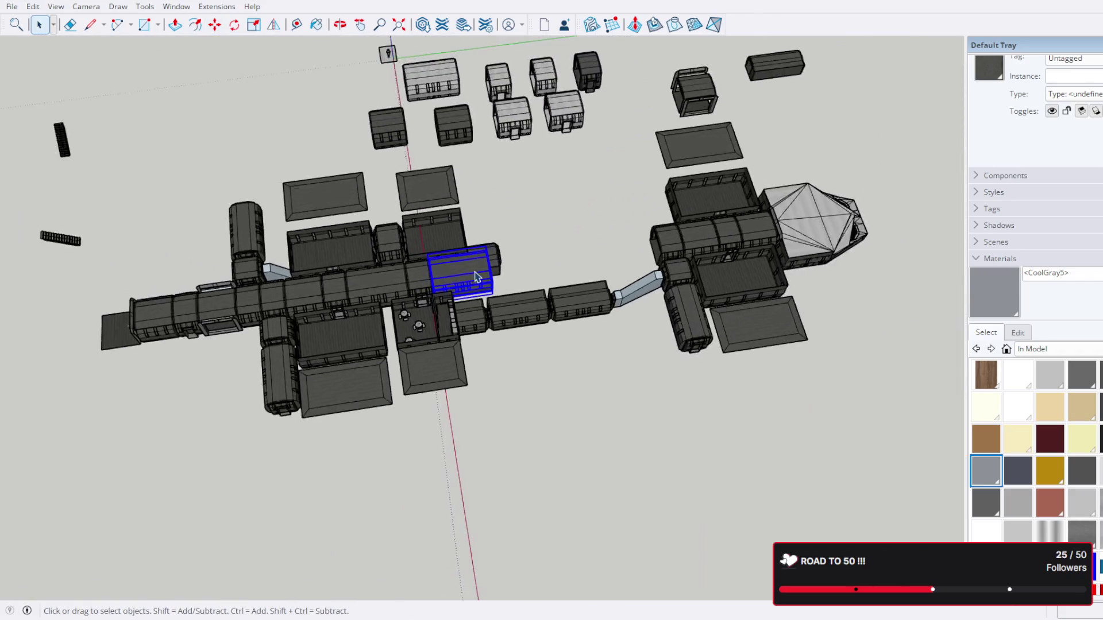
Step: Crossing-select the right-hand station group together with its connecting corridors
{"action": "left_click_drag", "start_coordinate": [817, 290], "coordinate": [838, 411]}
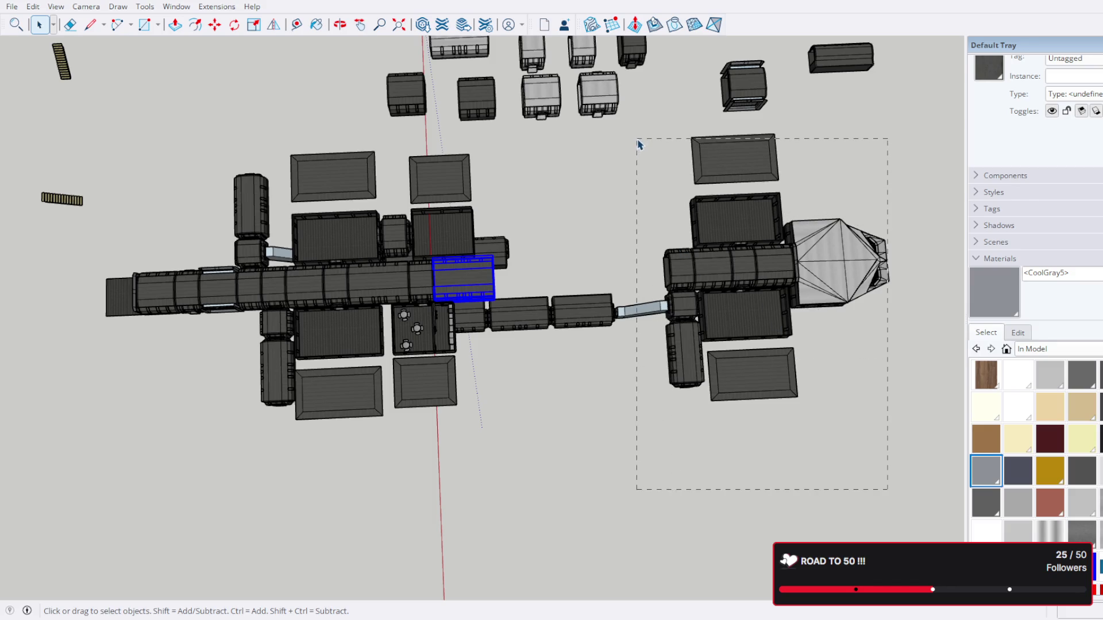
{"action": "left_click_drag", "start_coordinate": [639, 143], "coordinate": [638, 142]}
{"action": "scroll", "scroll_direction": "up", "scroll_amount": 3}
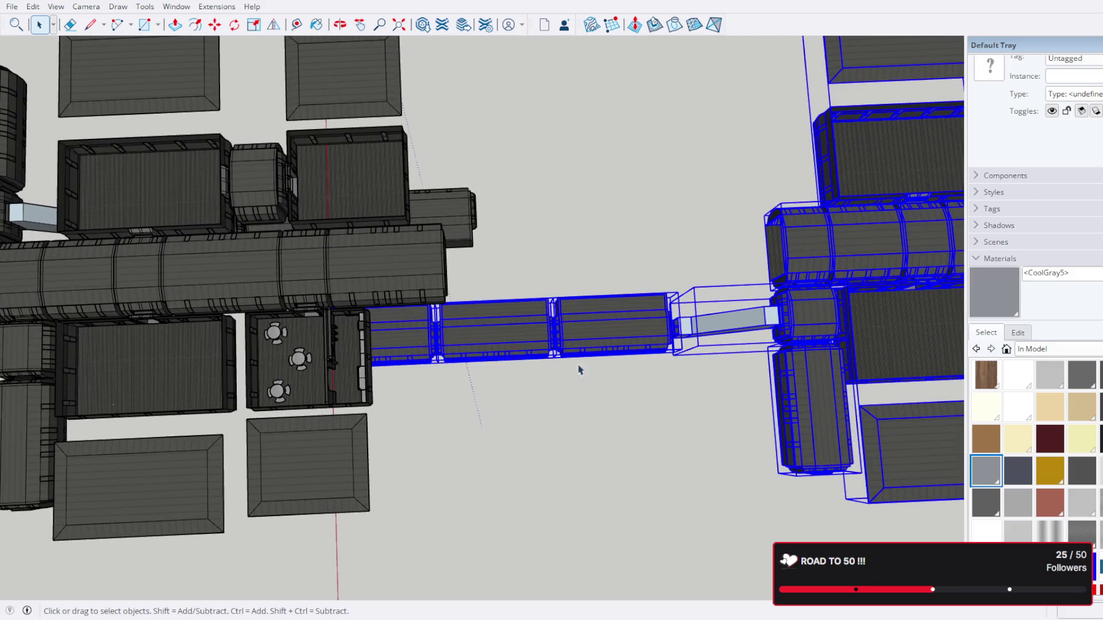
{"action": "scroll", "scroll_direction": "up", "scroll_amount": 3}
{"action": "left_click_drag", "start_coordinate": [718, 318], "coordinate": [722, 293]}
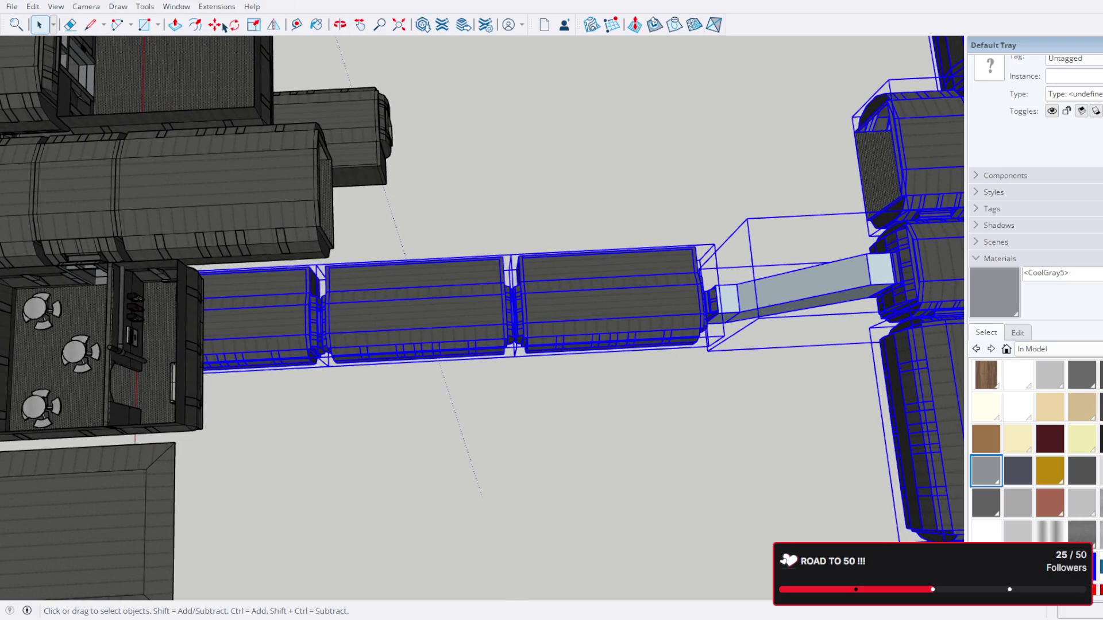
{"action": "left_click", "coordinate": [224, 63]}
{"action": "scroll", "scroll_direction": "down", "scroll_amount": 3}
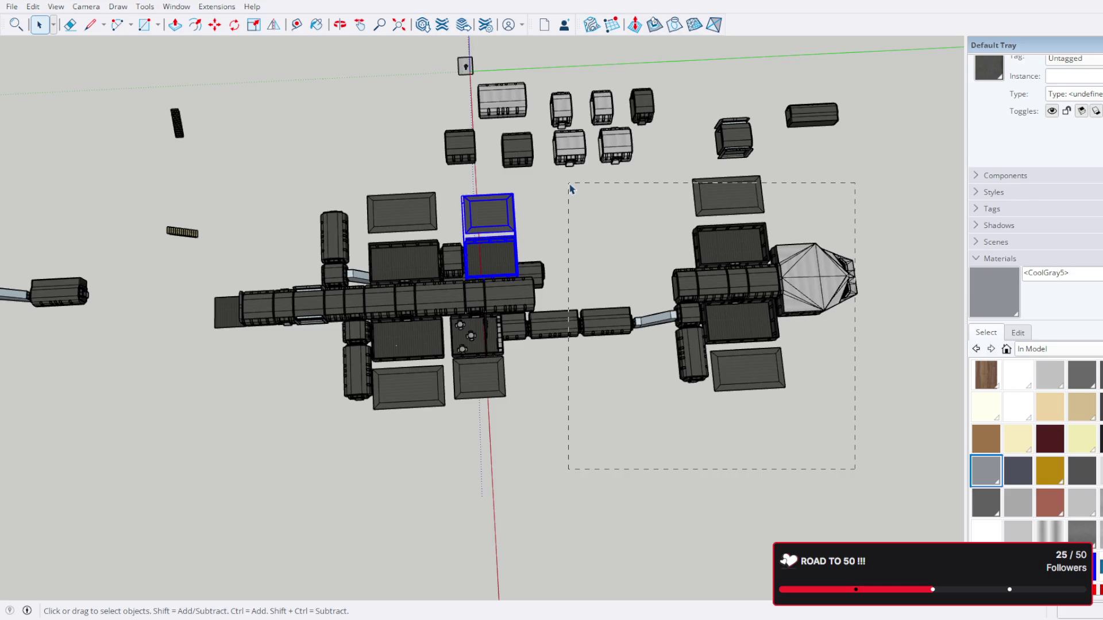
{"action": "left_click_drag", "start_coordinate": [571, 189], "coordinate": [570, 189]}
{"action": "scroll", "scroll_direction": "up", "scroll_amount": 3}
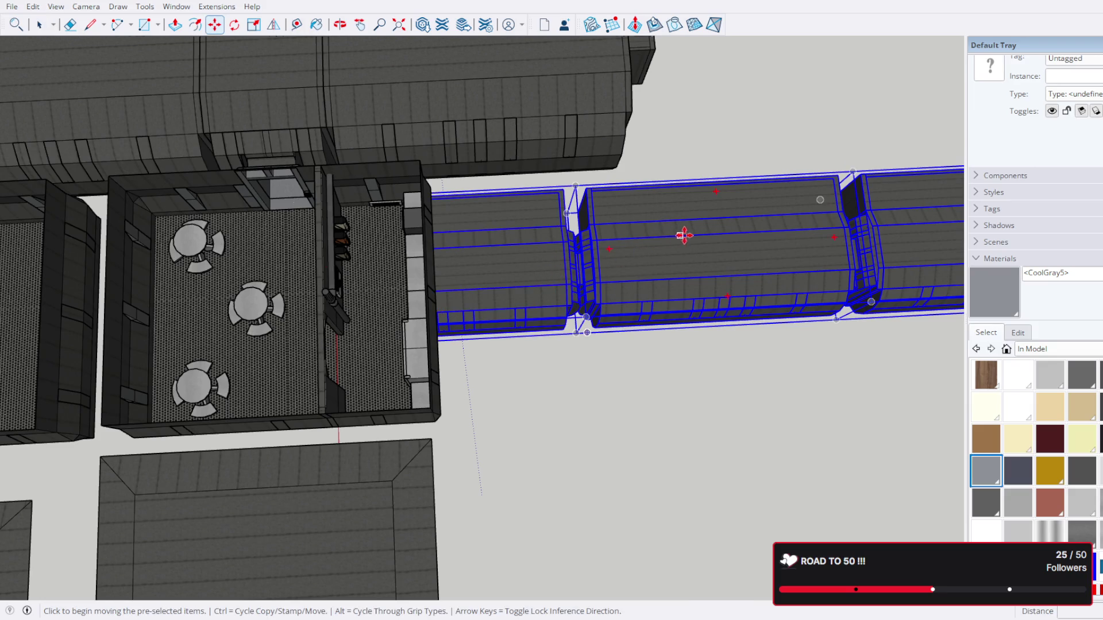
{"action": "scroll", "scroll_direction": "down", "scroll_amount": 3}
Step: Move the selection left until it snaps against the main corridor's end point
{"action": "left_click_drag", "start_coordinate": [757, 202], "coordinate": [352, 345]}
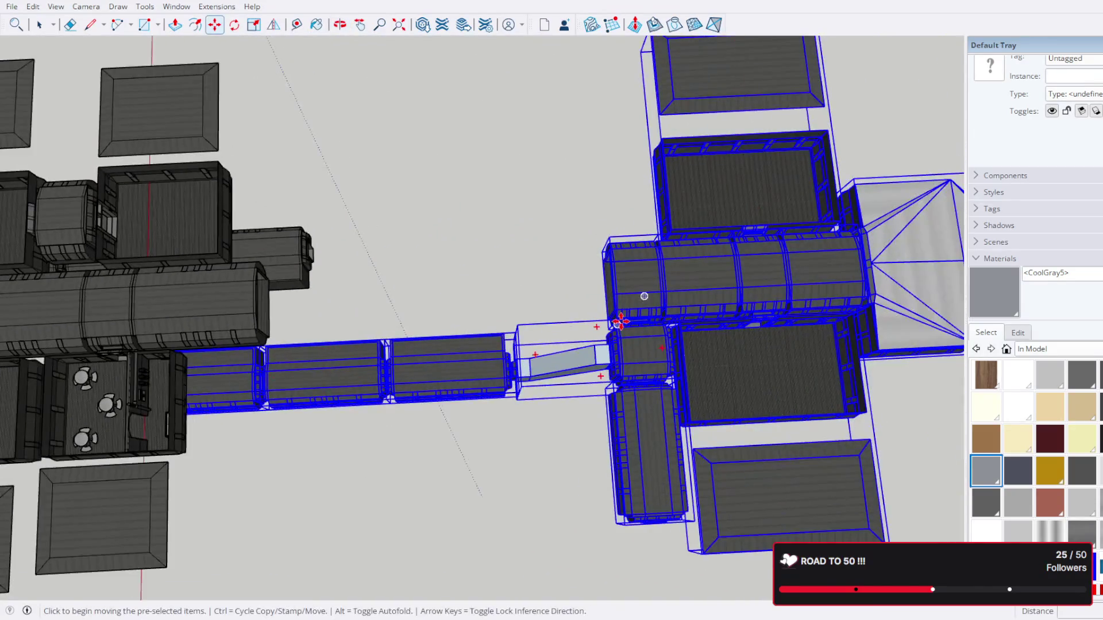
{"action": "scroll", "scroll_direction": "up", "scroll_amount": 3}
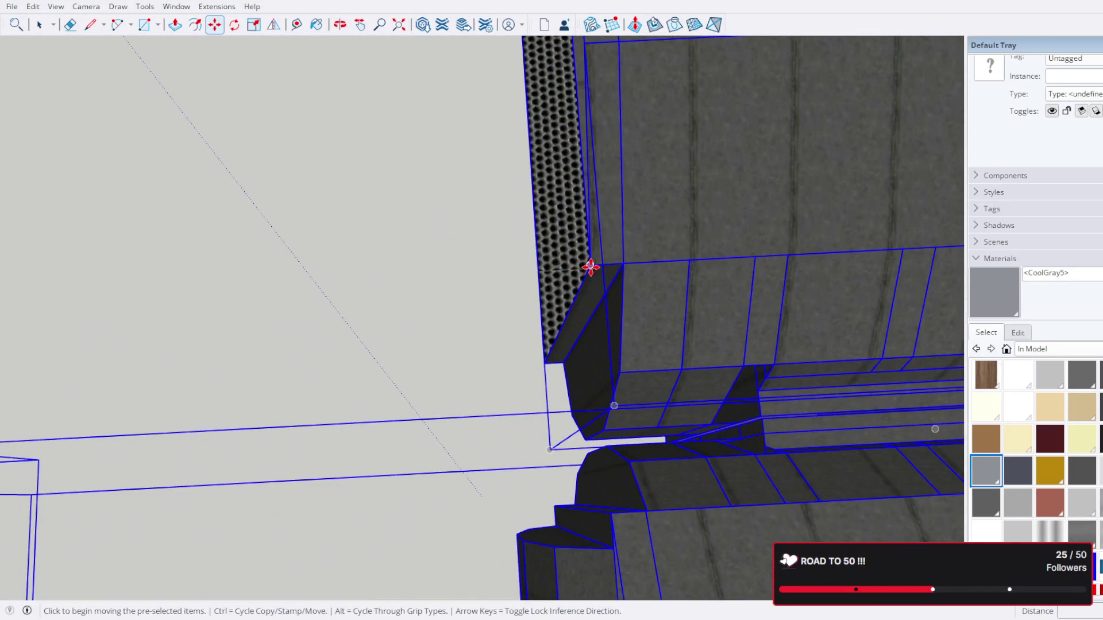
{"action": "scroll", "scroll_direction": "down", "scroll_amount": 3}
{"action": "left_click_drag", "start_coordinate": [584, 273], "coordinate": [525, 296]}
{"action": "scroll", "scroll_direction": "up", "scroll_amount": 3}
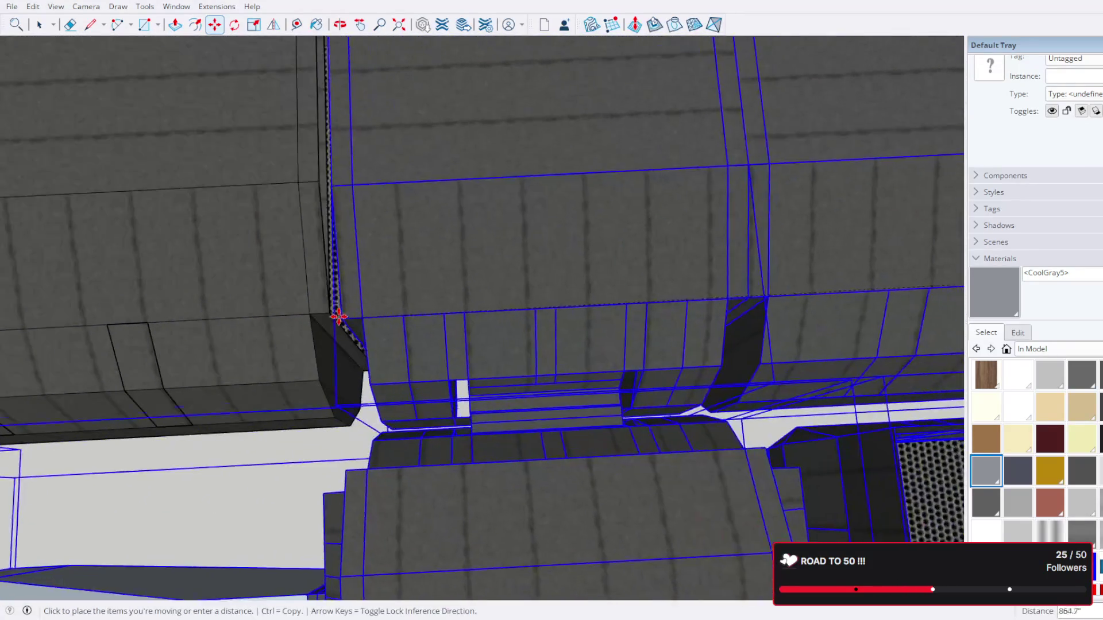
{"action": "scroll", "scroll_direction": "up", "scroll_amount": 3}
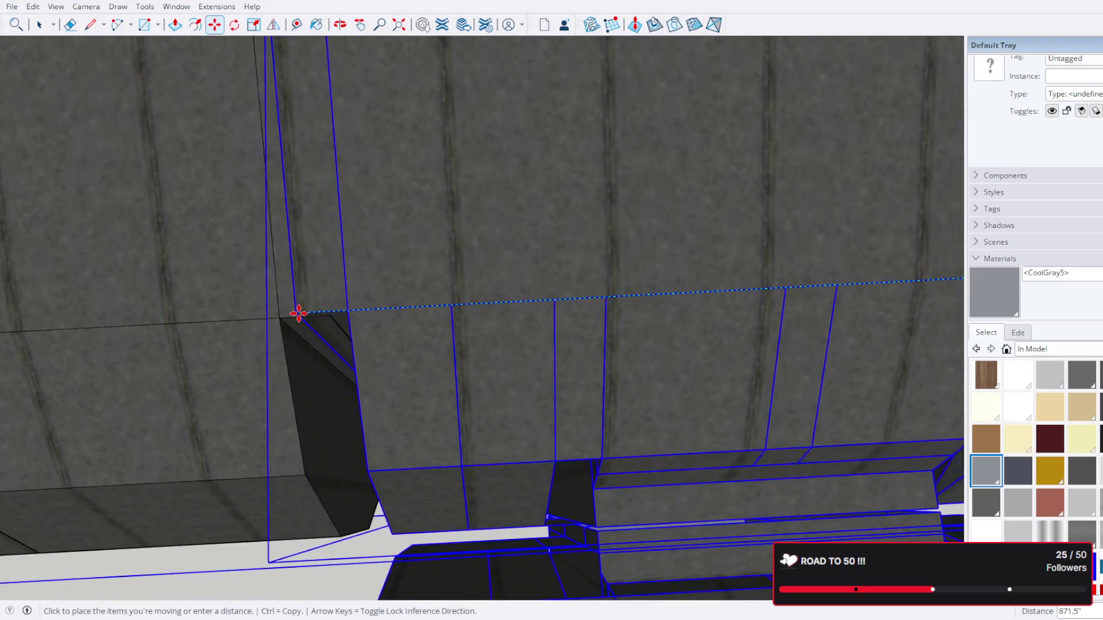
{"action": "scroll", "scroll_direction": "up", "scroll_amount": 3}
{"action": "left_click_drag", "start_coordinate": [327, 314], "coordinate": [329, 447]}
{"action": "scroll", "scroll_direction": "up", "scroll_amount": 3}
{"action": "left_click", "coordinate": [330, 446]}
{"action": "scroll", "scroll_direction": "down", "scroll_amount": 3}
Step: Orbit around the station to inspect the new join and the underside modules
{"action": "left_click_drag", "start_coordinate": [475, 364], "coordinate": [239, 387]}
{"action": "scroll", "scroll_direction": "down", "scroll_amount": 3}
{"action": "scroll", "scroll_direction": "up", "scroll_amount": 3}
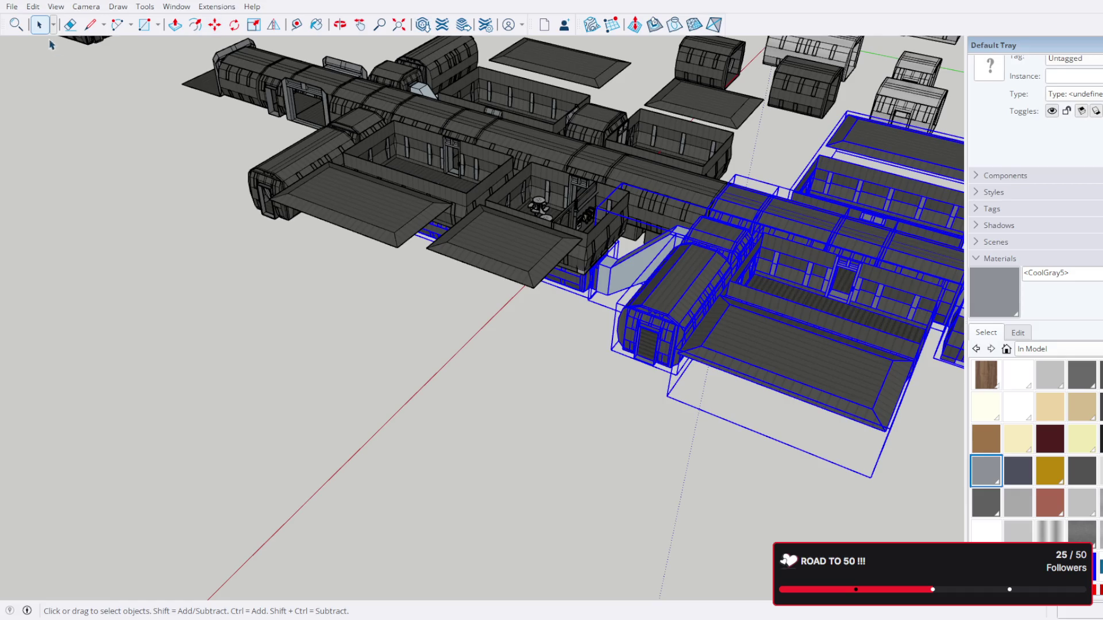
{"action": "left_click_drag", "start_coordinate": [427, 303], "coordinate": [509, 214]}
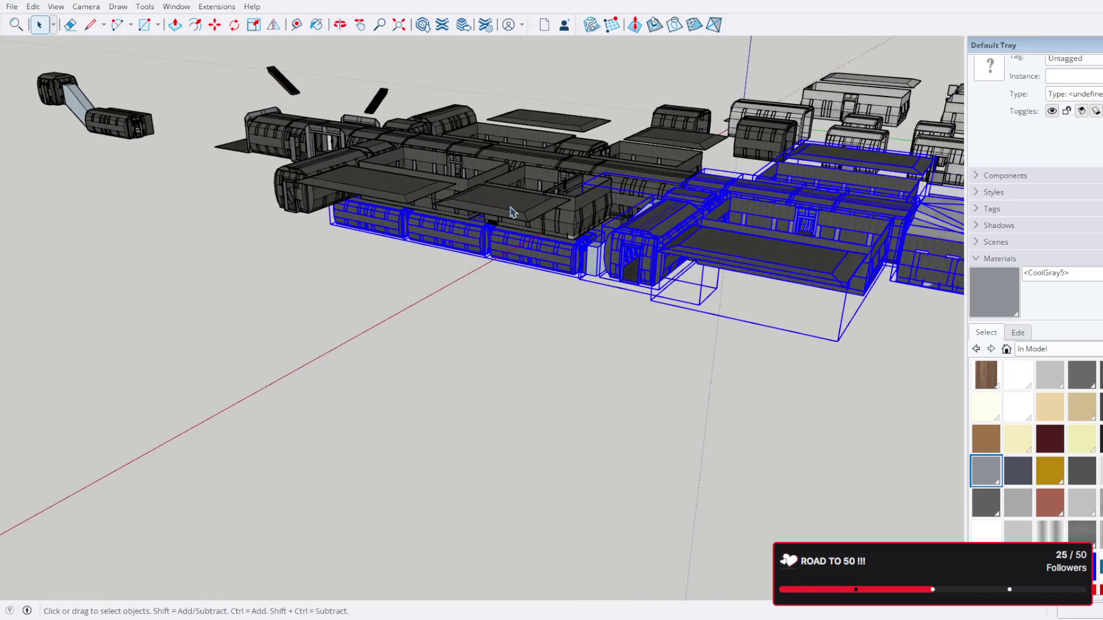
{"action": "scroll", "scroll_direction": "up", "scroll_amount": 3}
{"action": "left_click_drag", "start_coordinate": [708, 334], "coordinate": [436, 246]}
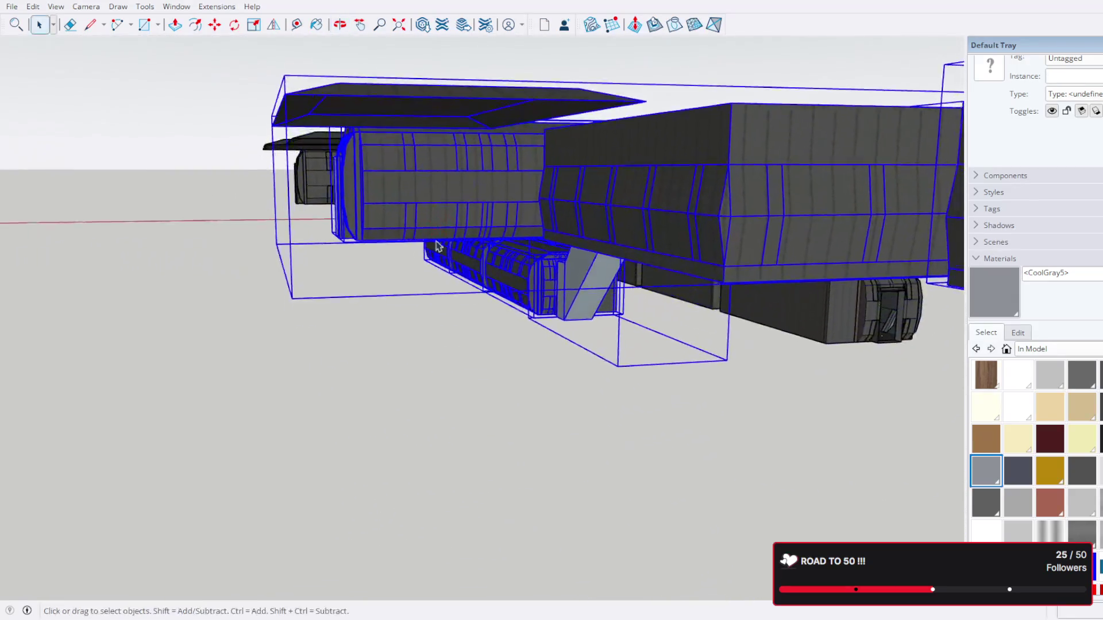
{"action": "left_click_drag", "start_coordinate": [576, 410], "coordinate": [602, 305]}
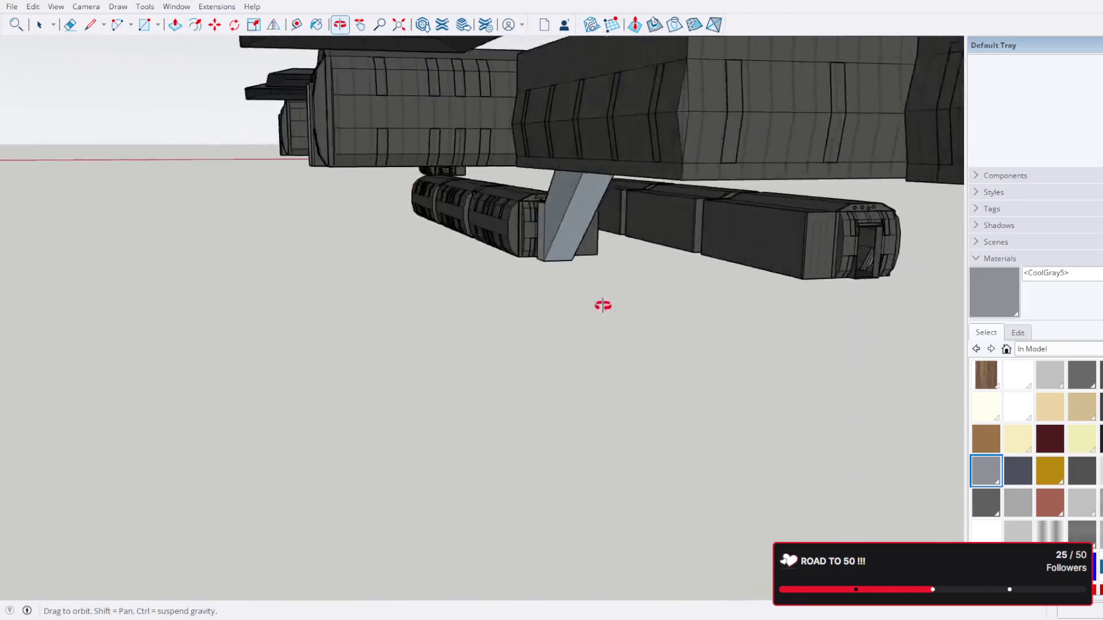
{"action": "left_click_drag", "start_coordinate": [680, 288], "coordinate": [1024, 338]}
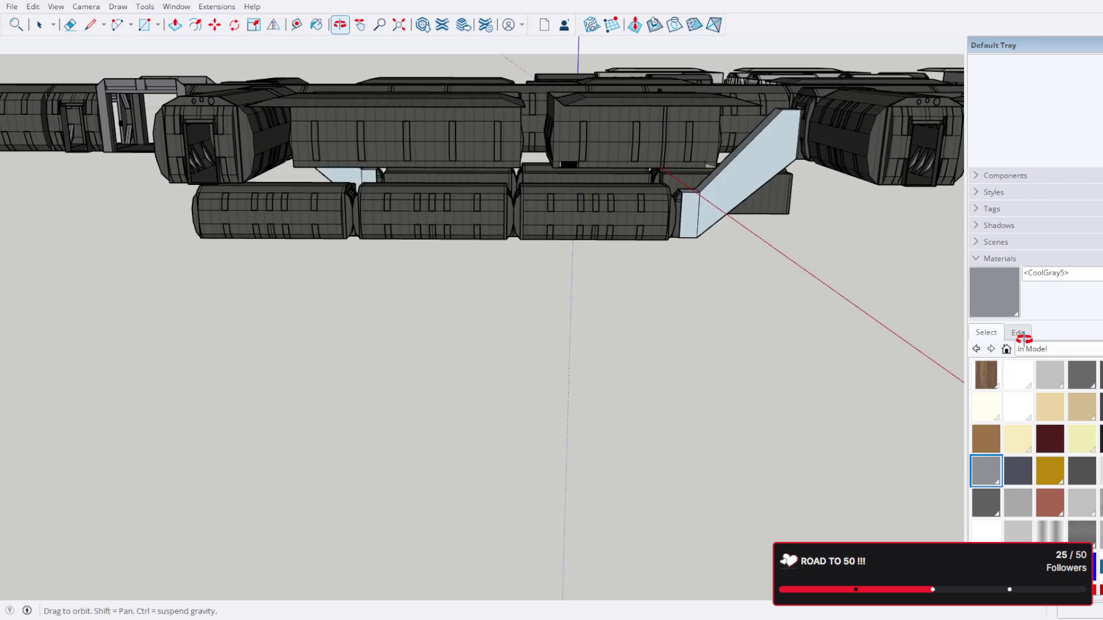
{"action": "left_click_drag", "start_coordinate": [780, 228], "coordinate": [680, 153]}
{"action": "scroll", "scroll_direction": "down", "scroll_amount": 3}
{"action": "scroll", "scroll_direction": "up", "scroll_amount": 3}
{"action": "scroll", "scroll_direction": "down", "scroll_amount": 3}
{"action": "scroll", "scroll_direction": "up", "scroll_amount": 3}
{"action": "scroll", "scroll_direction": "up", "scroll_amount": 3}
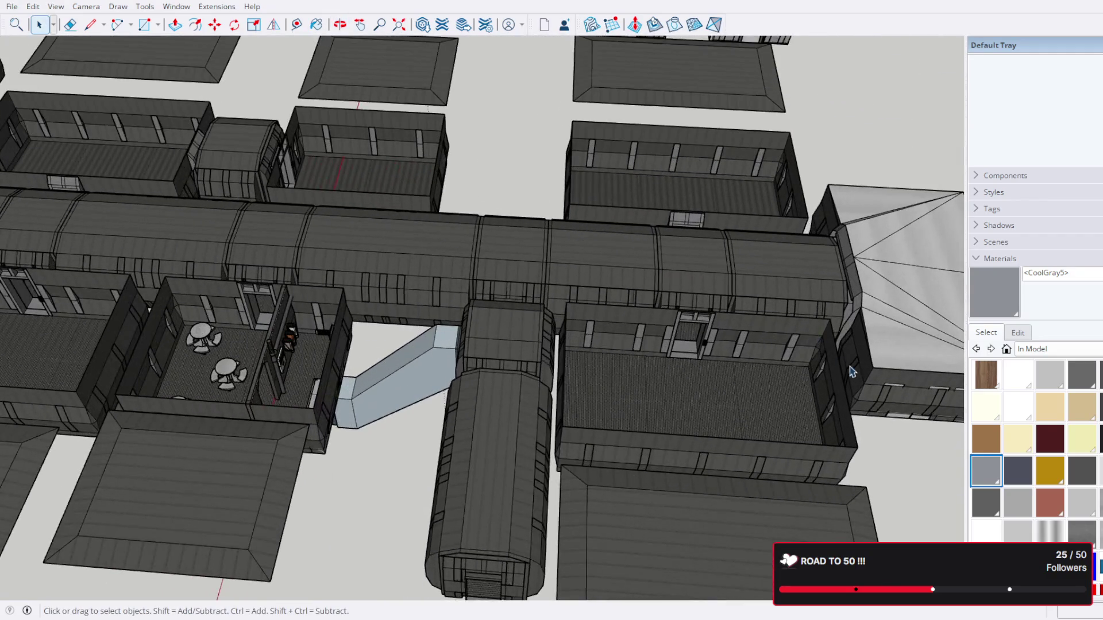
{"action": "left_click_drag", "start_coordinate": [554, 224], "coordinate": [716, 526]}
{"action": "scroll", "scroll_direction": "down", "scroll_amount": 3}
{"action": "scroll", "scroll_direction": "up", "scroll_amount": 3}
{"action": "scroll", "scroll_direction": "down", "scroll_amount": 3}
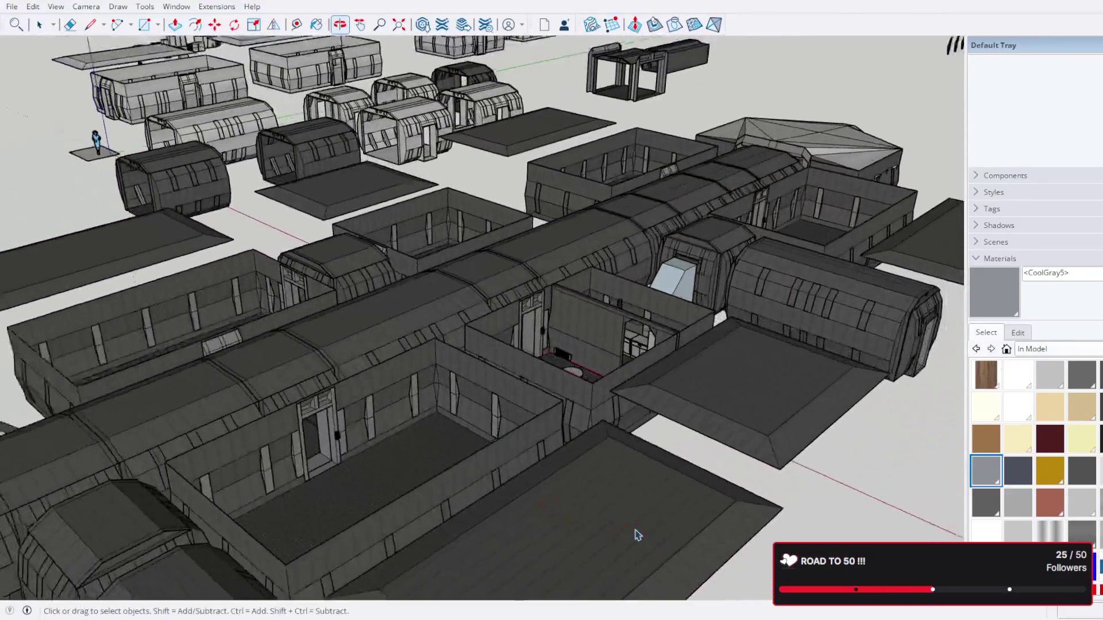
{"action": "left_click_drag", "start_coordinate": [635, 534], "coordinate": [657, 251]}
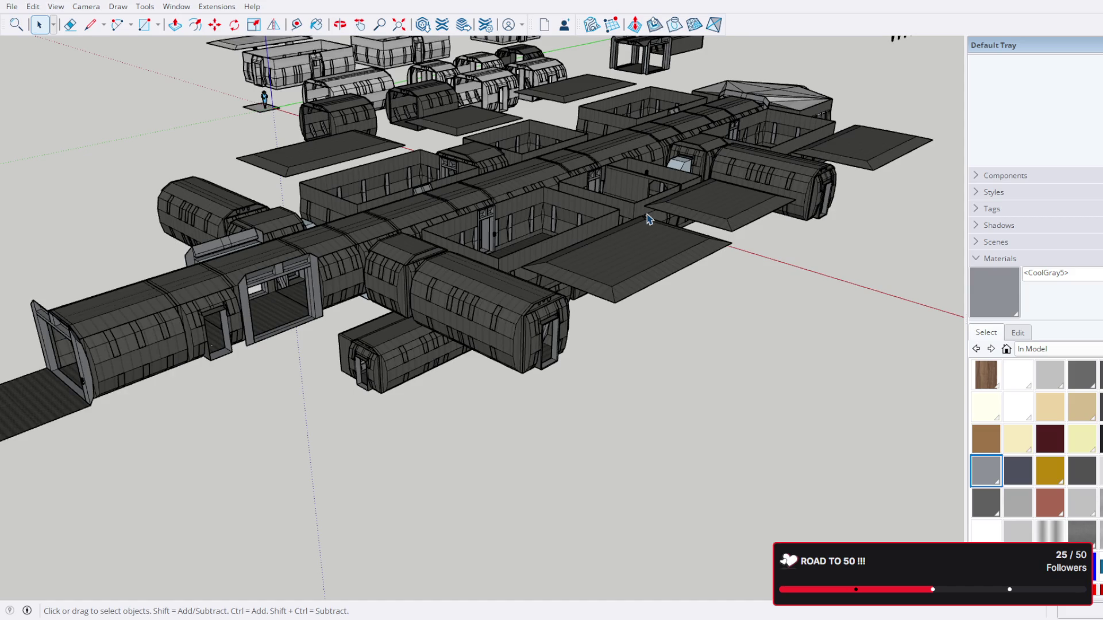
{"action": "left_click", "coordinate": [647, 214]}
{"action": "left_click_drag", "start_coordinate": [508, 333], "coordinate": [385, 450]}
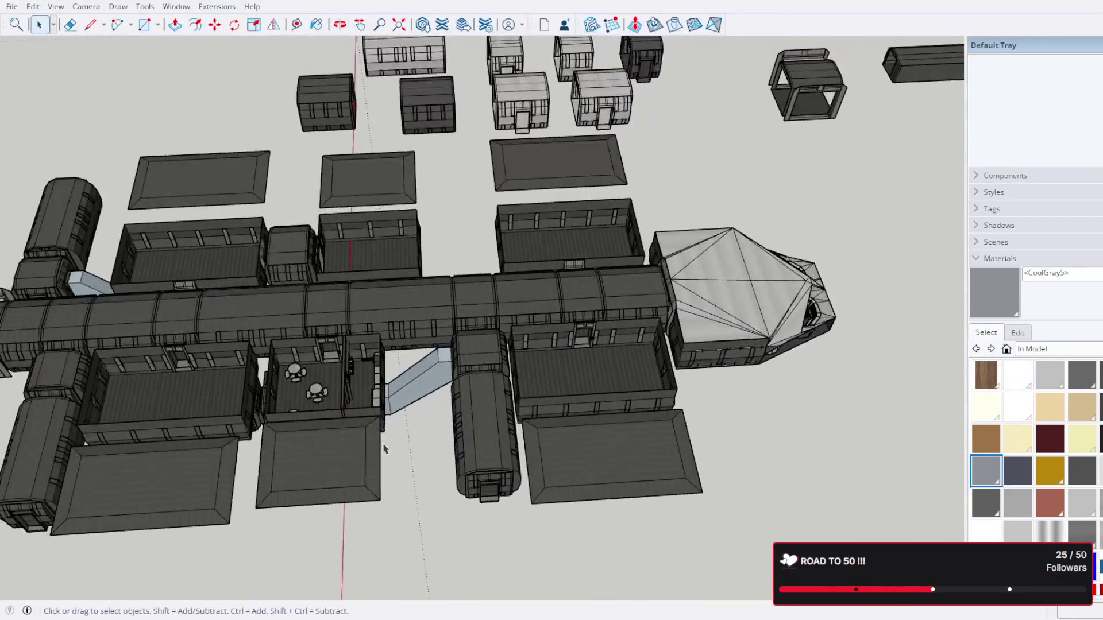
{"action": "scroll", "scroll_direction": "up", "scroll_amount": 3}
{"action": "left_click_drag", "start_coordinate": [388, 403], "coordinate": [563, 312]}
{"action": "scroll", "scroll_direction": "down", "scroll_amount": 3}
{"action": "left_click_drag", "start_coordinate": [493, 241], "coordinate": [758, 216]}
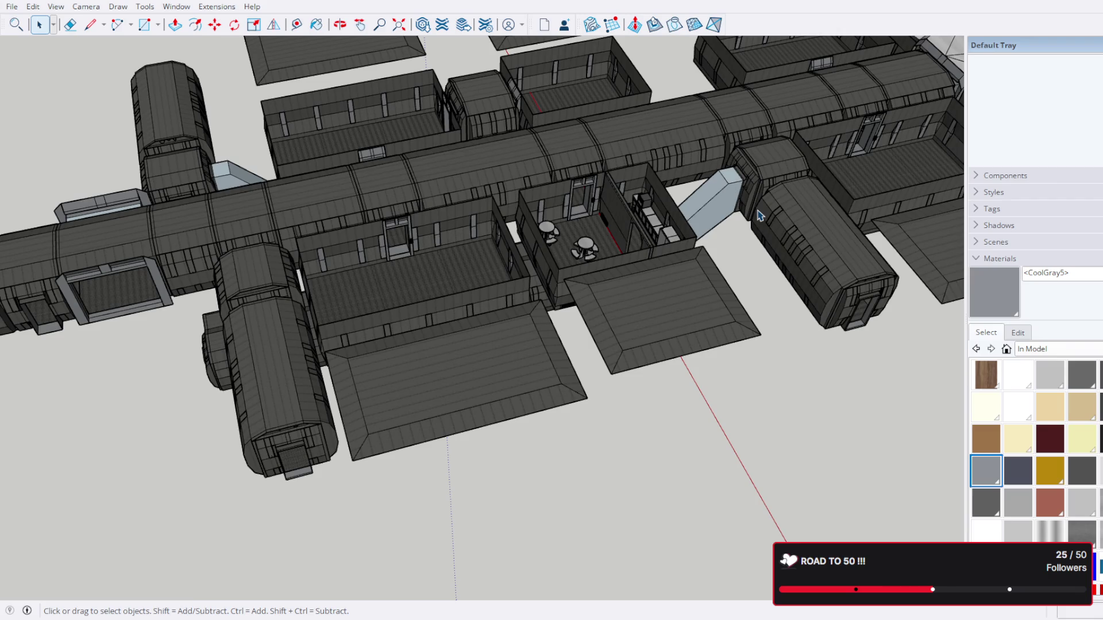
{"action": "left_click_drag", "start_coordinate": [803, 228], "coordinate": [687, 159]}
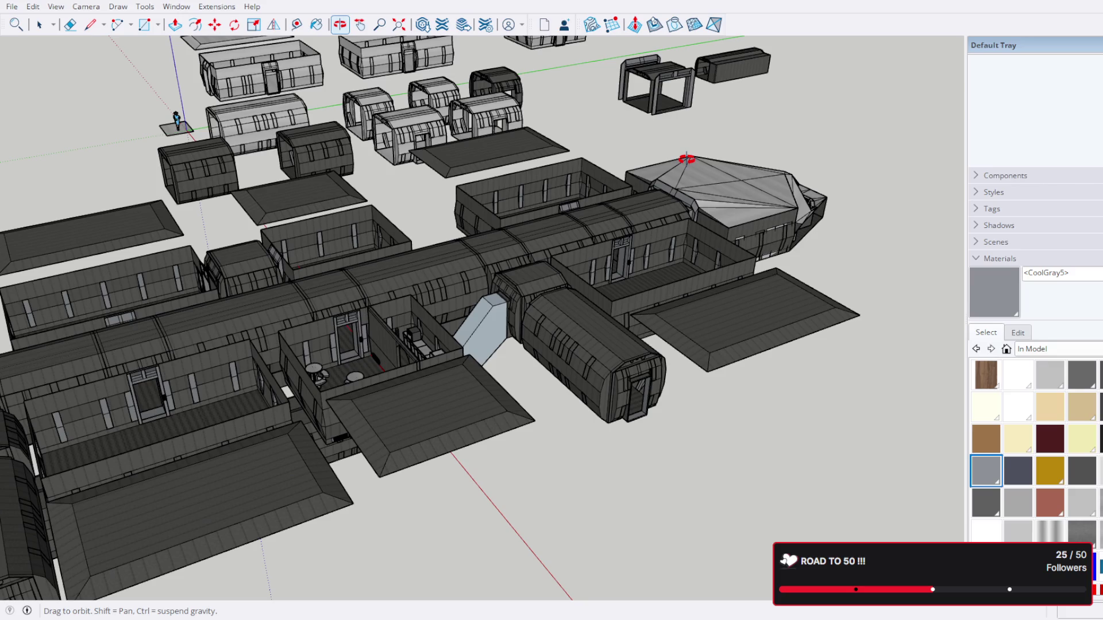
{"action": "left_click_drag", "start_coordinate": [687, 159], "coordinate": [869, 214]}
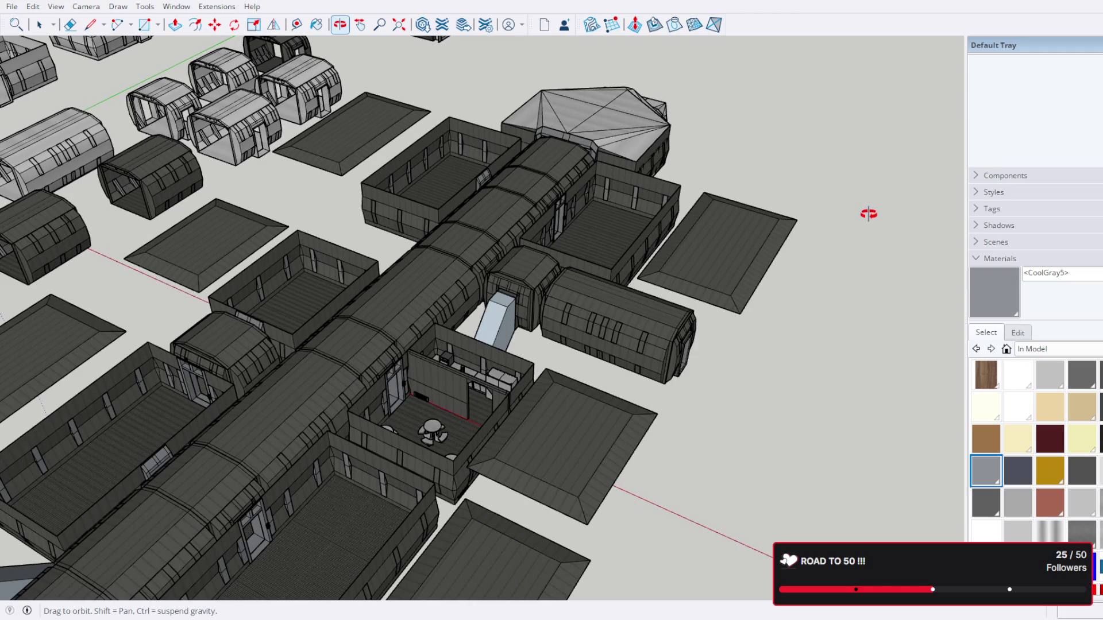
{"action": "left_click_drag", "start_coordinate": [869, 213], "coordinate": [625, 363]}
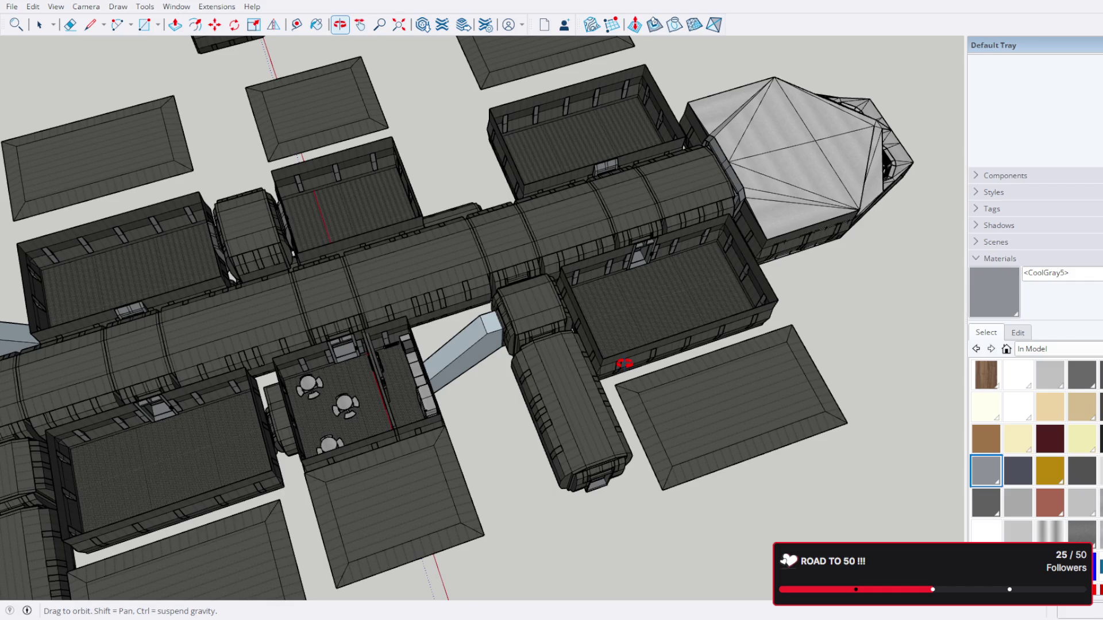
{"action": "left_click_drag", "start_coordinate": [624, 363], "coordinate": [810, 249]}
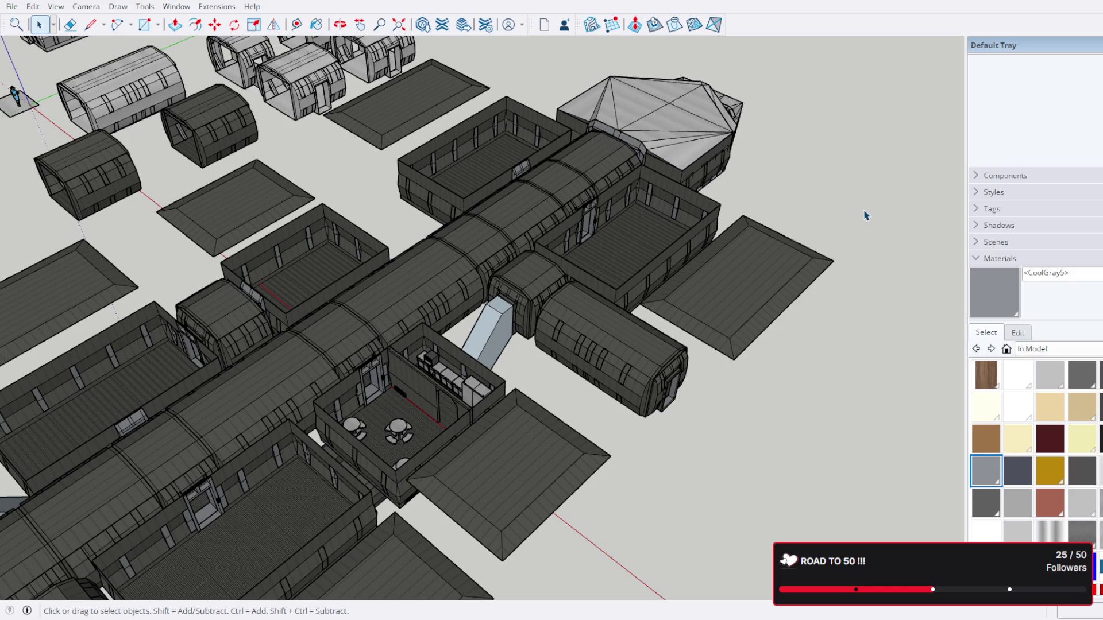
{"action": "left_click_drag", "start_coordinate": [502, 249], "coordinate": [636, 301]}
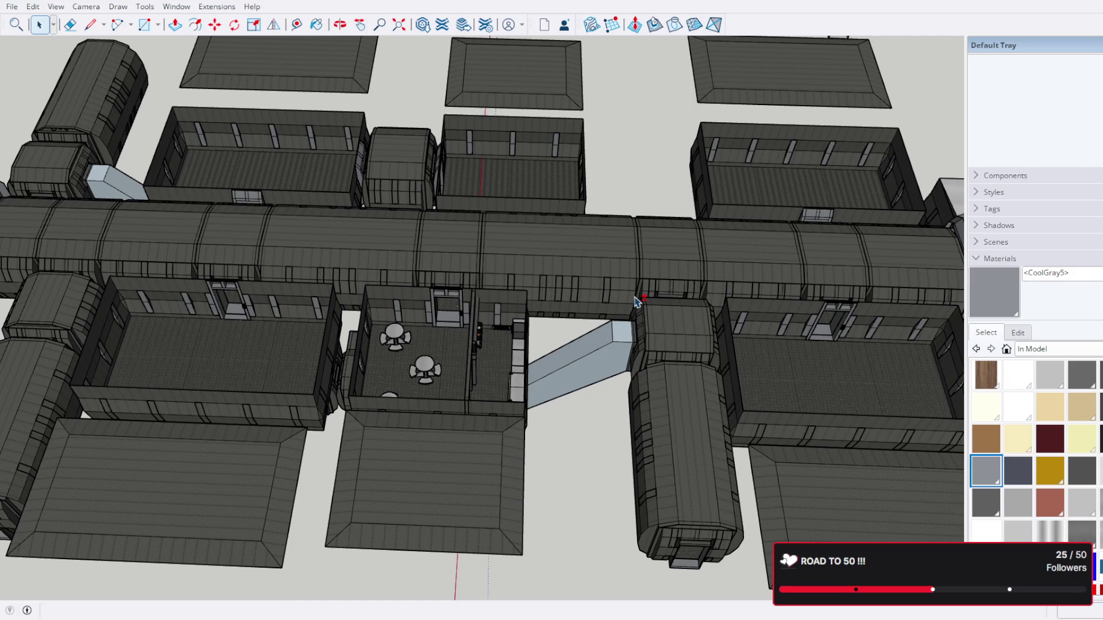
{"action": "left_click_drag", "start_coordinate": [745, 298], "coordinate": [576, 298]}
{"action": "left_click_drag", "start_coordinate": [246, 384], "coordinate": [394, 379]}
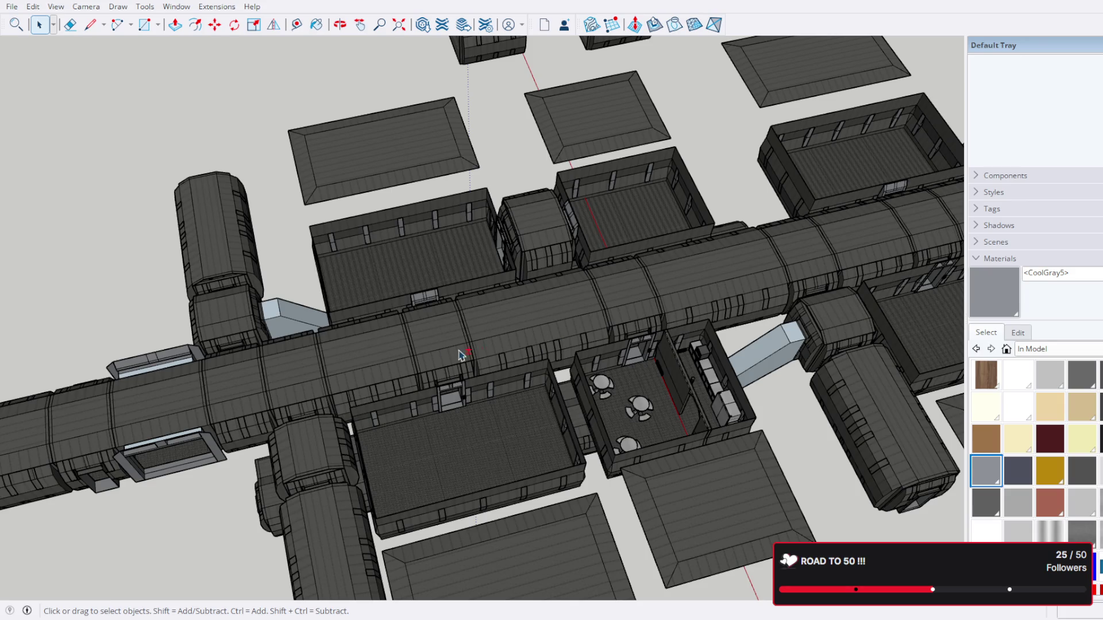
{"action": "left_click_drag", "start_coordinate": [461, 352], "coordinate": [529, 301]}
{"action": "scroll", "scroll_direction": "down", "scroll_amount": 3}
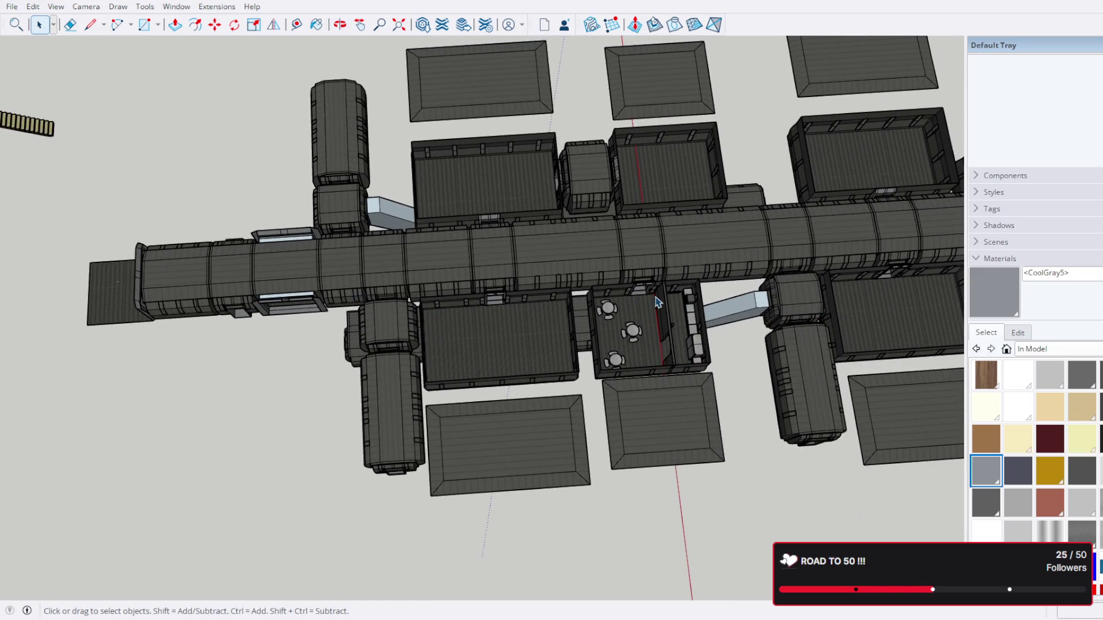
{"action": "left_click_drag", "start_coordinate": [690, 292], "coordinate": [636, 262]}
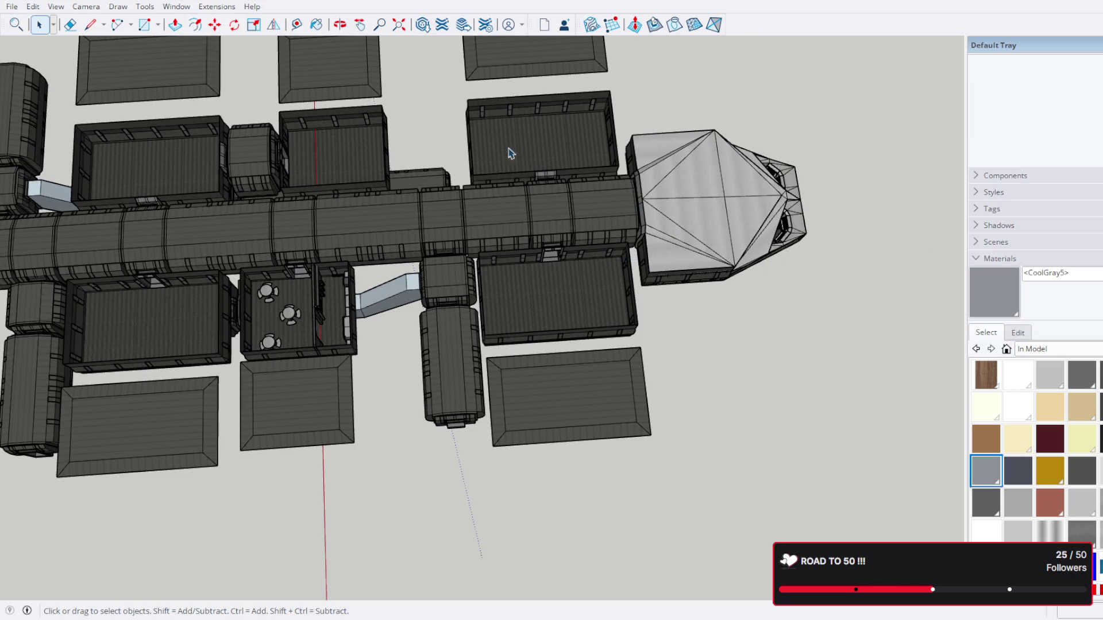
{"action": "scroll", "scroll_direction": "down", "scroll_amount": 3}
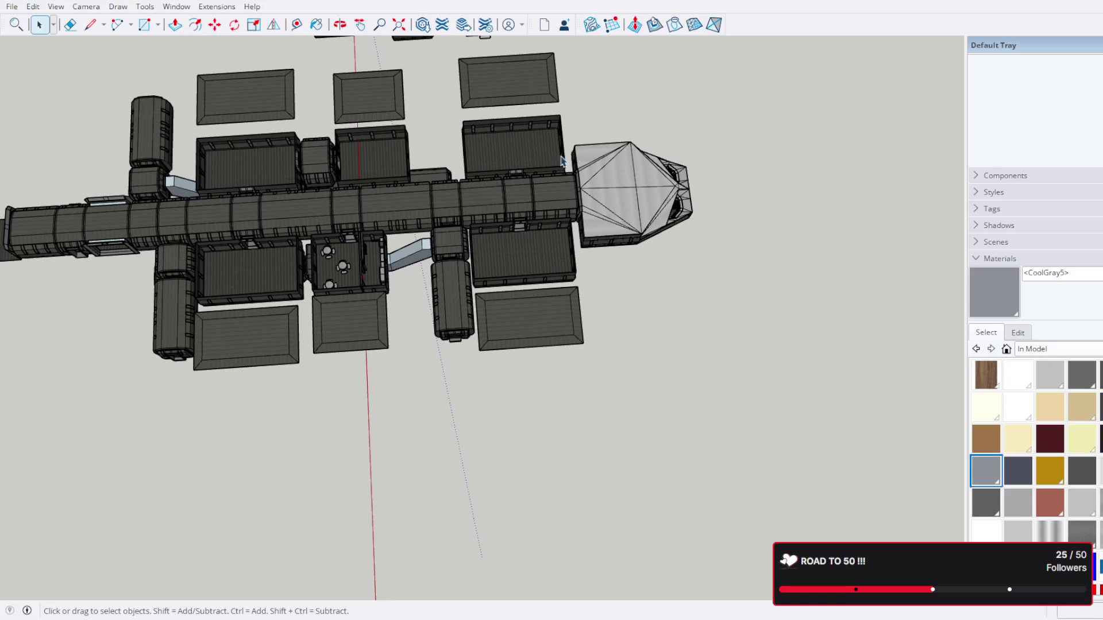
{"action": "scroll", "scroll_direction": "up", "scroll_amount": 3}
{"action": "scroll", "scroll_direction": "down", "scroll_amount": 3}
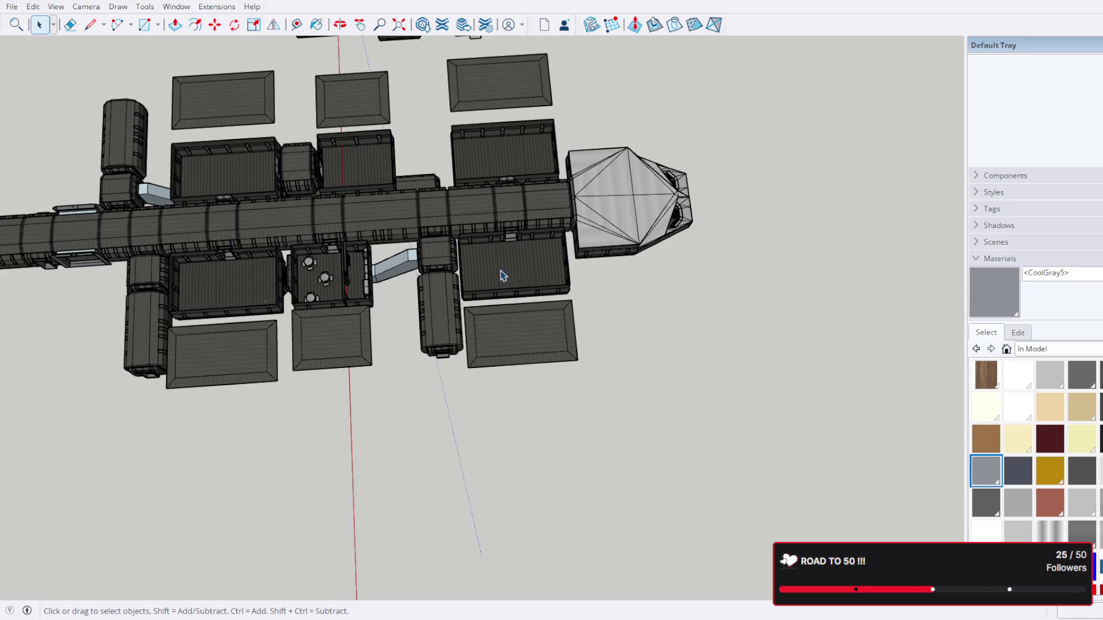
{"action": "scroll", "scroll_direction": "up", "scroll_amount": 3}
{"action": "scroll", "scroll_direction": "up", "scroll_amount": 3}
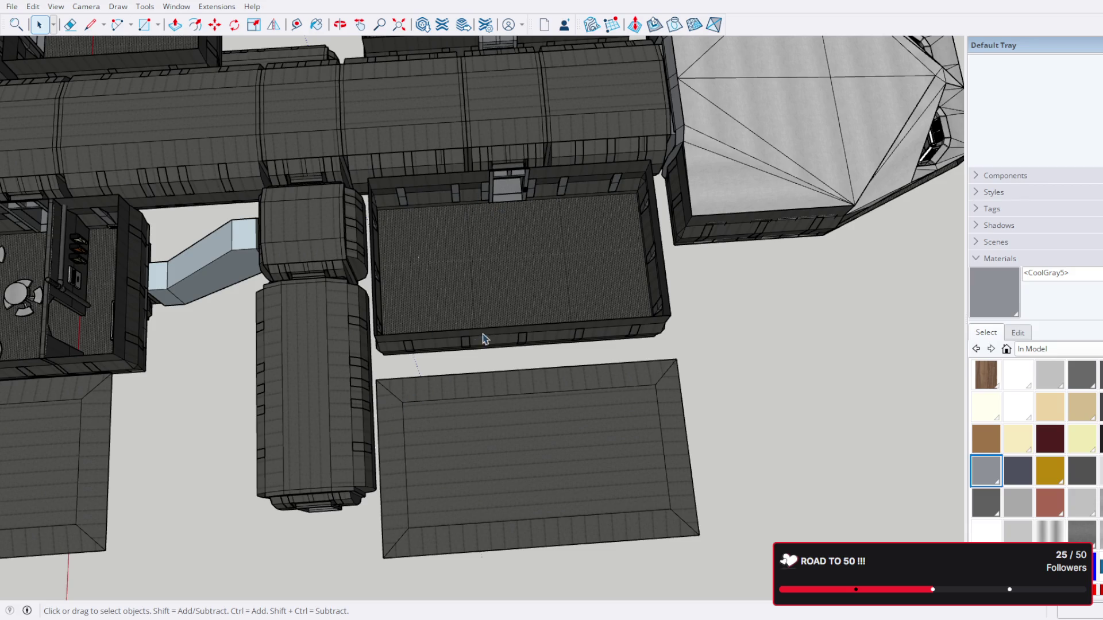
{"action": "left_click_drag", "start_coordinate": [486, 338], "coordinate": [668, 298]}
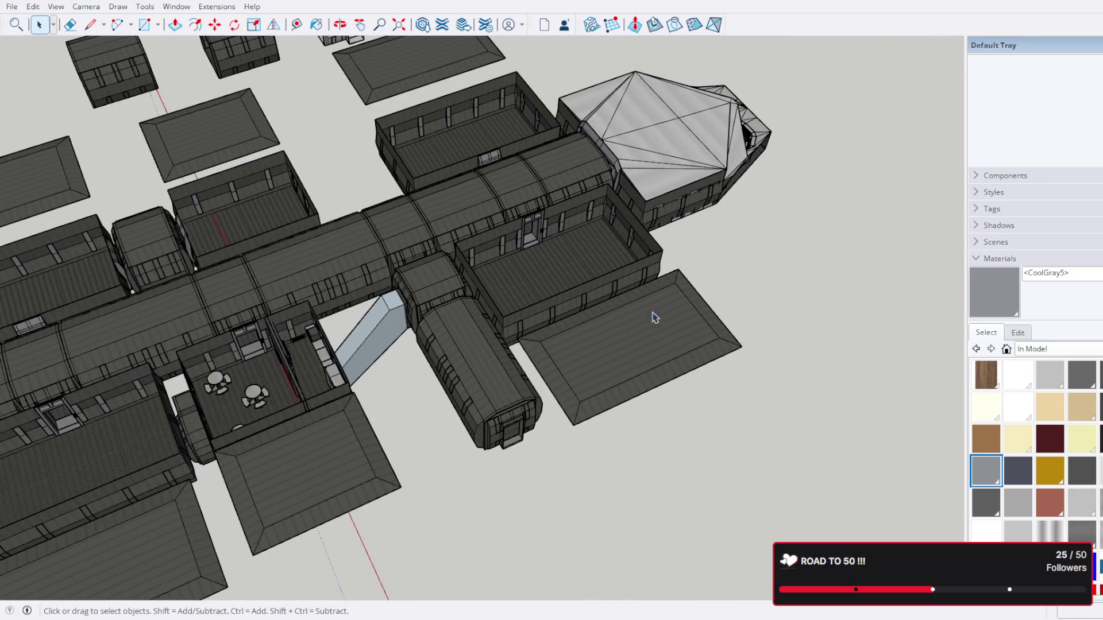
{"action": "left_click_drag", "start_coordinate": [437, 319], "coordinate": [487, 380]}
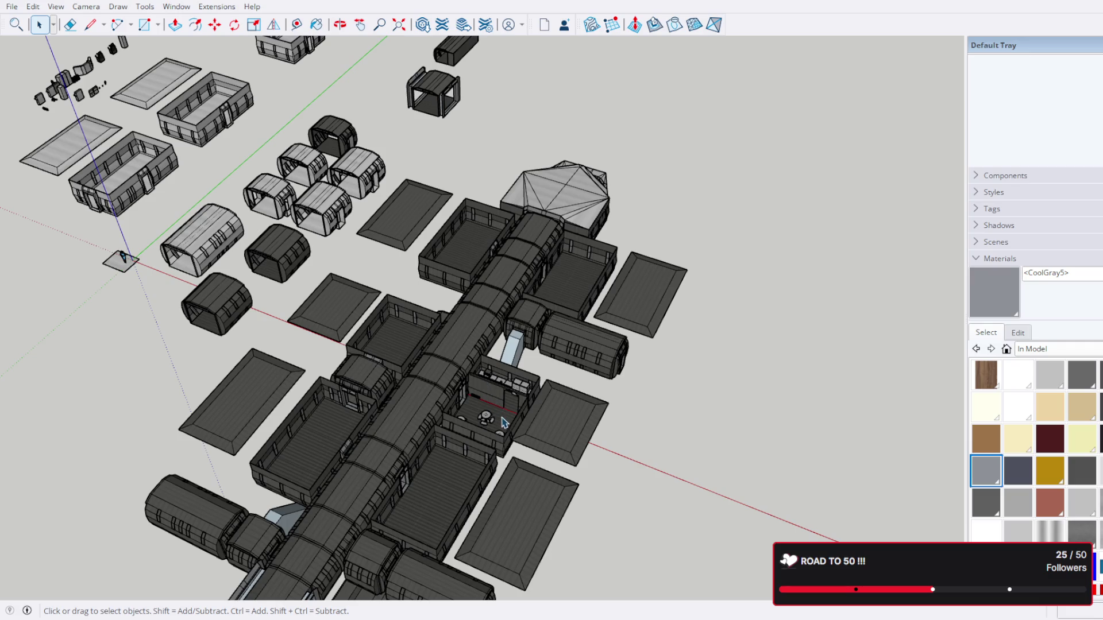
{"action": "left_click_drag", "start_coordinate": [465, 479], "coordinate": [492, 454]}
{"action": "scroll", "scroll_direction": "up", "scroll_amount": 3}
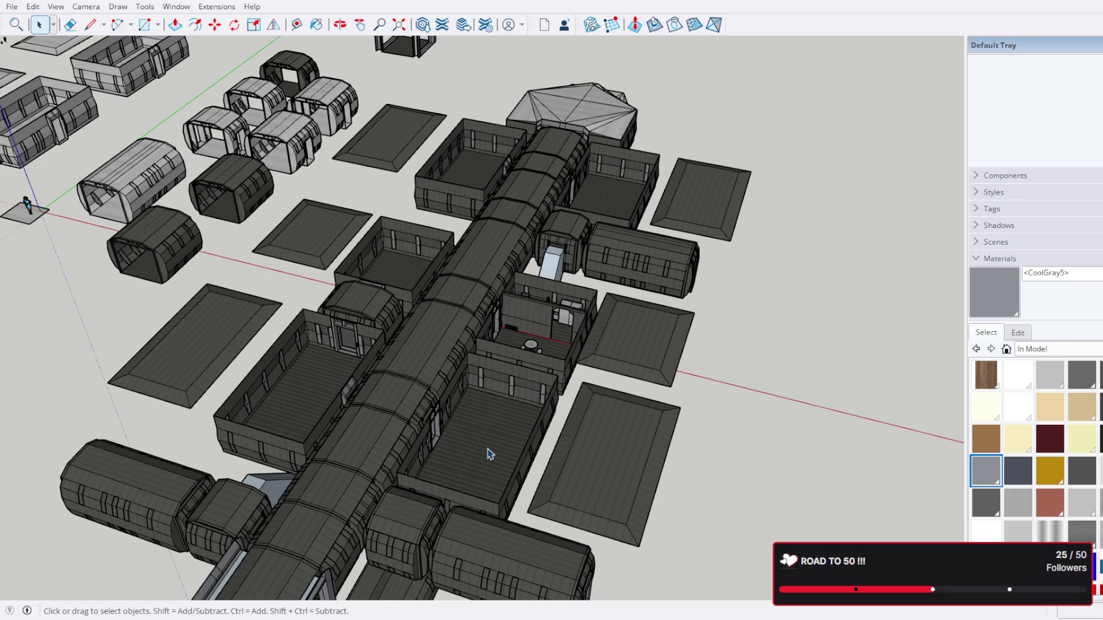
{"action": "scroll", "scroll_direction": "up", "scroll_amount": 3}
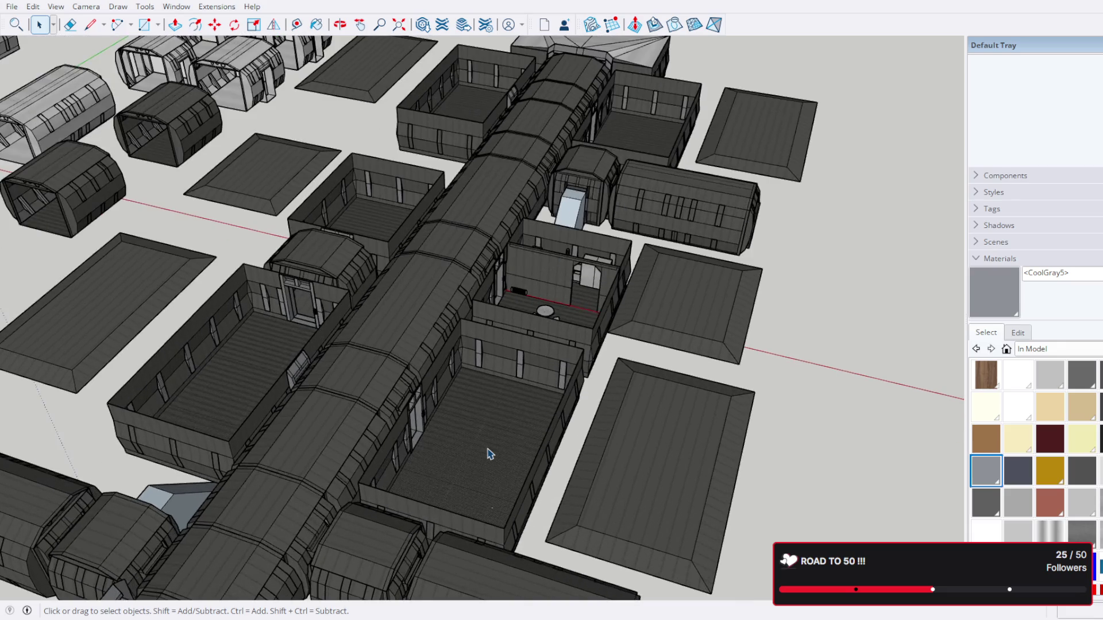
Step: Select the room-and-roof group on the left side of the corridor
{"action": "left_click", "coordinate": [488, 454]}
{"action": "left_click_drag", "start_coordinate": [489, 454], "coordinate": [436, 491]}
{"action": "scroll", "scroll_direction": "down", "scroll_amount": 3}
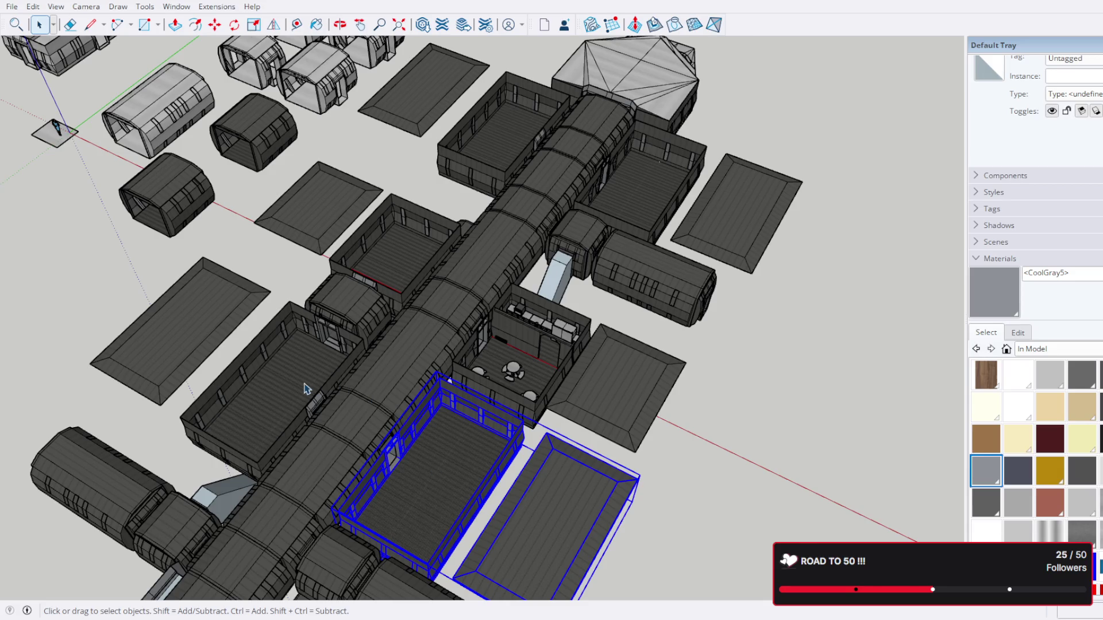
{"action": "left_click", "coordinate": [310, 388]}
{"action": "left_click", "coordinate": [414, 267]}
{"action": "left_click", "coordinate": [318, 374]}
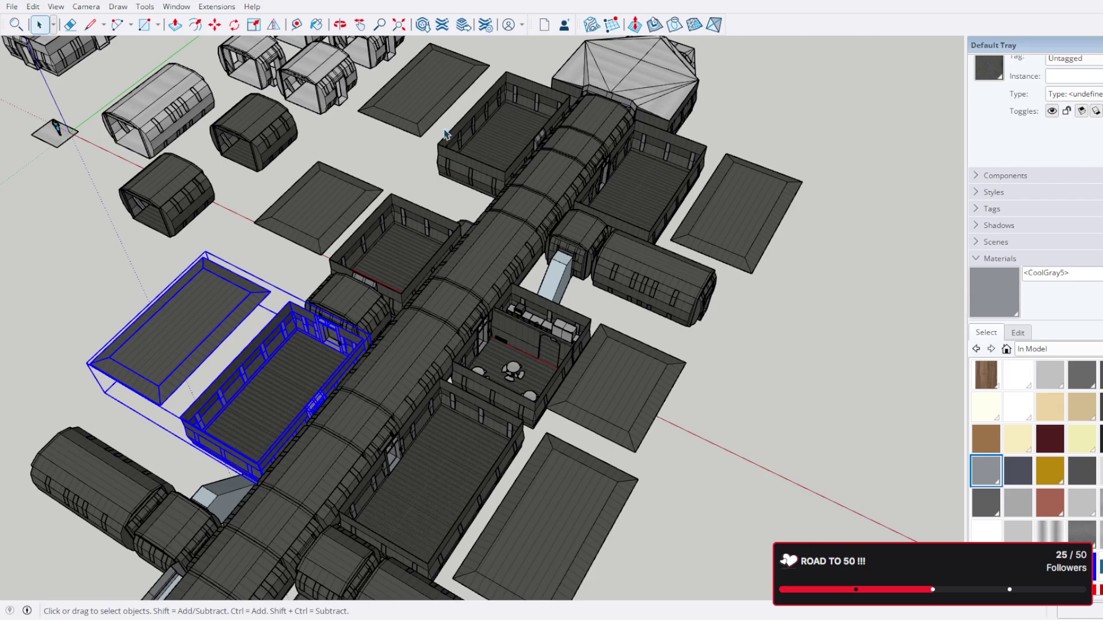
Step: Orbit and zoom to inspect the selected room from a steep oblique view
{"action": "left_click_drag", "start_coordinate": [431, 245], "coordinate": [506, 213]}
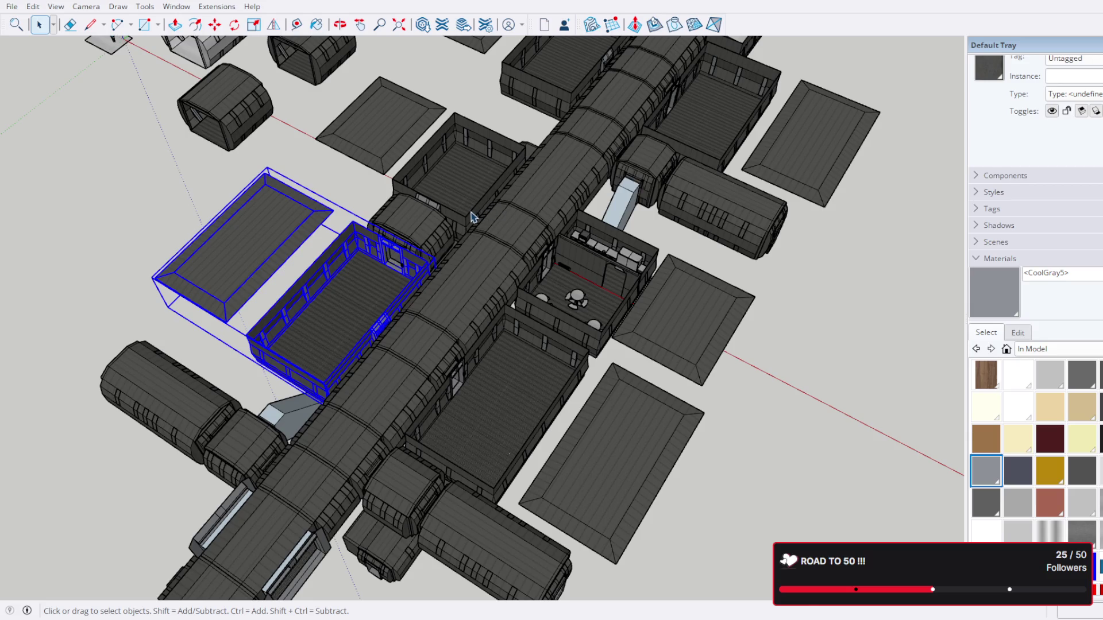
{"action": "scroll", "scroll_direction": "up", "scroll_amount": 3}
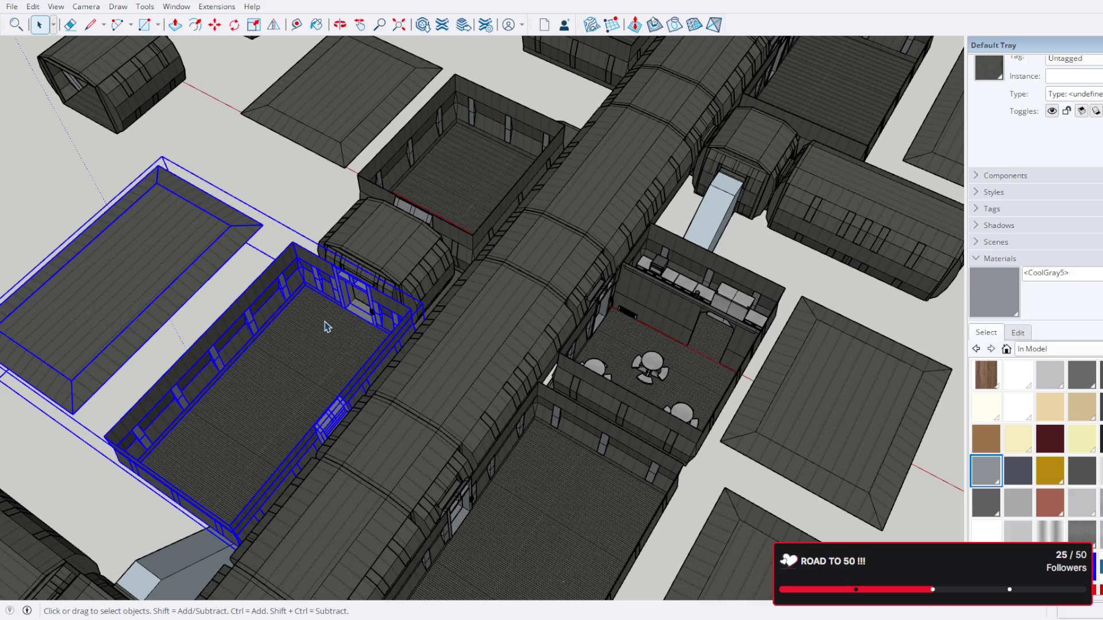
{"action": "left_click_drag", "start_coordinate": [330, 325], "coordinate": [509, 264]}
{"action": "left_click_drag", "start_coordinate": [616, 302], "coordinate": [509, 299]}
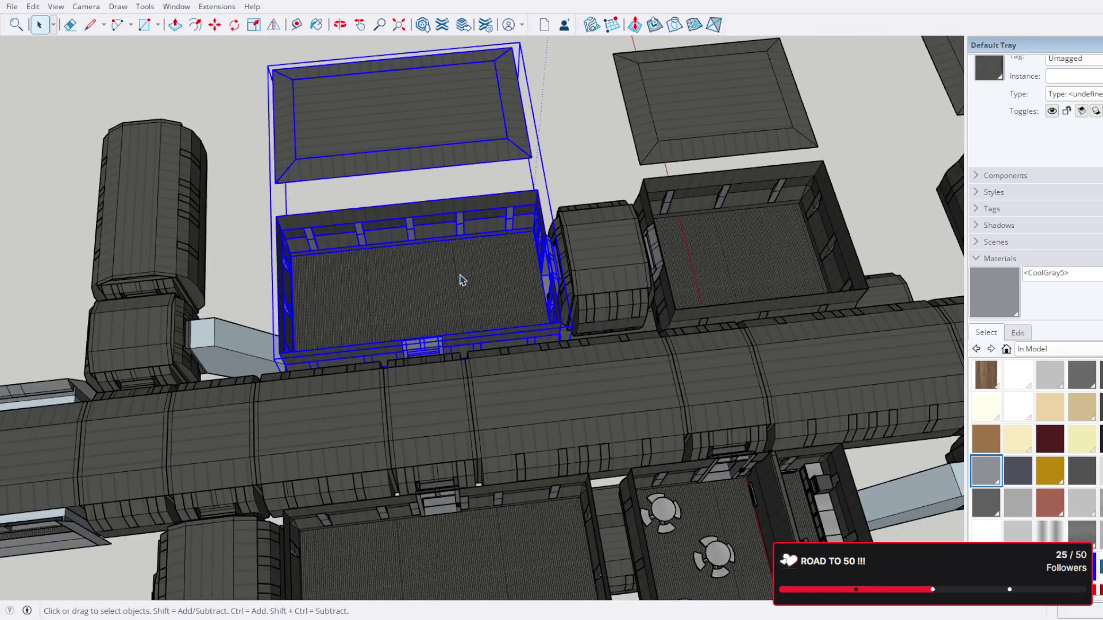
{"action": "left_click_drag", "start_coordinate": [468, 281], "coordinate": [454, 279]}
{"action": "left_click_drag", "start_coordinate": [534, 182], "coordinate": [574, 247]}
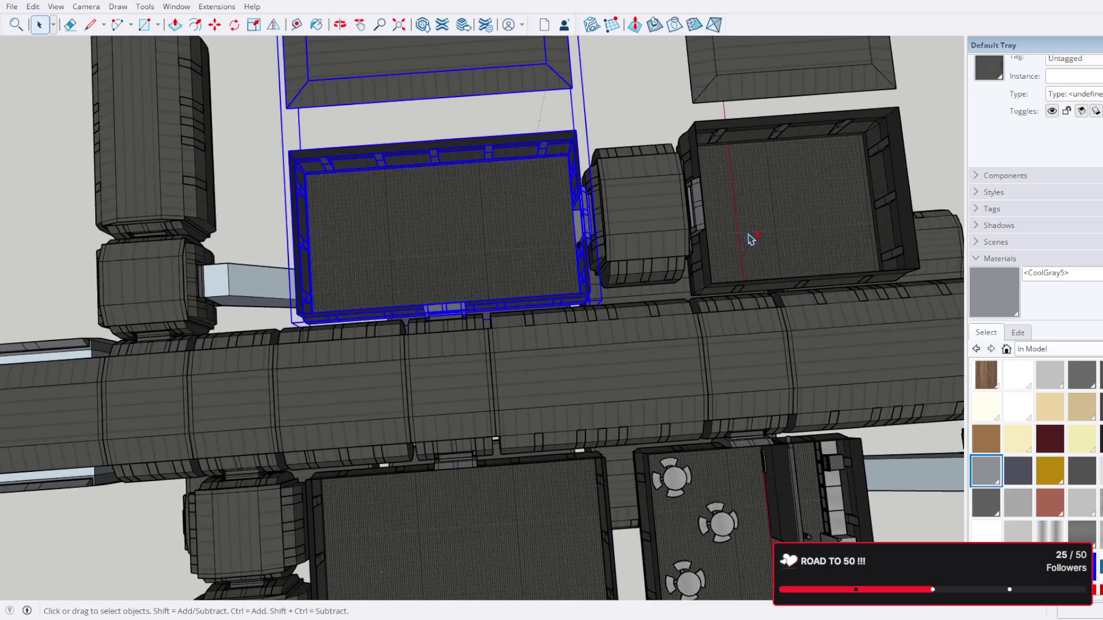
{"action": "left_click_drag", "start_coordinate": [748, 239], "coordinate": [681, 271]}
{"action": "left_click_drag", "start_coordinate": [623, 312], "coordinate": [621, 371]}
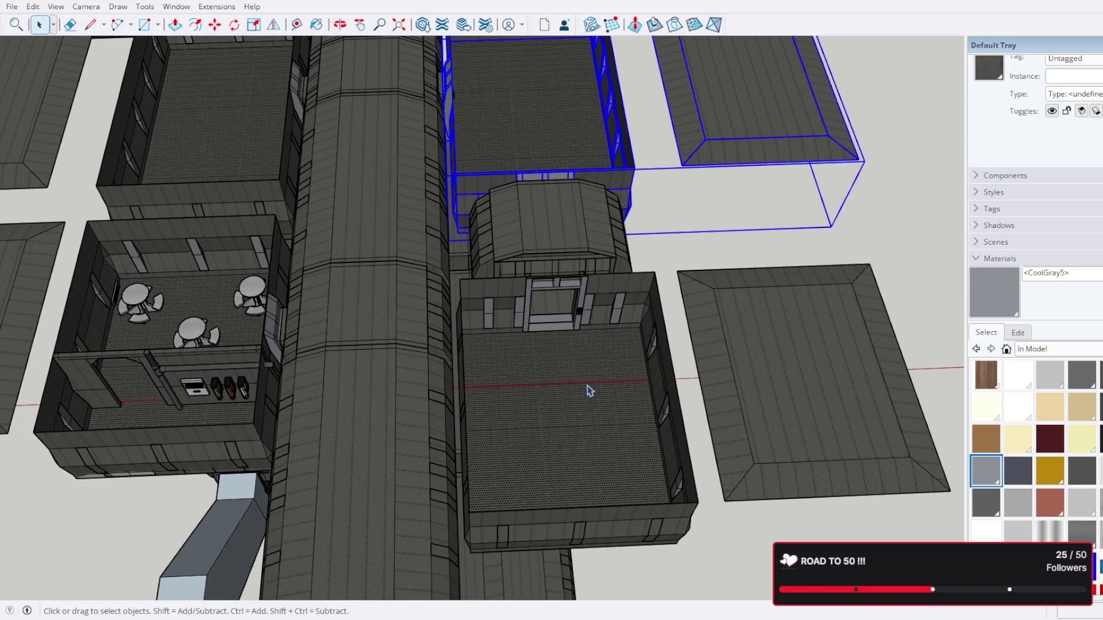
{"action": "left_click_drag", "start_coordinate": [581, 339], "coordinate": [574, 342]}
{"action": "scroll", "scroll_direction": "down", "scroll_amount": 3}
{"action": "left_click_drag", "start_coordinate": [450, 450], "coordinate": [657, 367]}
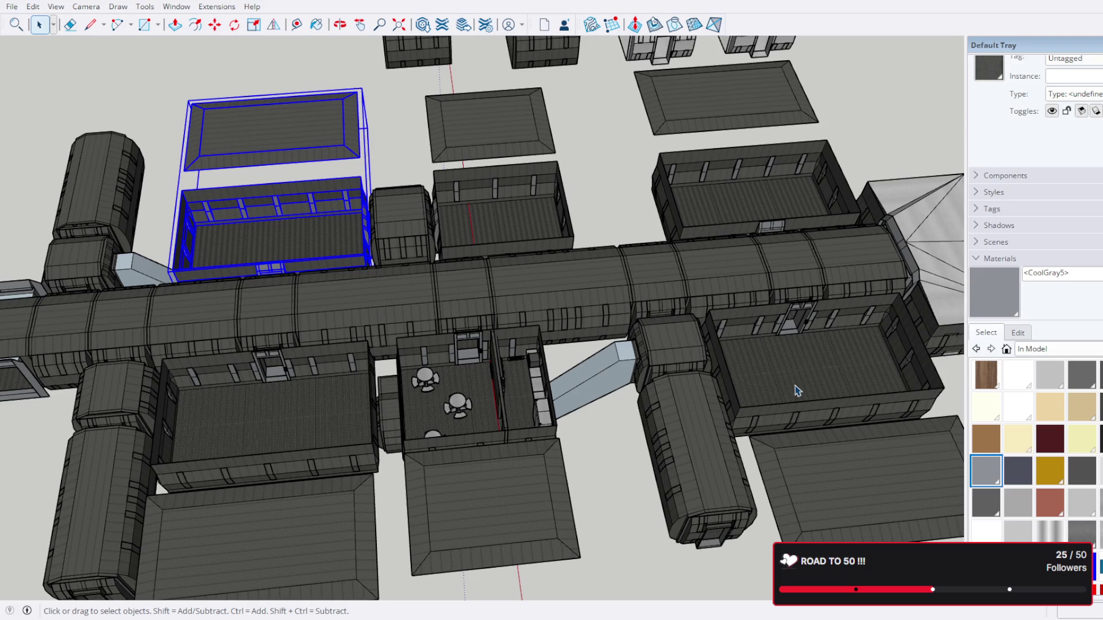
{"action": "left_click_drag", "start_coordinate": [511, 250], "coordinate": [533, 356]}
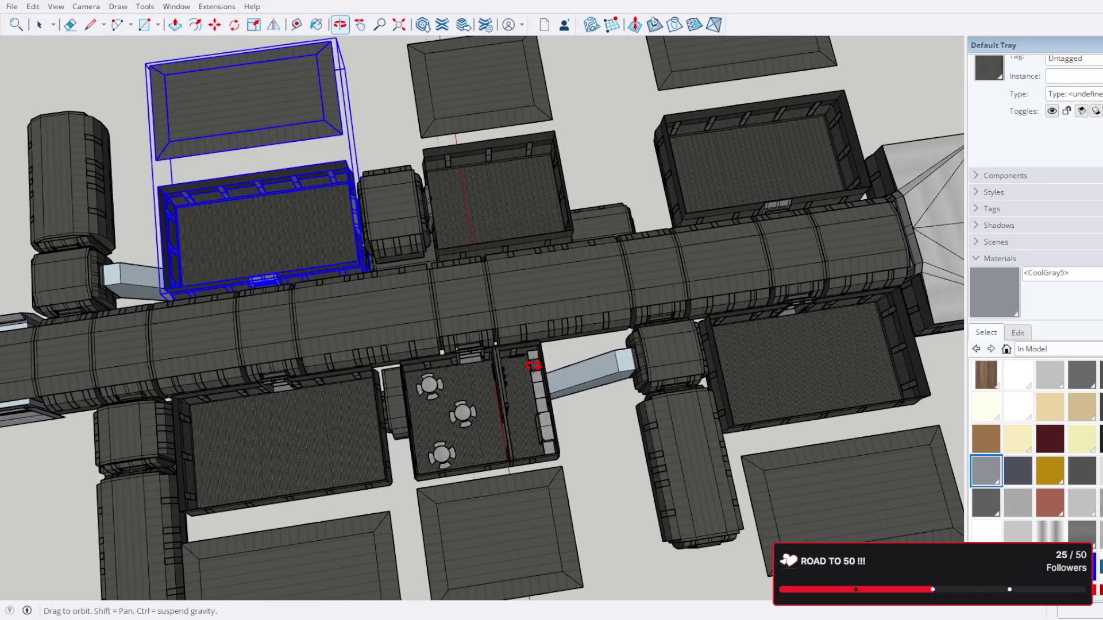
{"action": "left_click_drag", "start_coordinate": [533, 365], "coordinate": [513, 204]}
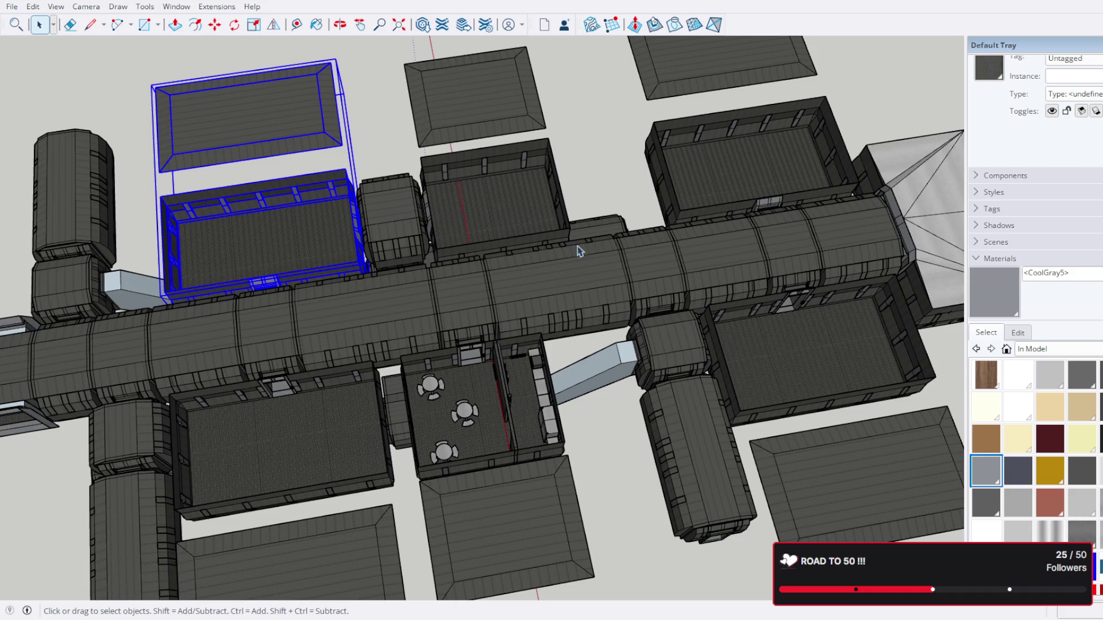
{"action": "left_click_drag", "start_coordinate": [579, 251], "coordinate": [524, 155]}
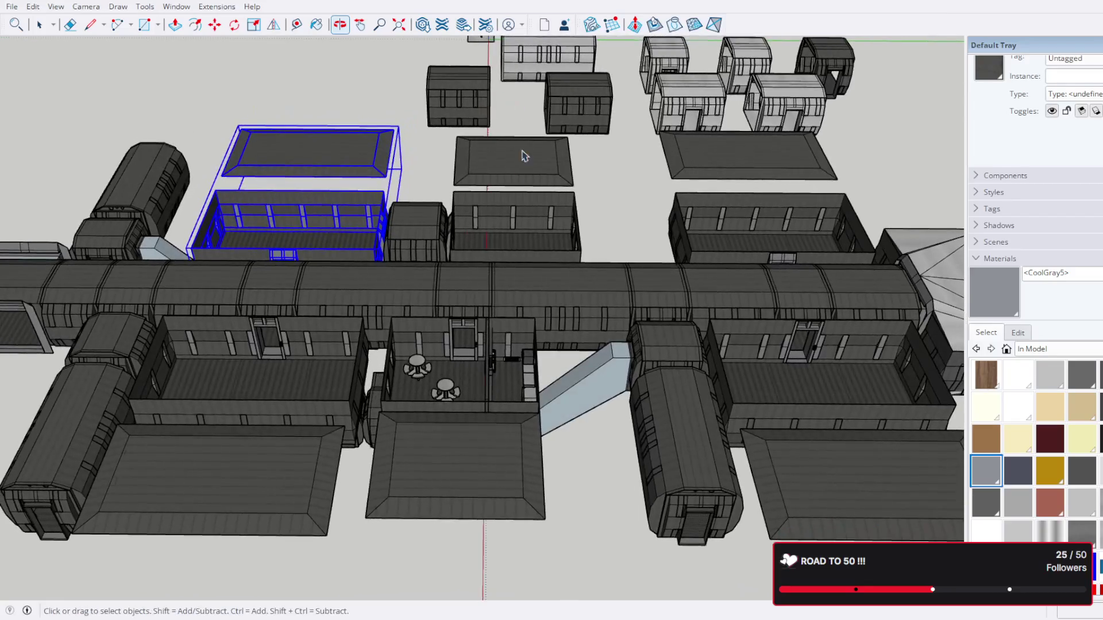
{"action": "left_click_drag", "start_coordinate": [388, 263], "coordinate": [490, 200]}
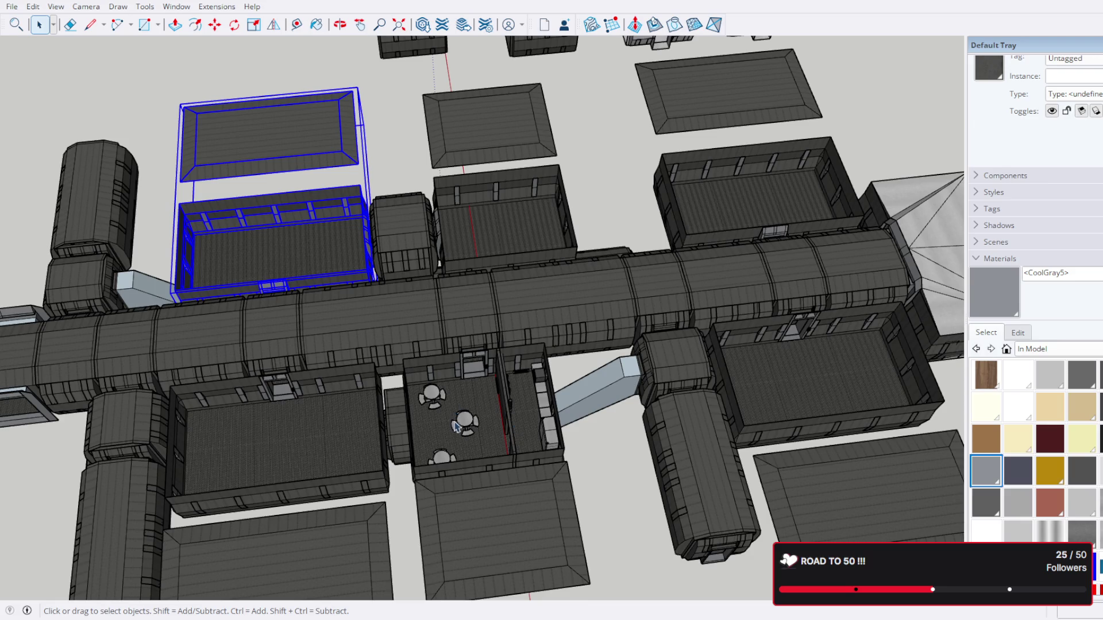
{"action": "scroll", "scroll_direction": "down", "scroll_amount": 3}
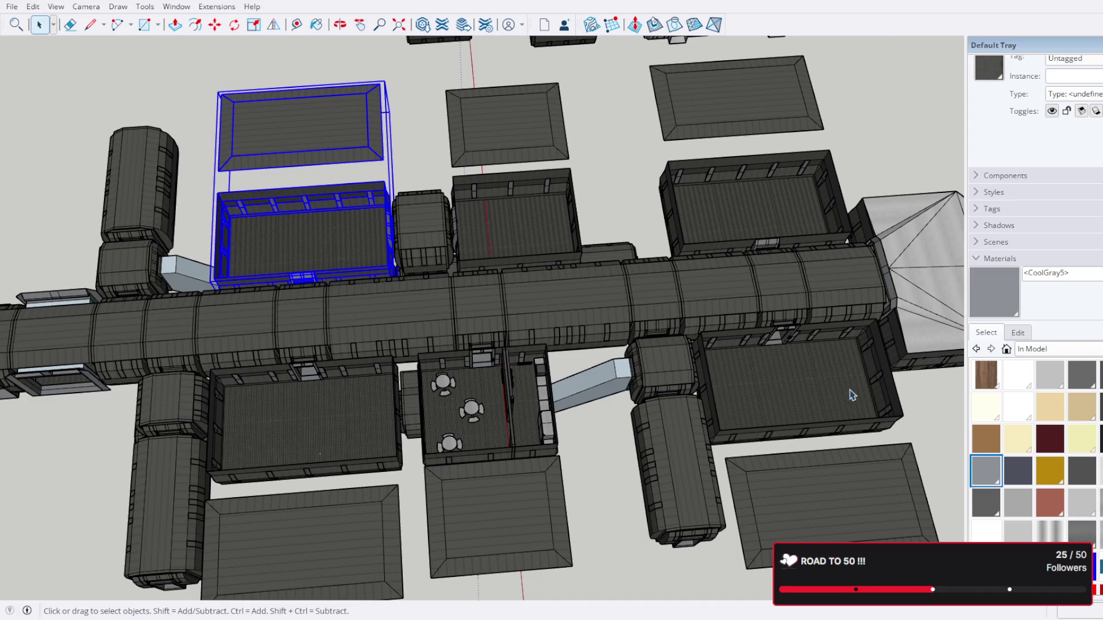
{"action": "scroll", "scroll_direction": "up", "scroll_amount": 3}
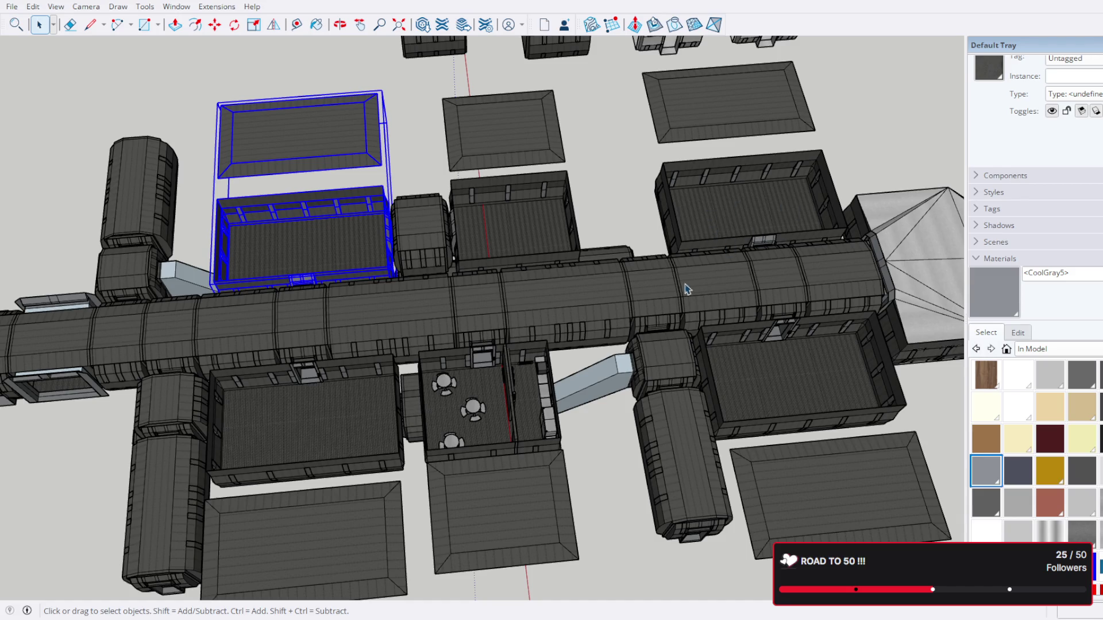
{"action": "left_click_drag", "start_coordinate": [483, 515], "coordinate": [361, 533]}
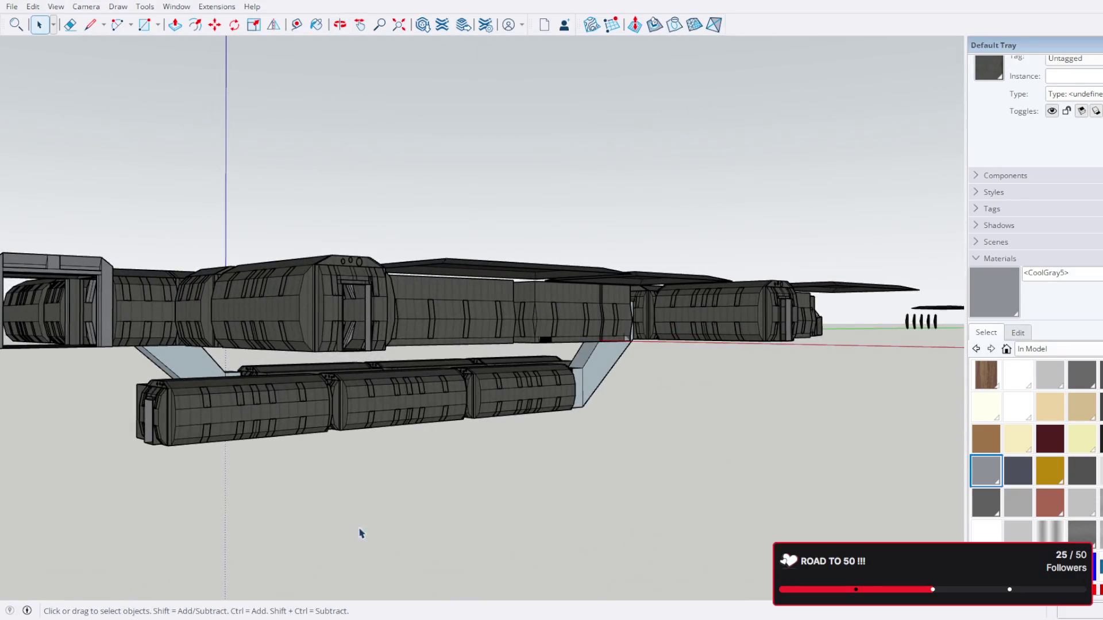
{"action": "left_click_drag", "start_coordinate": [301, 602], "coordinate": [782, 279]}
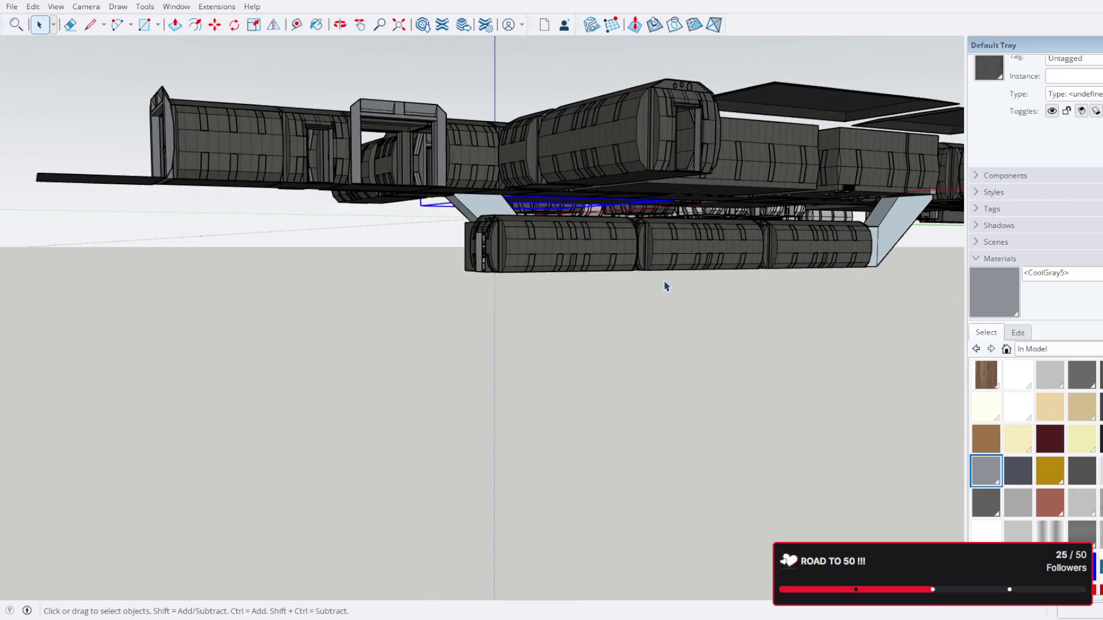
{"action": "left_click_drag", "start_coordinate": [667, 286], "coordinate": [423, 312]}
{"action": "scroll", "scroll_direction": "down", "scroll_amount": 3}
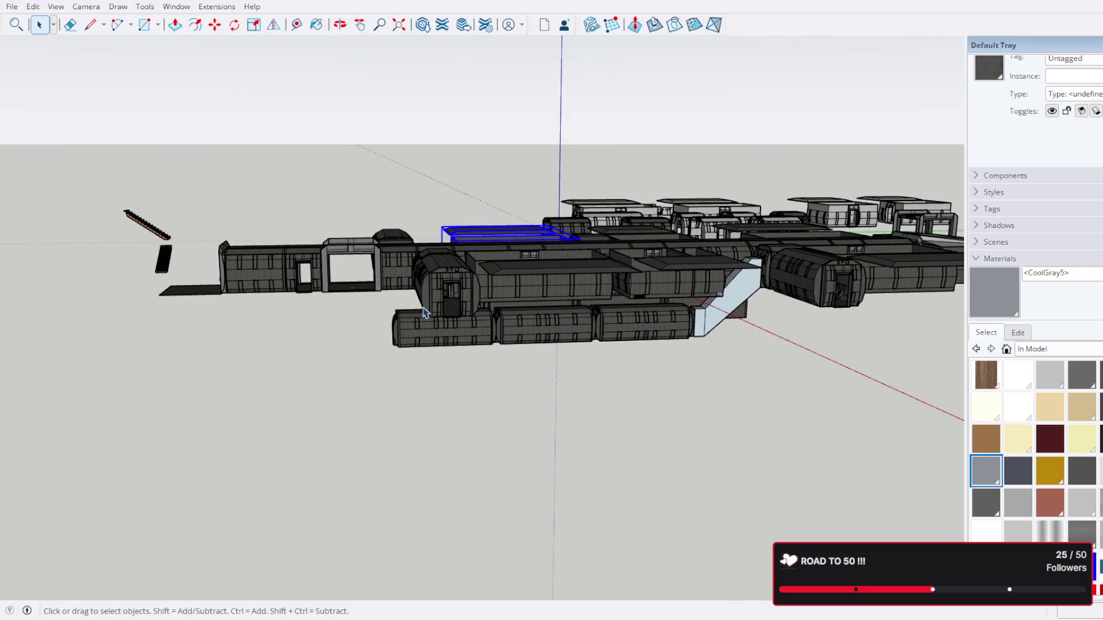
{"action": "left_click_drag", "start_coordinate": [351, 289], "coordinate": [293, 333]}
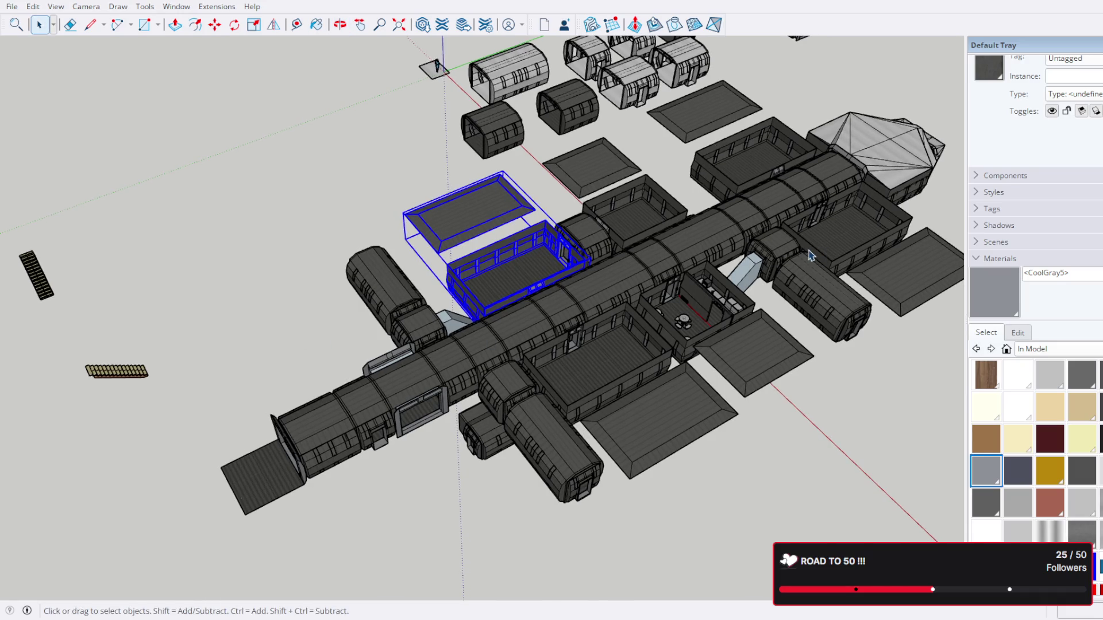
{"action": "scroll", "scroll_direction": "up", "scroll_amount": 3}
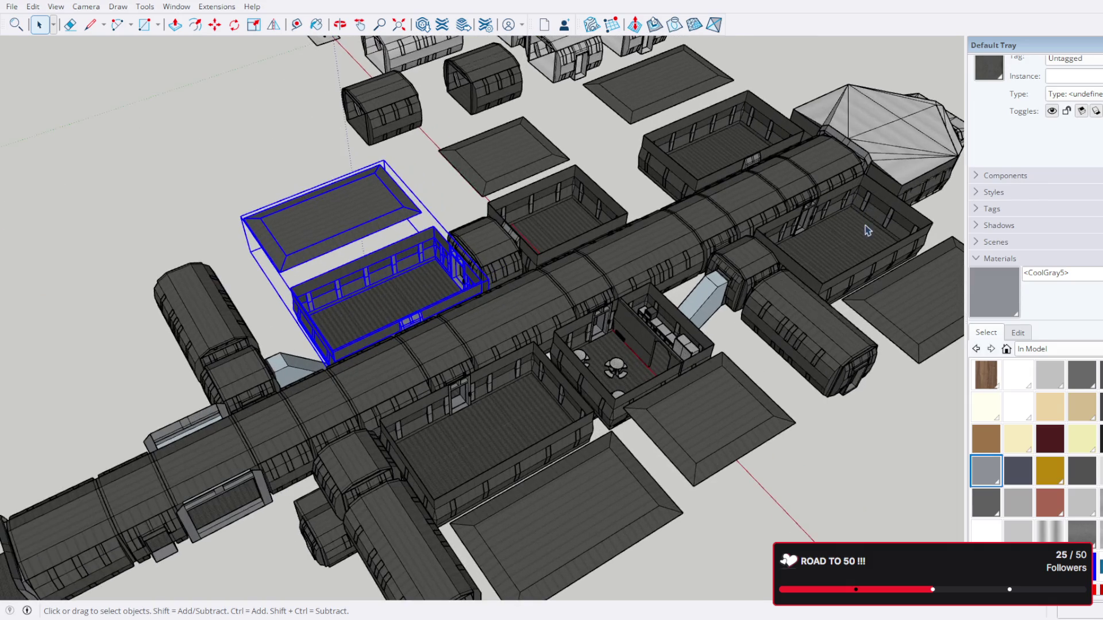
Step: Select the faceted-roof building's connected facade geometry inside its group
{"action": "left_click_drag", "start_coordinate": [868, 209], "coordinate": [704, 239]}
{"action": "scroll", "scroll_direction": "up", "scroll_amount": 3}
{"action": "scroll", "scroll_direction": "up", "scroll_amount": 3}
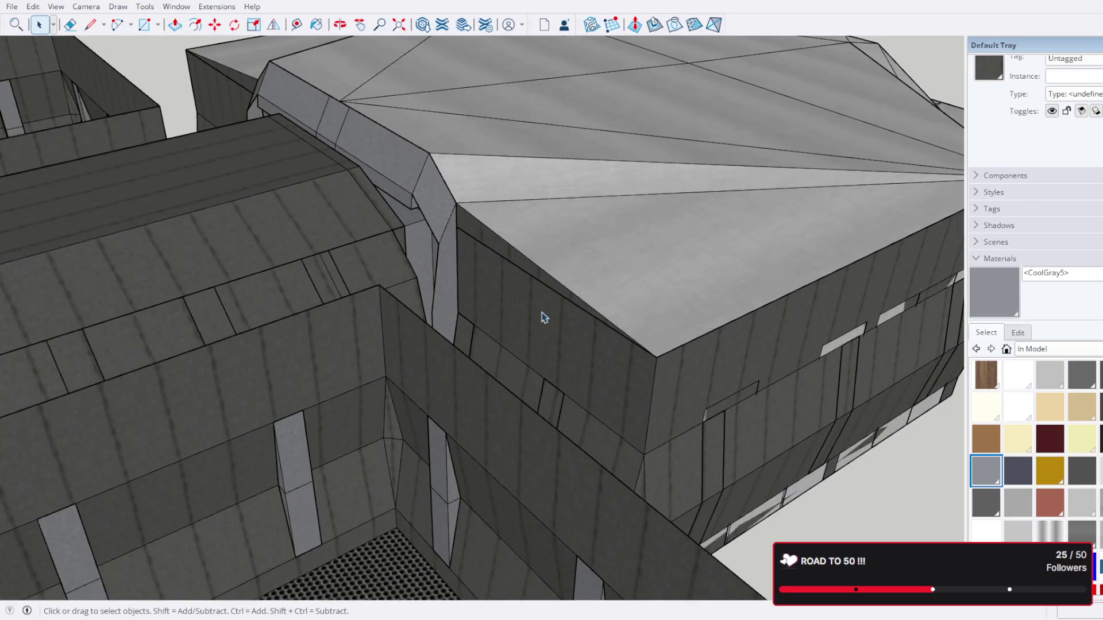
{"action": "triple_click", "coordinate": [543, 316]}
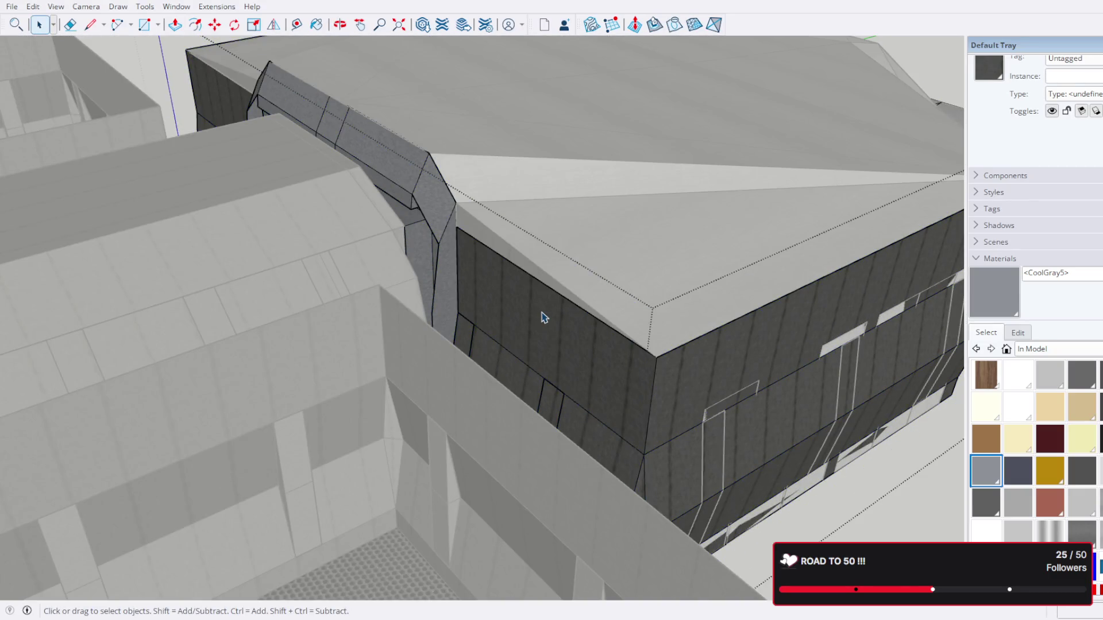
{"action": "key", "text": "Escape"}
{"action": "triple_click", "coordinate": [543, 317]}
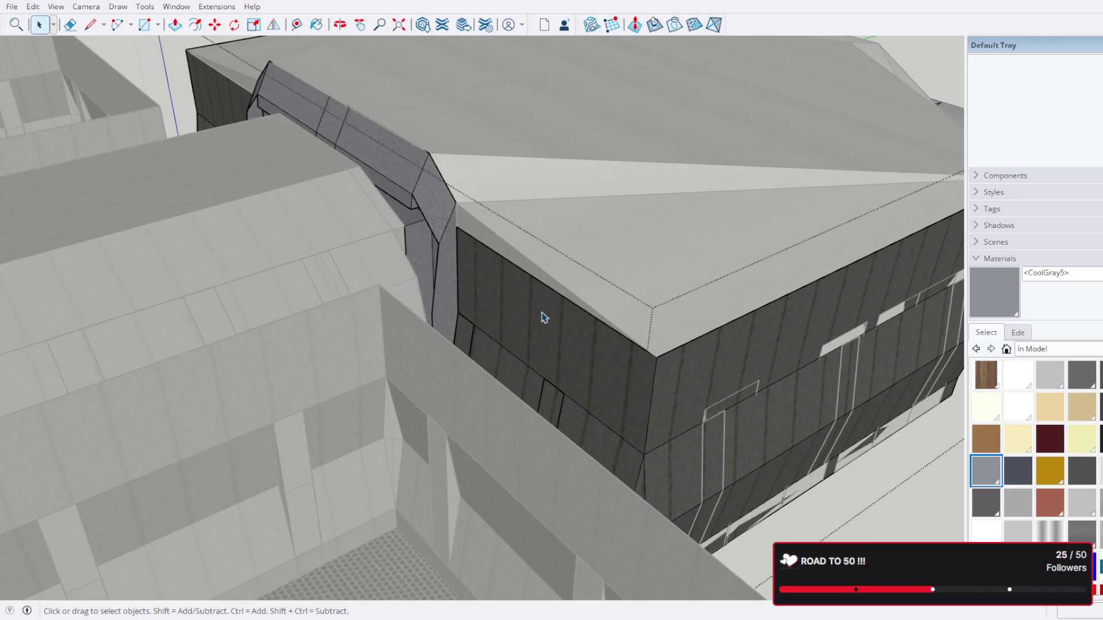
Step: Inspect the dark facade and angled duct, then close the faceted-roof group unchanged
{"action": "left_click_drag", "start_coordinate": [560, 319], "coordinate": [492, 330]}
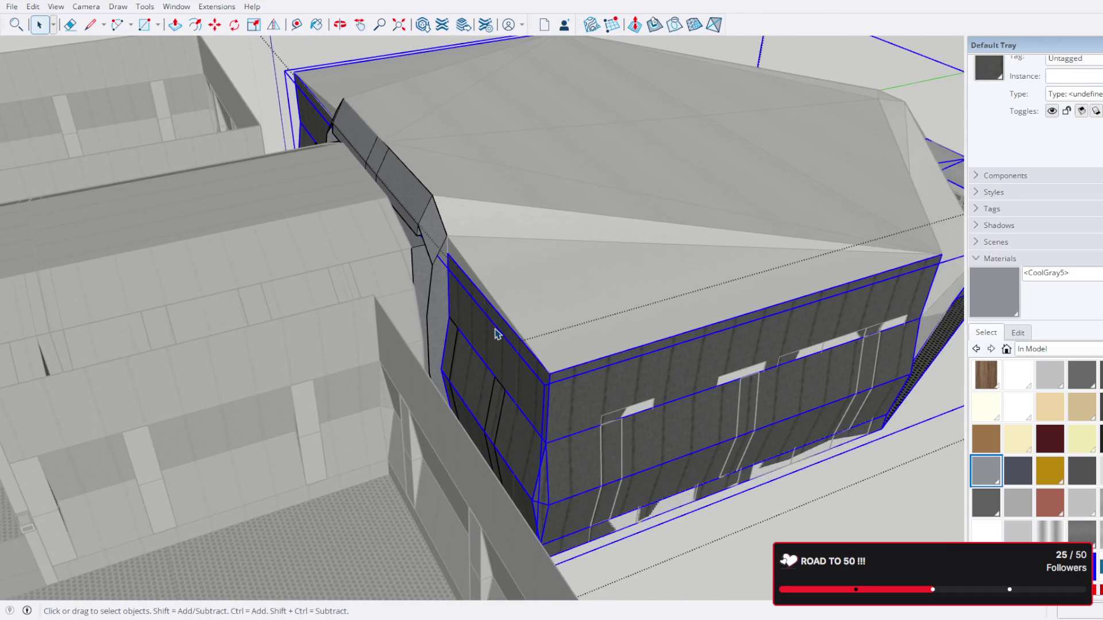
{"action": "left_click", "coordinate": [494, 416]}
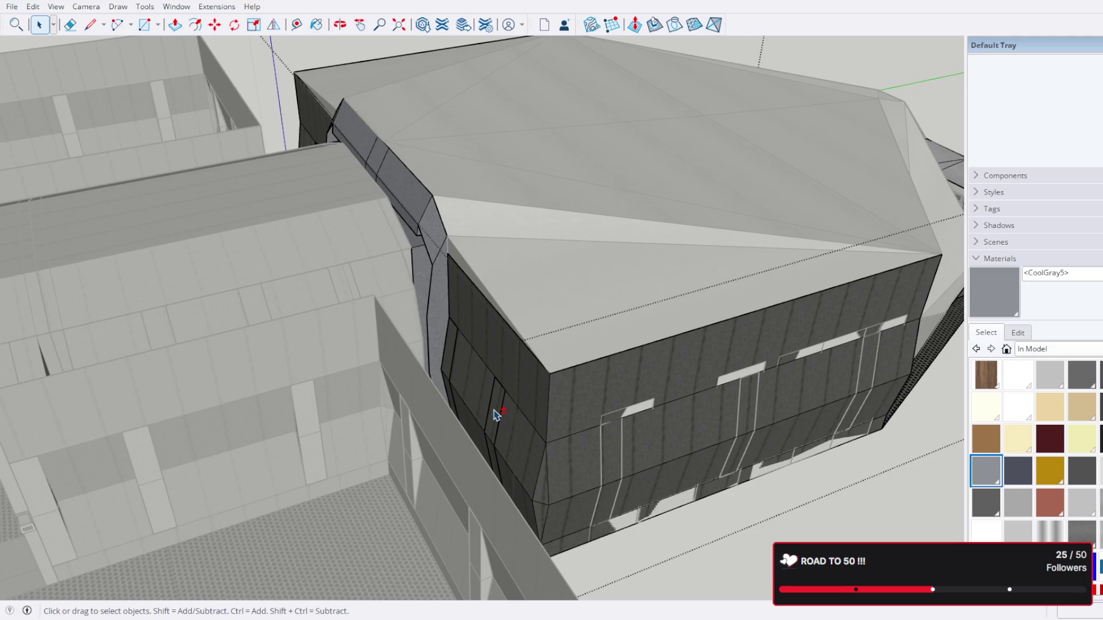
{"action": "triple_click", "coordinate": [500, 409]}
{"action": "left_click", "coordinate": [436, 300]}
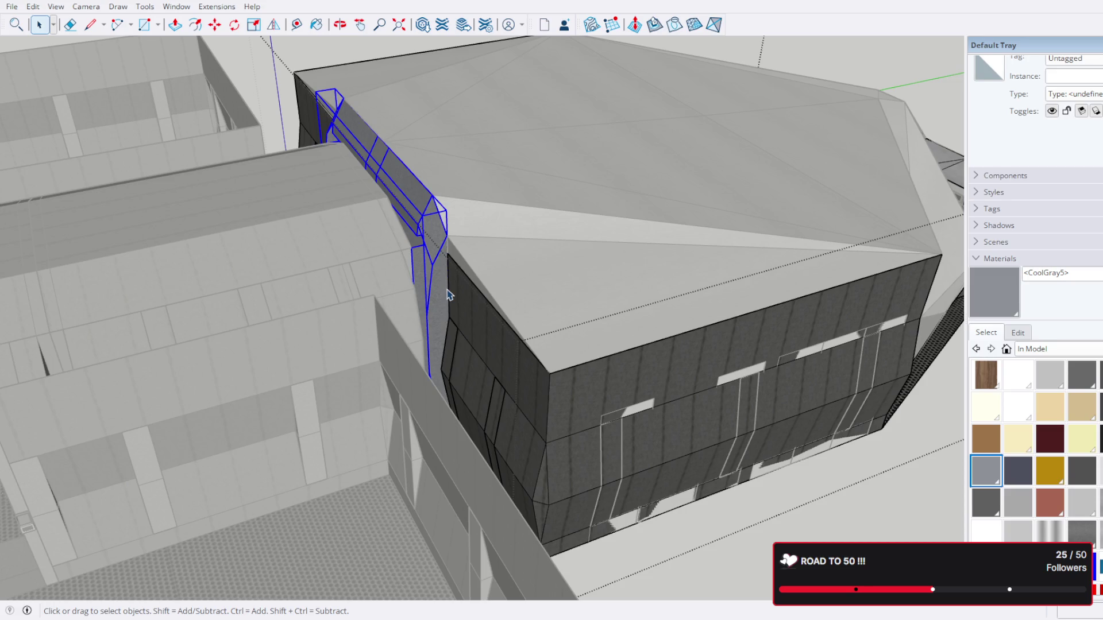
{"action": "left_click", "coordinate": [467, 303]}
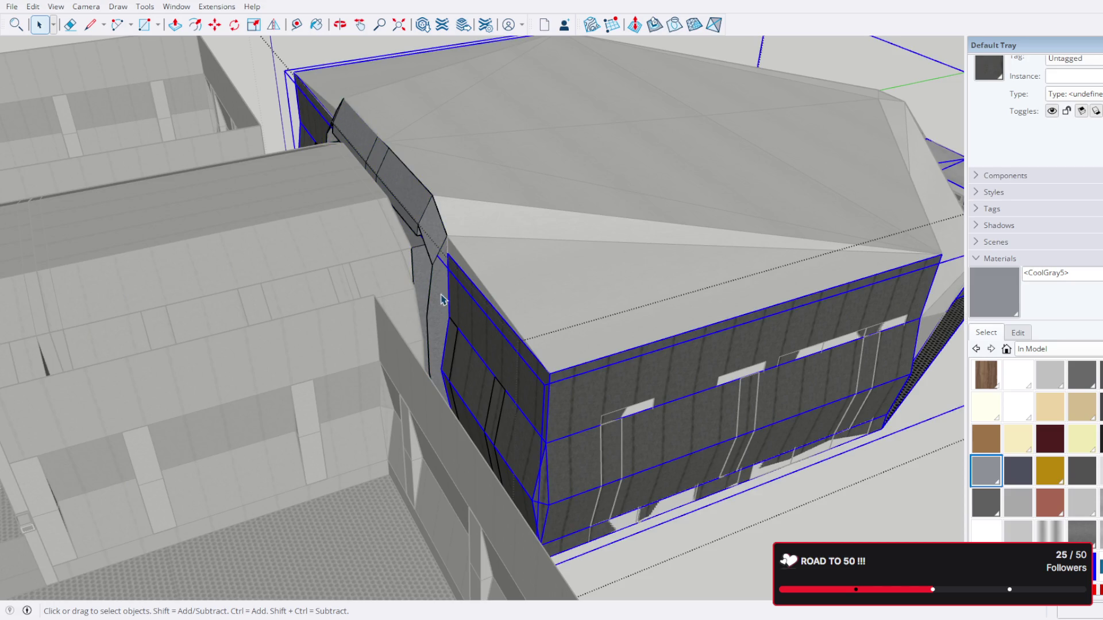
{"action": "left_click", "coordinate": [438, 292]}
{"action": "scroll", "scroll_direction": "down", "scroll_amount": 3}
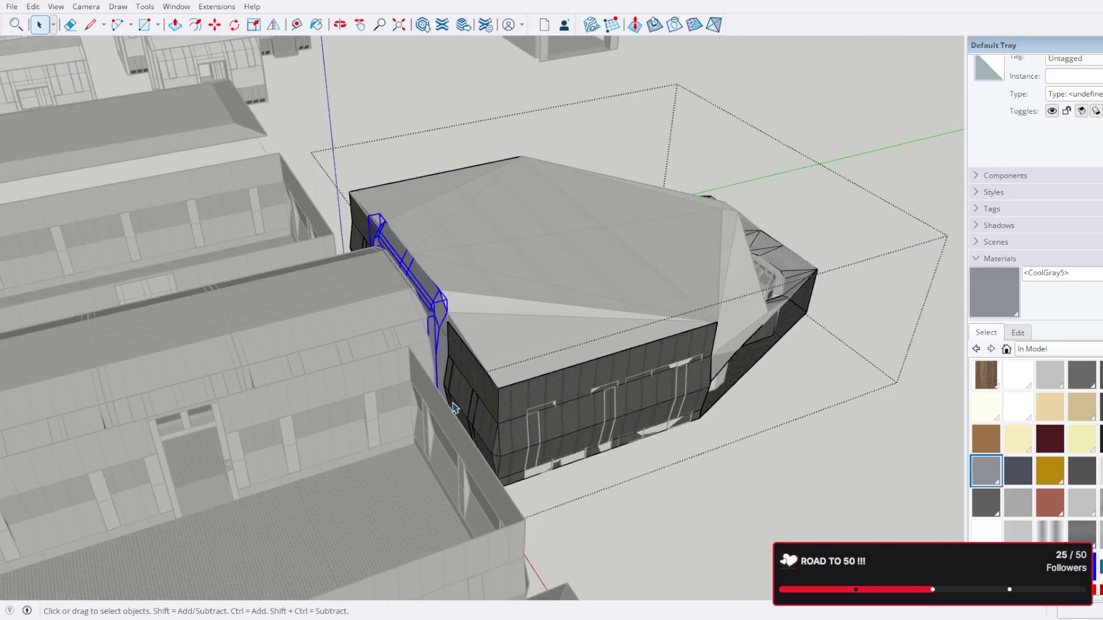
{"action": "scroll", "scroll_direction": "up", "scroll_amount": 3}
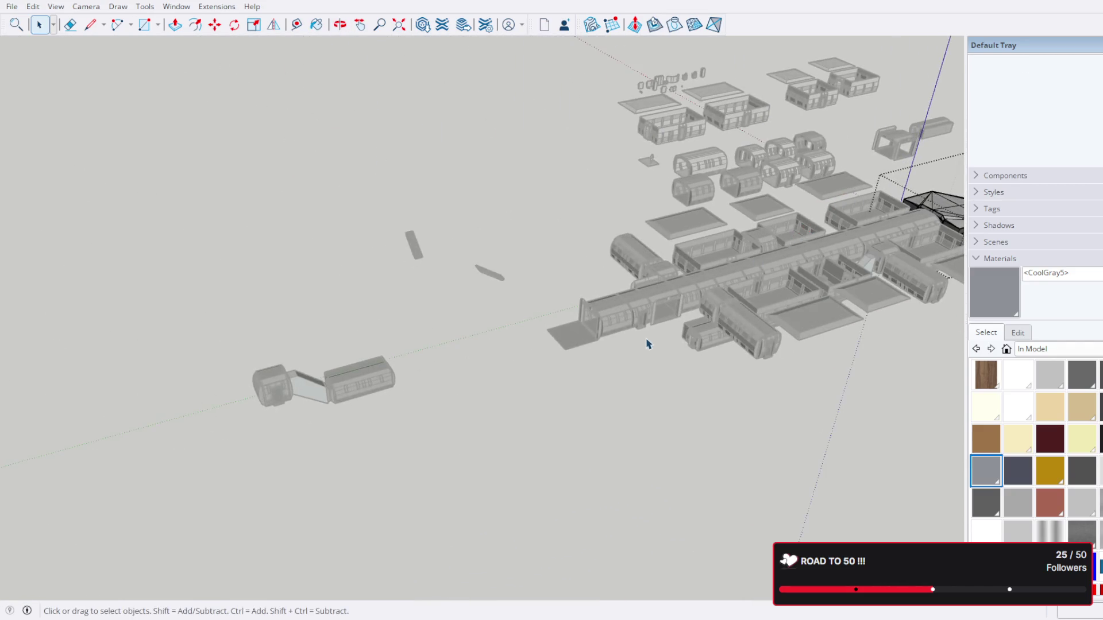
{"action": "left_click", "coordinate": [643, 342]}
Step: Select the open-topped room below the main corridor and orbit close to it
{"action": "scroll", "scroll_direction": "up", "scroll_amount": 3}
{"action": "scroll", "scroll_direction": "down", "scroll_amount": 3}
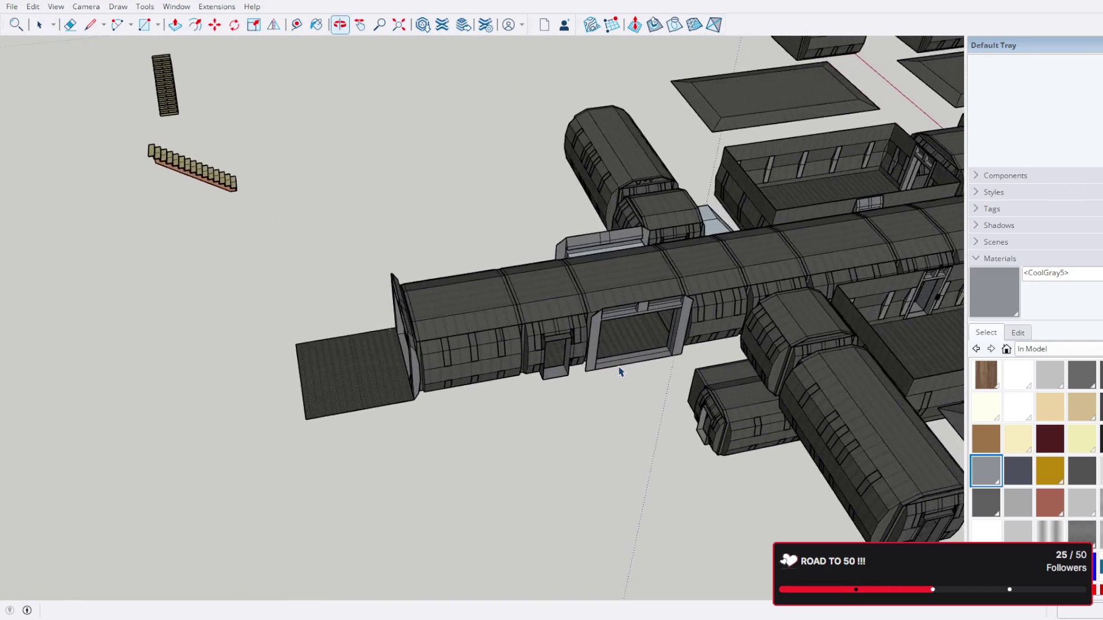
{"action": "left_click_drag", "start_coordinate": [675, 310], "coordinate": [566, 305]}
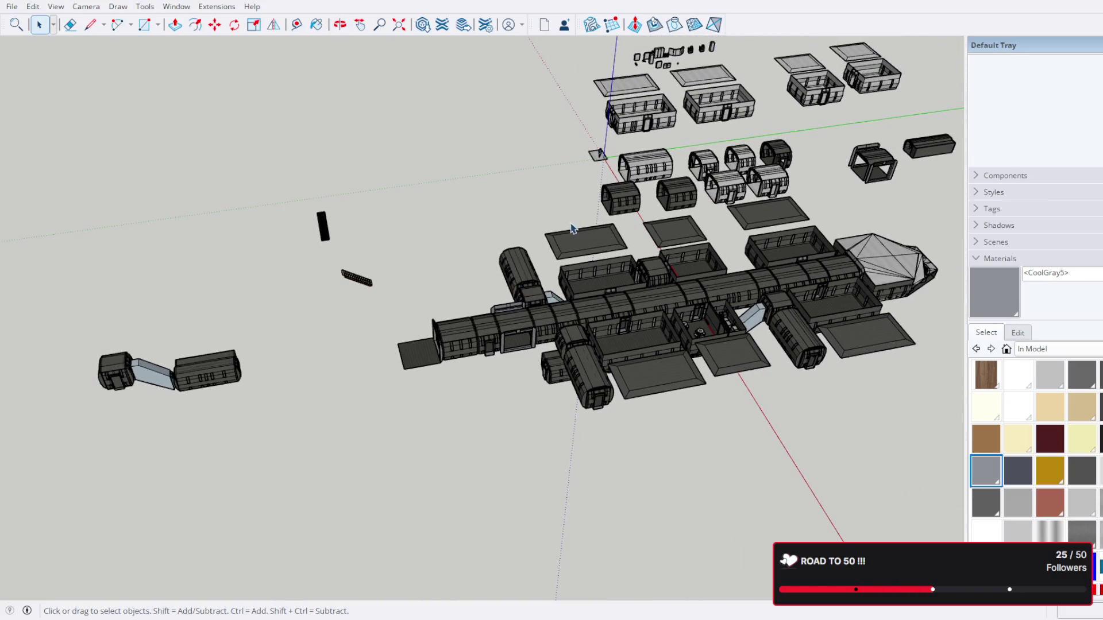
{"action": "left_click", "coordinate": [648, 334]}
{"action": "scroll", "scroll_direction": "up", "scroll_amount": 3}
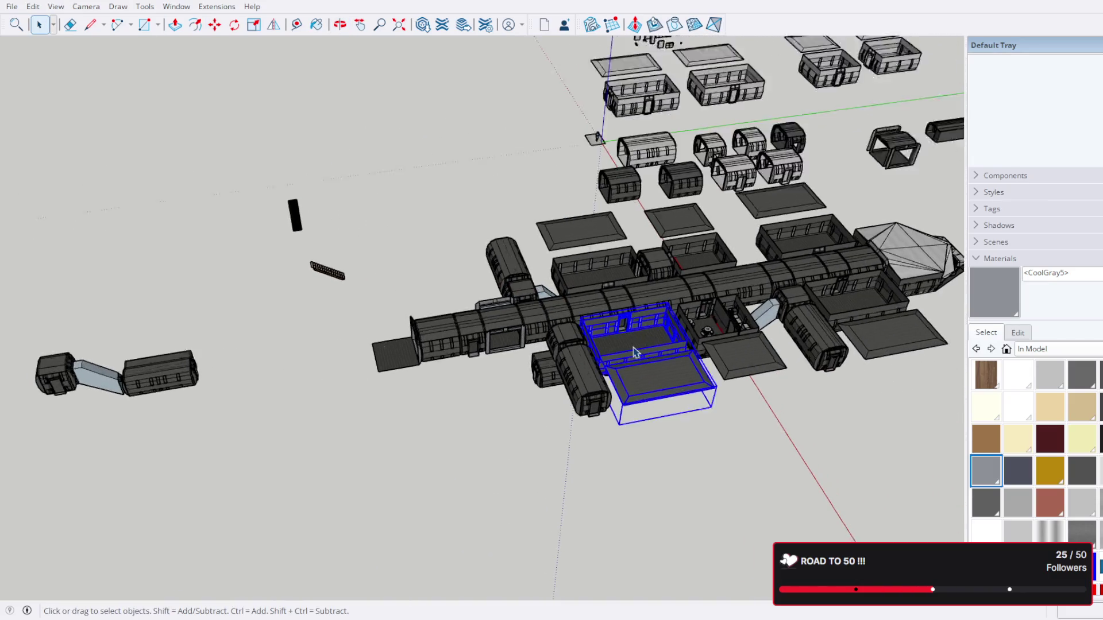
{"action": "scroll", "scroll_direction": "up", "scroll_amount": 3}
{"action": "left_click_drag", "start_coordinate": [611, 312], "coordinate": [539, 406]}
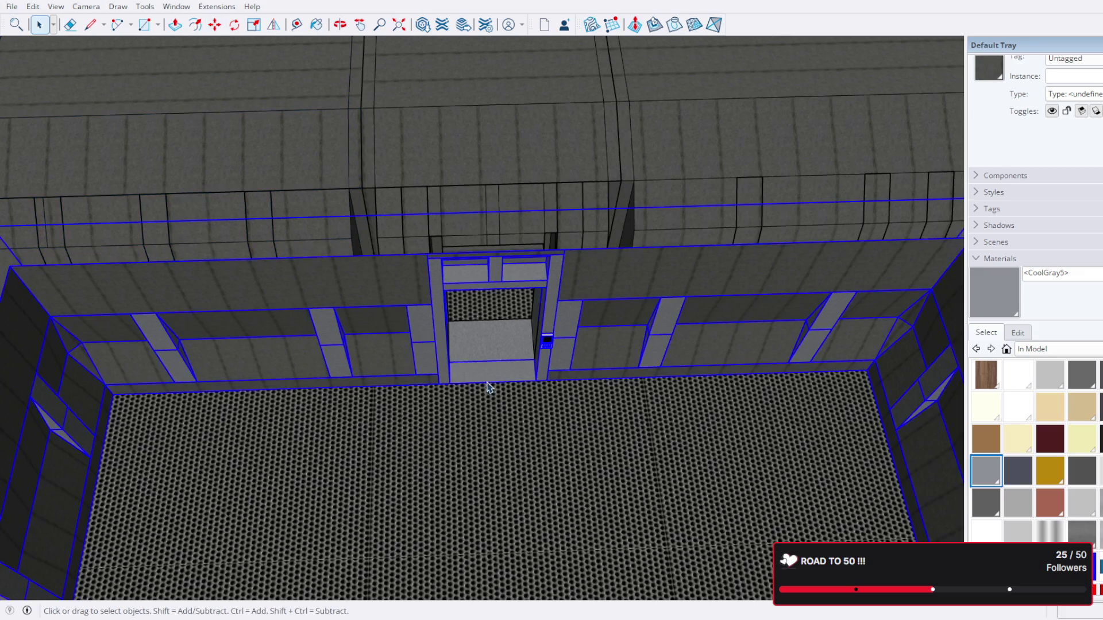
Step: Copy the room-and-roof group with Move plus Ctrl and place it beside the main corridor
{"action": "key", "text": "m"}
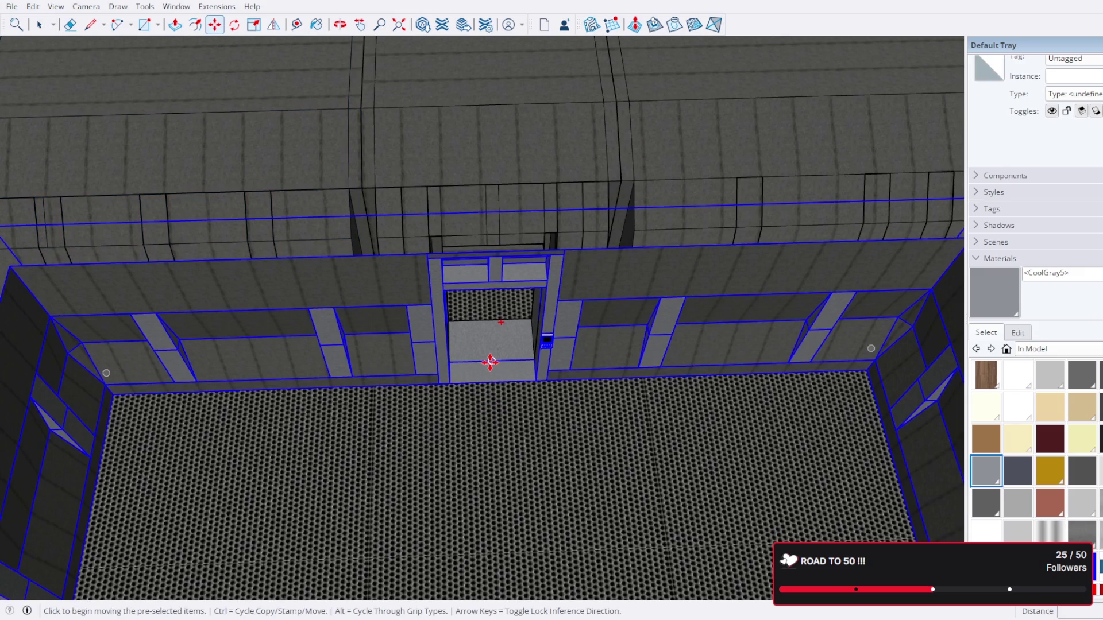
{"action": "left_click", "coordinate": [489, 363]}
{"action": "key", "text": "ctrl"}
{"action": "scroll", "scroll_direction": "down", "scroll_amount": 3}
{"action": "left_click_drag", "start_coordinate": [210, 374], "coordinate": [657, 478]}
{"action": "scroll", "scroll_direction": "up", "scroll_amount": 3}
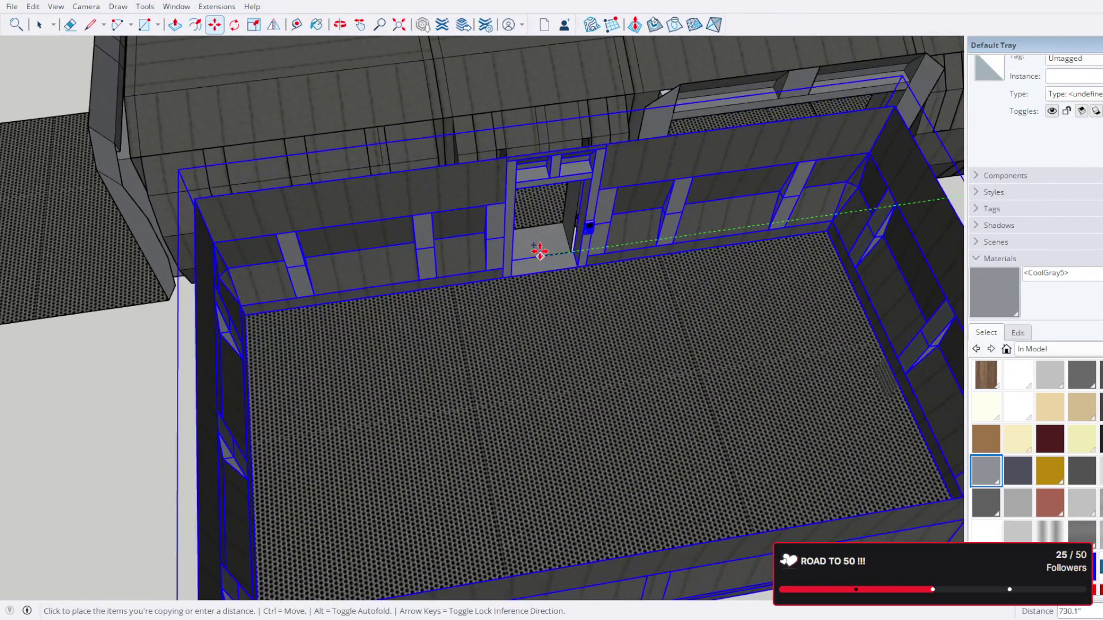
{"action": "left_click", "coordinate": [540, 251]}
Step: Nudge the copy 1.9" so it sits flush against the corridor with doorways aligned
{"action": "left_click_drag", "start_coordinate": [620, 157], "coordinate": [568, 291]}
{"action": "scroll", "scroll_direction": "up", "scroll_amount": 3}
{"action": "left_click", "coordinate": [595, 249]}
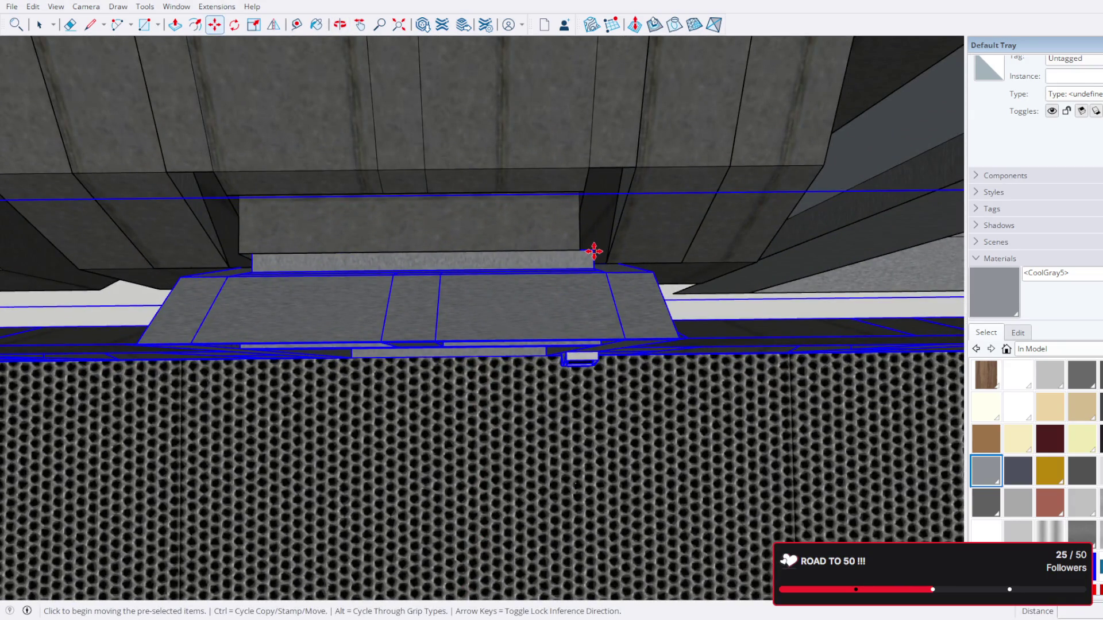
{"action": "left_click", "coordinate": [576, 251]}
{"action": "left_click_drag", "start_coordinate": [529, 308], "coordinate": [559, 414]}
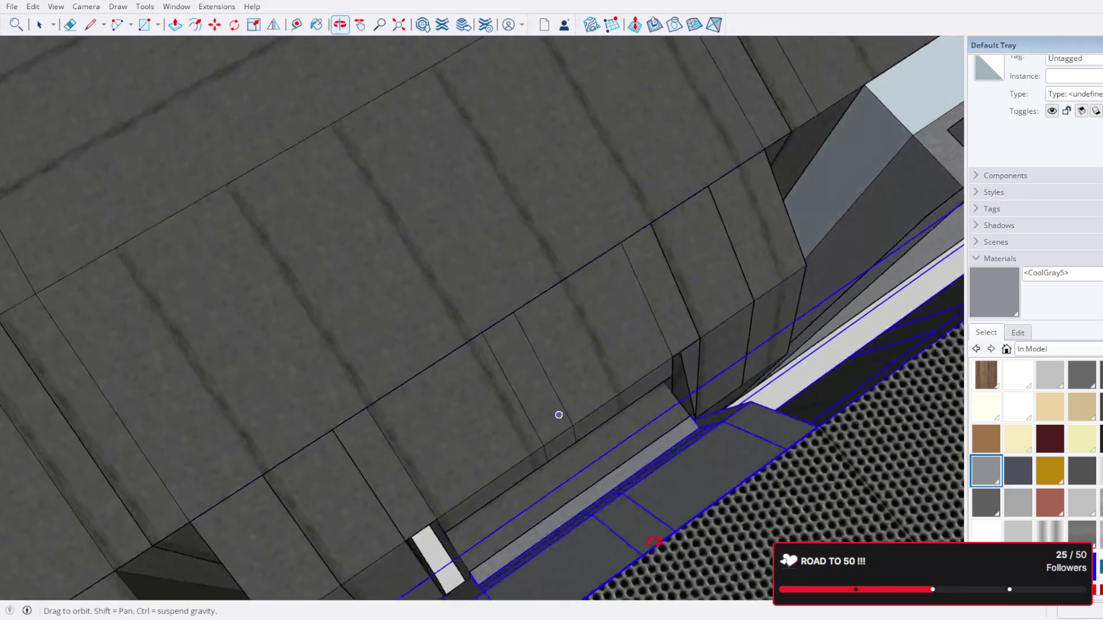
{"action": "scroll", "scroll_direction": "down", "scroll_amount": 3}
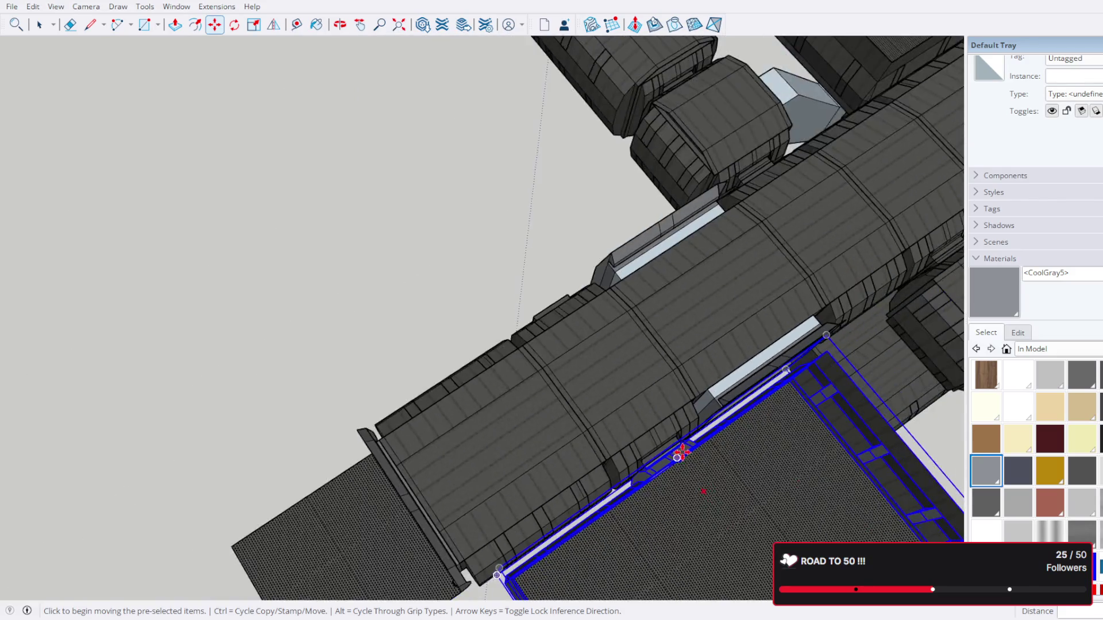
{"action": "left_click_drag", "start_coordinate": [684, 450], "coordinate": [462, 244]}
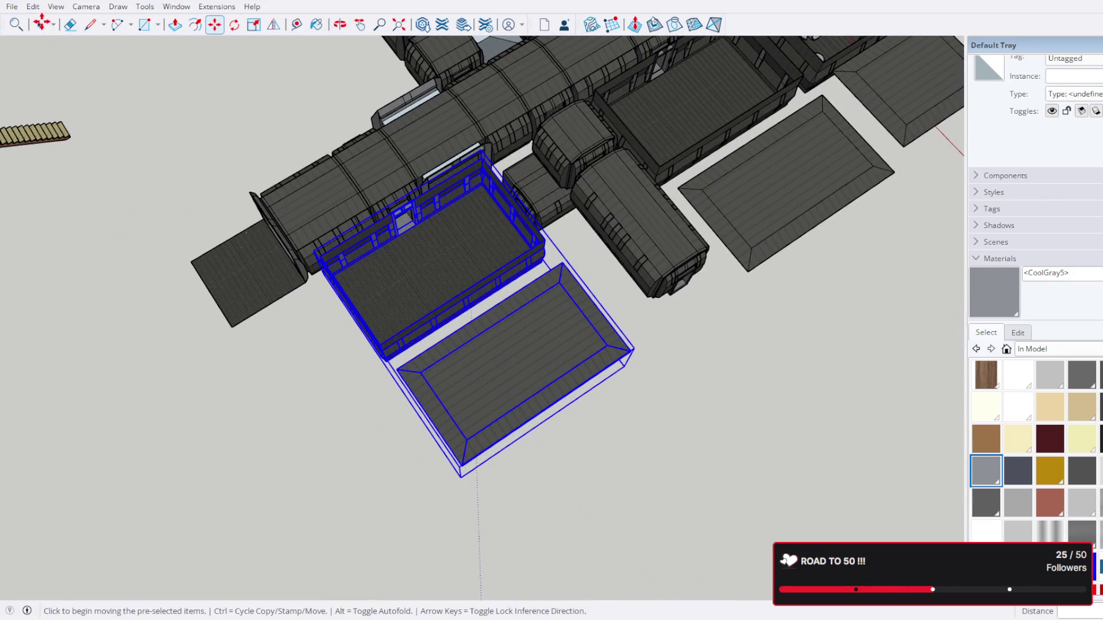
{"action": "key", "text": "space"}
{"action": "left_click_drag", "start_coordinate": [483, 343], "coordinate": [598, 244]}
{"action": "scroll", "scroll_direction": "up", "scroll_amount": 3}
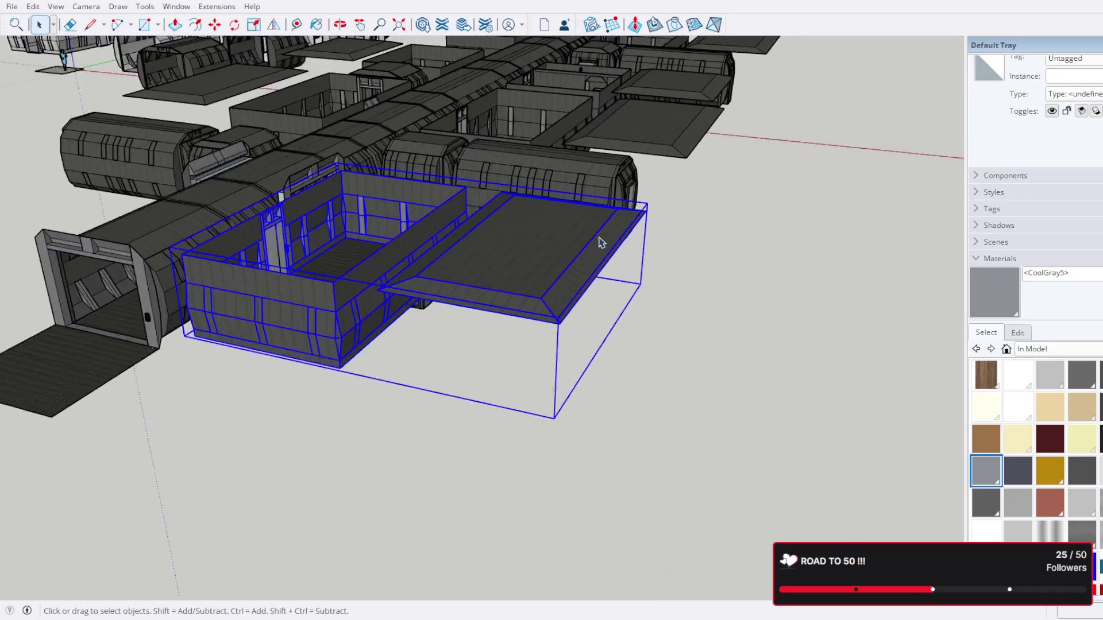
Step: Orbit and zoom around the placed room copy until the whole room is visible
{"action": "scroll", "scroll_direction": "up", "scroll_amount": 3}
{"action": "left_click_drag", "start_coordinate": [268, 218], "coordinate": [544, 421]}
{"action": "scroll", "scroll_direction": "up", "scroll_amount": 3}
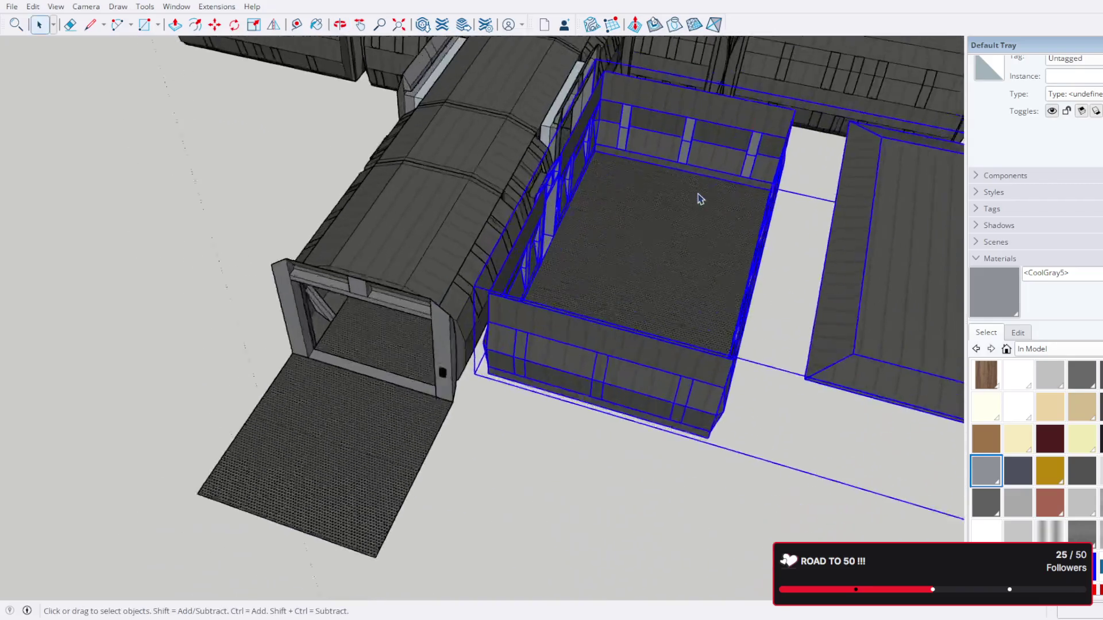
{"action": "left_click_drag", "start_coordinate": [660, 212], "coordinate": [518, 197]}
{"action": "scroll", "scroll_direction": "up", "scroll_amount": 3}
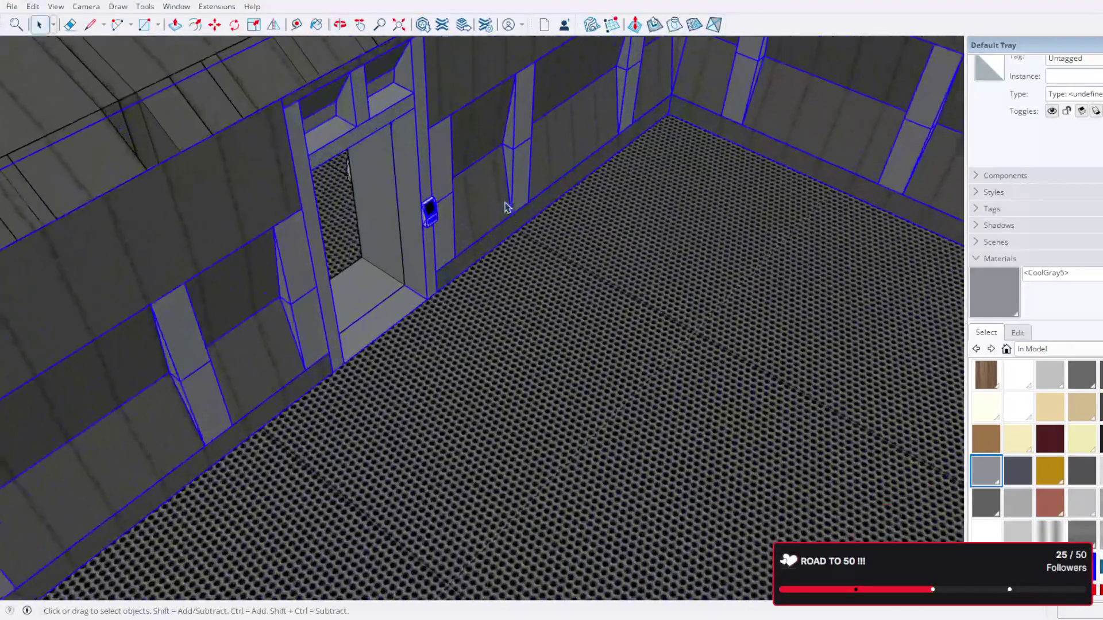
{"action": "scroll", "scroll_direction": "down", "scroll_amount": 3}
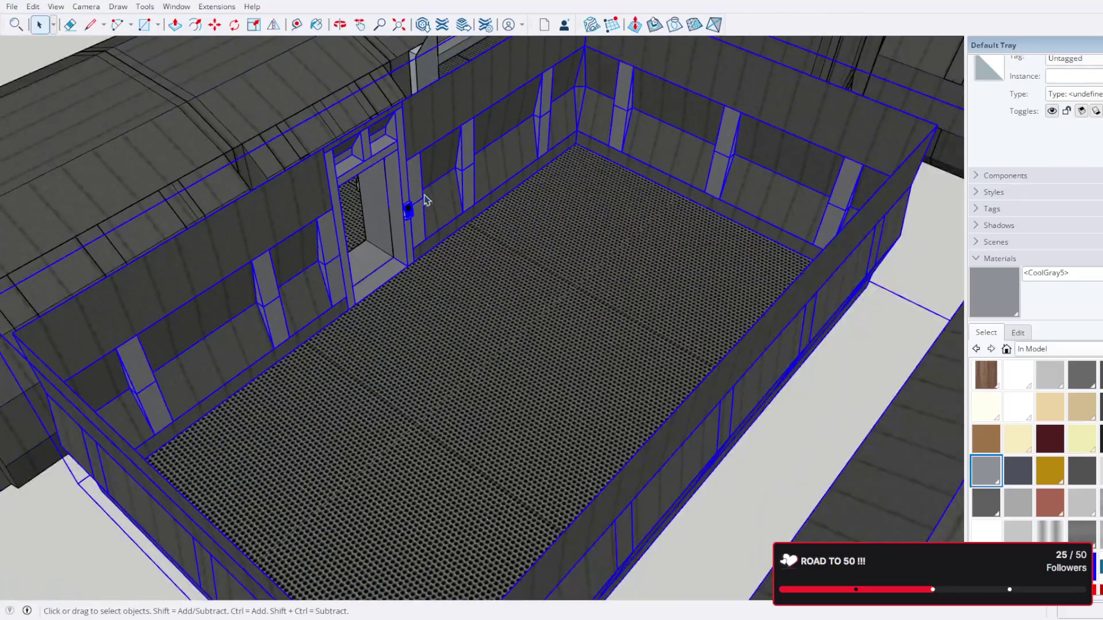
{"action": "left_click_drag", "start_coordinate": [424, 205], "coordinate": [664, 172]}
{"action": "scroll", "scroll_direction": "down", "scroll_amount": 3}
Step: Open the room's group and its inner group, selecting the connected wall geometry
{"action": "double_click", "coordinate": [612, 401]}
{"action": "left_click", "coordinate": [611, 399]}
{"action": "scroll", "scroll_direction": "up", "scroll_amount": 3}
{"action": "left_click_drag", "start_coordinate": [476, 190], "coordinate": [560, 174]}
{"action": "double_click", "coordinate": [558, 246]}
{"action": "triple_click", "coordinate": [557, 246]}
Step: Select and delete the room's back wall
{"action": "left_click", "coordinate": [561, 244]}
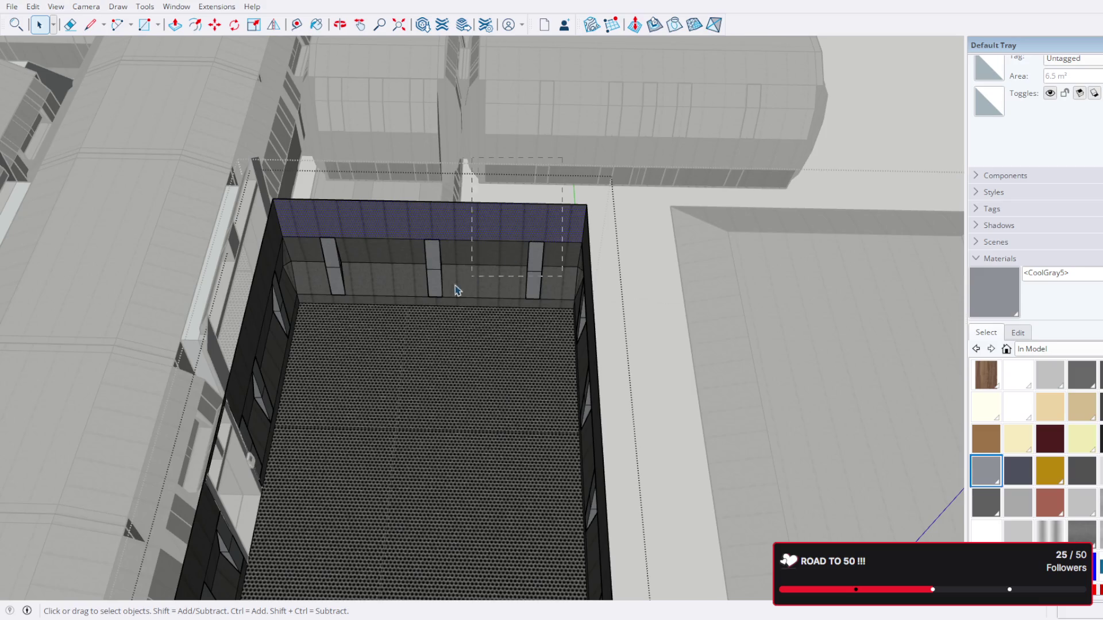
{"action": "left_click_drag", "start_coordinate": [313, 301], "coordinate": [315, 301]}
{"action": "key", "text": "Delete"}
{"action": "scroll", "scroll_direction": "up", "scroll_amount": 3}
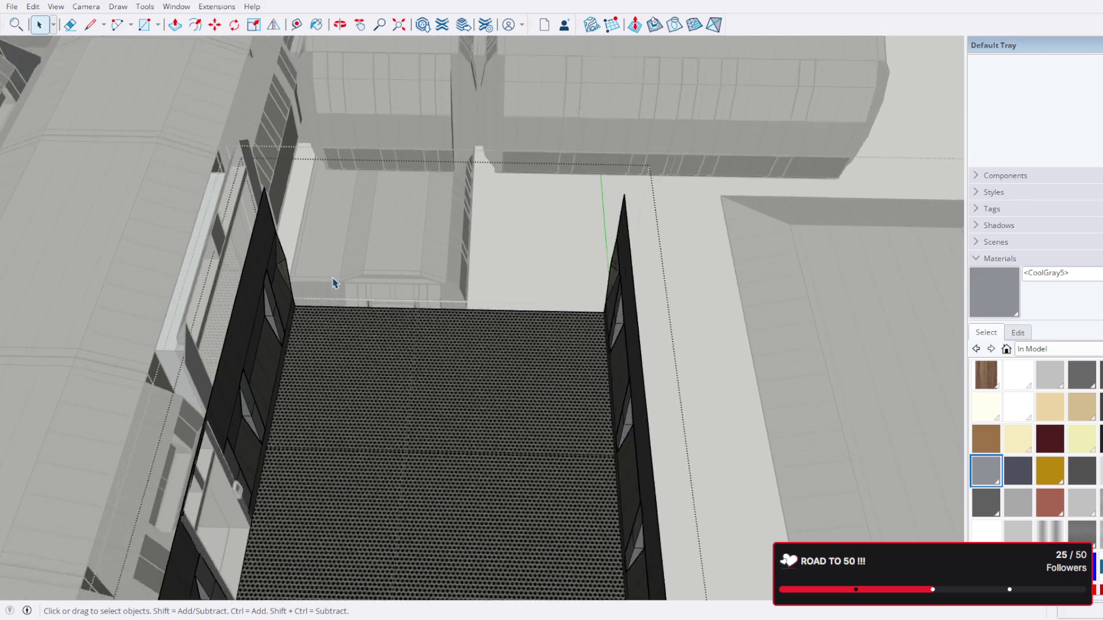
{"action": "left_click_drag", "start_coordinate": [524, 308], "coordinate": [406, 329]}
{"action": "left_click_drag", "start_coordinate": [602, 214], "coordinate": [522, 321]}
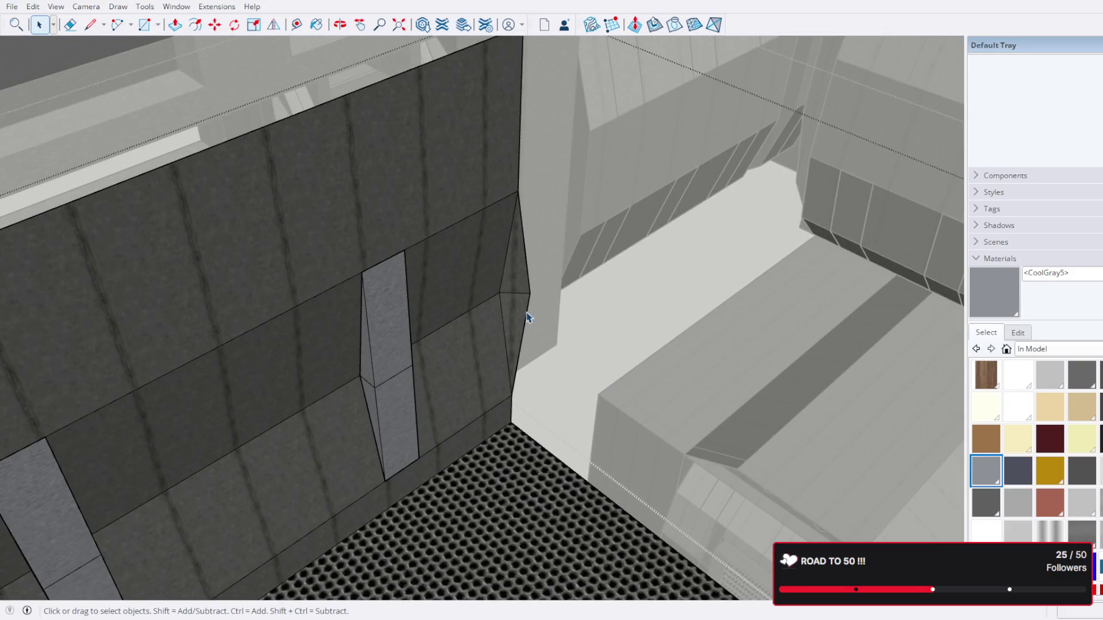
Step: Delete the stray edge and its triangular face at the wall's top corner
{"action": "left_click", "coordinate": [528, 317]}
{"action": "key", "text": "Delete"}
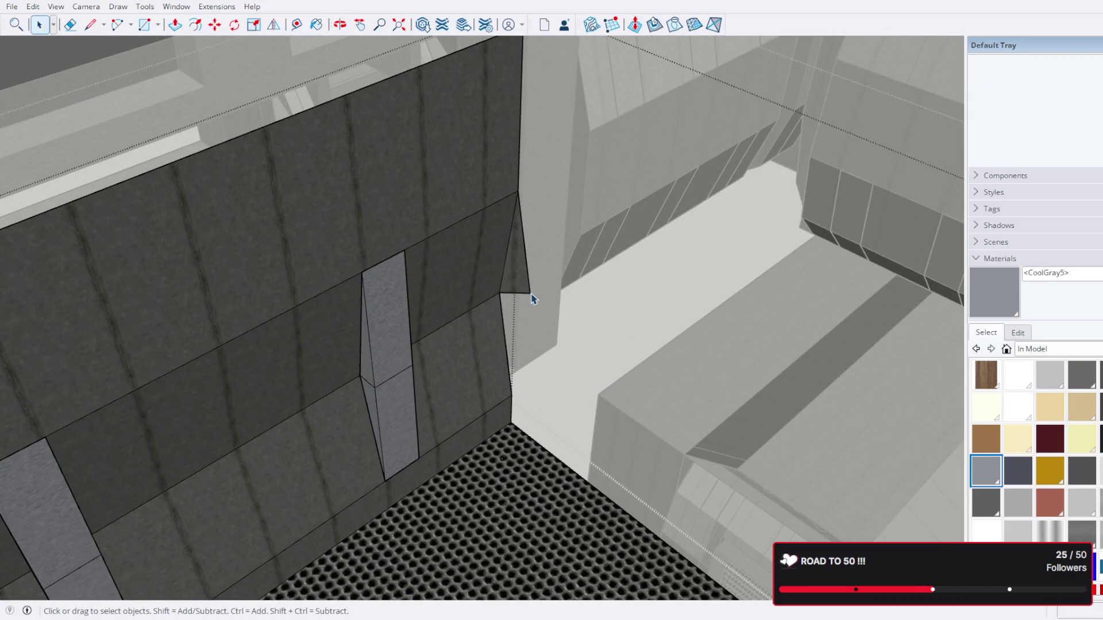
{"action": "scroll", "scroll_direction": "down", "scroll_amount": 3}
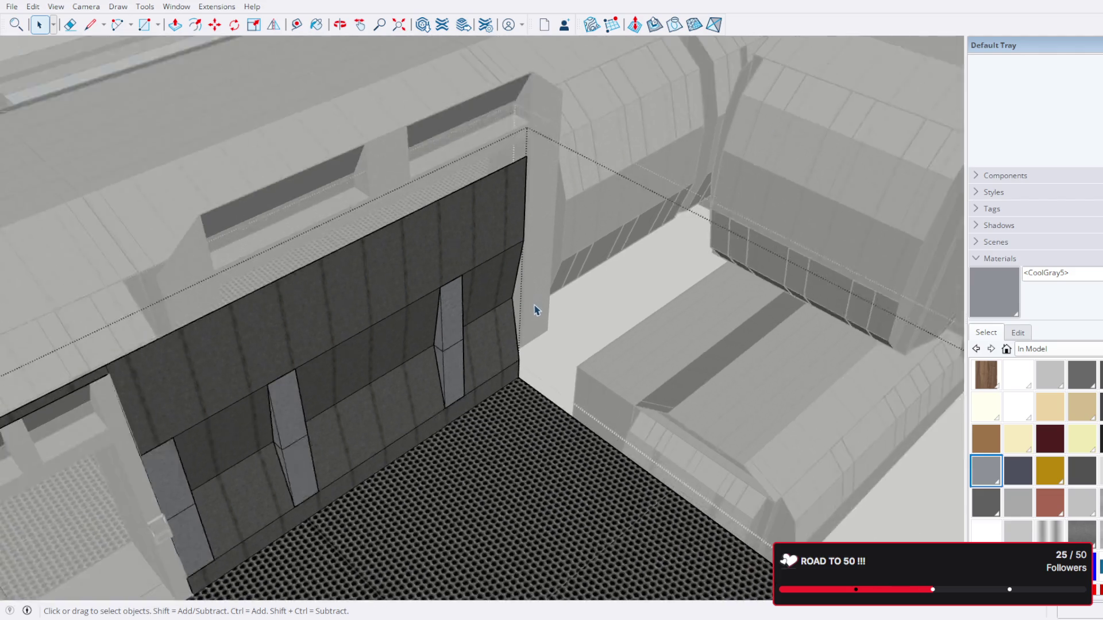
{"action": "left_click_drag", "start_coordinate": [540, 307], "coordinate": [775, 322]}
{"action": "scroll", "scroll_direction": "up", "scroll_amount": 3}
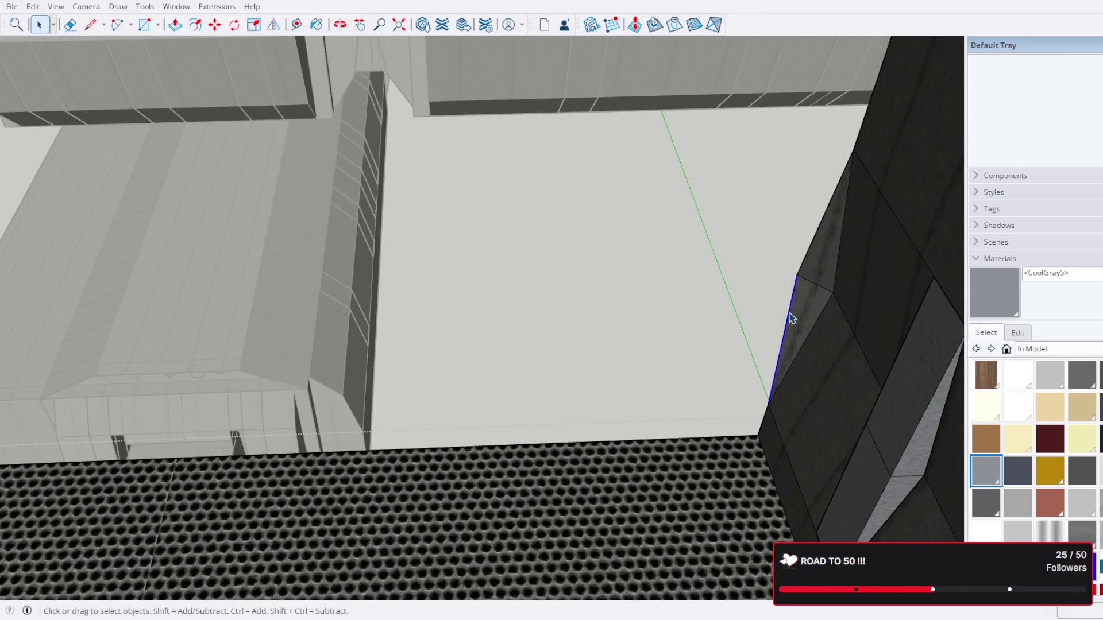
Step: Delete the right wall's top edge and the small triangular flap
{"action": "left_click", "coordinate": [791, 318]}
{"action": "key", "text": "Delete"}
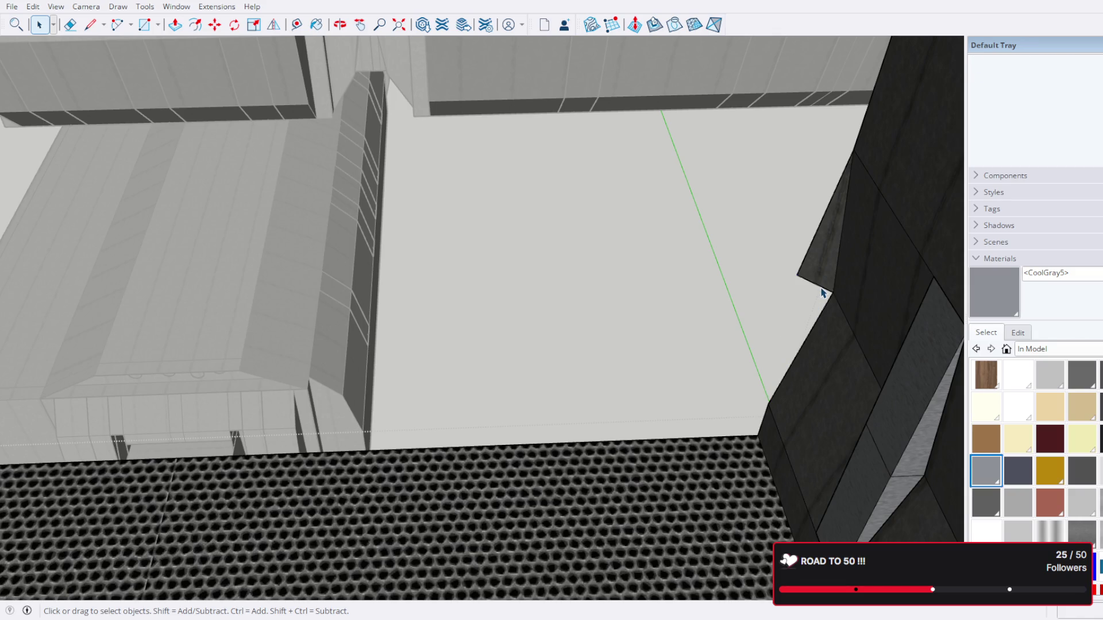
{"action": "left_click", "coordinate": [822, 292]}
{"action": "key", "text": "Delete"}
{"action": "scroll", "scroll_direction": "down", "scroll_amount": 3}
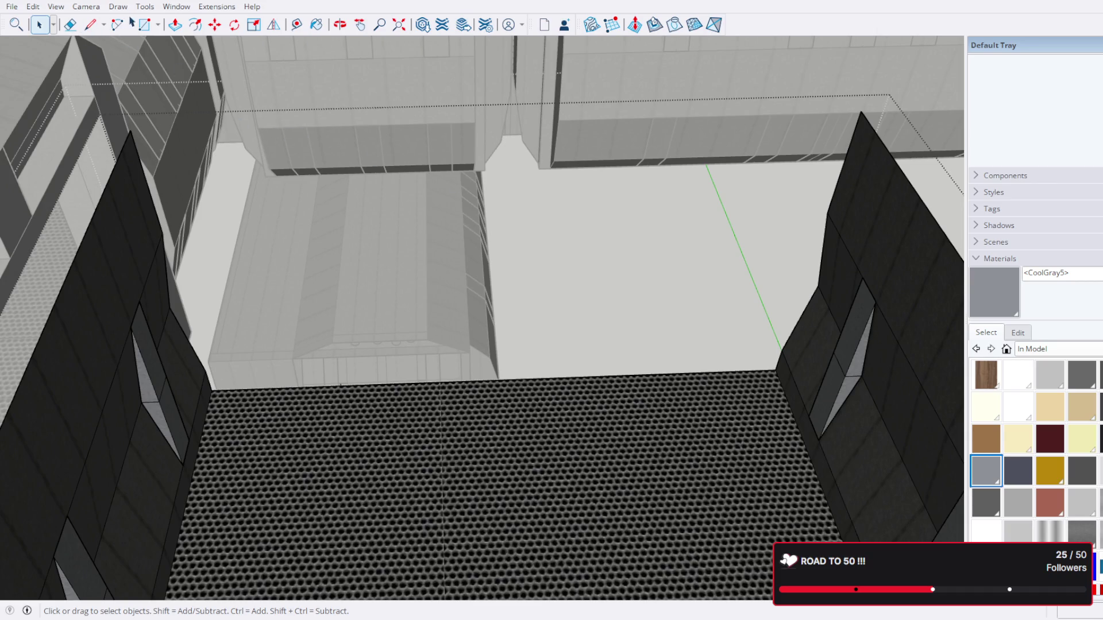
{"action": "key", "text": "Escape"}
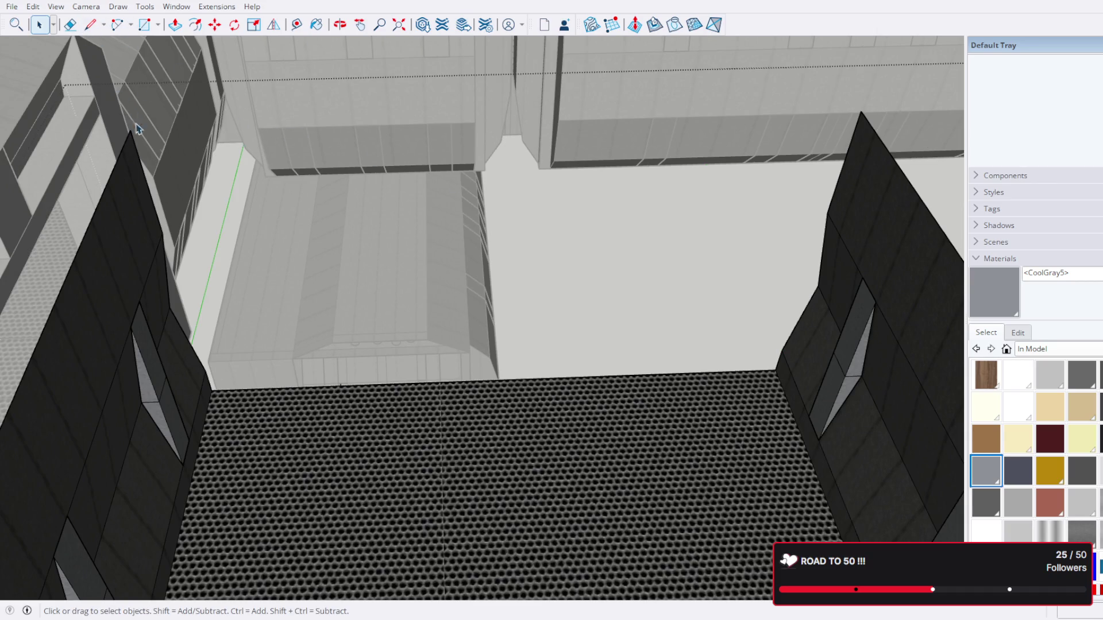
Step: Draw a line between the left and right wall peaks, then undo it
{"action": "key", "text": "l"}
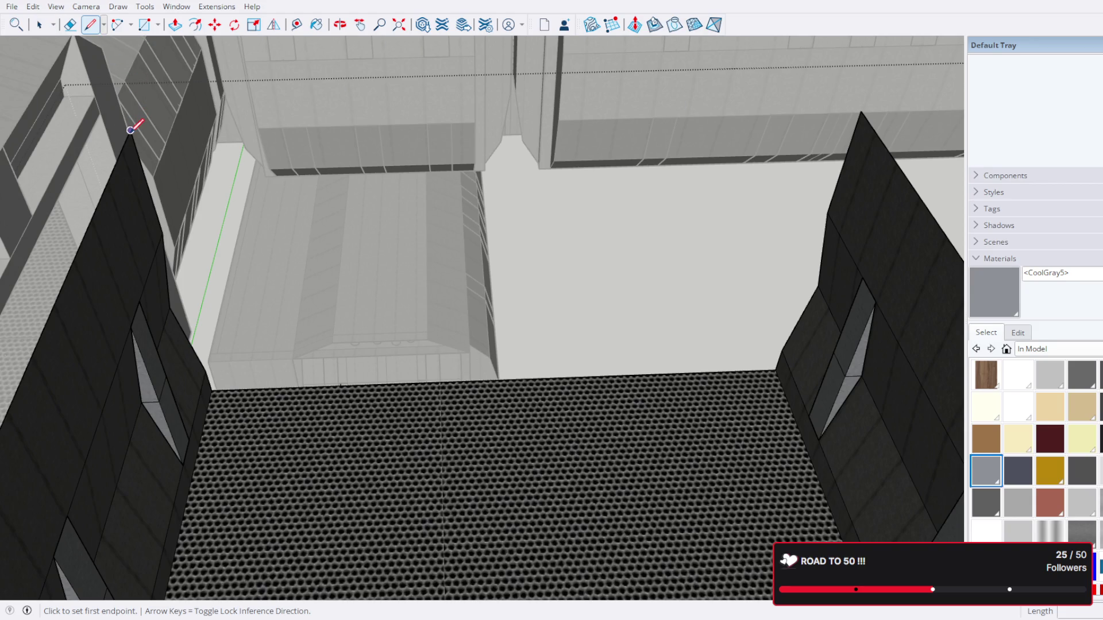
{"action": "left_click", "coordinate": [131, 130]}
{"action": "left_click", "coordinate": [863, 110]}
{"action": "left_click_drag", "start_coordinate": [865, 106], "coordinate": [583, 132]}
{"action": "scroll", "scroll_direction": "up", "scroll_amount": 3}
{"action": "key", "text": "Escape"}
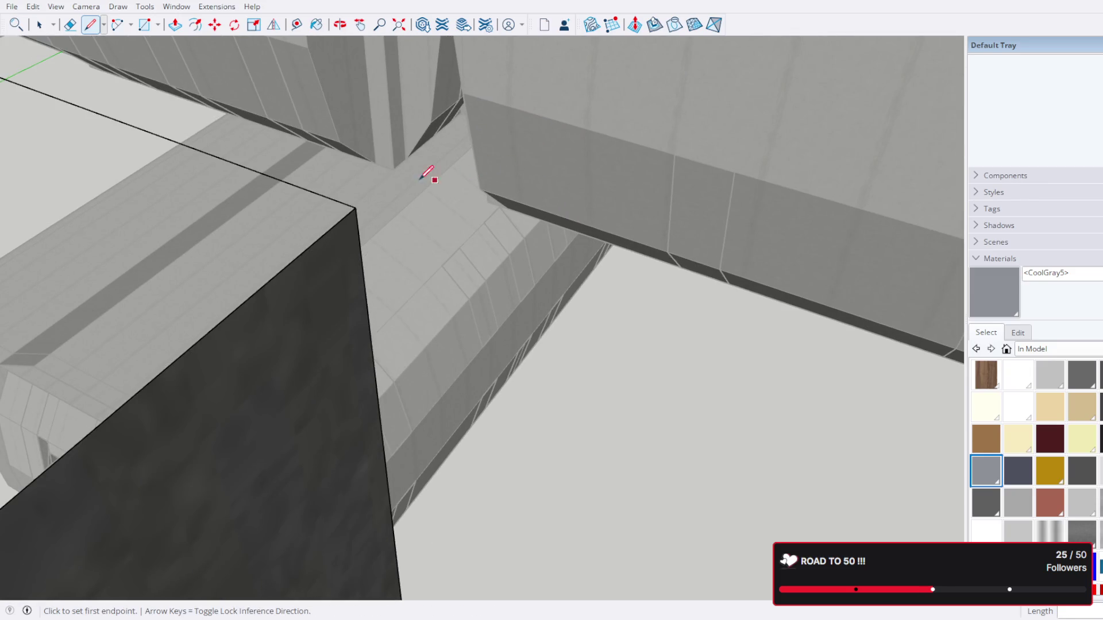
{"action": "key", "text": "ctrl+z"}
Step: Draw edge lines from the box corner down along the wall edge
{"action": "left_click", "coordinate": [356, 208]}
{"action": "scroll", "scroll_direction": "down", "scroll_amount": 3}
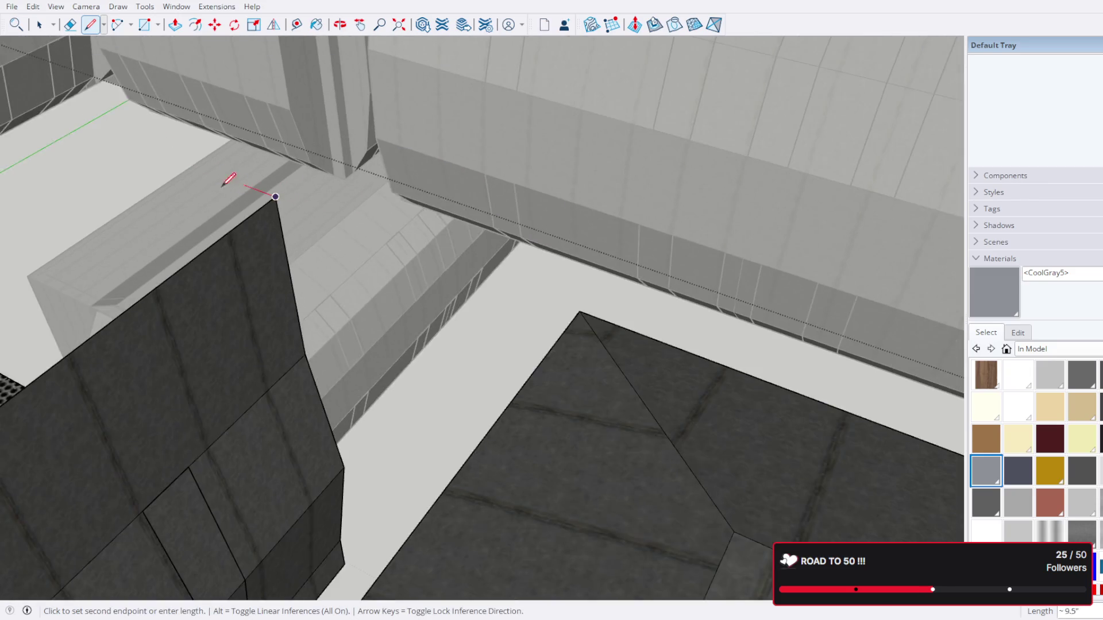
{"action": "left_click_drag", "start_coordinate": [229, 172], "coordinate": [423, 252]}
{"action": "scroll", "scroll_direction": "up", "scroll_amount": 3}
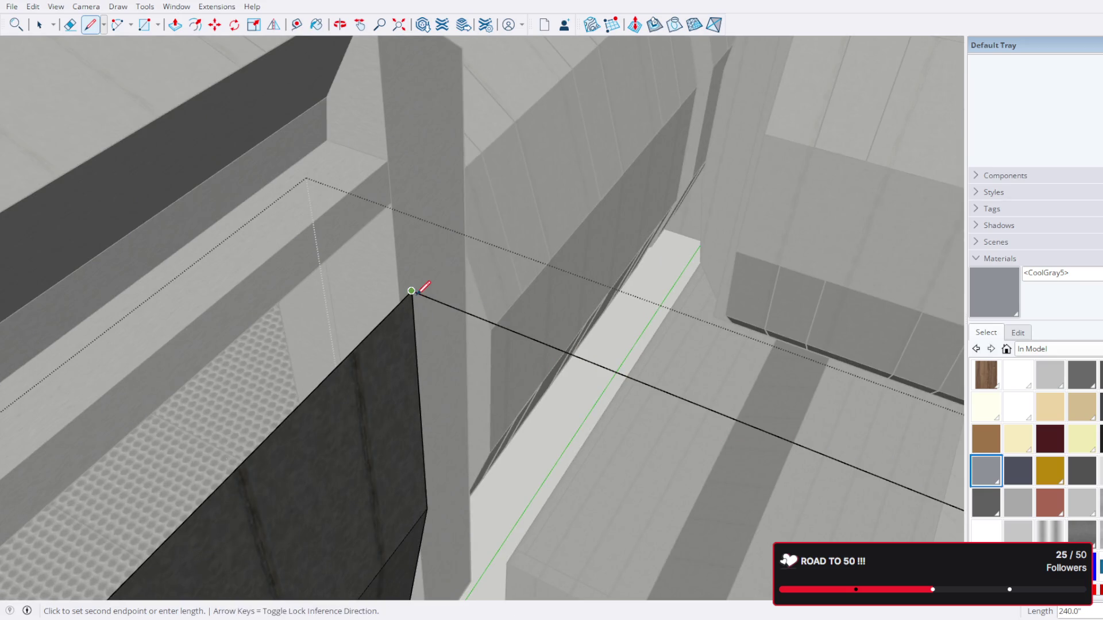
{"action": "scroll", "scroll_direction": "up", "scroll_amount": 3}
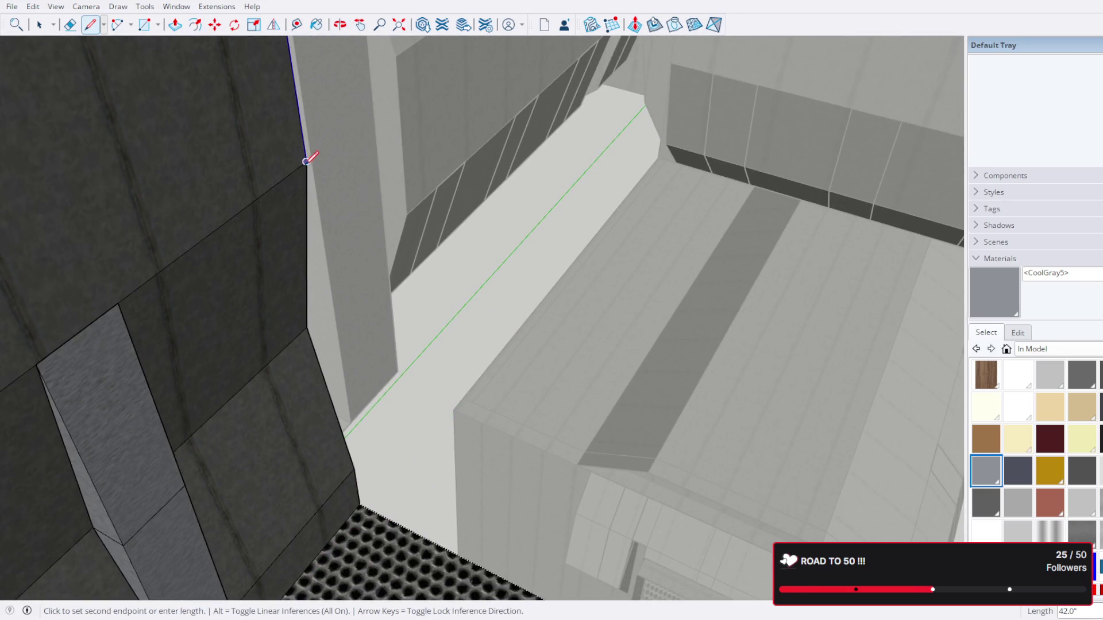
{"action": "left_click", "coordinate": [306, 161]}
{"action": "left_click", "coordinate": [306, 327]}
{"action": "left_click", "coordinate": [356, 466]}
{"action": "left_click", "coordinate": [53, 39]}
{"action": "left_click", "coordinate": [39, 25]}
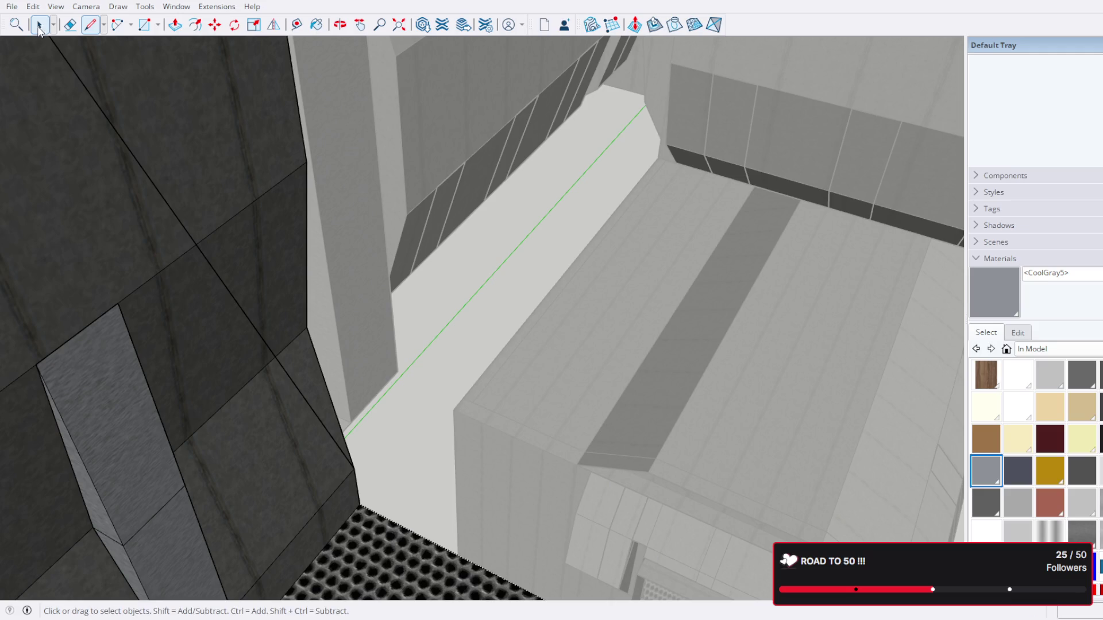
Step: Start a new line at the blue face's top corner toward the dark block's top corner
{"action": "left_click", "coordinate": [290, 429]}
{"action": "scroll", "scroll_direction": "down", "scroll_amount": 3}
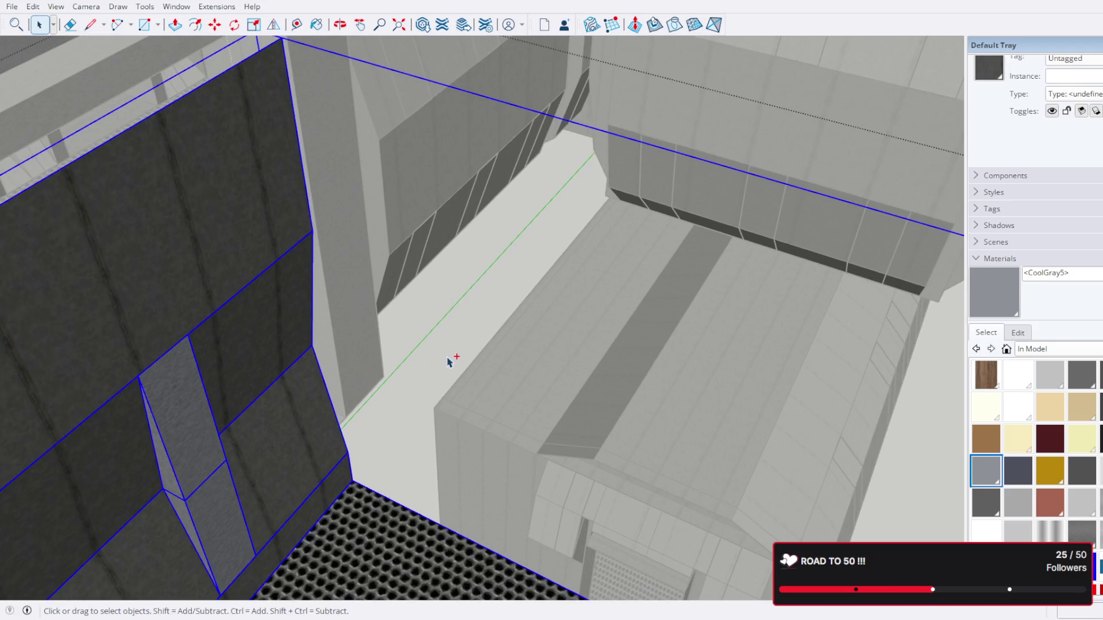
{"action": "left_click", "coordinate": [451, 361]}
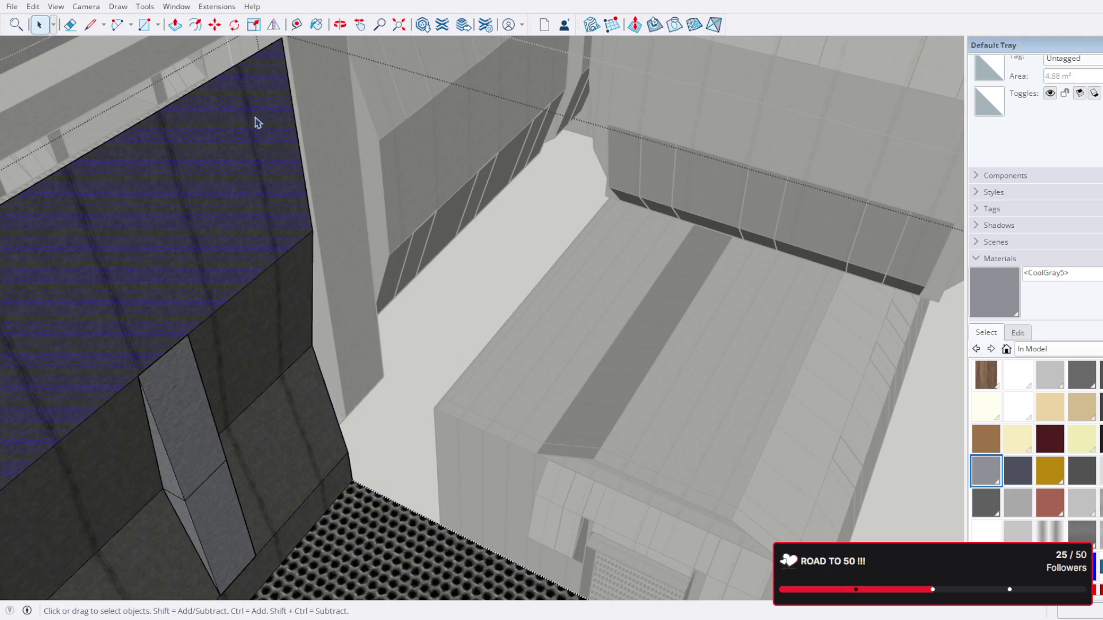
{"action": "key", "text": "l"}
{"action": "left_click_drag", "start_coordinate": [259, 118], "coordinate": [293, 127]}
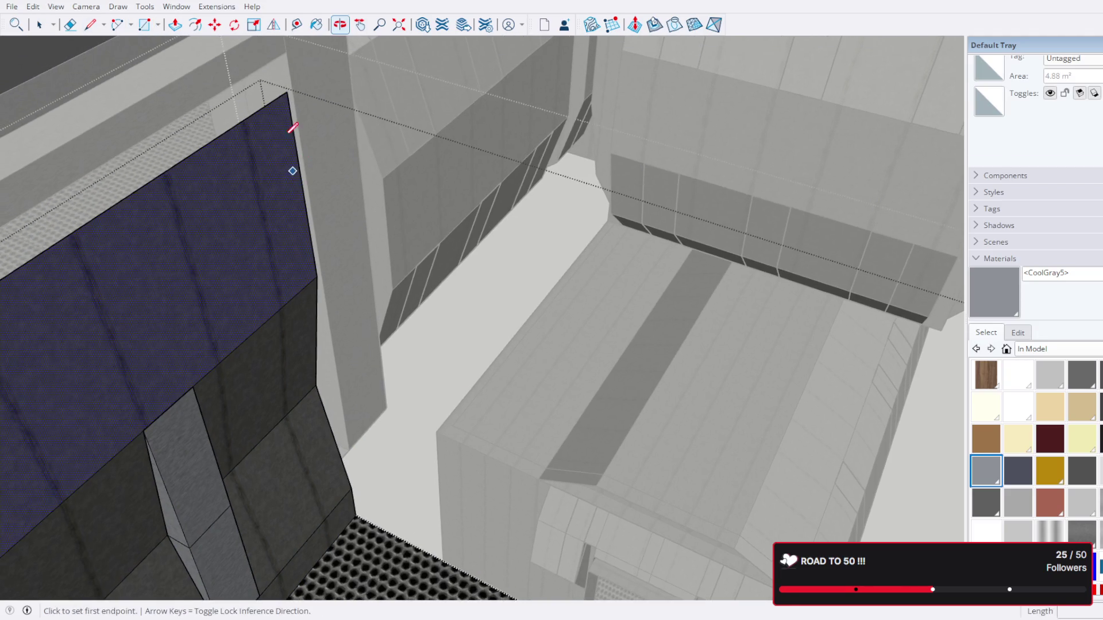
{"action": "left_click", "coordinate": [288, 92]}
{"action": "left_click_drag", "start_coordinate": [381, 180], "coordinate": [233, 214]}
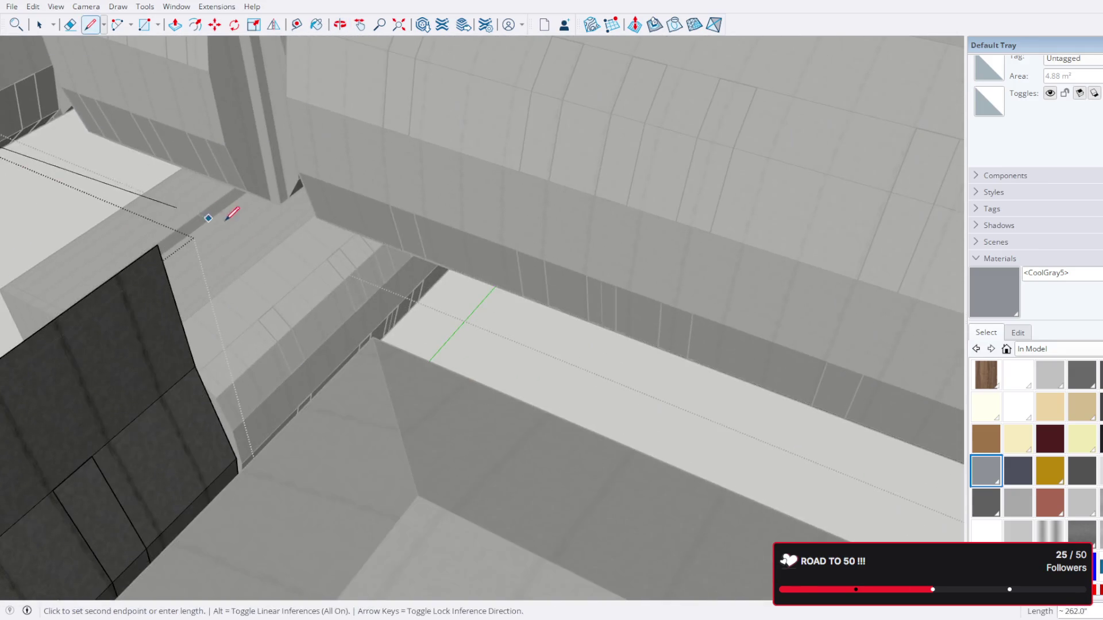
{"action": "left_click_drag", "start_coordinate": [172, 239], "coordinate": [532, 334]}
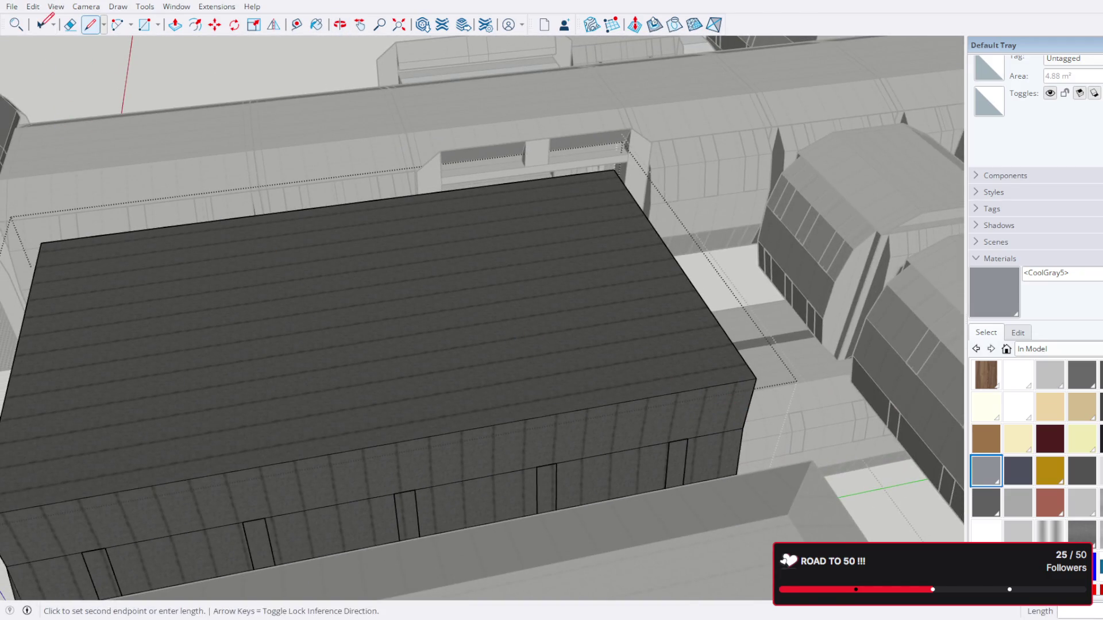
Step: Delete the roof face to open up the dark room
{"action": "left_click", "coordinate": [39, 25]}
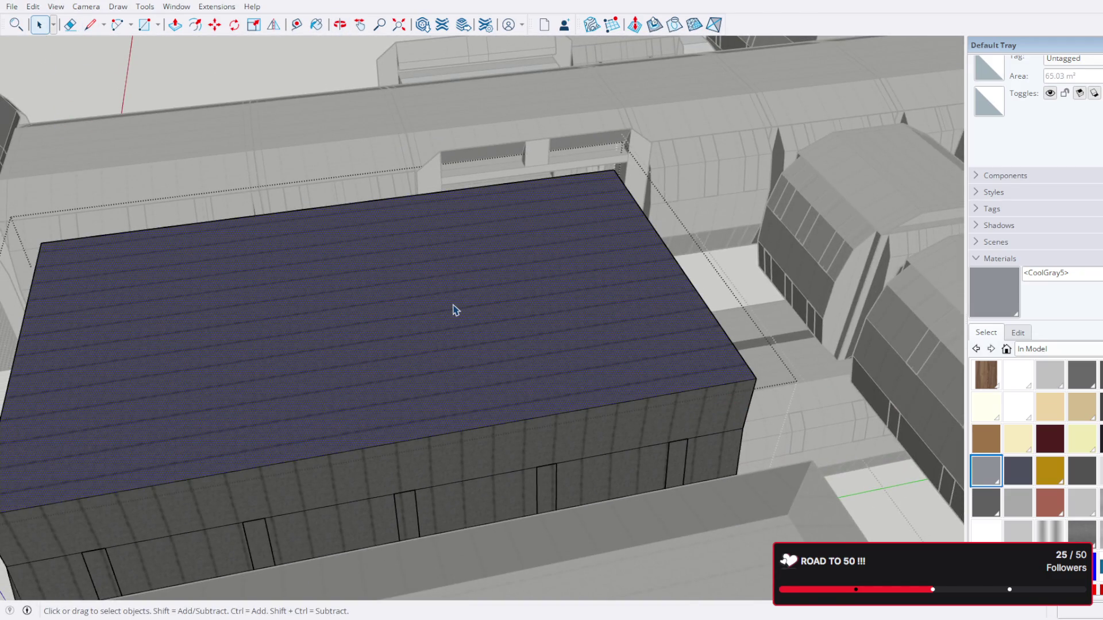
{"action": "key", "text": "Delete"}
{"action": "left_click_drag", "start_coordinate": [473, 301], "coordinate": [567, 329]}
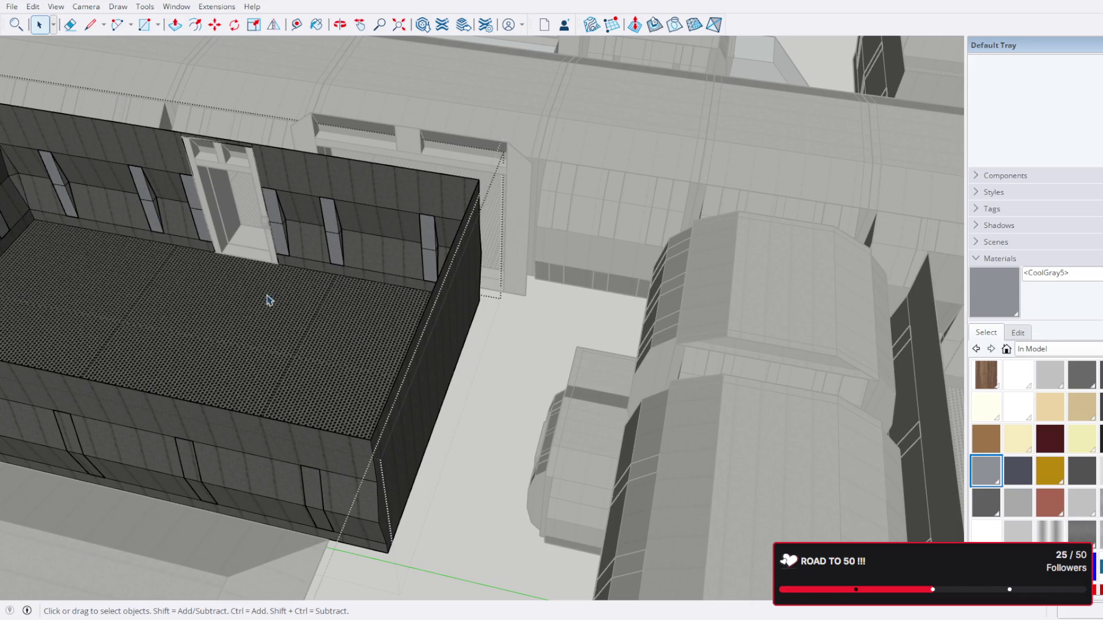
{"action": "left_click_drag", "start_coordinate": [383, 309], "coordinate": [270, 156]}
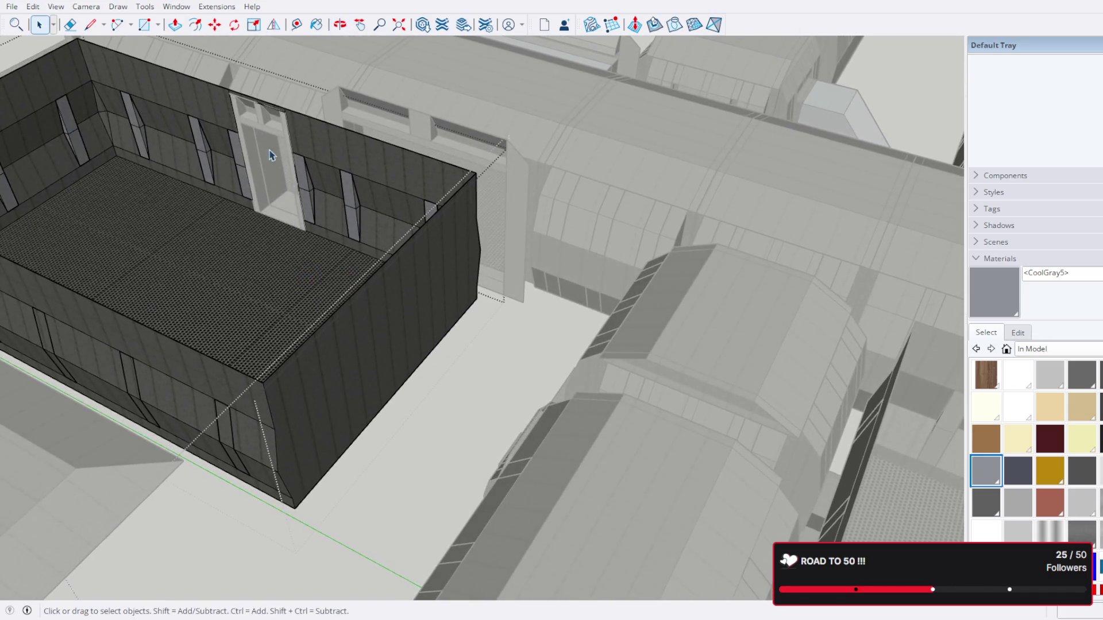
Step: Push/Pull the end wall face outward about 46.4" to lengthen the room
{"action": "left_click", "coordinate": [389, 334]}
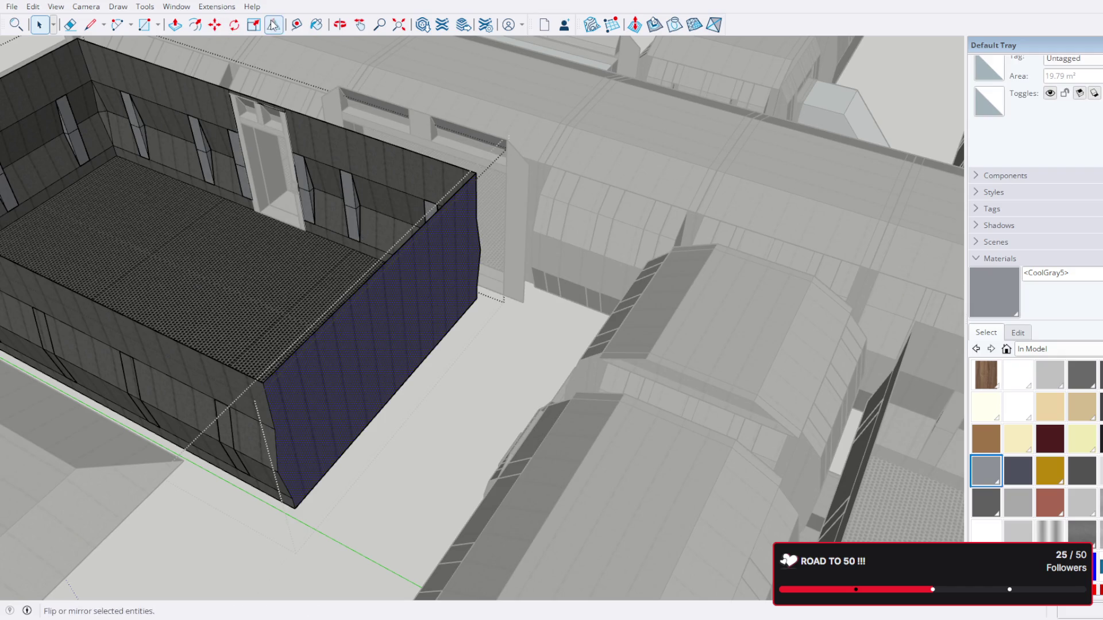
{"action": "left_click", "coordinate": [175, 25]}
{"action": "left_click_drag", "start_coordinate": [374, 320], "coordinate": [437, 361]}
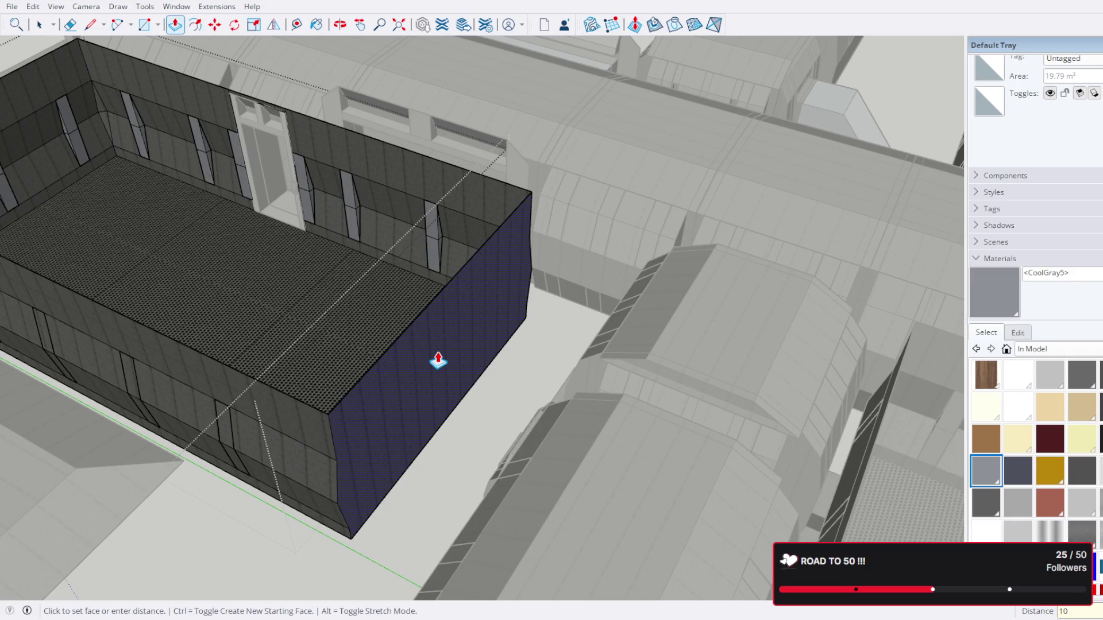
Step: Commit the 120-inch push/pull on the end wall and orbit to the room's corner
{"action": "key", "text": "Return"}
{"action": "left_click_drag", "start_coordinate": [426, 357], "coordinate": [637, 460]}
{"action": "scroll", "scroll_direction": "down", "scroll_amount": 3}
{"action": "scroll", "scroll_direction": "up", "scroll_amount": 3}
{"action": "left_click_drag", "start_coordinate": [660, 413], "coordinate": [619, 246]}
{"action": "scroll", "scroll_direction": "up", "scroll_amount": 3}
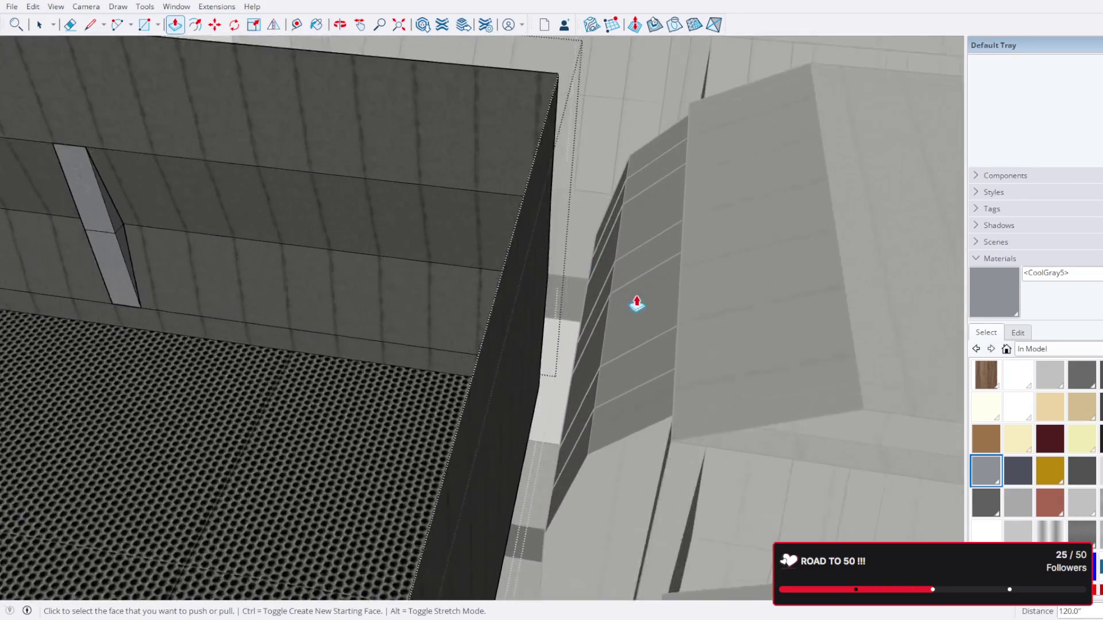
{"action": "left_click_drag", "start_coordinate": [636, 305], "coordinate": [657, 225]}
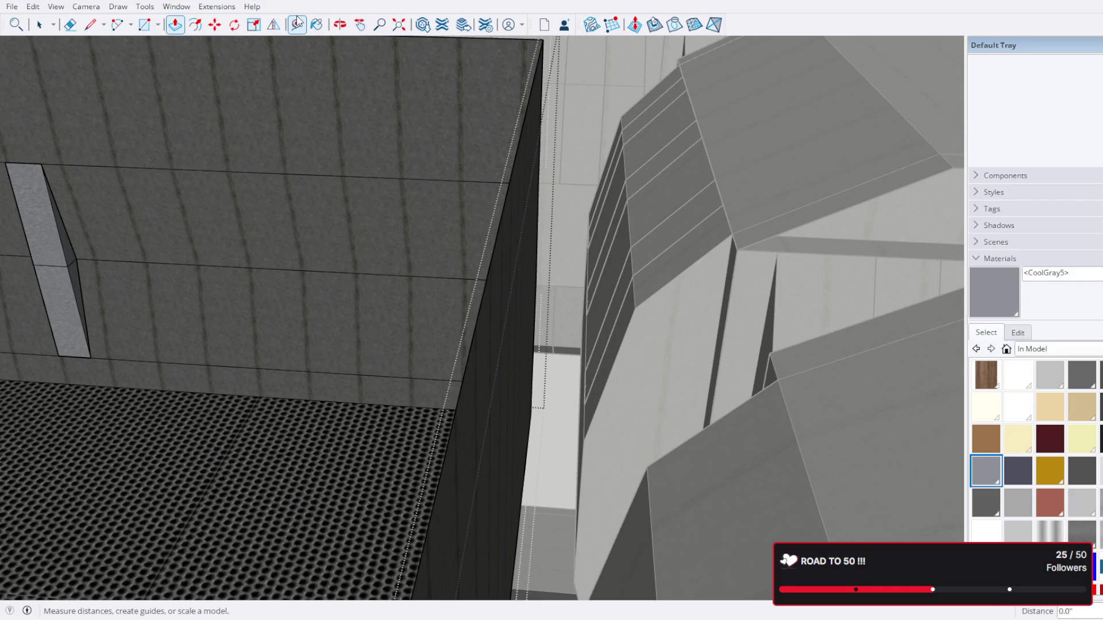
Step: Start a Tape Measure from the wall corner toward the corridor gap, then view the whole complex
{"action": "left_click", "coordinate": [297, 23]}
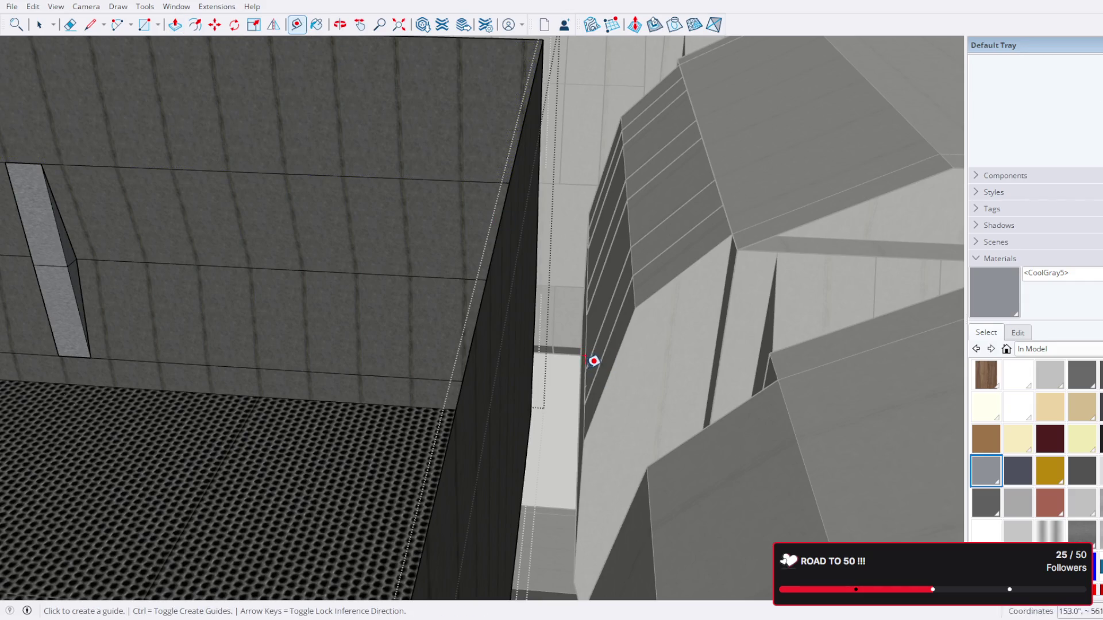
{"action": "left_click", "coordinate": [586, 370]}
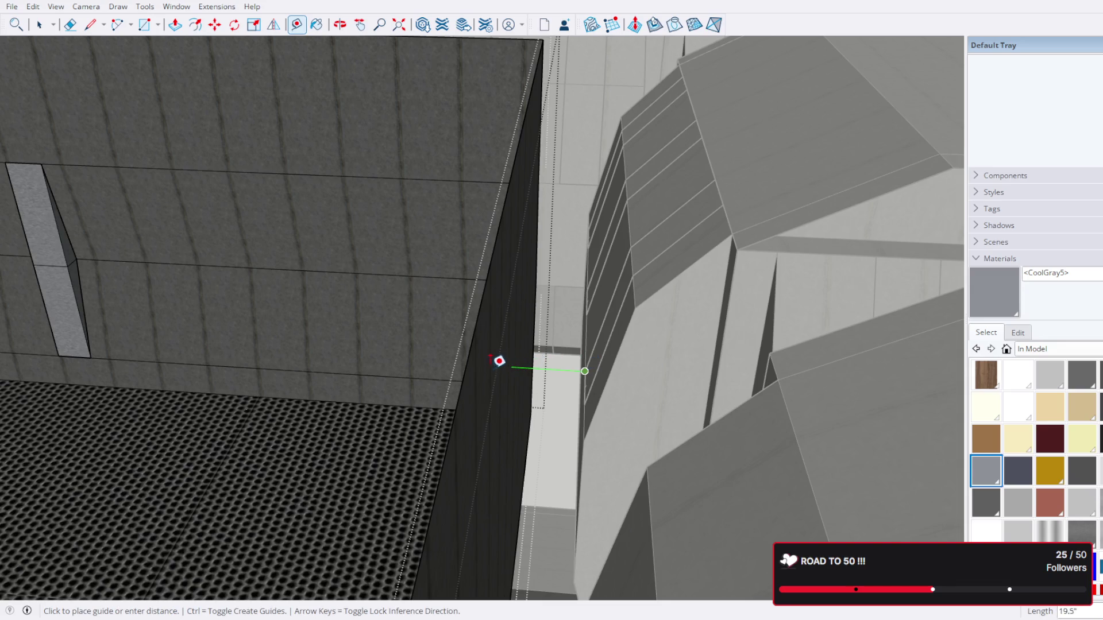
{"action": "scroll", "scroll_direction": "up", "scroll_amount": 3}
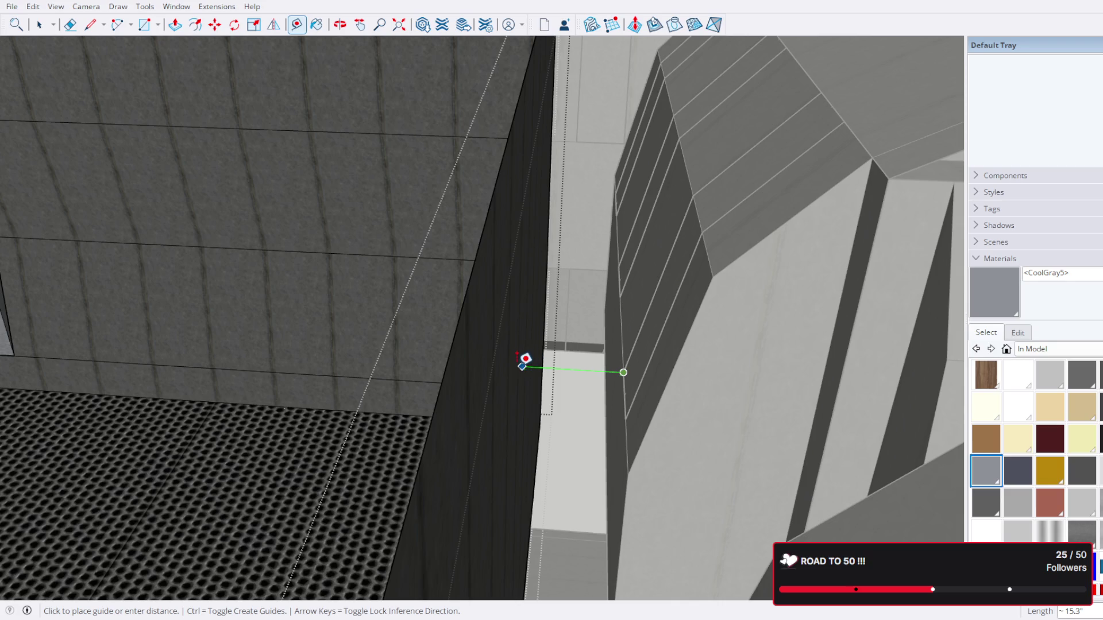
{"action": "scroll", "scroll_direction": "down", "scroll_amount": 3}
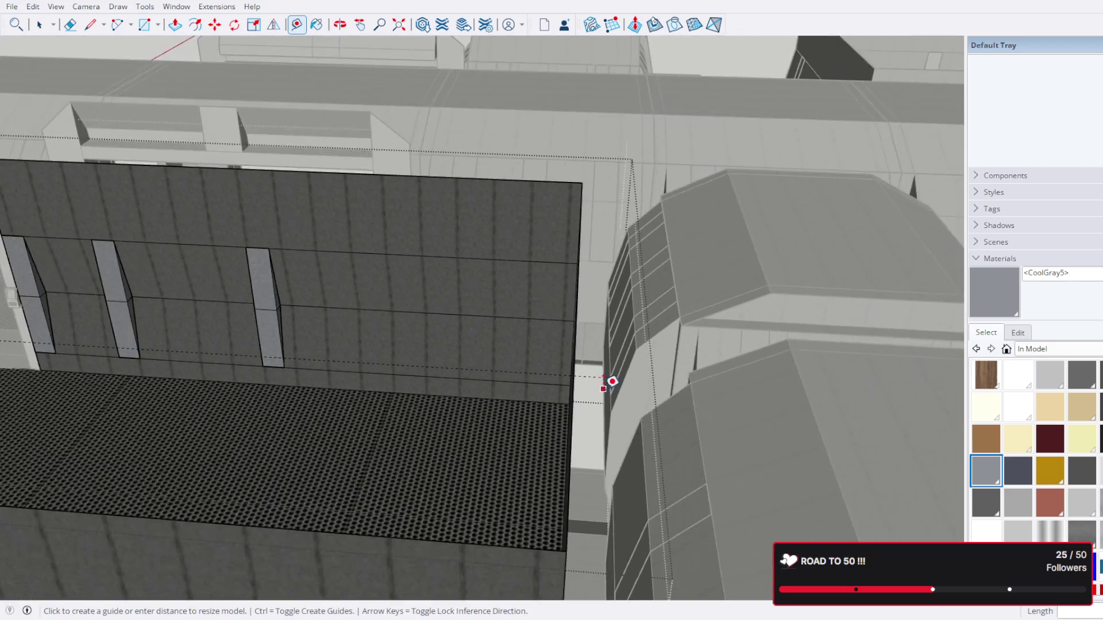
{"action": "left_click_drag", "start_coordinate": [610, 386], "coordinate": [58, 25]}
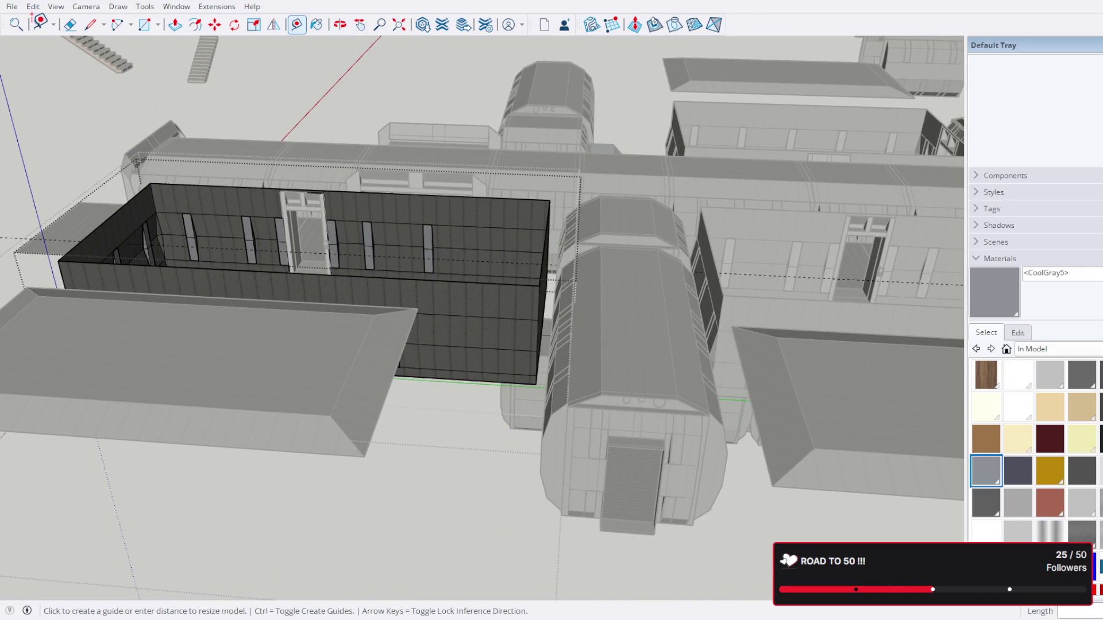
Step: Select the paneled room group and open it for editing
{"action": "left_click", "coordinate": [39, 24]}
{"action": "scroll", "scroll_direction": "up", "scroll_amount": 3}
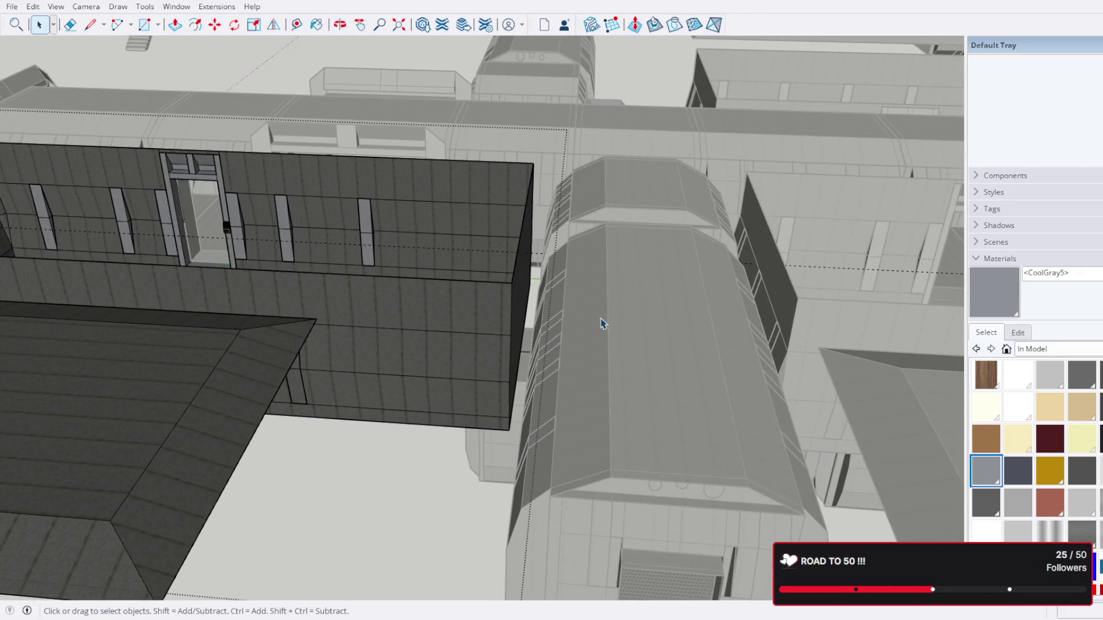
{"action": "left_click", "coordinate": [523, 291]}
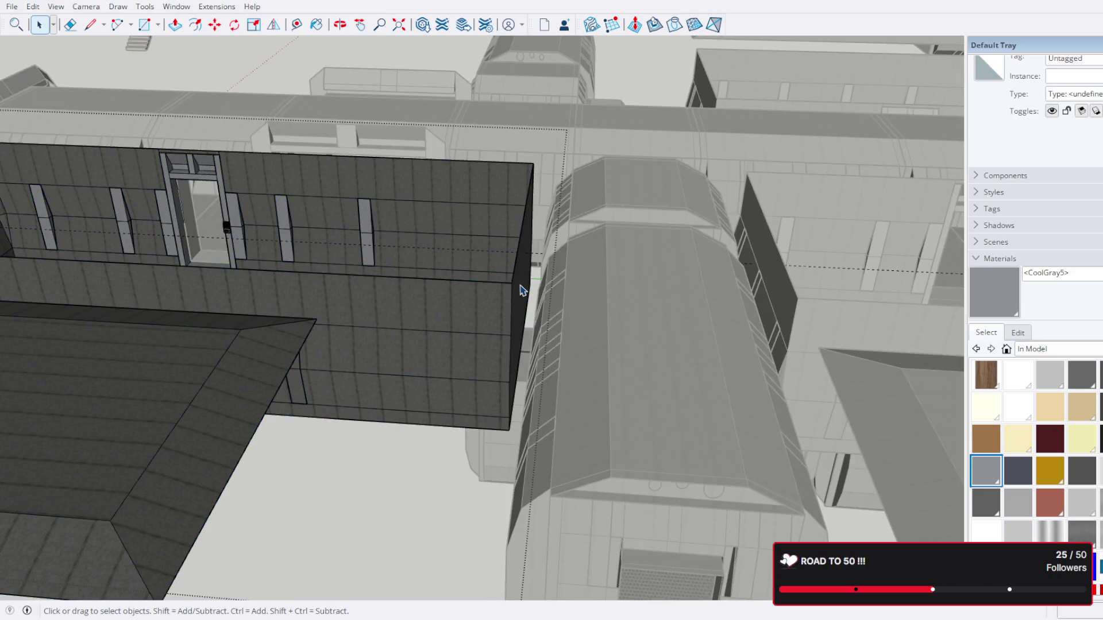
{"action": "triple_click", "coordinate": [523, 291]}
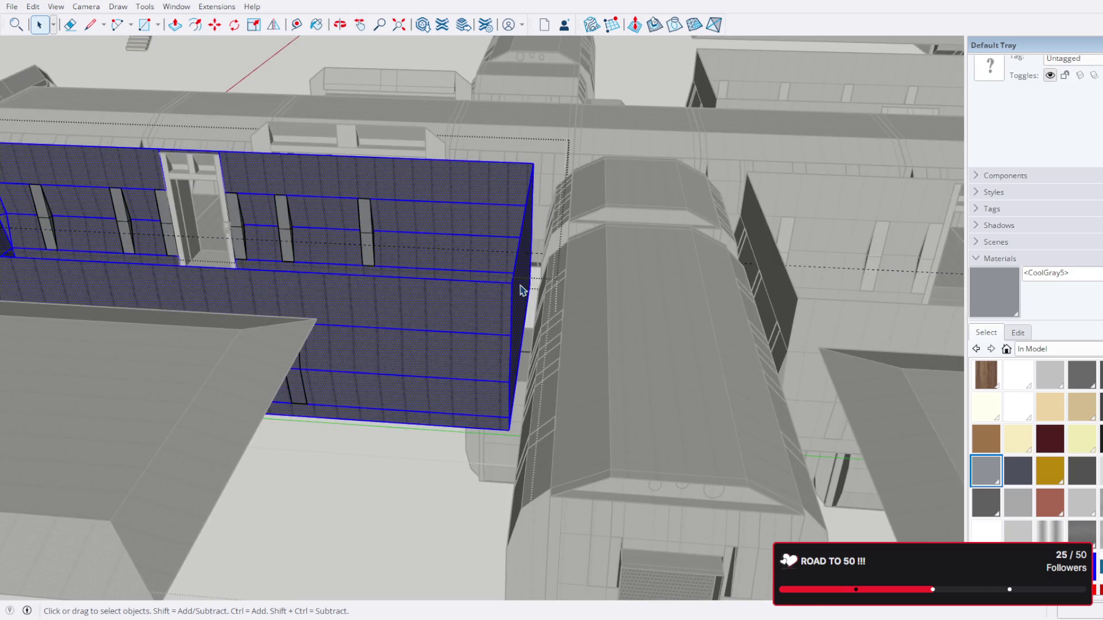
{"action": "scroll", "scroll_direction": "up", "scroll_amount": 3}
{"action": "left_click", "coordinate": [513, 308]}
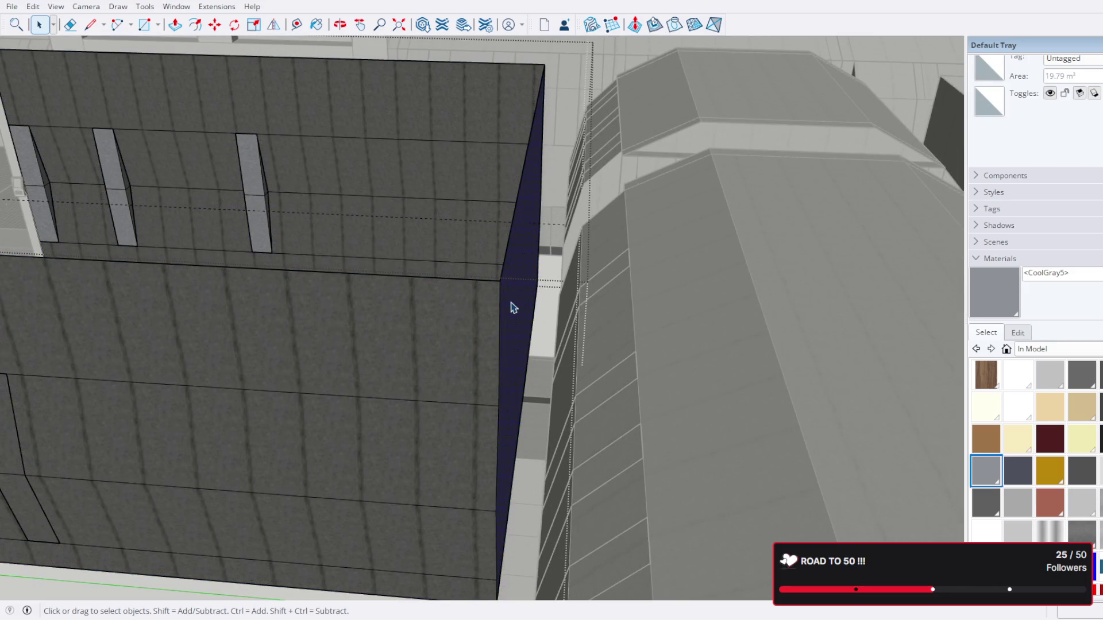
{"action": "key", "text": "Escape"}
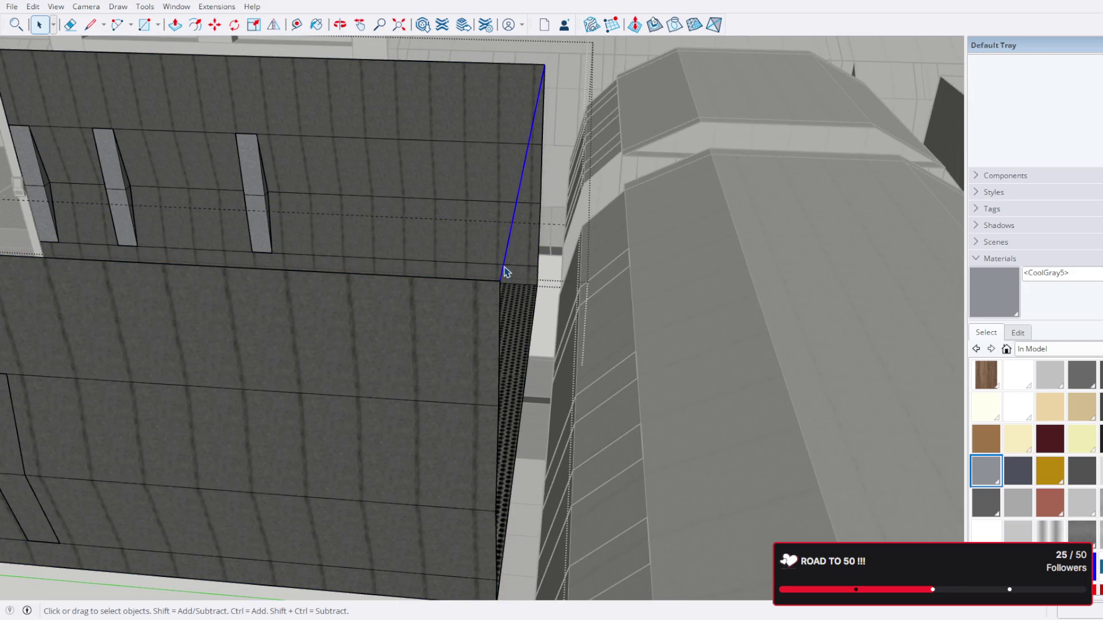
{"action": "scroll", "scroll_direction": "down", "scroll_amount": 3}
Step: Select the room's back wall panel and orbit around it to inspect it
{"action": "left_click_drag", "start_coordinate": [320, 247], "coordinate": [500, 431]}
{"action": "left_click_drag", "start_coordinate": [249, 328], "coordinate": [494, 490]}
{"action": "scroll", "scroll_direction": "up", "scroll_amount": 3}
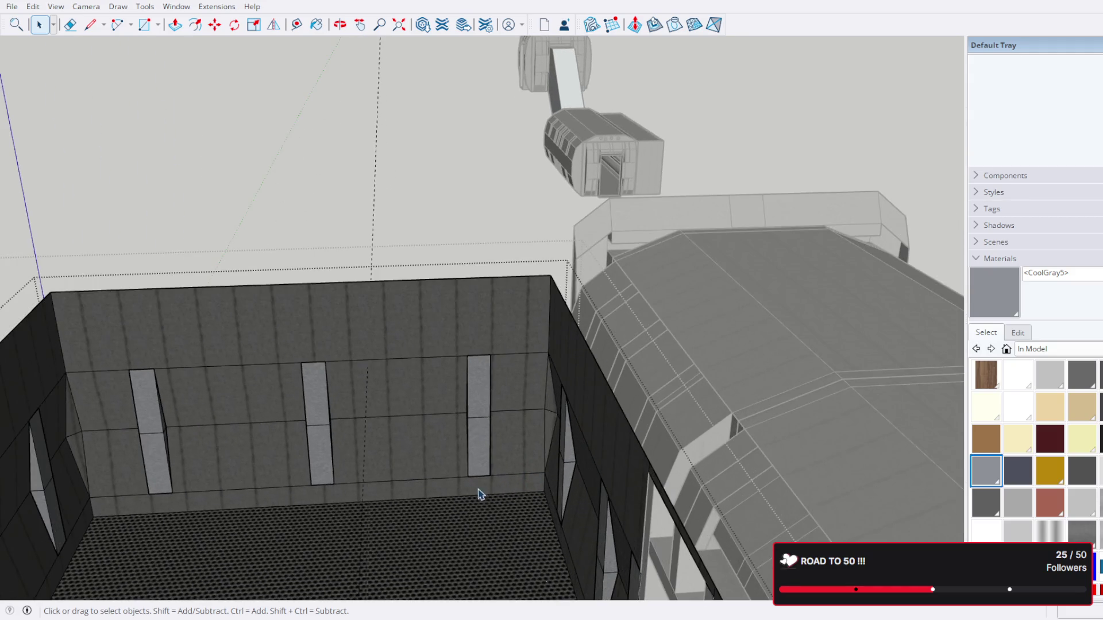
{"action": "left_click", "coordinate": [345, 338]}
{"action": "left_click_drag", "start_coordinate": [303, 305], "coordinate": [446, 298]}
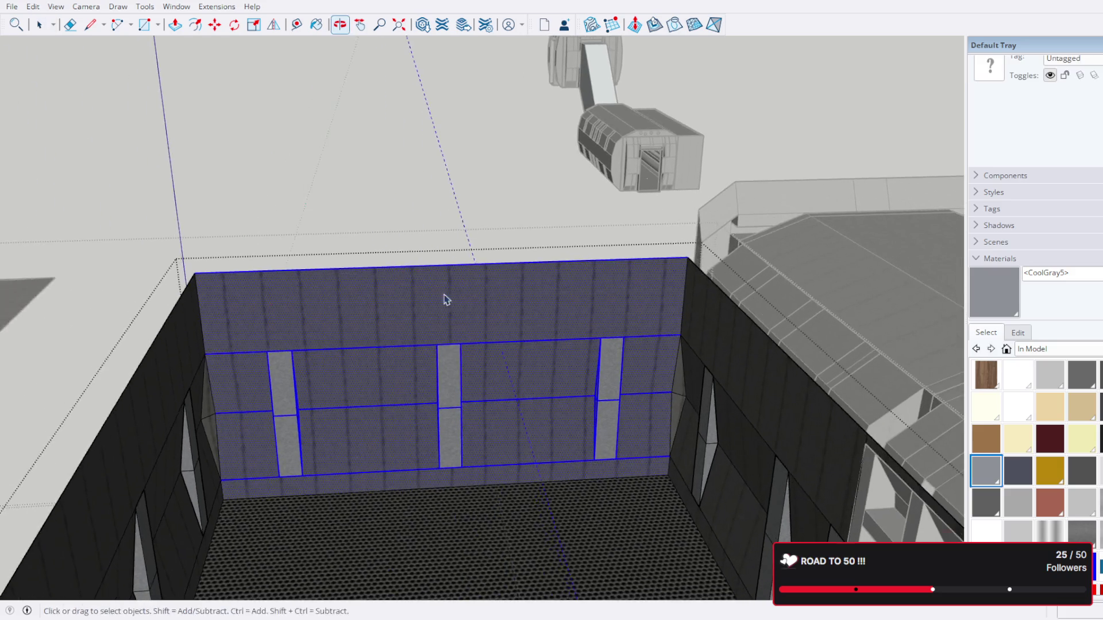
{"action": "left_click_drag", "start_coordinate": [414, 412], "coordinate": [315, 355]}
{"action": "scroll", "scroll_direction": "up", "scroll_amount": 3}
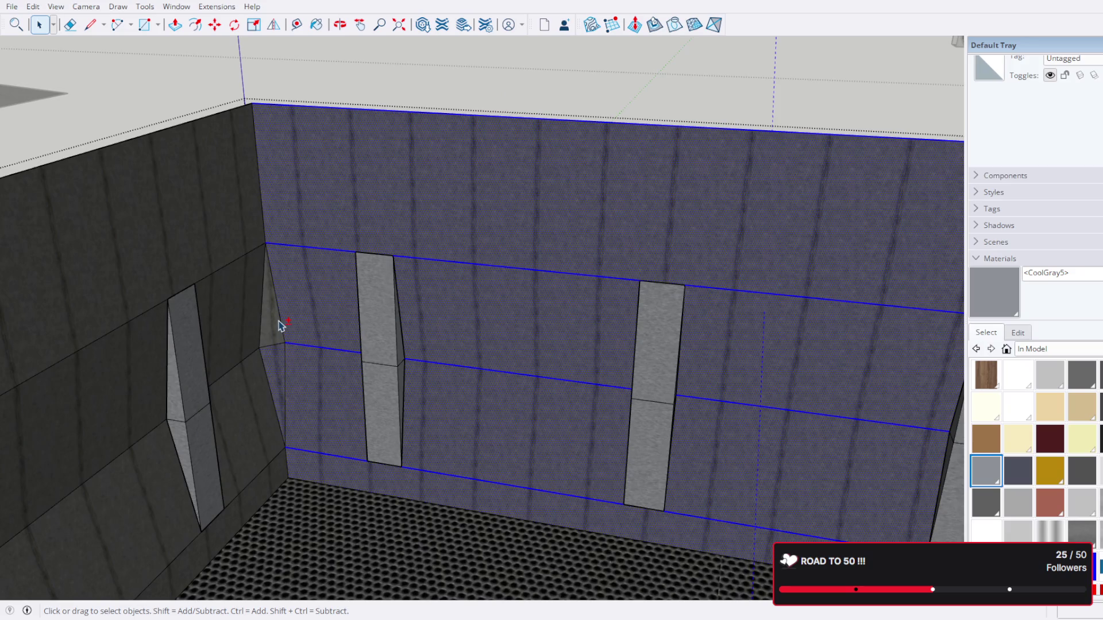
{"action": "scroll", "scroll_direction": "down", "scroll_amount": 3}
{"action": "left_click_drag", "start_coordinate": [295, 335], "coordinate": [896, 348]}
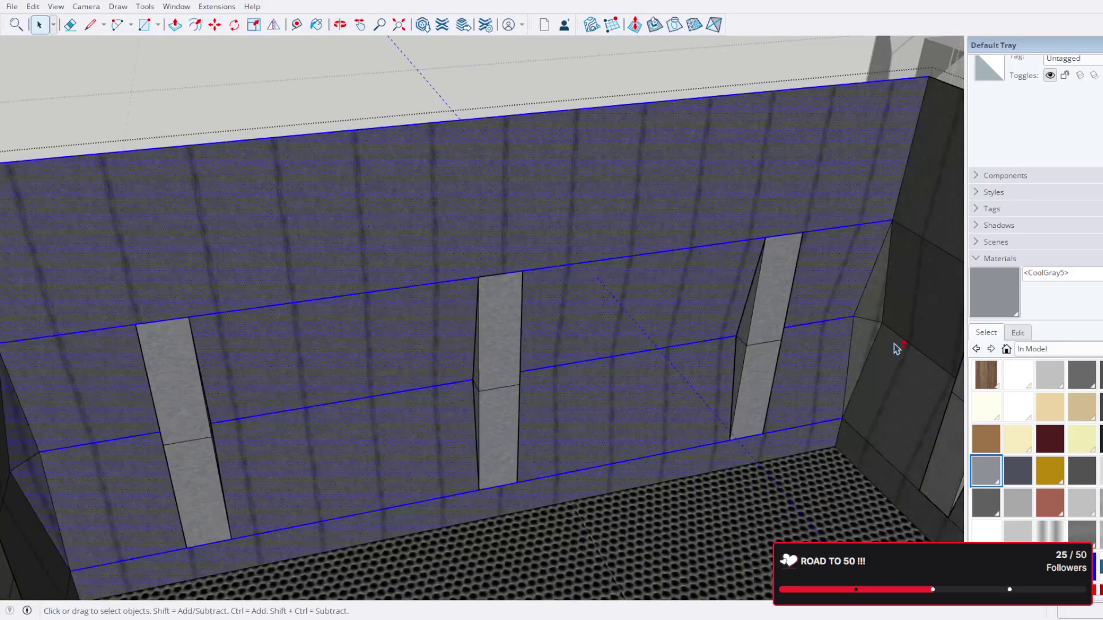
{"action": "scroll", "scroll_direction": "down", "scroll_amount": 3}
{"action": "left_click_drag", "start_coordinate": [877, 310], "coordinate": [596, 369]}
{"action": "scroll", "scroll_direction": "up", "scroll_amount": 3}
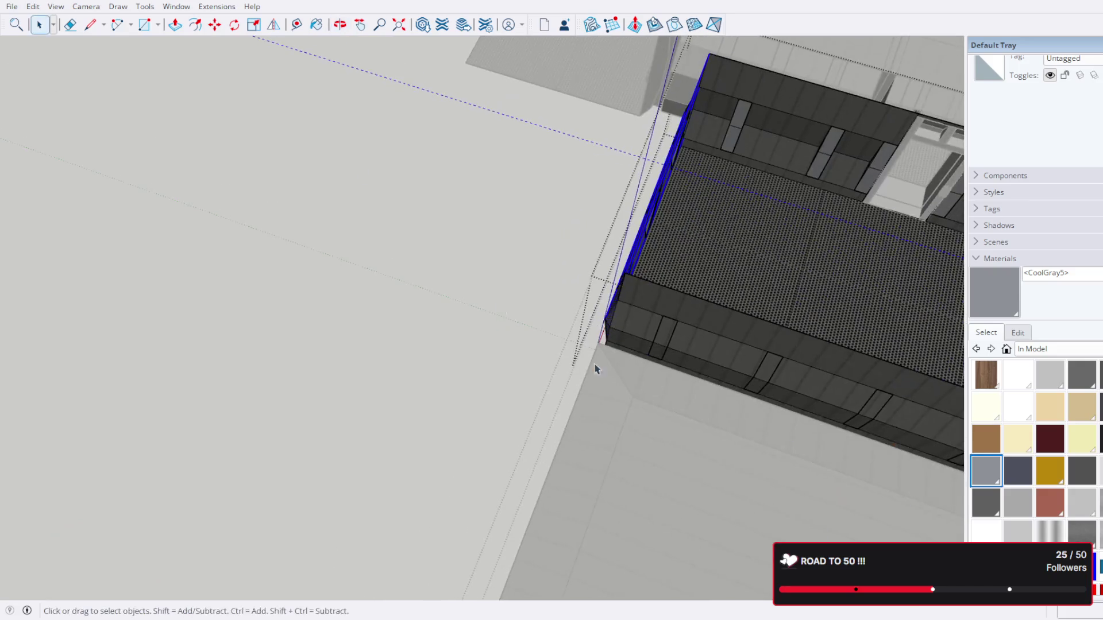
Step: Move a copy of the back wall panel out beyond the room's end
{"action": "key", "text": "m"}
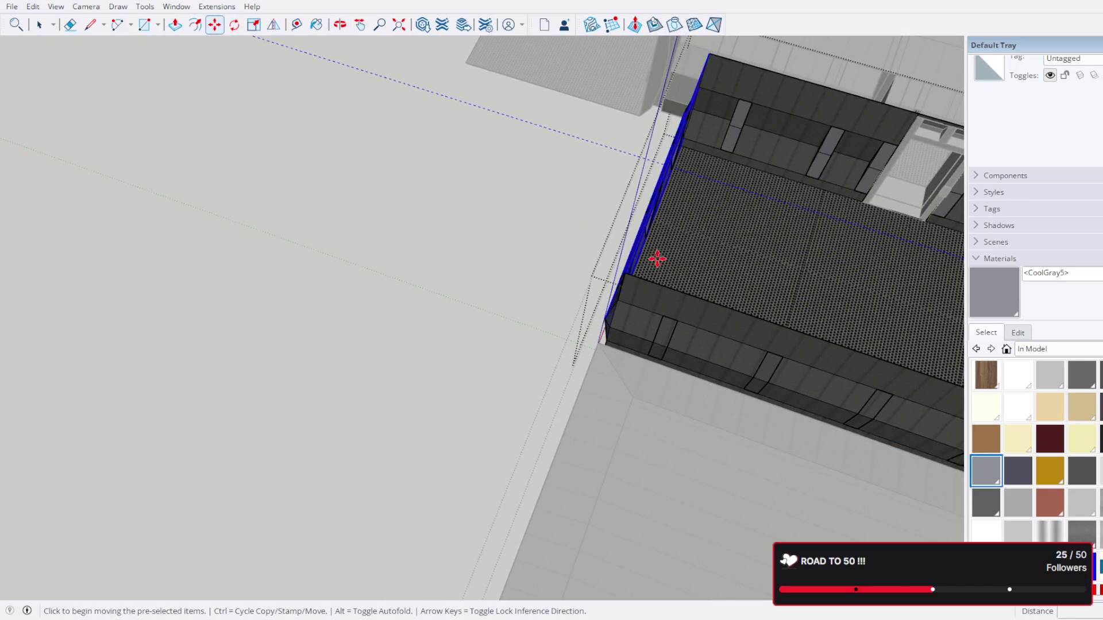
{"action": "left_click_drag", "start_coordinate": [617, 269], "coordinate": [360, 271]}
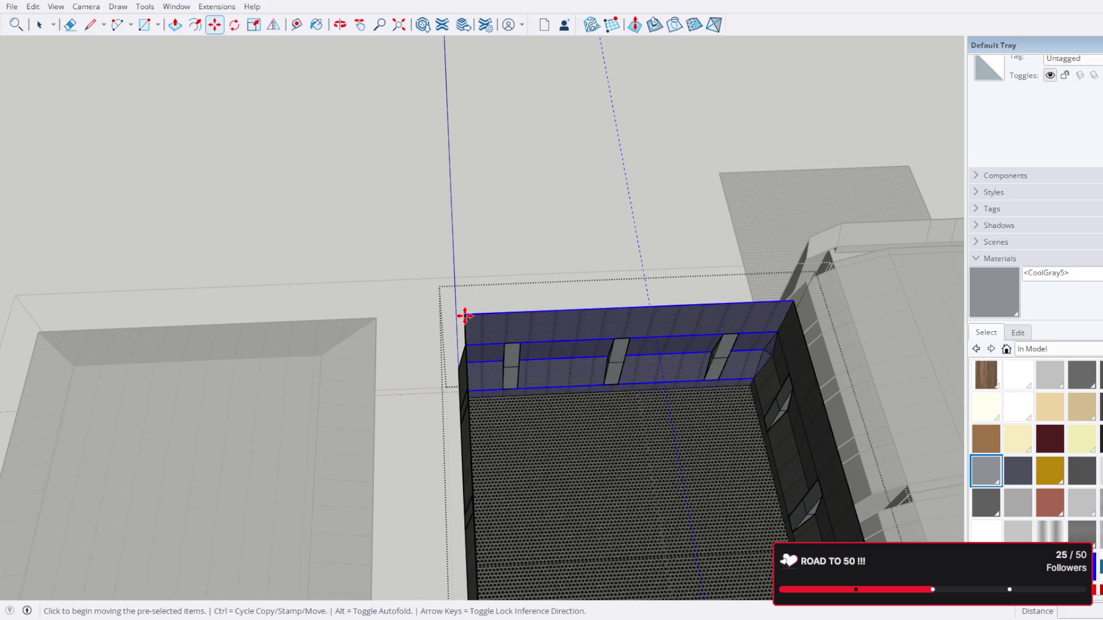
{"action": "left_click", "coordinate": [465, 315]}
{"action": "left_click", "coordinate": [453, 153]}
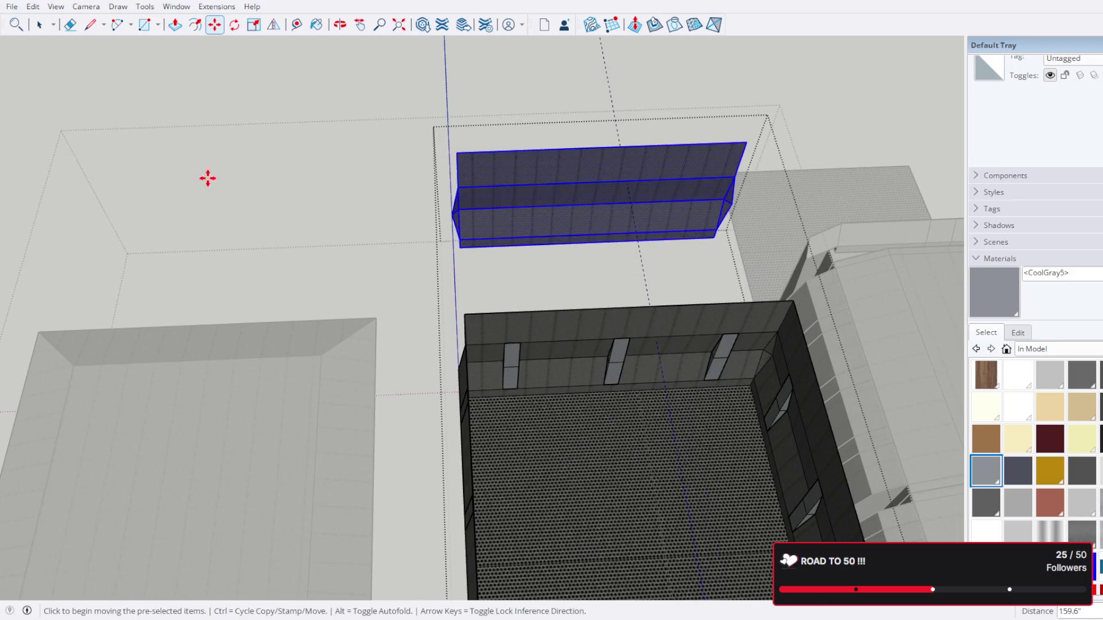
{"action": "left_click_drag", "start_coordinate": [208, 179], "coordinate": [297, 107]}
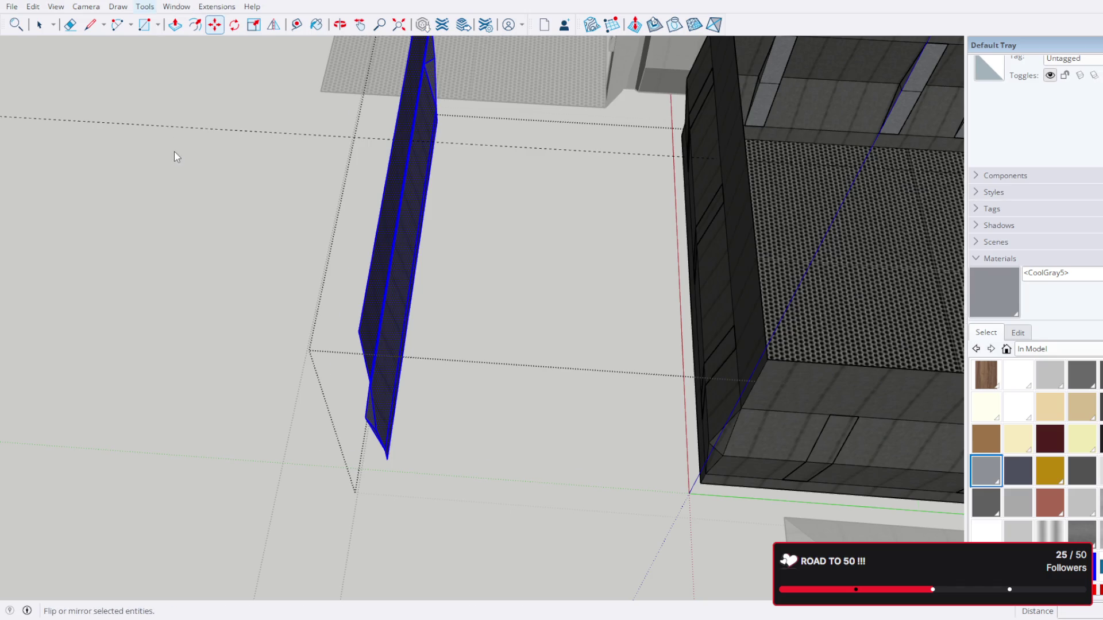
Step: Mirror the copied wall panel with the Flip tool
{"action": "key", "text": "shift+x"}
{"action": "left_click_drag", "start_coordinate": [464, 201], "coordinate": [488, 241]}
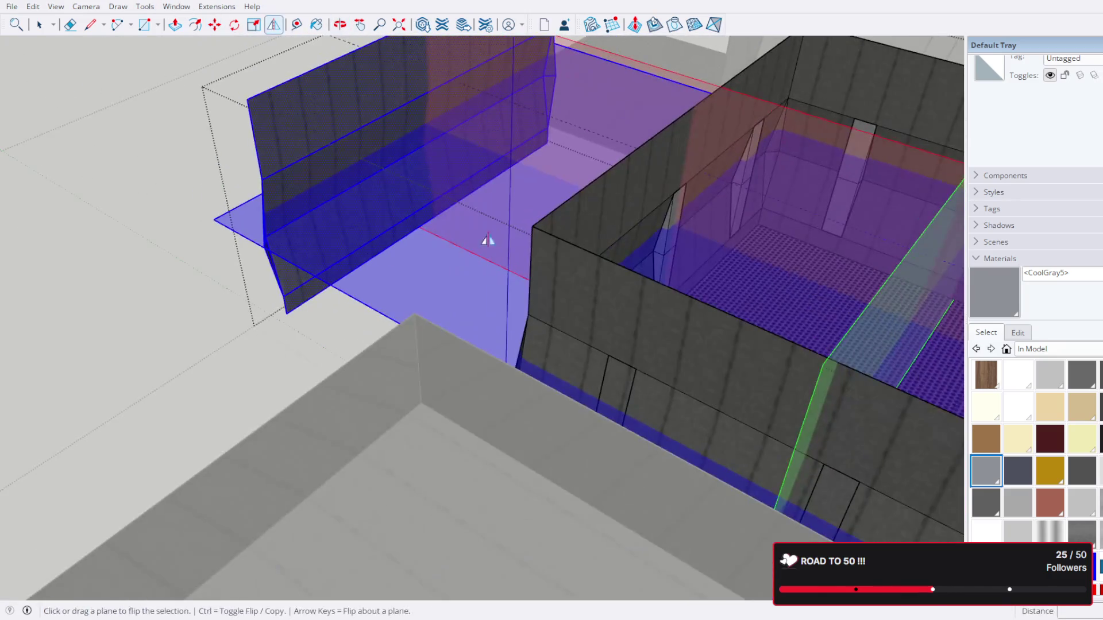
{"action": "scroll", "scroll_direction": "up", "scroll_amount": 3}
{"action": "left_click_drag", "start_coordinate": [418, 320], "coordinate": [219, 154]}
{"action": "key", "text": "shift+f"}
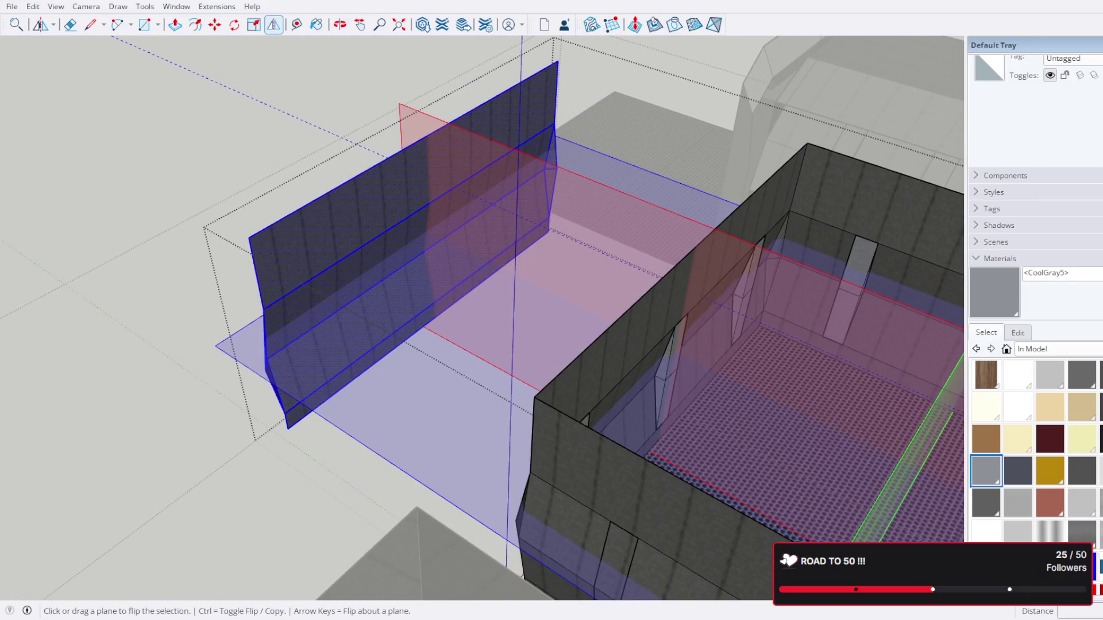
{"action": "key", "text": "space"}
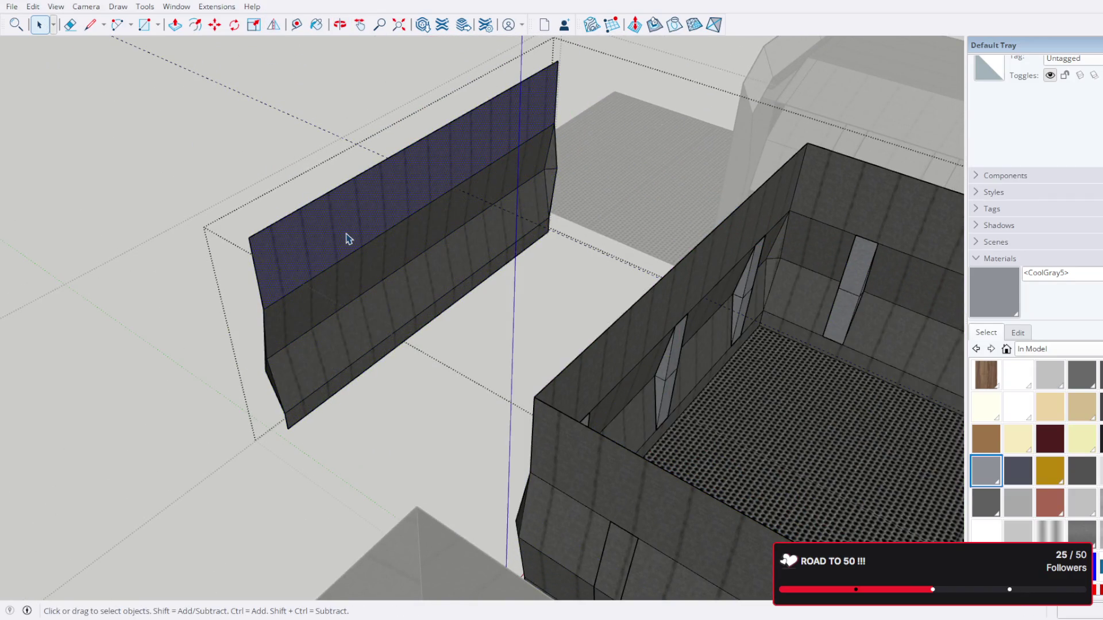
Step: Reselect the entire copied panel and flip it again
{"action": "left_click", "coordinate": [349, 239]}
{"action": "scroll", "scroll_direction": "down", "scroll_amount": 3}
{"action": "left_click_drag", "start_coordinate": [370, 247], "coordinate": [695, 161]}
{"action": "left_click", "coordinate": [412, 274]}
{"action": "left_click_drag", "start_coordinate": [405, 280], "coordinate": [405, 280]}
{"action": "scroll", "scroll_direction": "up", "scroll_amount": 3}
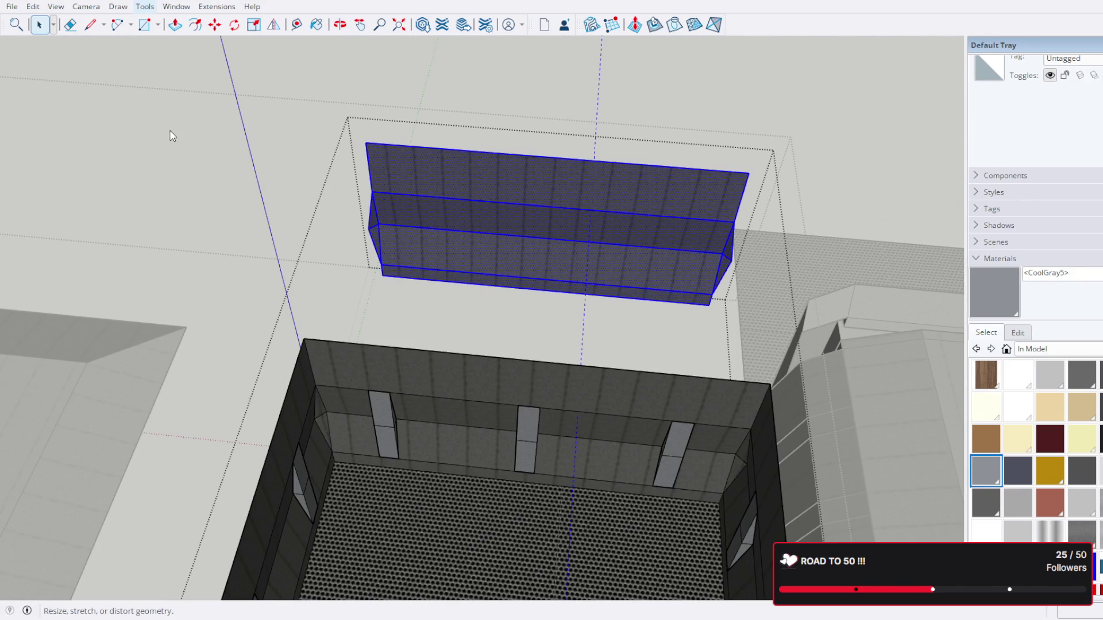
{"action": "key", "text": "shift+s"}
{"action": "left_click_drag", "start_coordinate": [414, 209], "coordinate": [637, 284]}
{"action": "key", "text": "shift+f"}
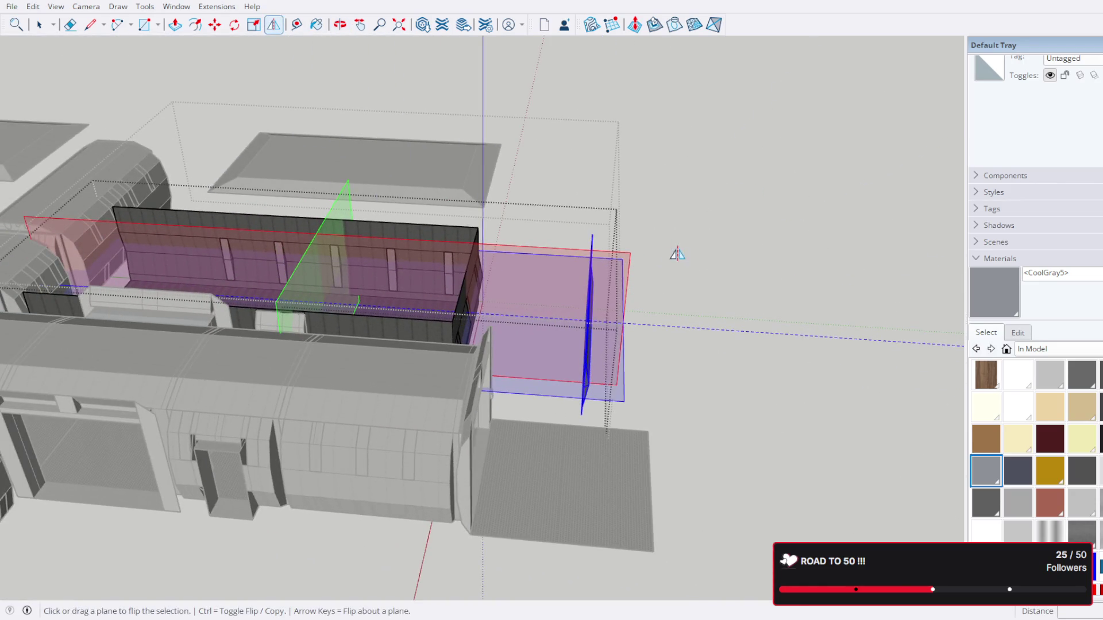
{"action": "left_click", "coordinate": [39, 24]}
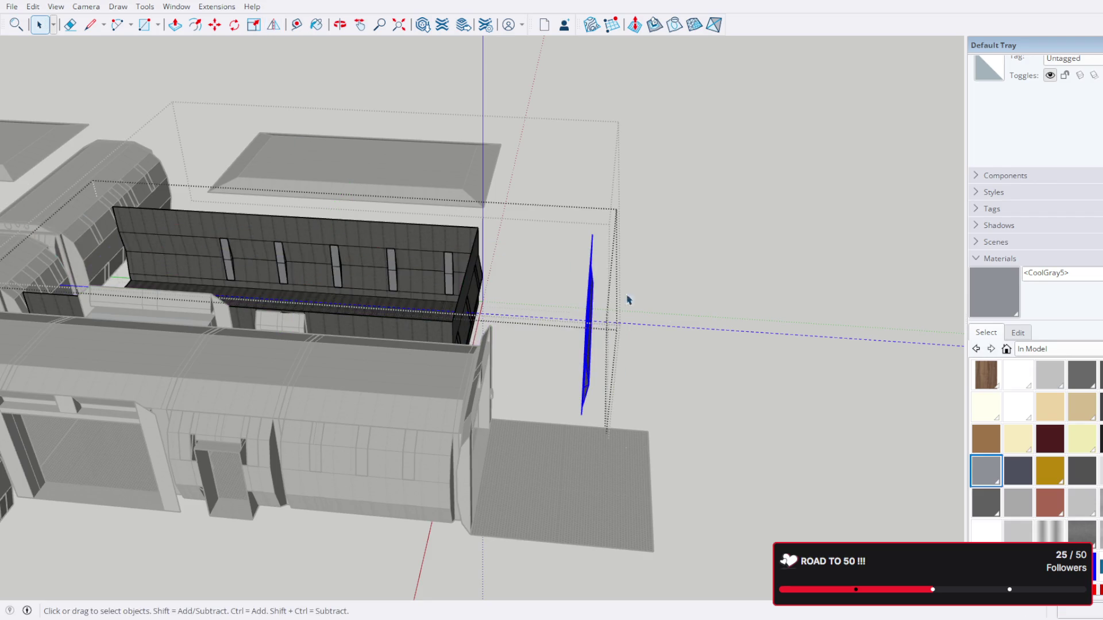
{"action": "scroll", "scroll_direction": "up", "scroll_amount": 3}
Step: Close the room group and select its window-frame components, excluding the roof slab
{"action": "left_click", "coordinate": [653, 328]}
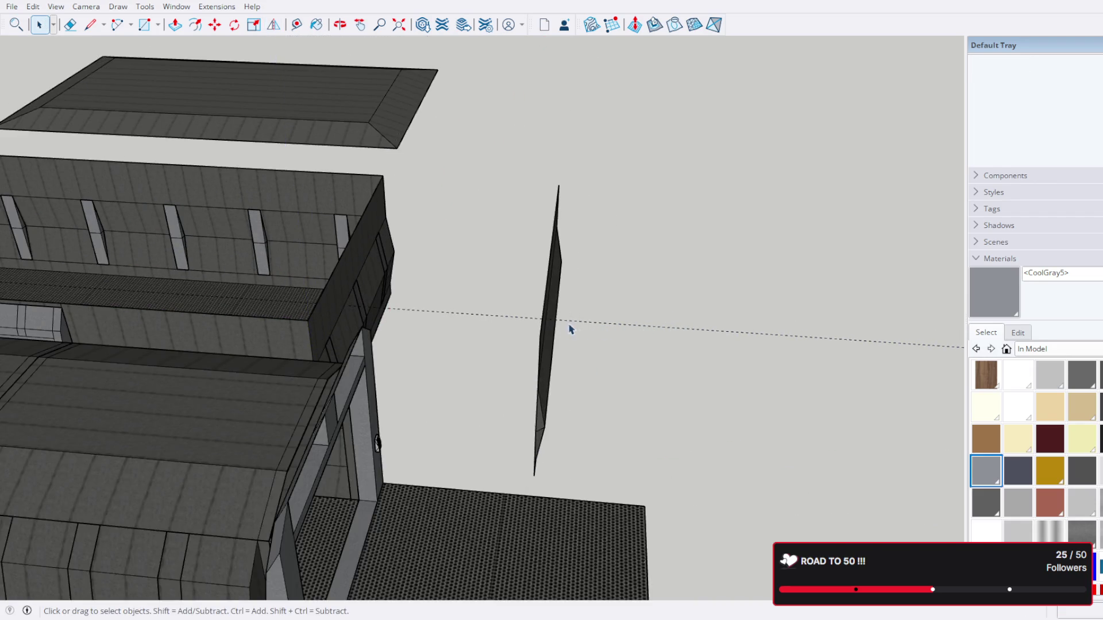
{"action": "left_click", "coordinate": [546, 324]}
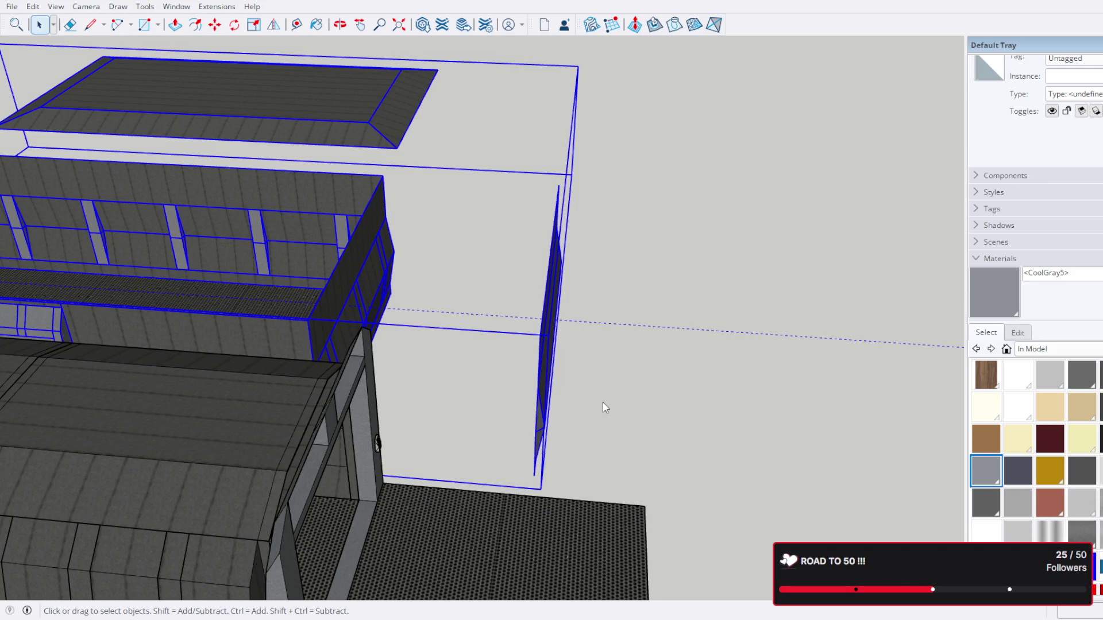
{"action": "left_click", "coordinate": [555, 334]}
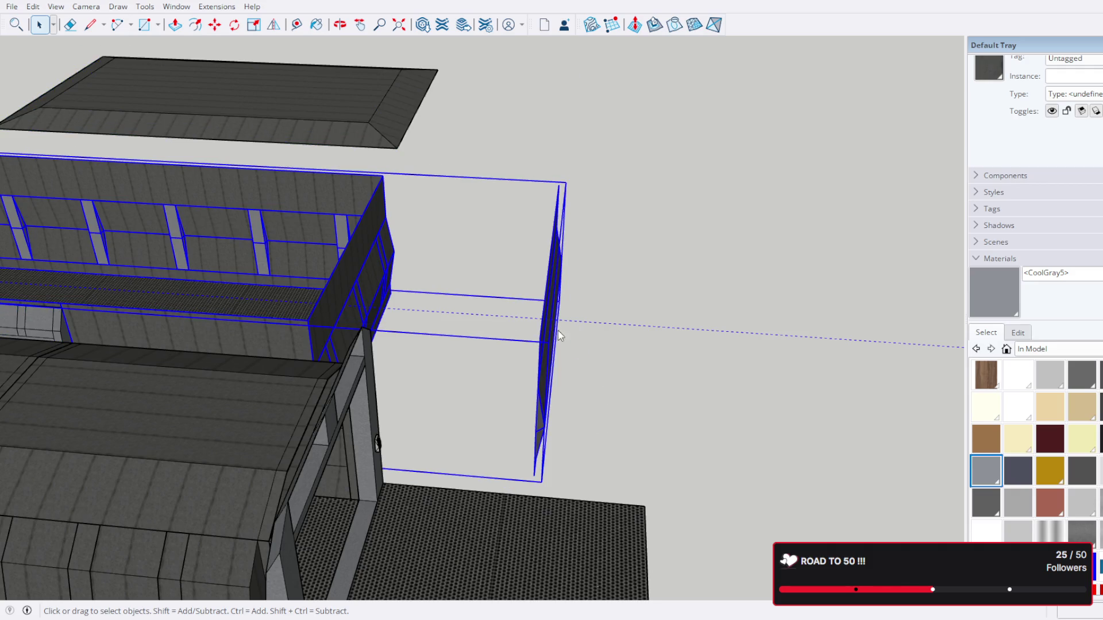
{"action": "left_click_drag", "start_coordinate": [583, 382], "coordinate": [208, 242]}
{"action": "left_click", "coordinate": [196, 145]}
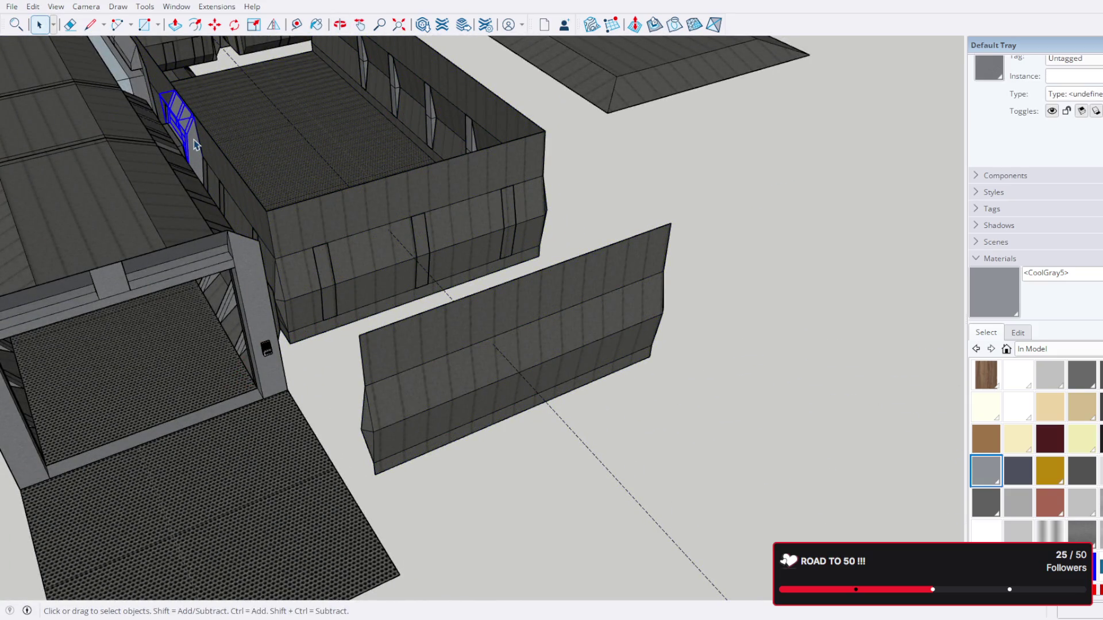
{"action": "left_click", "coordinate": [509, 369]}
{"action": "left_click", "coordinate": [472, 139]}
{"action": "left_click_drag", "start_coordinate": [375, 264], "coordinate": [737, 308]}
Step: Select the loose wall panel and flip it along its green plane
{"action": "left_click", "coordinate": [446, 246]}
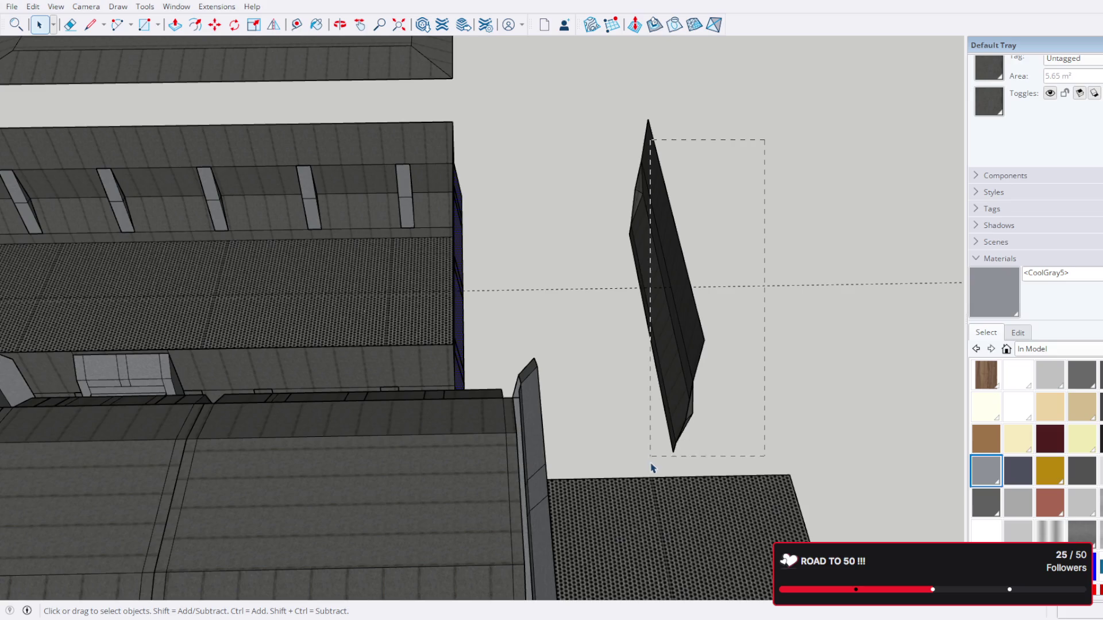
{"action": "left_click_drag", "start_coordinate": [632, 430], "coordinate": [644, 315]}
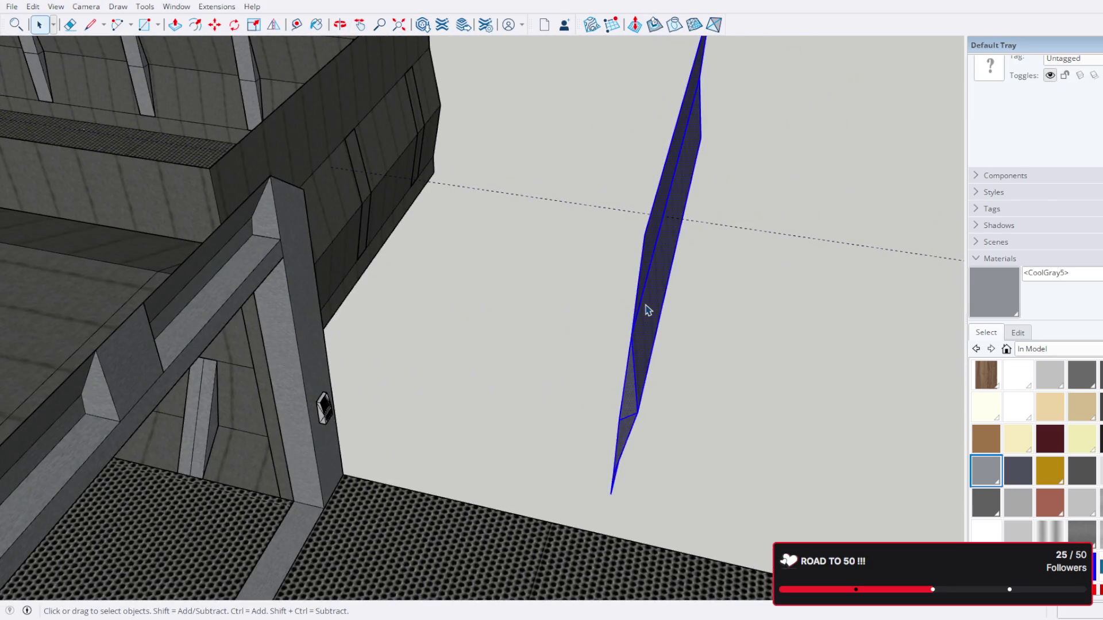
{"action": "left_click", "coordinate": [646, 307]}
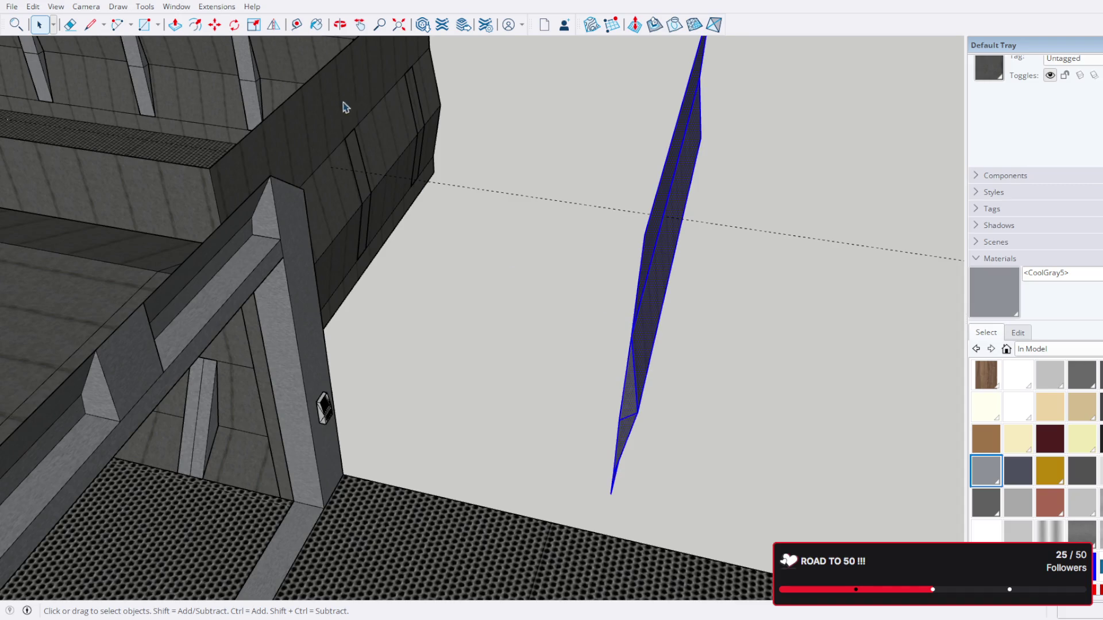
{"action": "key", "text": "shift+f"}
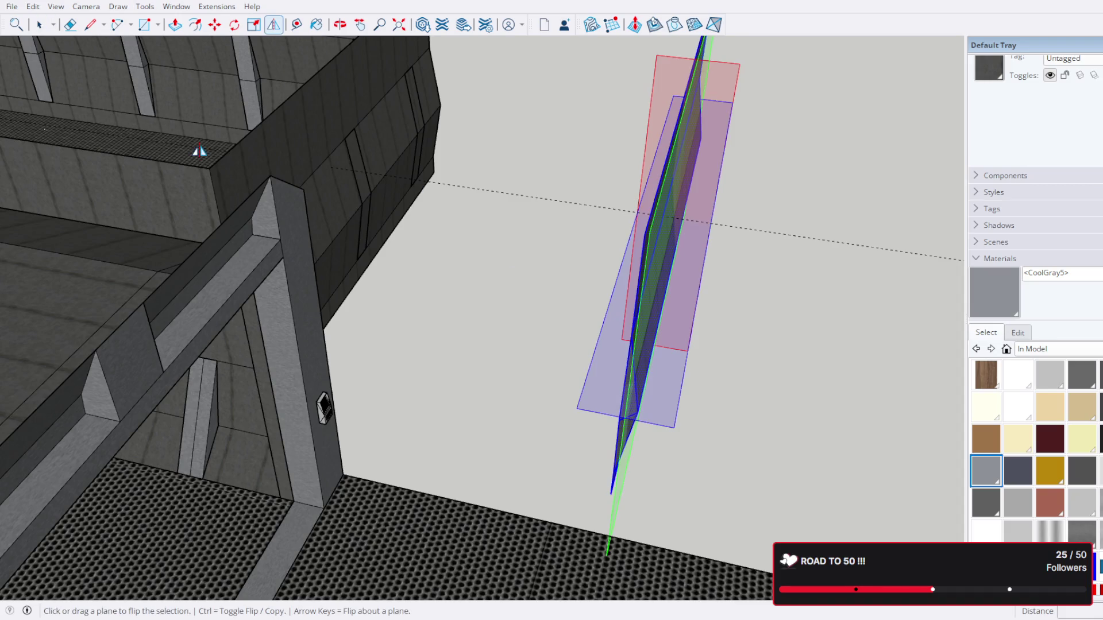
{"action": "left_click_drag", "start_coordinate": [618, 300], "coordinate": [522, 230]}
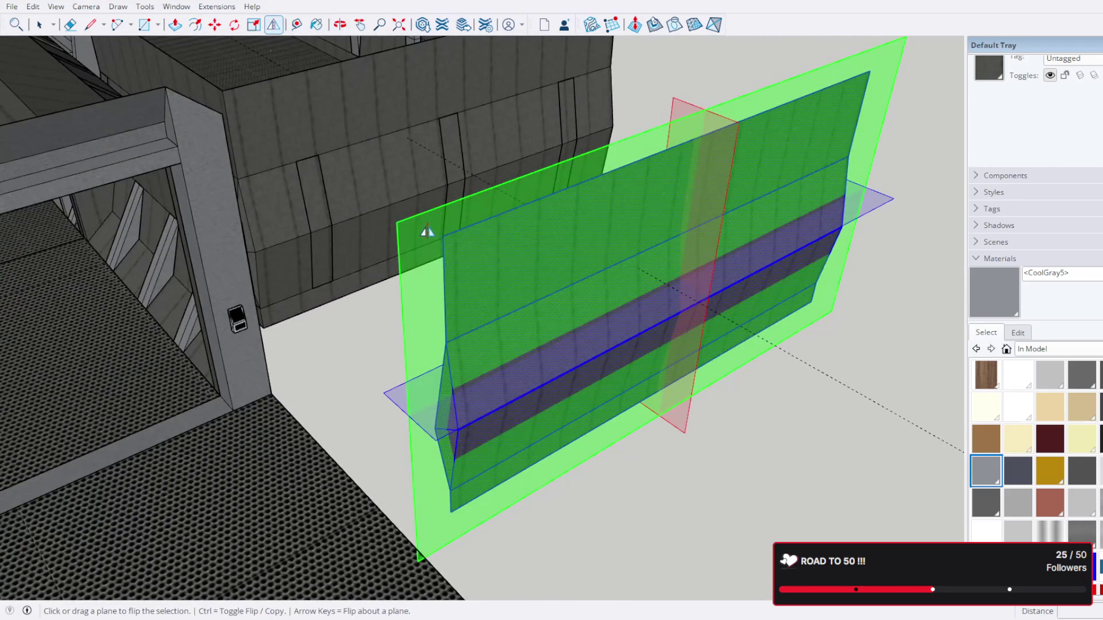
{"action": "left_click", "coordinate": [428, 232]}
Step: Move the mirrored panel into the room's open end beside the corridor block
{"action": "key", "text": "m"}
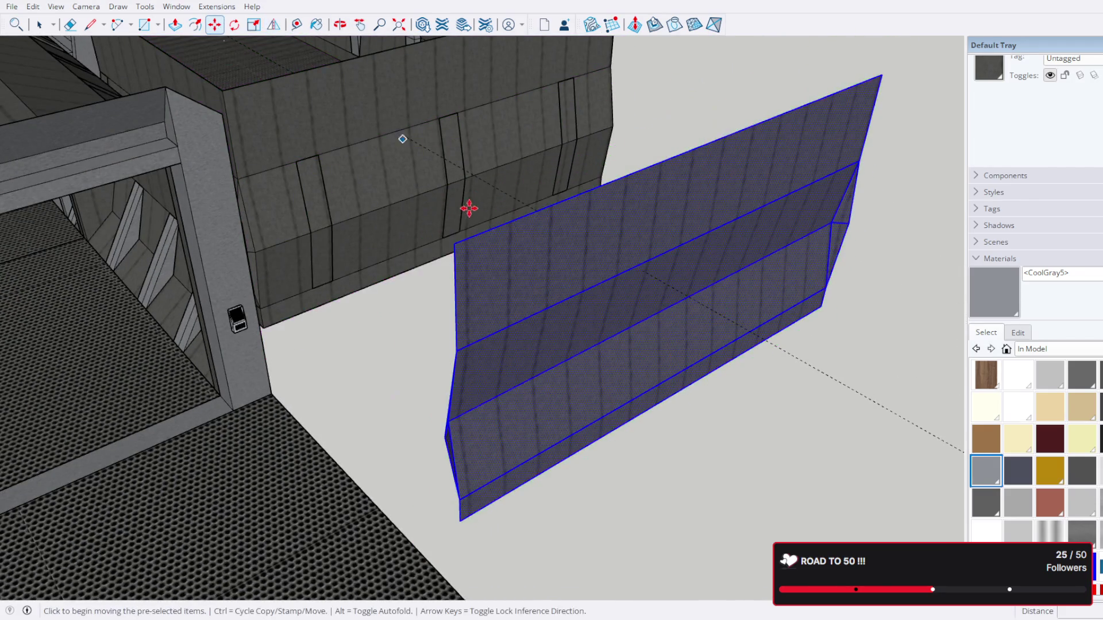
{"action": "left_click", "coordinate": [458, 240]}
{"action": "scroll", "scroll_direction": "down", "scroll_amount": 3}
{"action": "left_click_drag", "start_coordinate": [283, 143], "coordinate": [562, 523]}
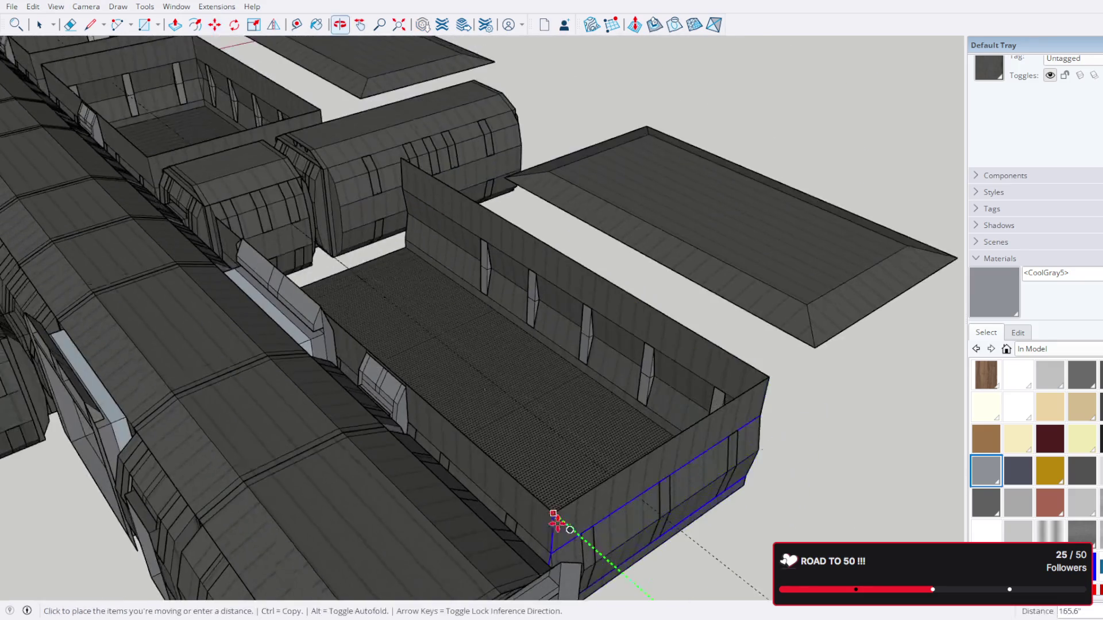
{"action": "scroll", "scroll_direction": "up", "scroll_amount": 3}
{"action": "left_click_drag", "start_coordinate": [264, 247], "coordinate": [548, 364]}
{"action": "scroll", "scroll_direction": "up", "scroll_amount": 3}
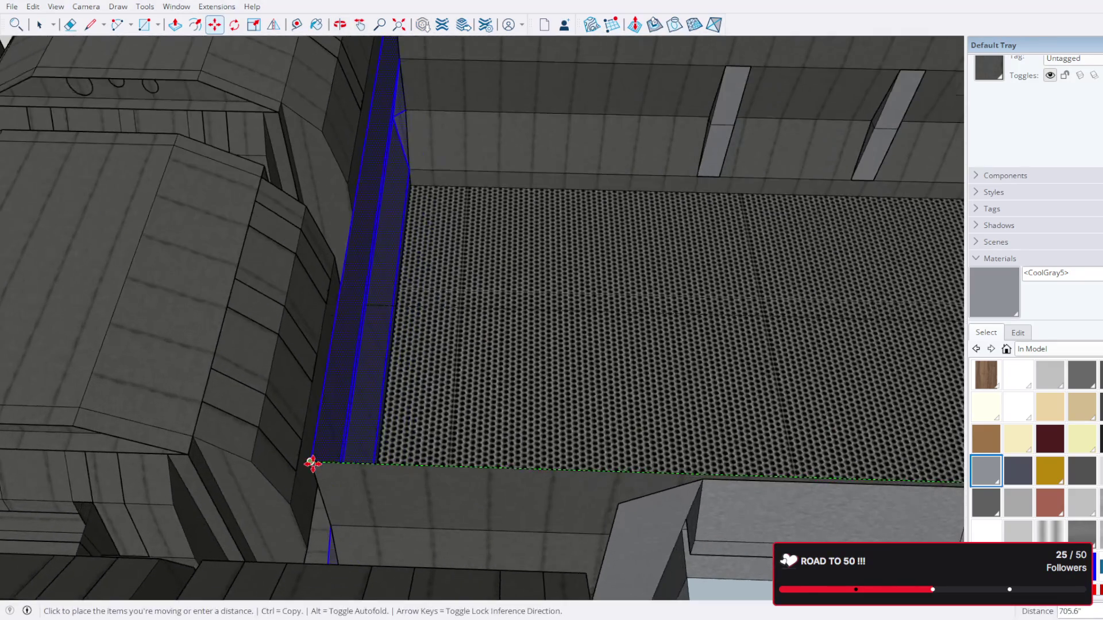
{"action": "left_click_drag", "start_coordinate": [313, 463], "coordinate": [635, 375]}
{"action": "scroll", "scroll_direction": "down", "scroll_amount": 3}
{"action": "scroll", "scroll_direction": "down", "scroll_amount": 3}
{"action": "left_click_drag", "start_coordinate": [492, 389], "coordinate": [373, 420]}
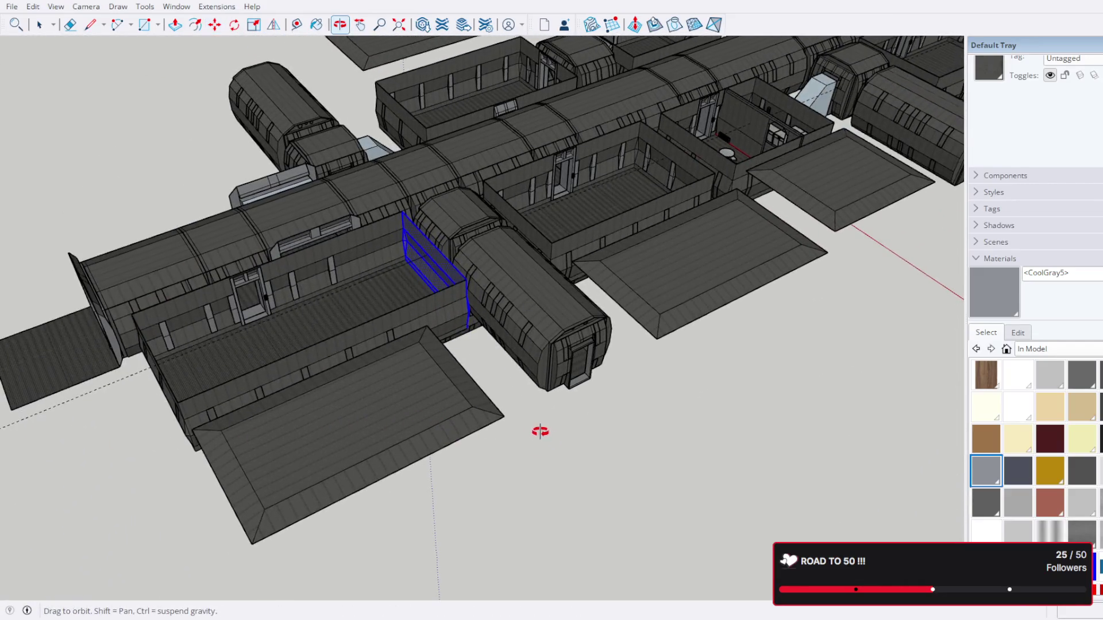
{"action": "left_click_drag", "start_coordinate": [540, 433], "coordinate": [619, 463]}
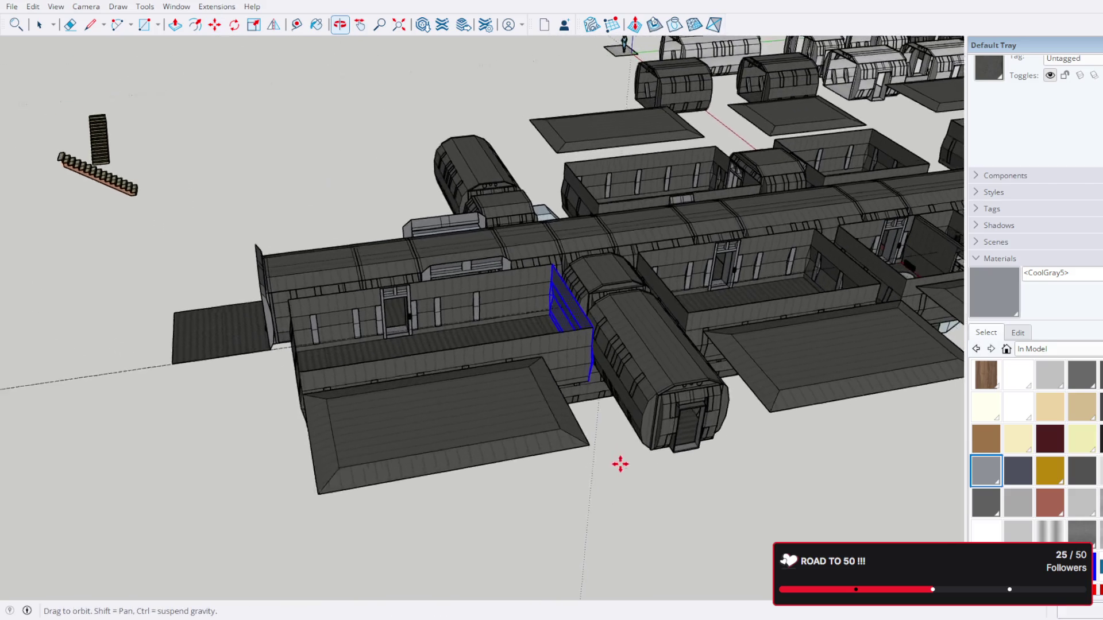
Step: Orbit around the room to check the panel's fit at the far end wall
{"action": "key", "text": "space"}
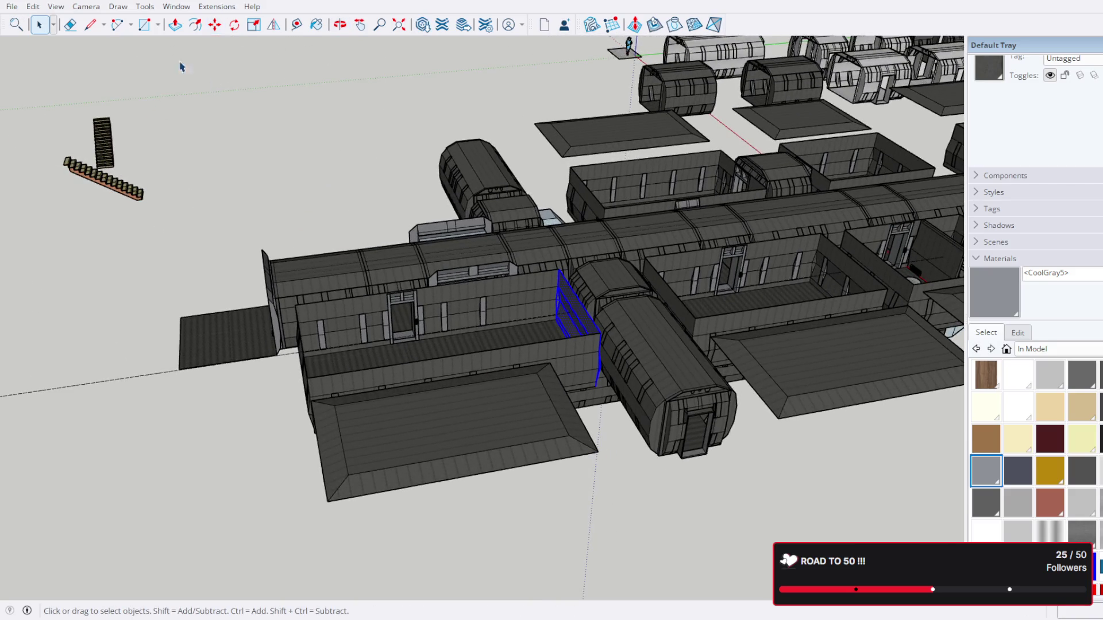
{"action": "scroll", "scroll_direction": "up", "scroll_amount": 3}
{"action": "scroll", "scroll_direction": "down", "scroll_amount": 3}
{"action": "left_click_drag", "start_coordinate": [617, 344], "coordinate": [572, 561]}
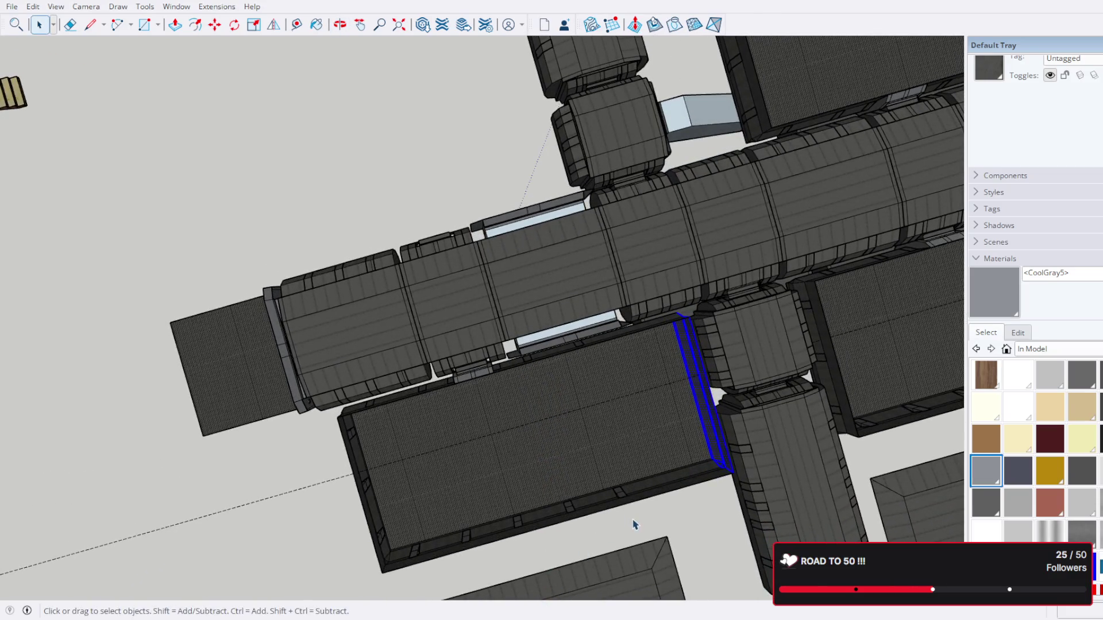
{"action": "left_click_drag", "start_coordinate": [634, 524], "coordinate": [614, 458]}
{"action": "left_click_drag", "start_coordinate": [495, 330], "coordinate": [610, 537]}
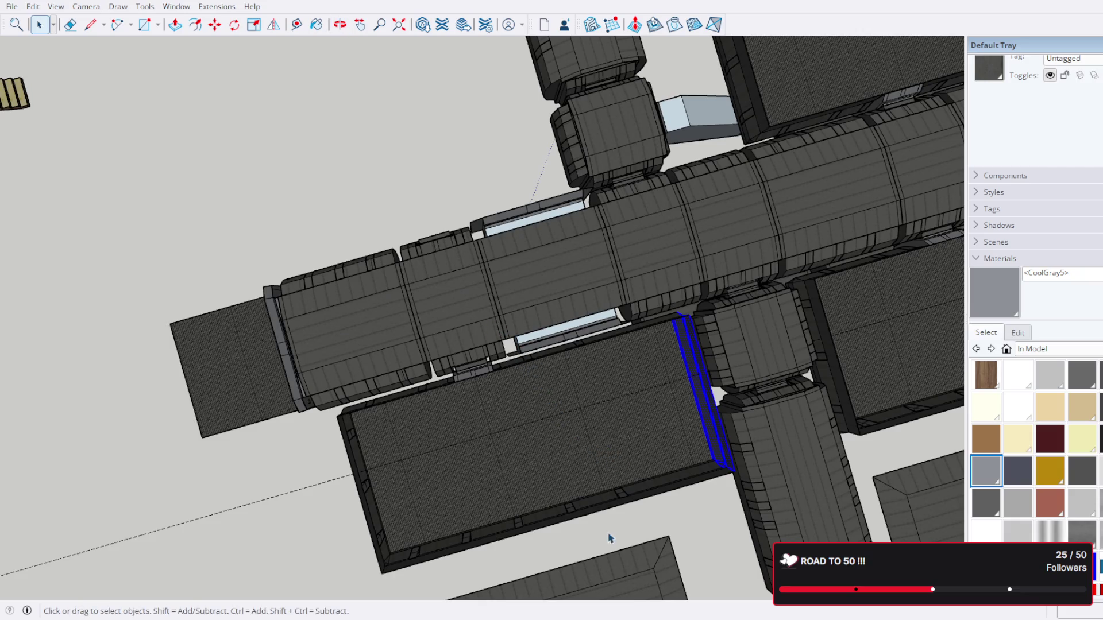
{"action": "left_click_drag", "start_coordinate": [612, 435], "coordinate": [831, 215]}
{"action": "scroll", "scroll_direction": "up", "scroll_amount": 3}
{"action": "scroll", "scroll_direction": "down", "scroll_amount": 3}
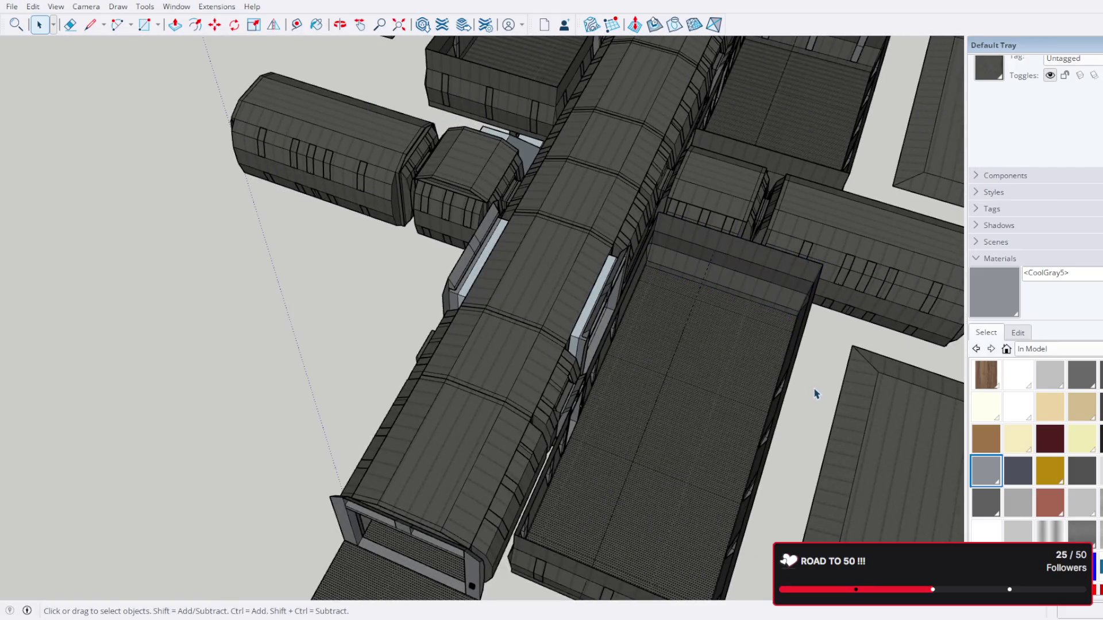
{"action": "left_click_drag", "start_coordinate": [816, 394], "coordinate": [655, 216]}
{"action": "left_click_drag", "start_coordinate": [676, 257], "coordinate": [401, 394]}
Step: Copy the window-frame strip beside the room and flip the copy
{"action": "key", "text": "m"}
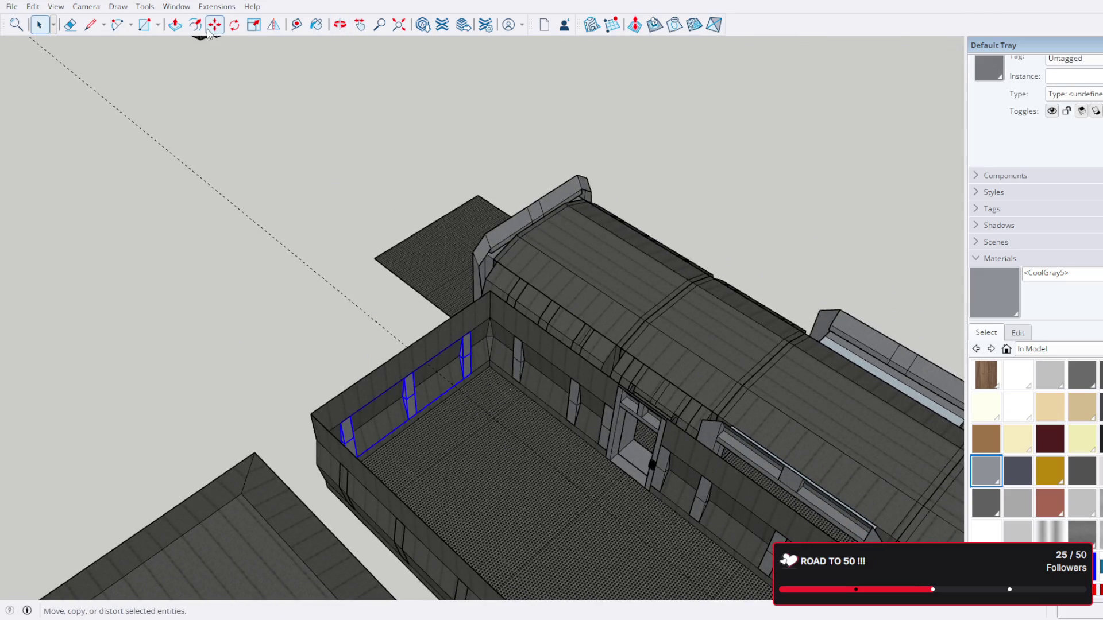
{"action": "scroll", "scroll_direction": "up", "scroll_amount": 3}
{"action": "key", "text": "ctrl"}
{"action": "left_click", "coordinate": [409, 374]}
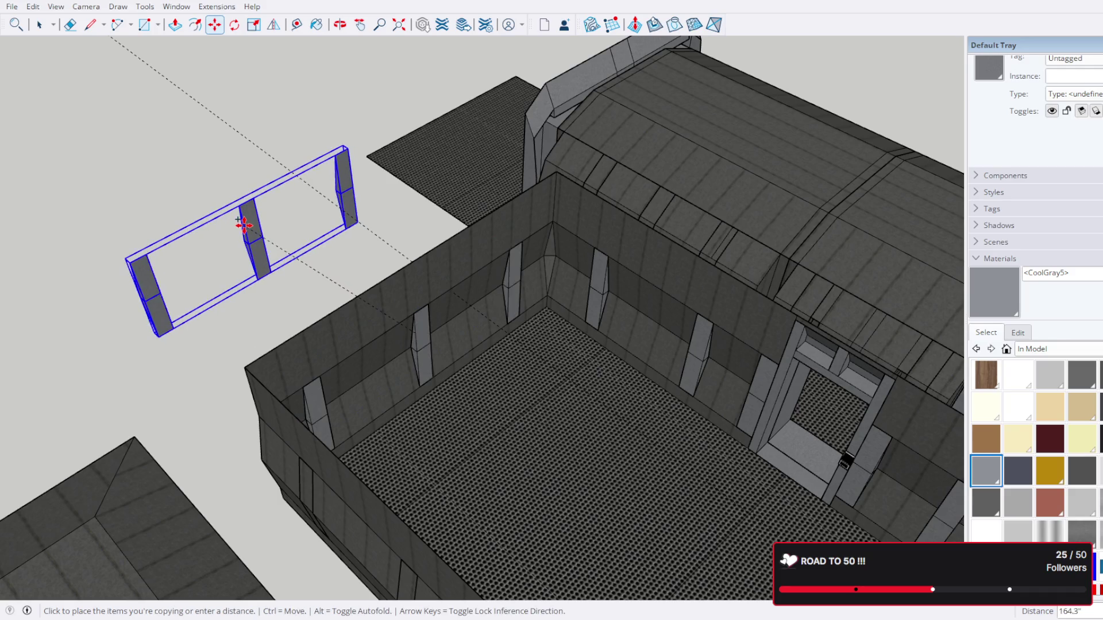
{"action": "left_click", "coordinate": [273, 224]}
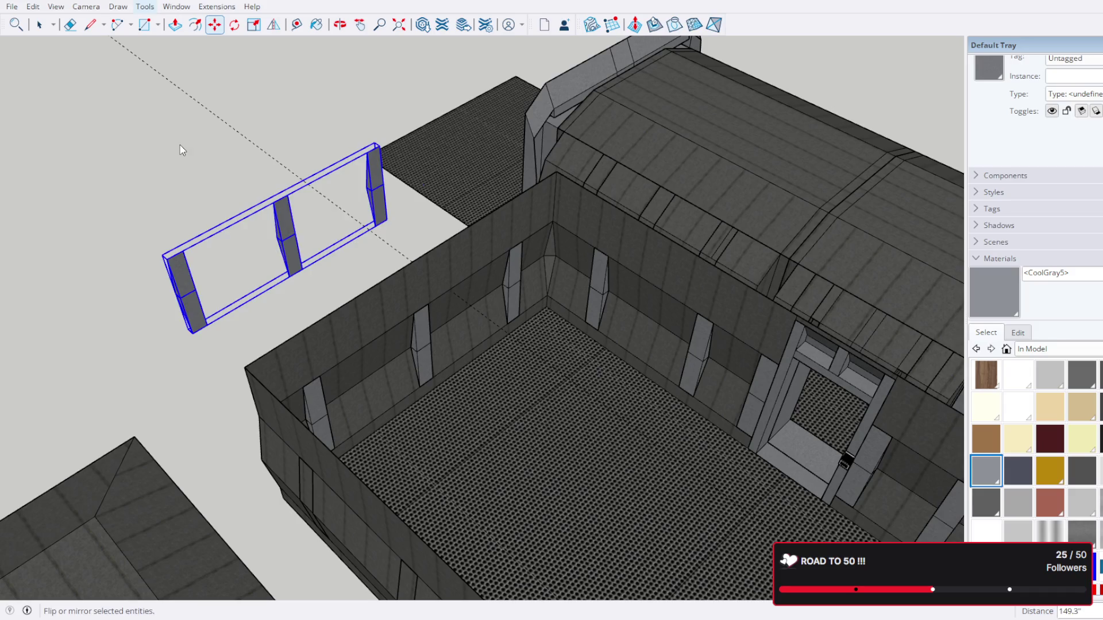
{"action": "key", "text": "shift+f"}
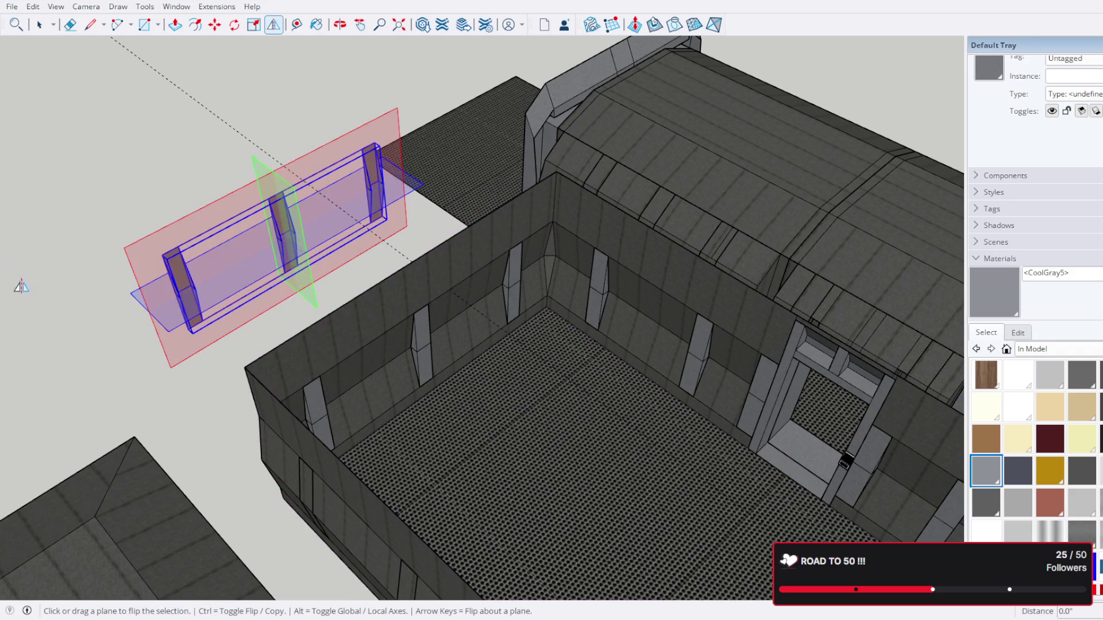
{"action": "left_click_drag", "start_coordinate": [275, 368], "coordinate": [592, 247]}
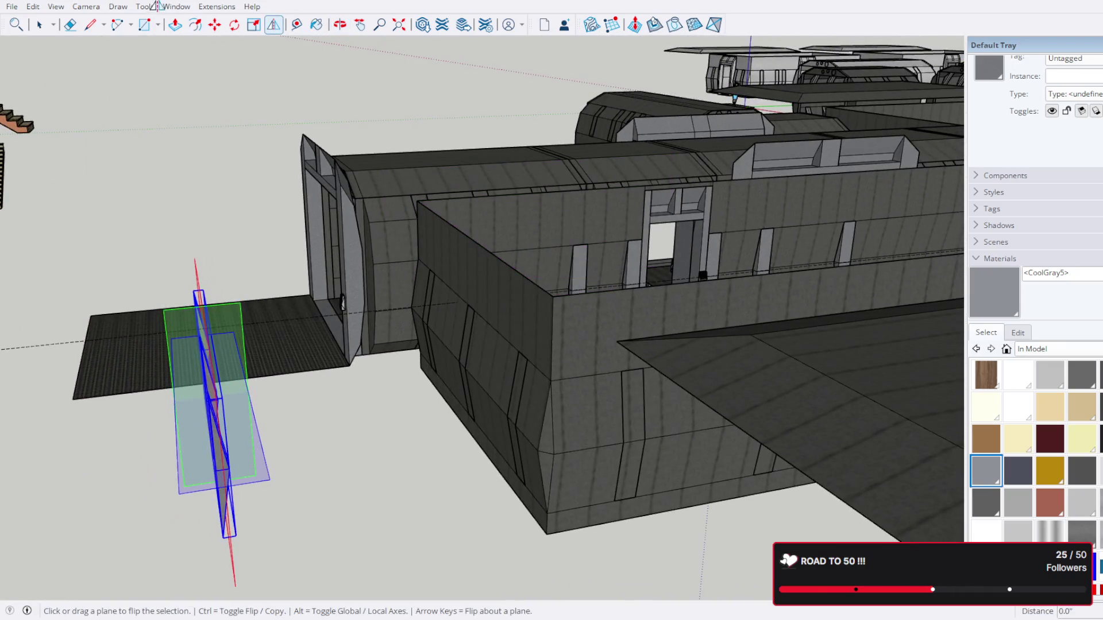
Step: Move the flipped frame strip onto the room's far end wall
{"action": "key", "text": "m"}
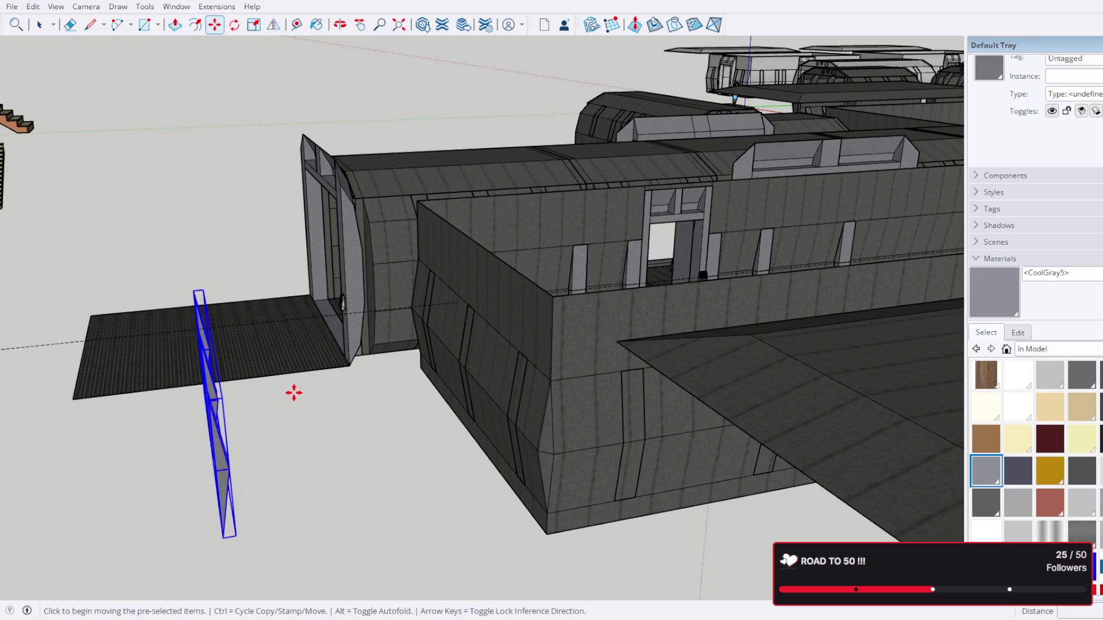
{"action": "left_click_drag", "start_coordinate": [293, 389], "coordinate": [566, 406]}
{"action": "left_click", "coordinate": [664, 420]}
{"action": "scroll", "scroll_direction": "down", "scroll_amount": 3}
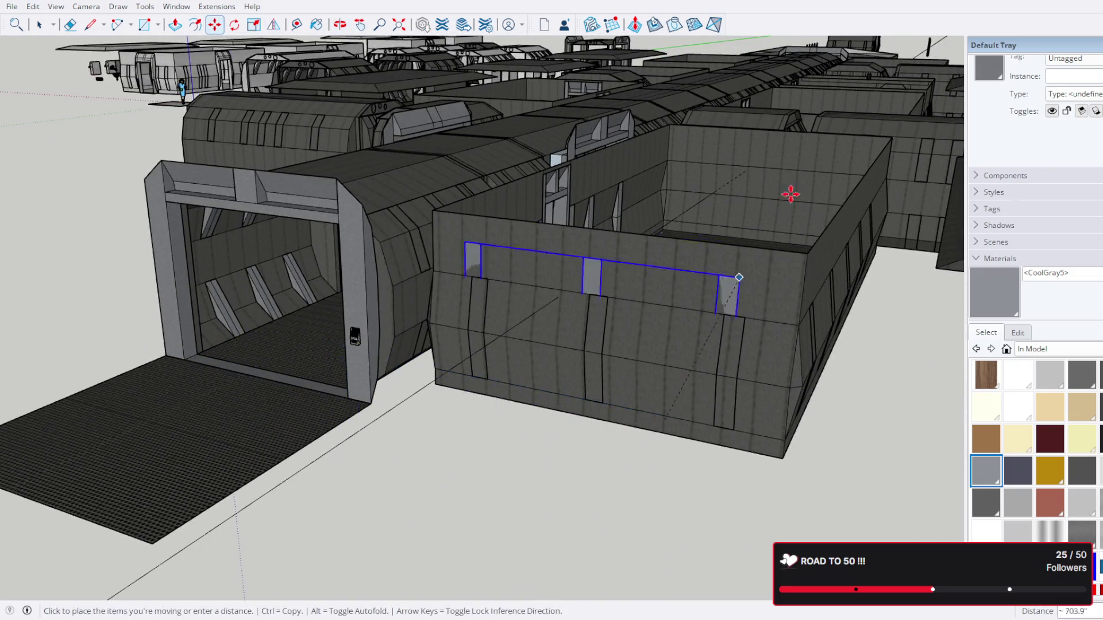
{"action": "scroll", "scroll_direction": "up", "scroll_amount": 3}
{"action": "left_click_drag", "start_coordinate": [706, 246], "coordinate": [697, 362]}
{"action": "scroll", "scroll_direction": "up", "scroll_amount": 3}
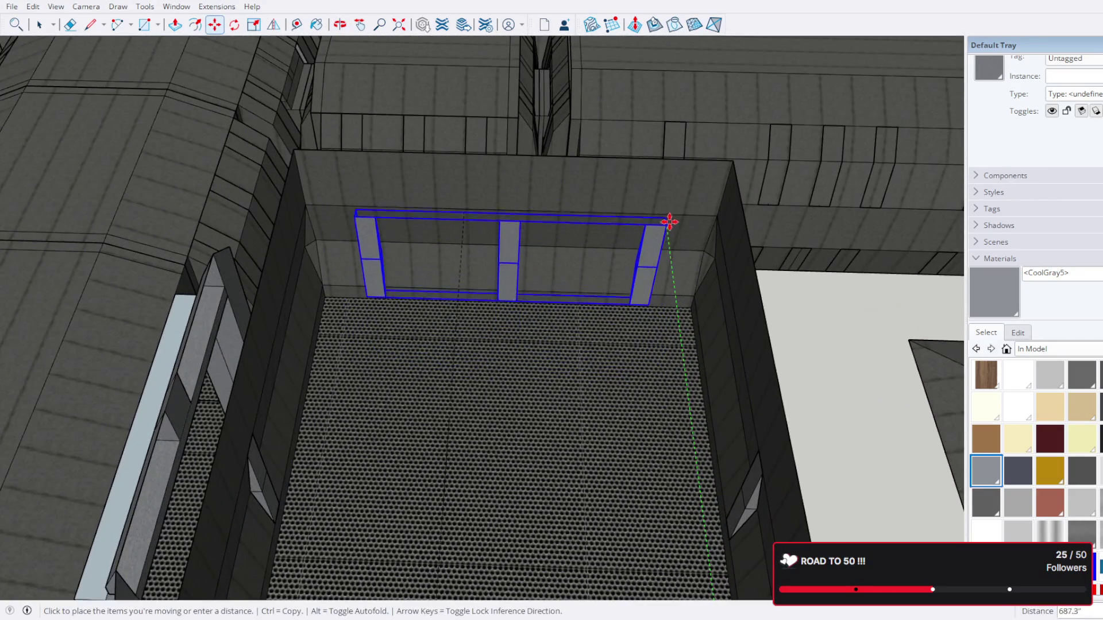
{"action": "left_click", "coordinate": [670, 217]}
{"action": "left_click_drag", "start_coordinate": [645, 234], "coordinate": [118, 38]}
{"action": "left_click", "coordinate": [39, 24]}
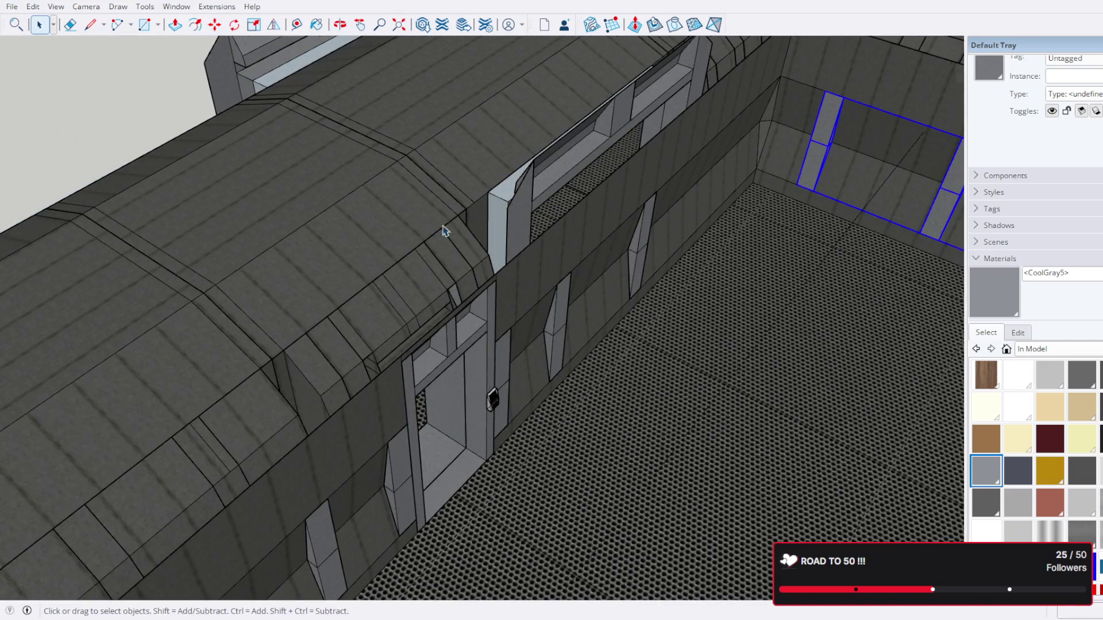
{"action": "scroll", "scroll_direction": "down", "scroll_amount": 3}
{"action": "scroll", "scroll_direction": "up", "scroll_amount": 3}
{"action": "left_click_drag", "start_coordinate": [437, 299], "coordinate": [353, 293]}
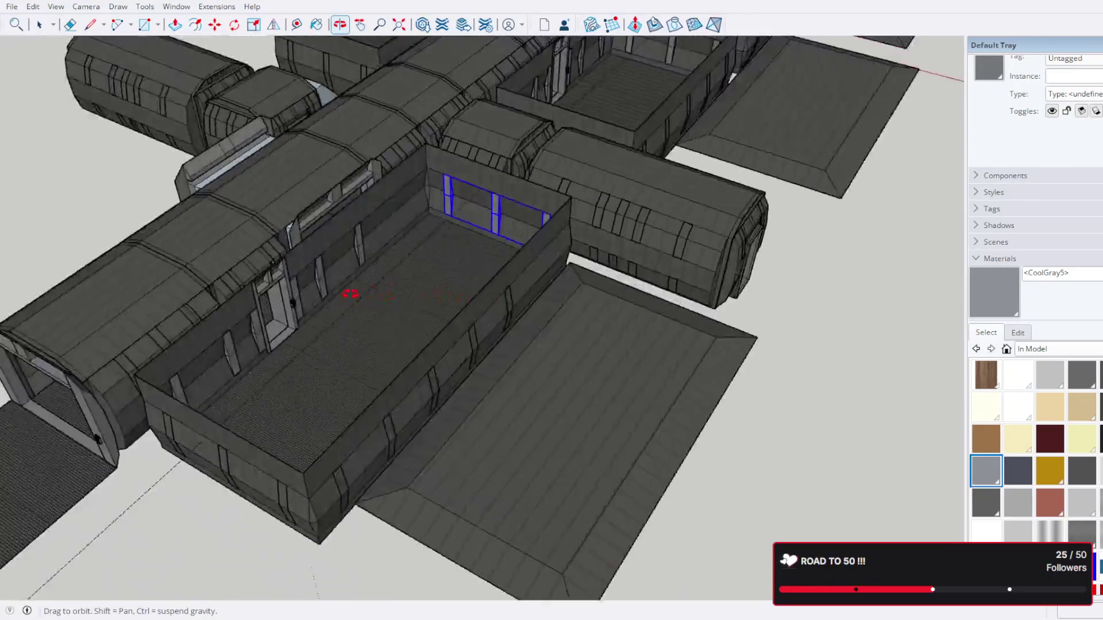
Step: Take a Tape Measure reading from the wall strip's corner
{"action": "scroll", "scroll_direction": "up", "scroll_amount": 3}
{"action": "scroll", "scroll_direction": "up", "scroll_amount": 3}
{"action": "scroll", "scroll_direction": "down", "scroll_amount": 3}
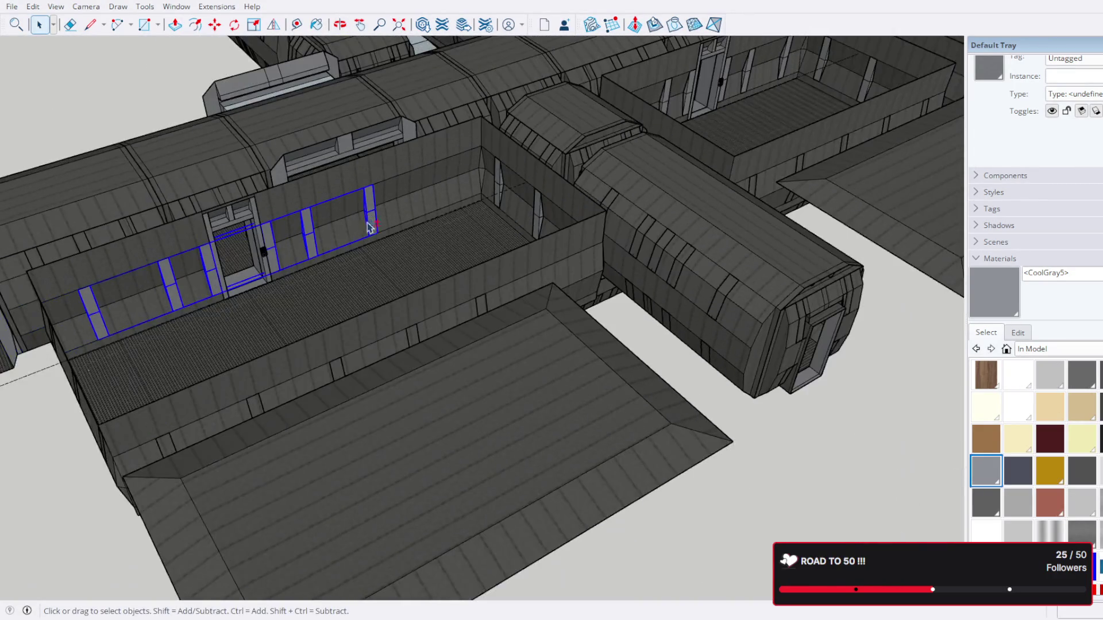
{"action": "left_click_drag", "start_coordinate": [402, 241], "coordinate": [443, 266]}
{"action": "scroll", "scroll_direction": "up", "scroll_amount": 3}
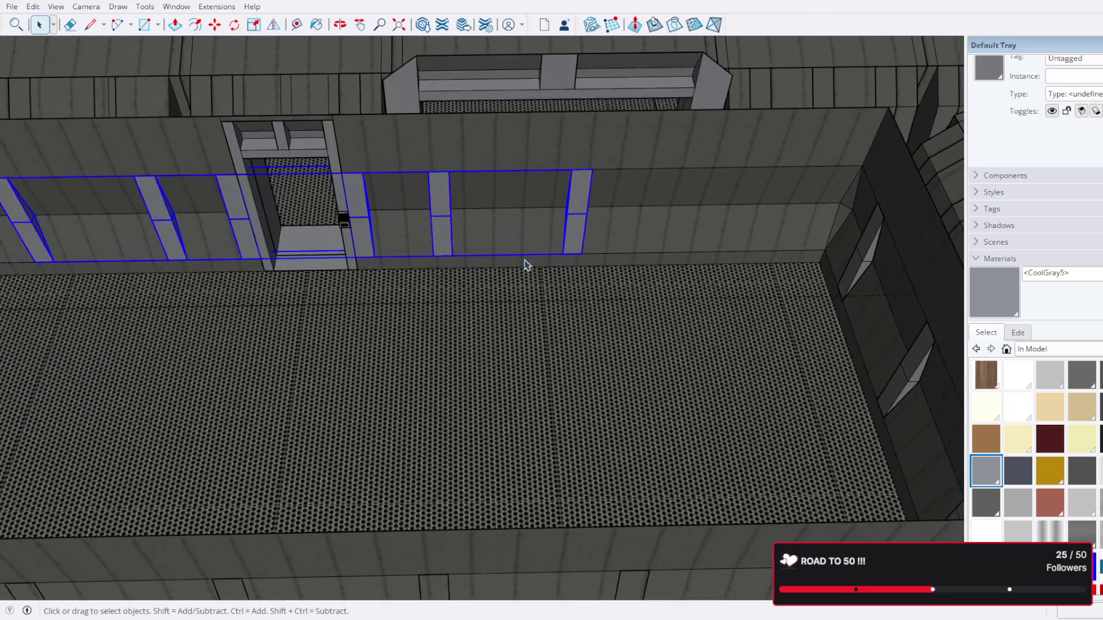
{"action": "scroll", "scroll_direction": "down", "scroll_amount": 3}
{"action": "left_click_drag", "start_coordinate": [370, 266], "coordinate": [402, 298]}
{"action": "scroll", "scroll_direction": "up", "scroll_amount": 3}
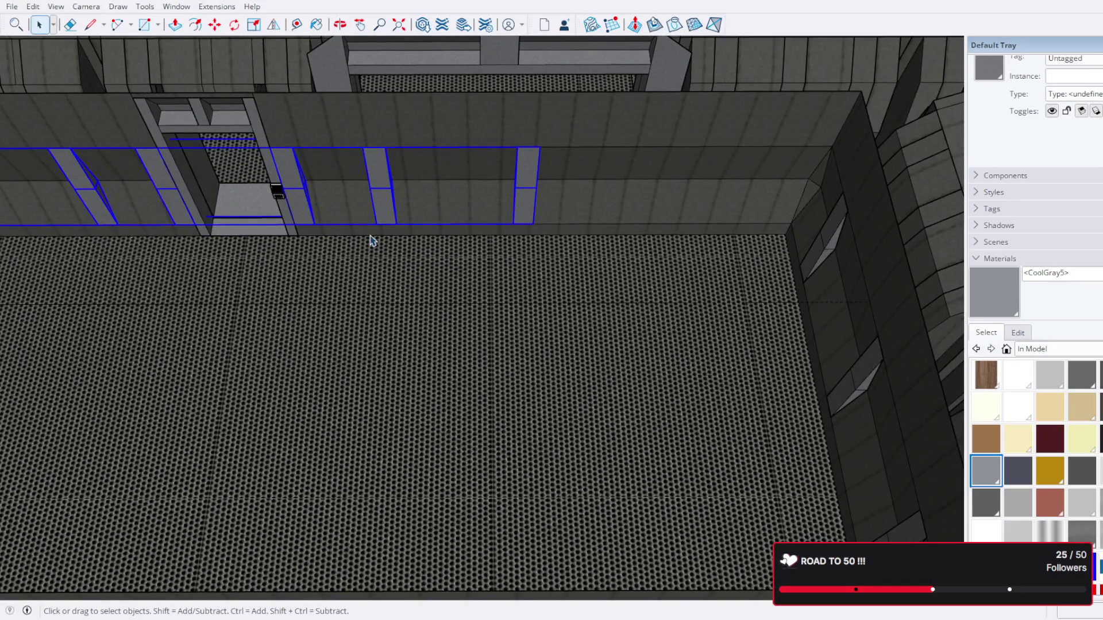
{"action": "left_click_drag", "start_coordinate": [364, 242], "coordinate": [709, 282]}
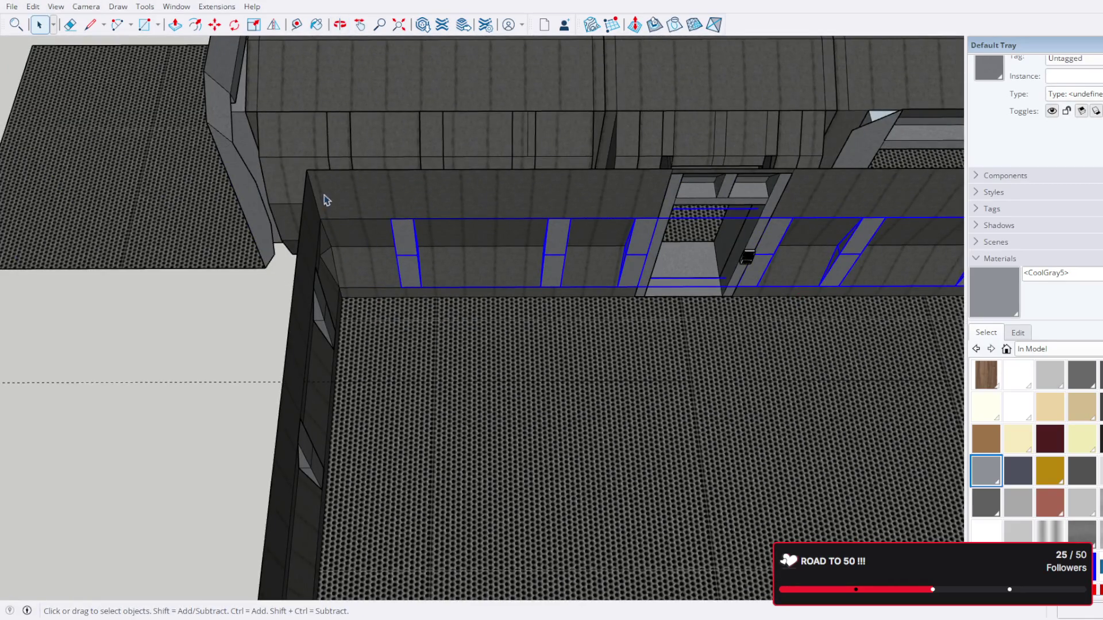
{"action": "left_click", "coordinate": [298, 25]}
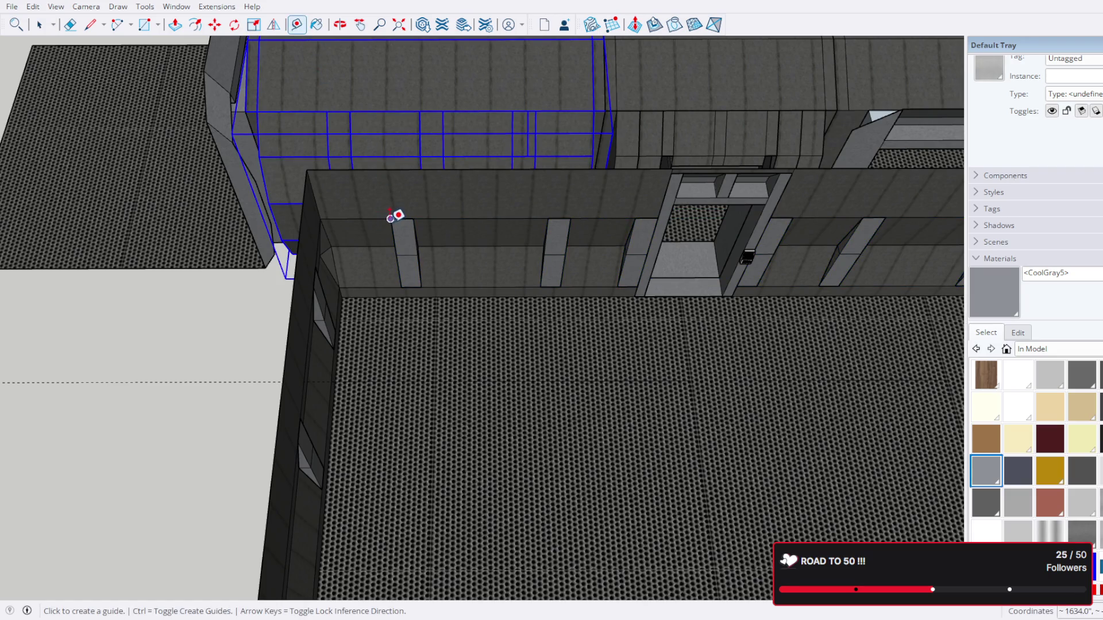
{"action": "scroll", "scroll_direction": "up", "scroll_amount": 3}
{"action": "left_click", "coordinate": [391, 217]}
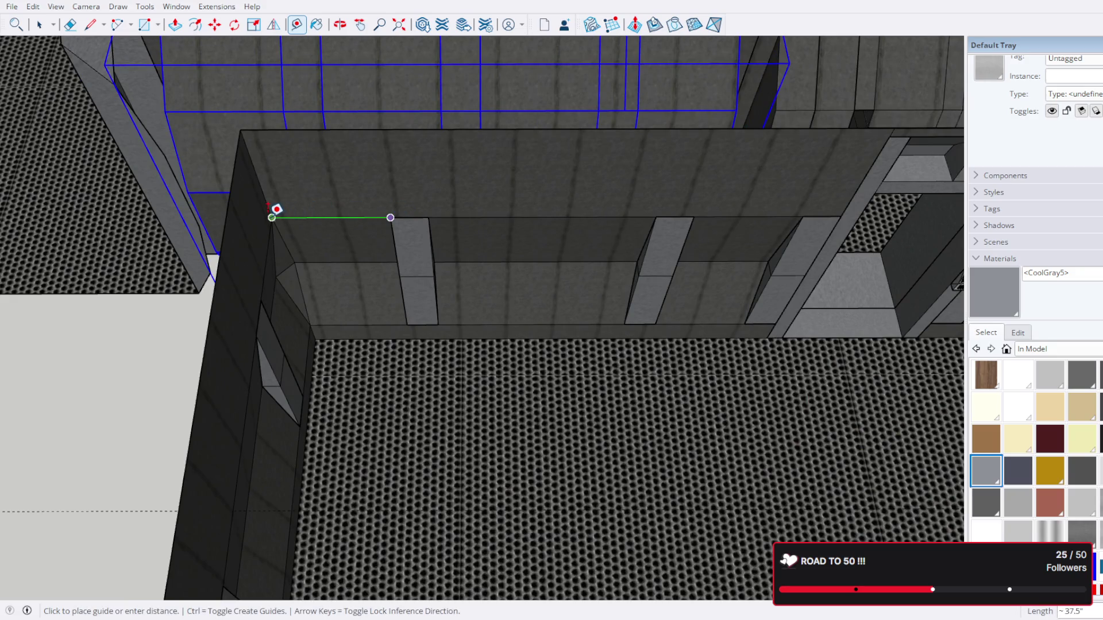
{"action": "left_click", "coordinate": [276, 216]}
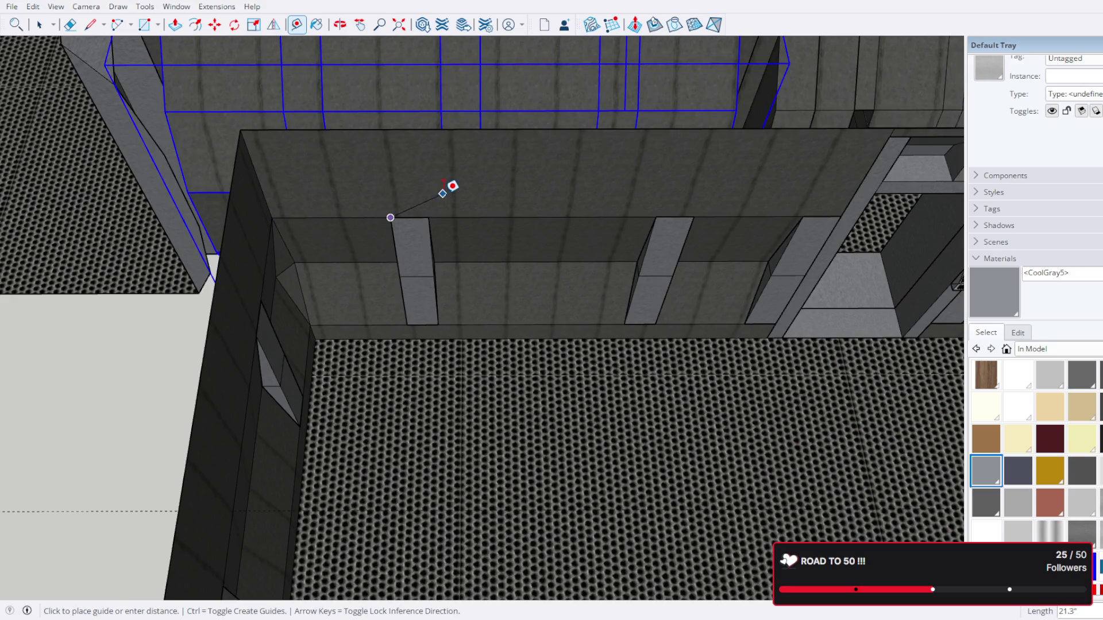
Step: Place a vertical guide offset from the wall's top corner, then select it
{"action": "left_click_drag", "start_coordinate": [579, 197], "coordinate": [646, 118]}
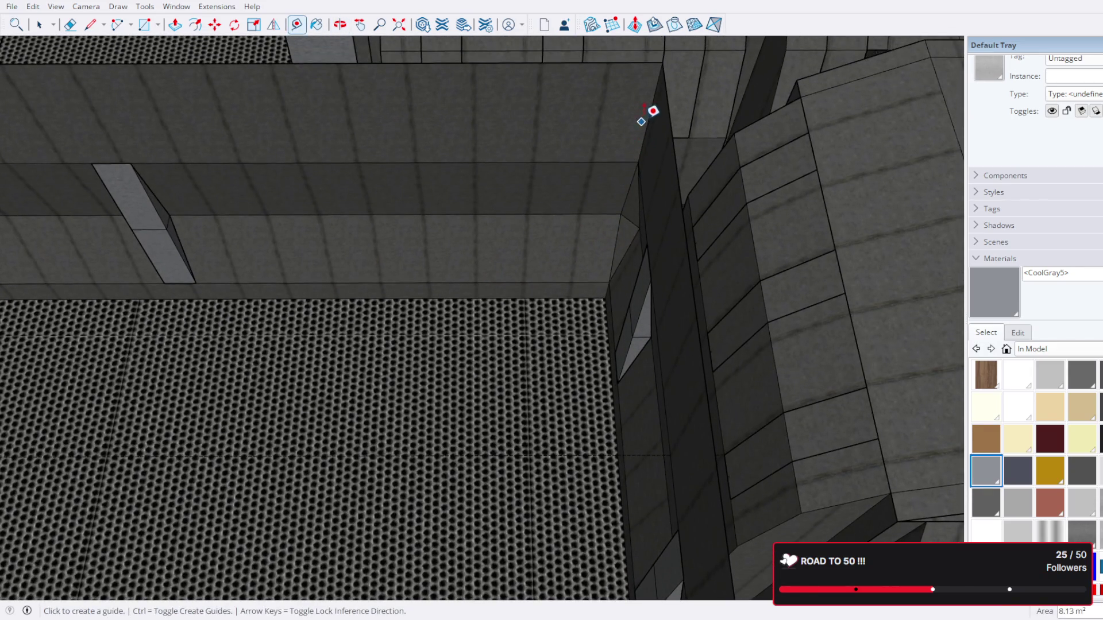
{"action": "left_click", "coordinate": [649, 116]}
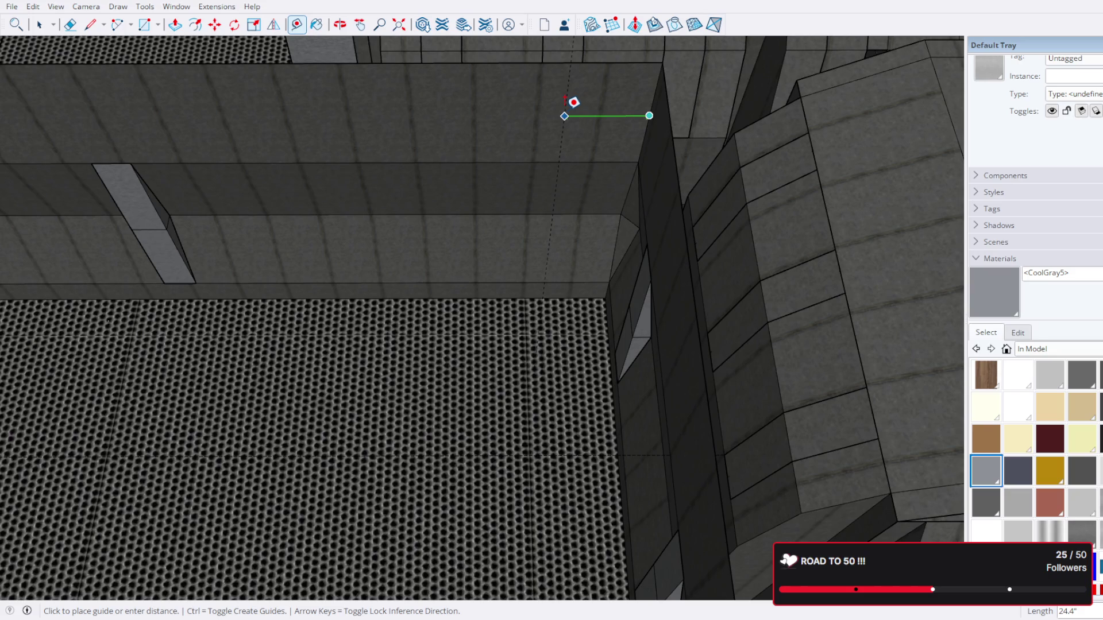
{"action": "left_click_drag", "start_coordinate": [522, 69], "coordinate": [243, 180]}
{"action": "scroll", "scroll_direction": "up", "scroll_amount": 3}
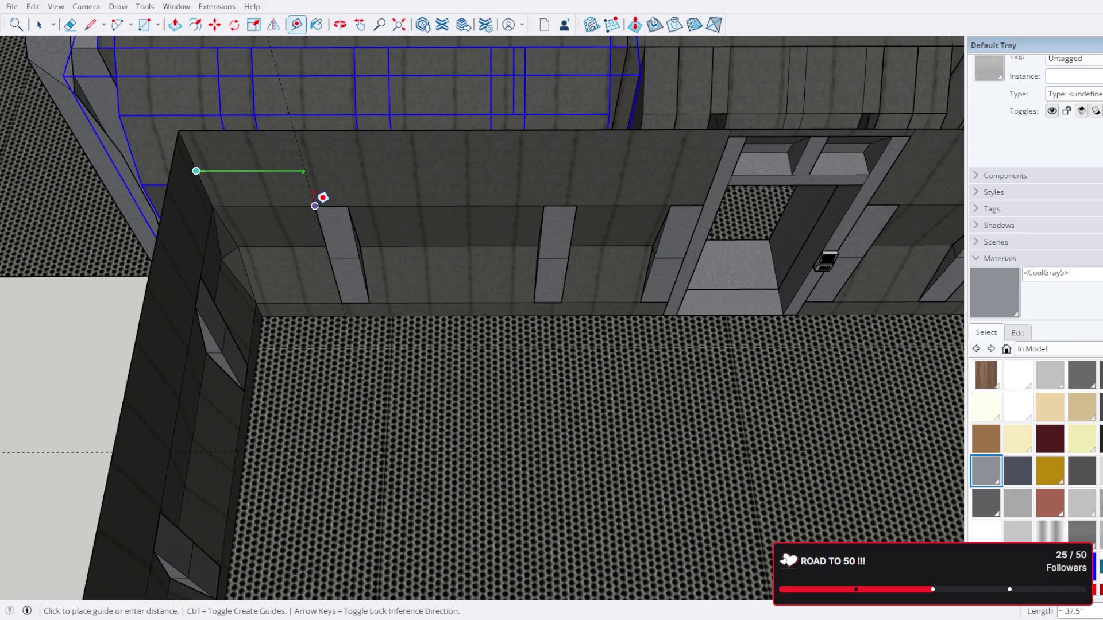
{"action": "left_click_drag", "start_coordinate": [476, 163], "coordinate": [481, 222]}
{"action": "scroll", "scroll_direction": "up", "scroll_amount": 3}
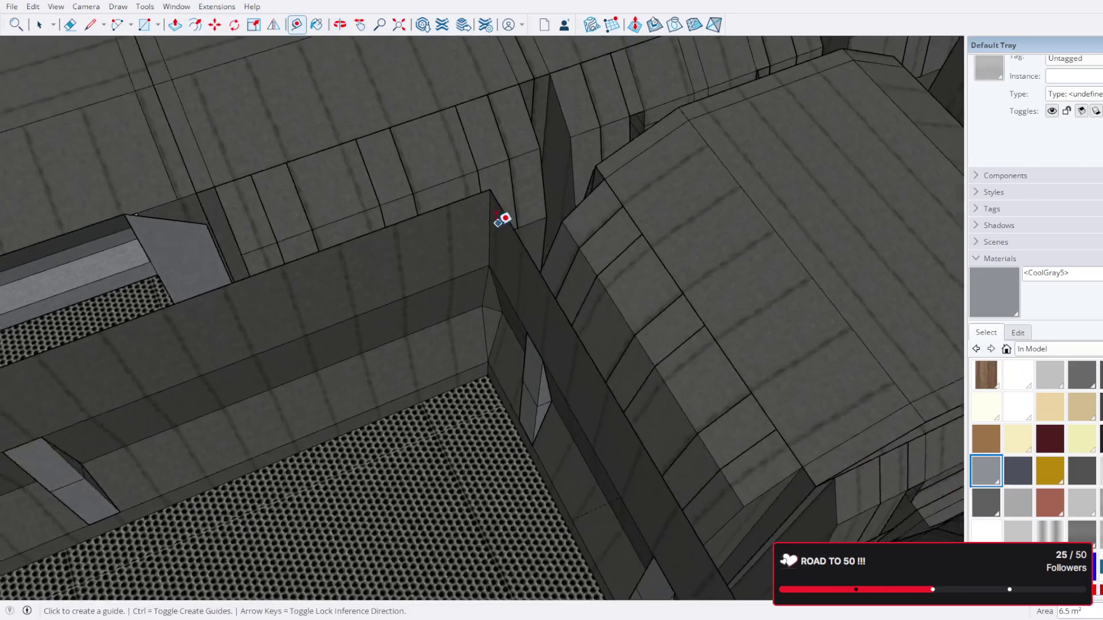
{"action": "left_click", "coordinate": [498, 218]}
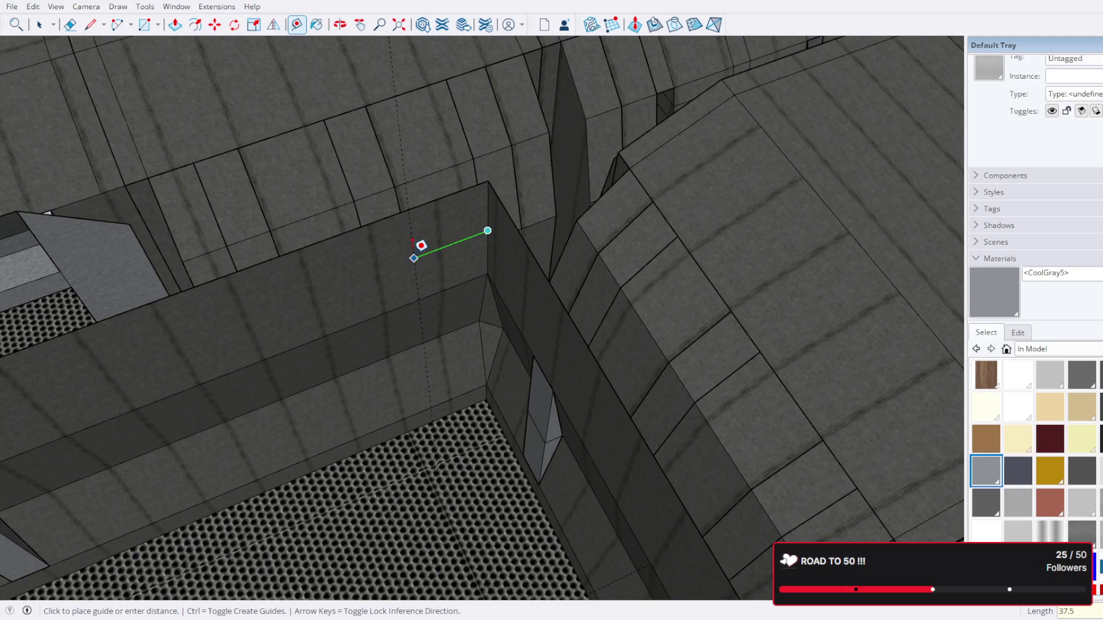
{"action": "left_click", "coordinate": [421, 245]}
{"action": "left_click_drag", "start_coordinate": [421, 246], "coordinate": [517, 136]}
{"action": "scroll", "scroll_direction": "up", "scroll_amount": 3}
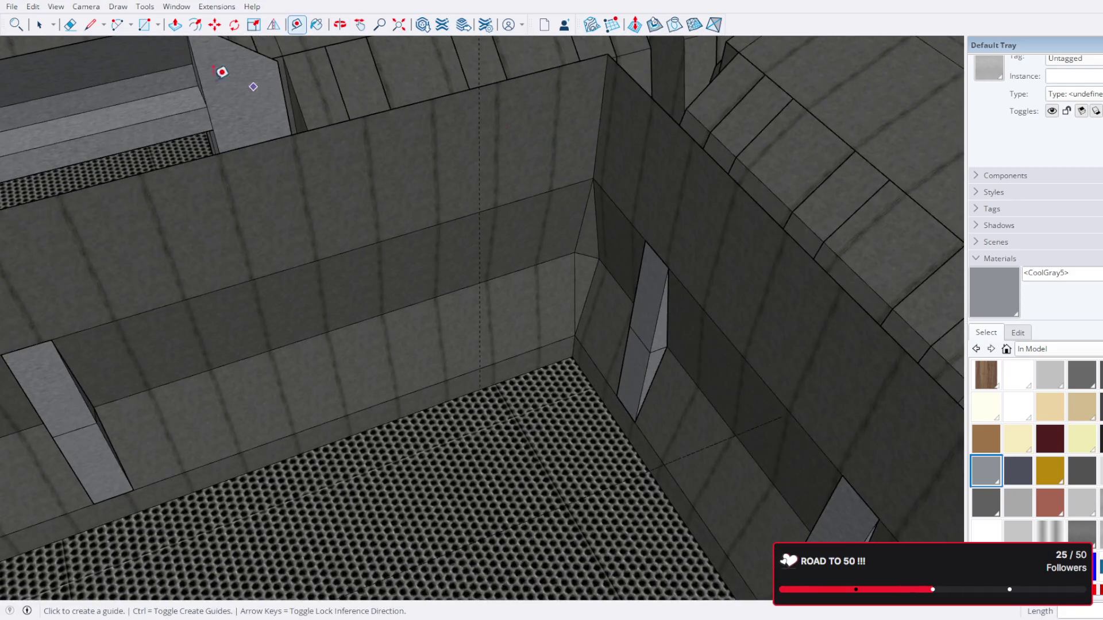
{"action": "left_click", "coordinate": [40, 24]}
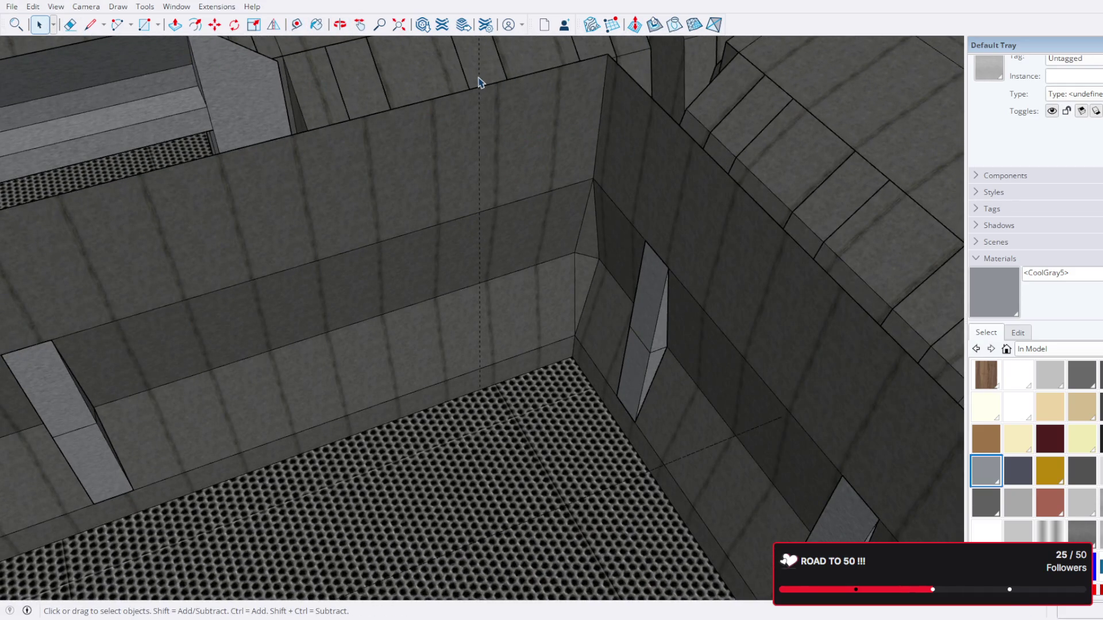
{"action": "left_click", "coordinate": [479, 79]}
Step: Open the strip group and copy the wall strips once further along the long wall
{"action": "scroll", "scroll_direction": "down", "scroll_amount": 3}
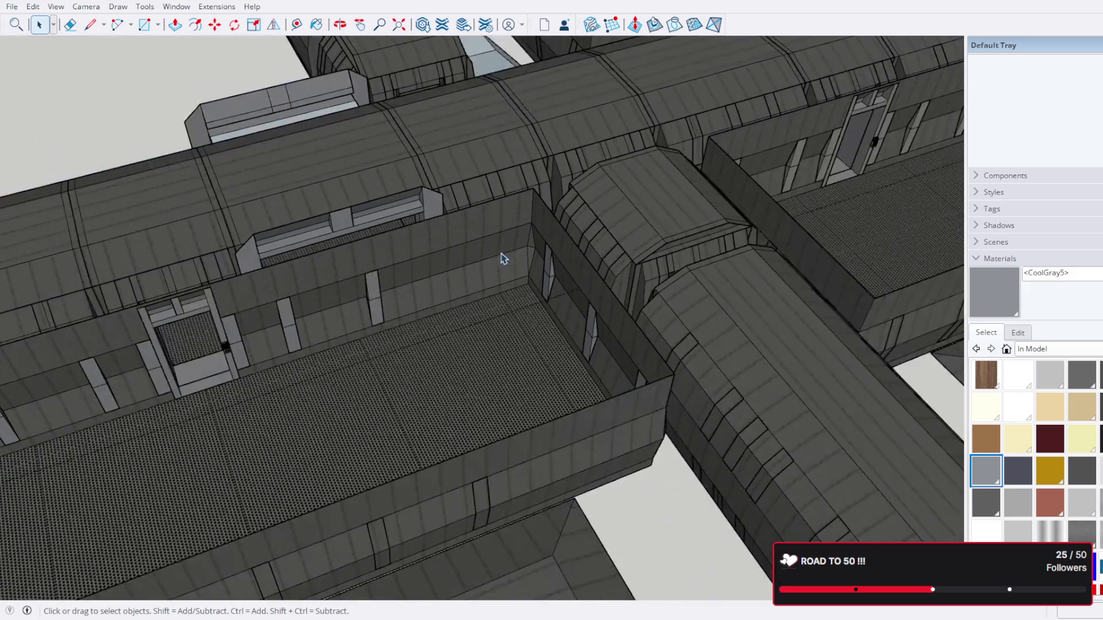
{"action": "scroll", "scroll_direction": "up", "scroll_amount": 3}
{"action": "left_click_drag", "start_coordinate": [310, 230], "coordinate": [534, 205]}
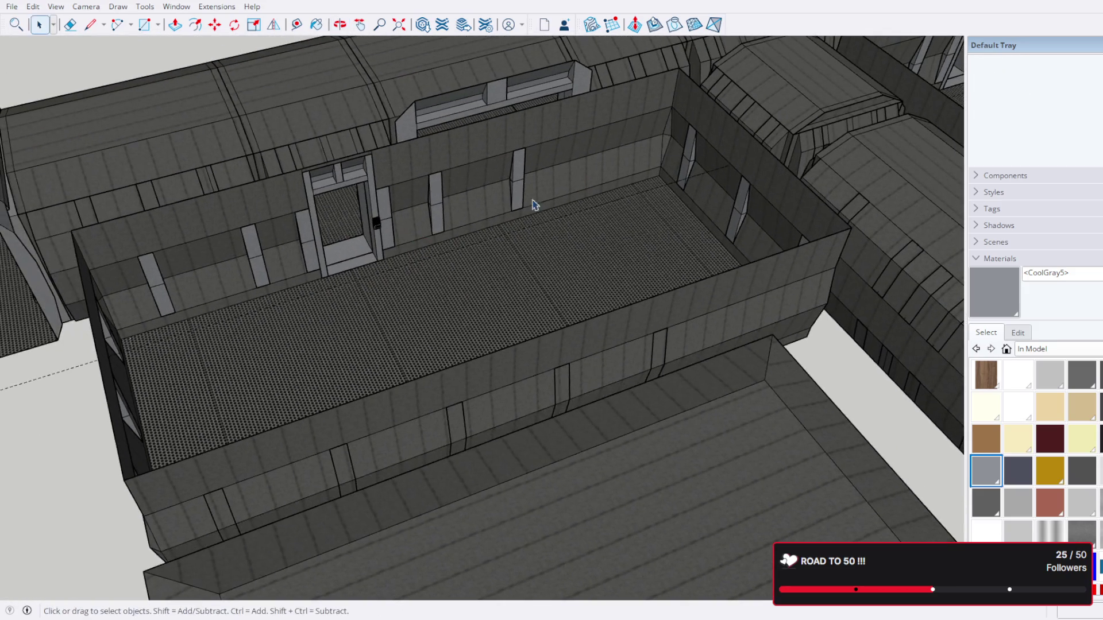
{"action": "double_click", "coordinate": [519, 190]}
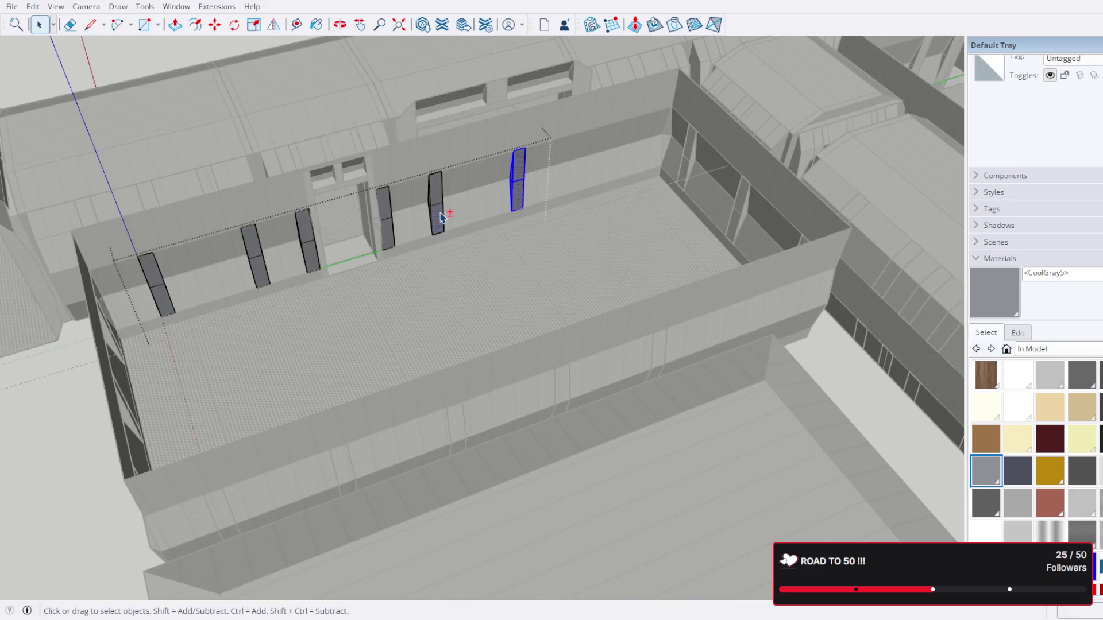
{"action": "scroll", "scroll_direction": "up", "scroll_amount": 3}
{"action": "key", "text": "m"}
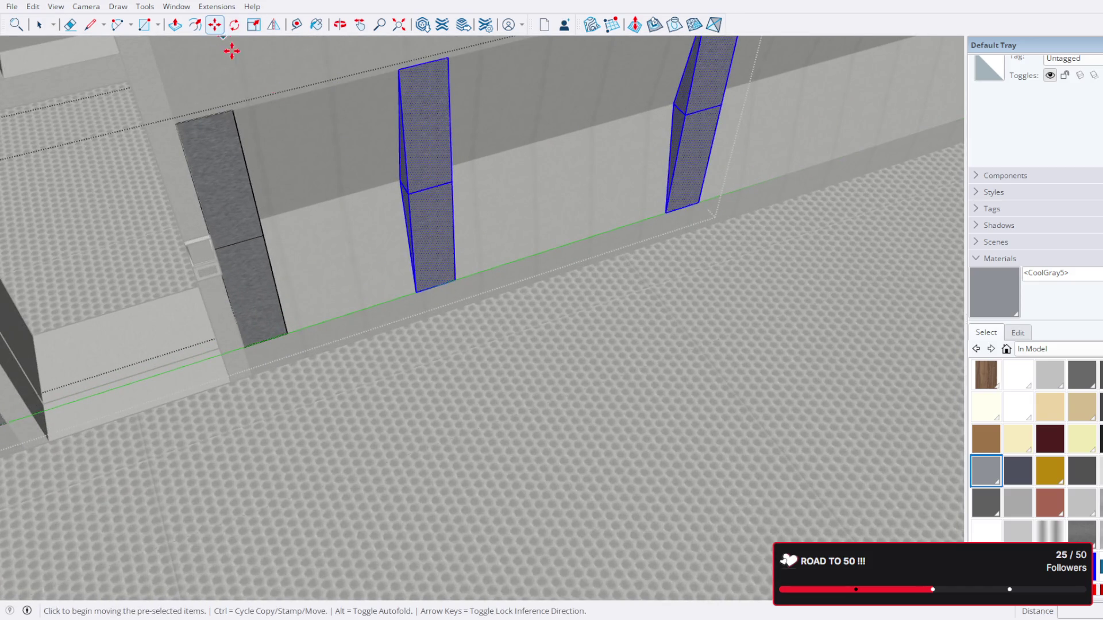
{"action": "left_click", "coordinate": [419, 292]}
{"action": "key", "text": "ctrl"}
{"action": "left_click_drag", "start_coordinate": [660, 258], "coordinate": [537, 315]}
{"action": "scroll", "scroll_direction": "up", "scroll_amount": 3}
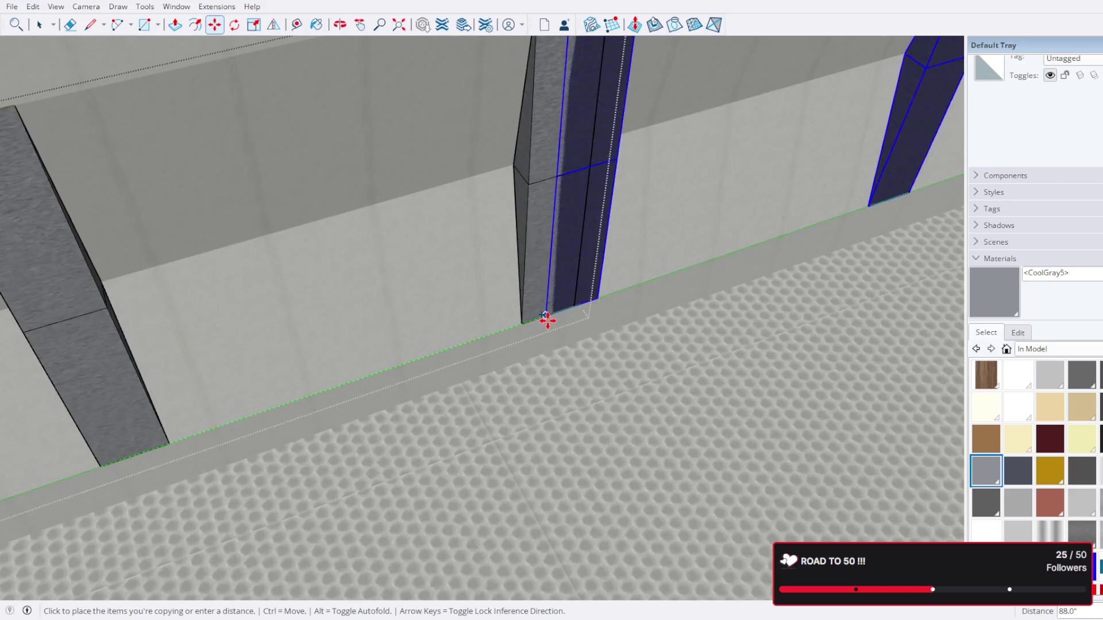
{"action": "left_click", "coordinate": [523, 325]}
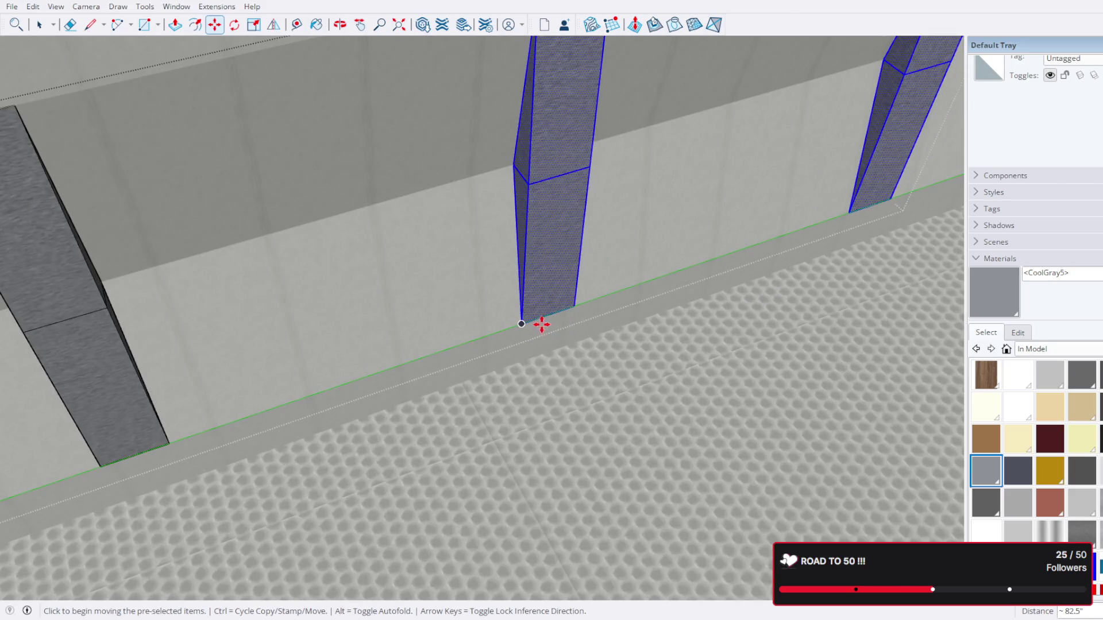
Step: Place a second copy of the strips further along the same wall
{"action": "left_click", "coordinate": [521, 323]}
{"action": "scroll", "scroll_direction": "down", "scroll_amount": 3}
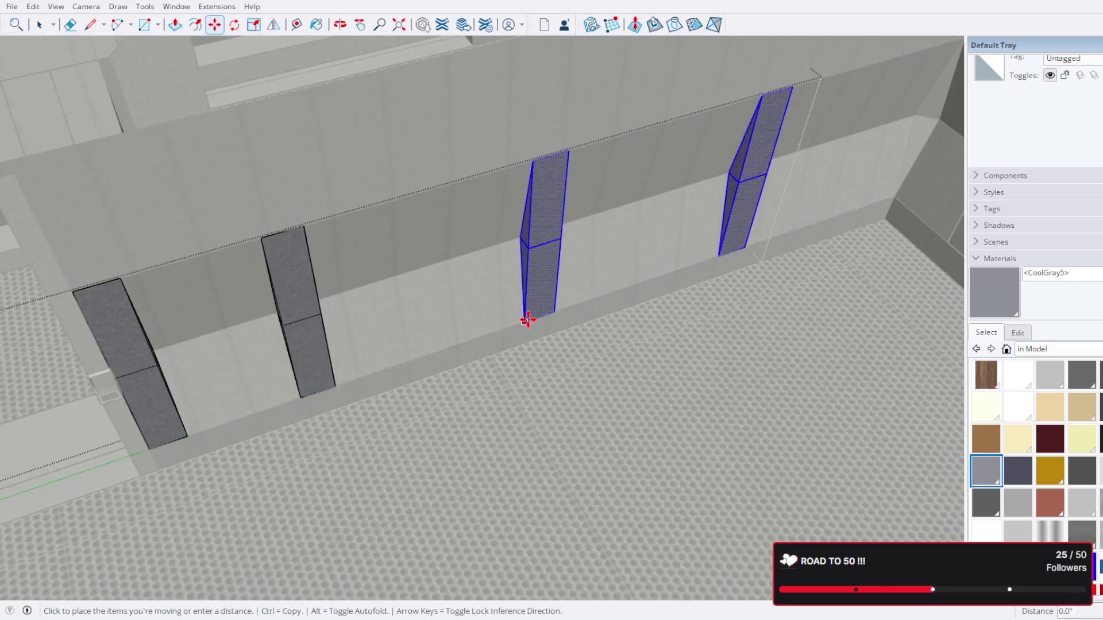
{"action": "key", "text": "ctrl"}
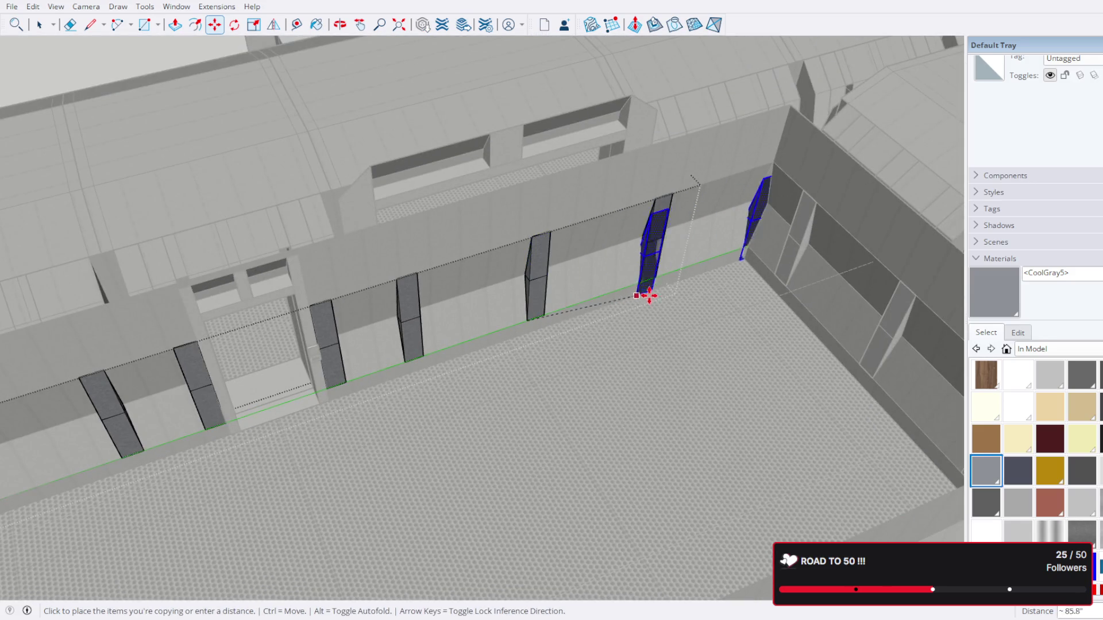
{"action": "left_click", "coordinate": [641, 281]}
{"action": "left_click_drag", "start_coordinate": [642, 283], "coordinate": [421, 266]}
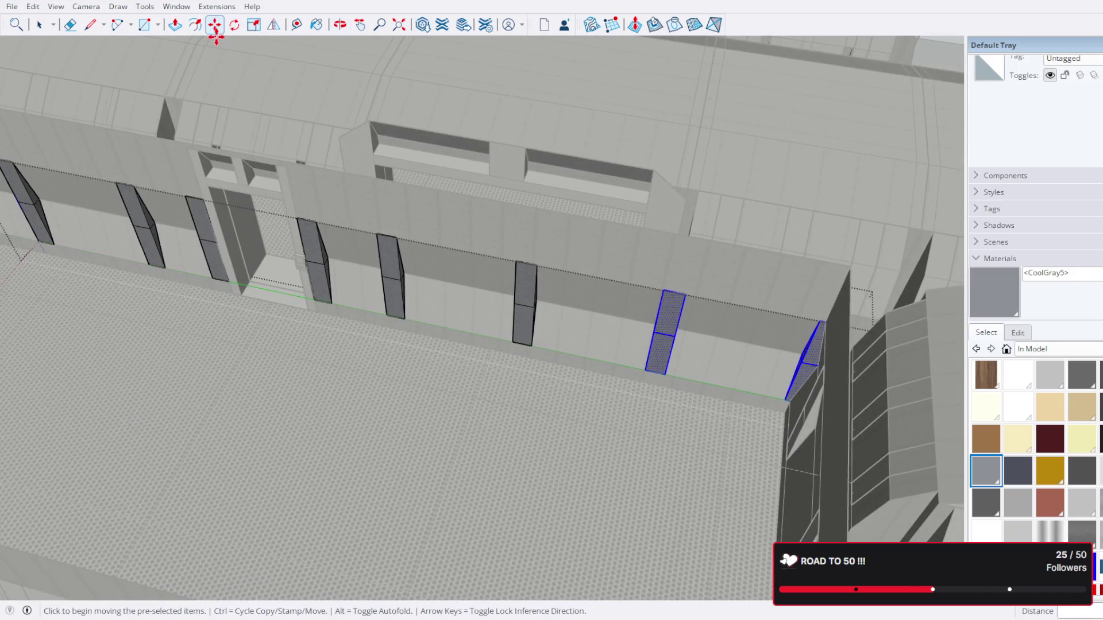
Step: Slide the end strip along the wall toward the room's far corner
{"action": "left_click", "coordinate": [39, 24]}
{"action": "scroll", "scroll_direction": "up", "scroll_amount": 3}
{"action": "left_click", "coordinate": [776, 343]}
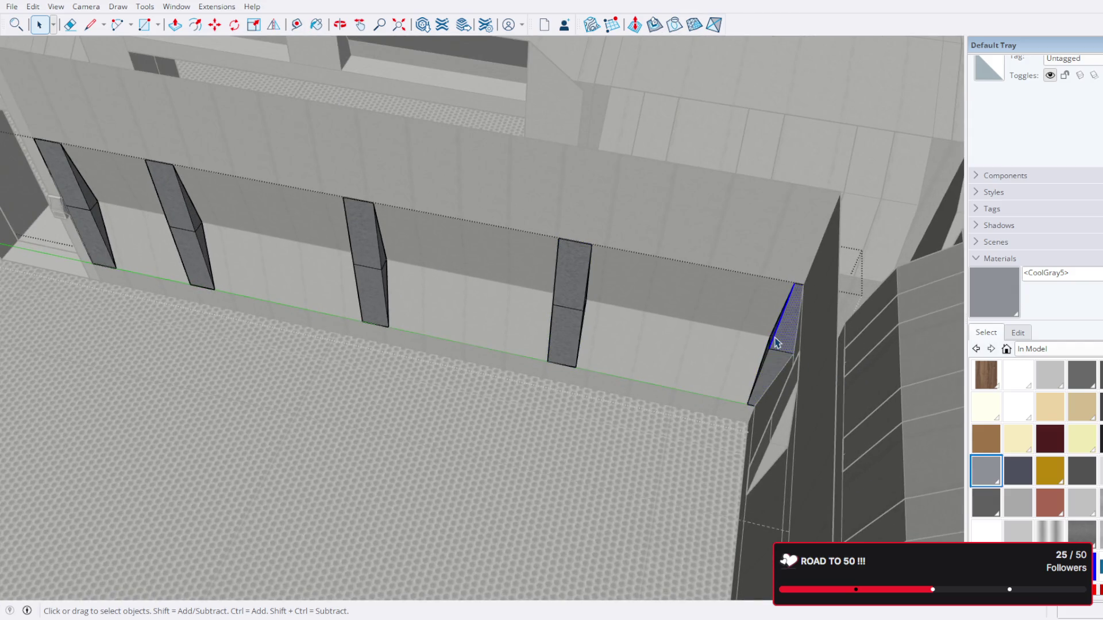
{"action": "left_click_drag", "start_coordinate": [772, 343], "coordinate": [644, 291]}
{"action": "scroll", "scroll_direction": "up", "scroll_amount": 3}
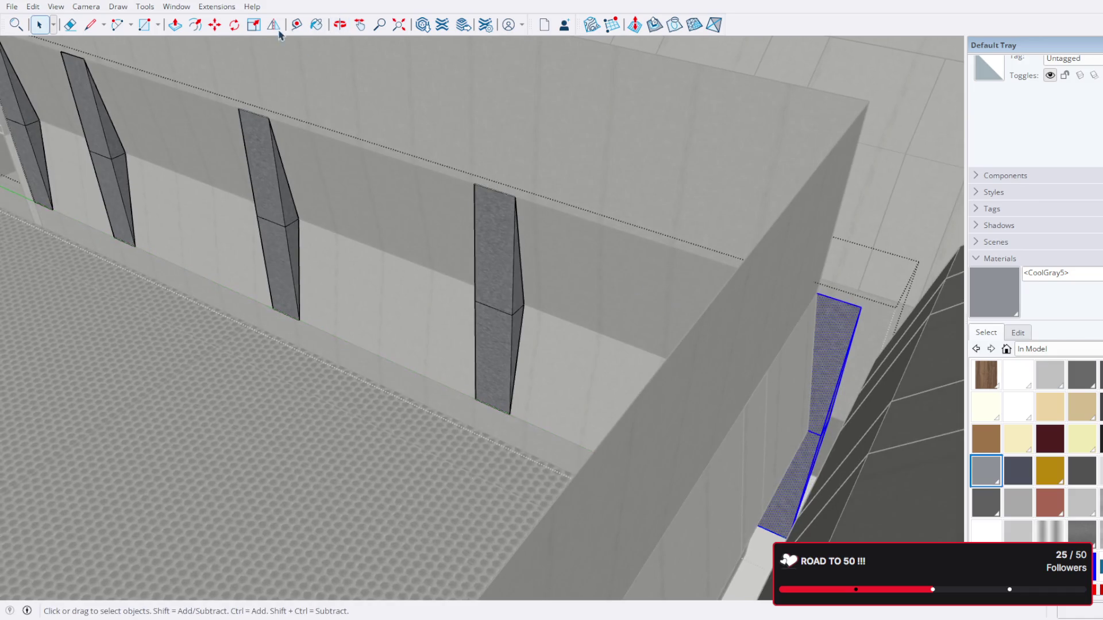
{"action": "key", "text": "m"}
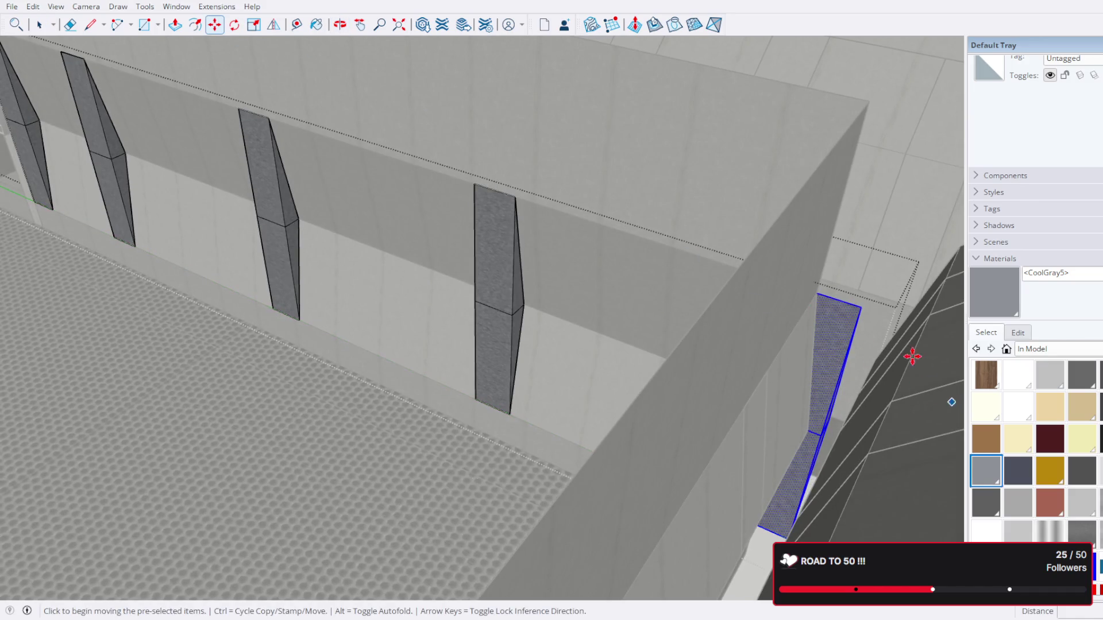
{"action": "left_click", "coordinate": [860, 310]}
{"action": "left_click_drag", "start_coordinate": [679, 250], "coordinate": [783, 258]}
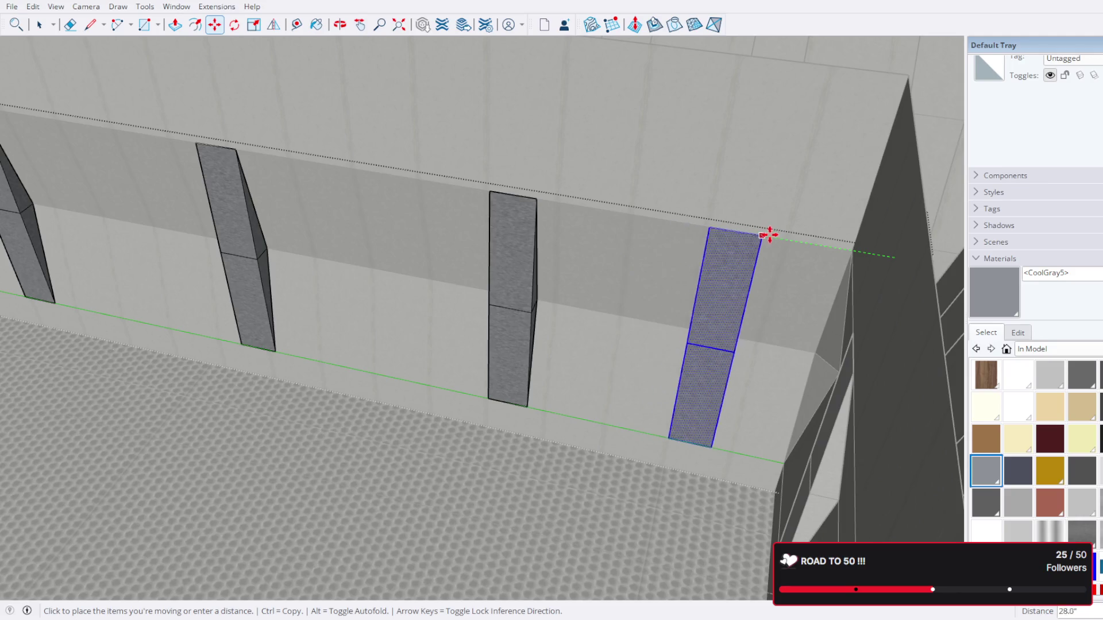
{"action": "left_click_drag", "start_coordinate": [768, 236], "coordinate": [867, 333]}
{"action": "scroll", "scroll_direction": "up", "scroll_amount": 3}
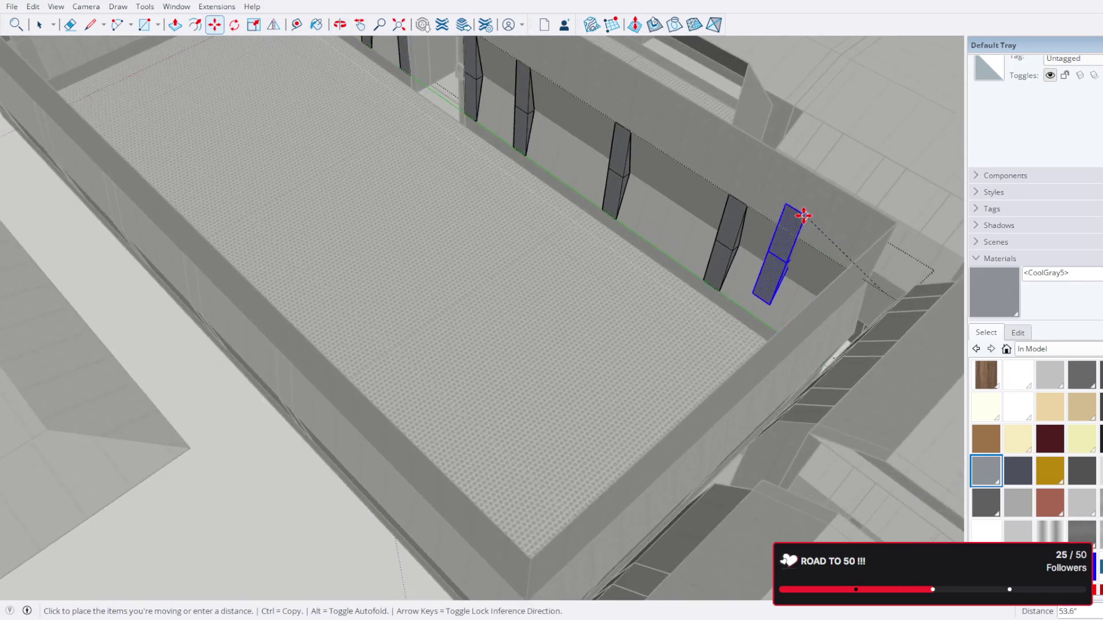
{"action": "left_click", "coordinate": [805, 264]}
Step: Orbit around the room to review the strips along the long wall
{"action": "left_click_drag", "start_coordinate": [239, 227], "coordinate": [418, 217]}
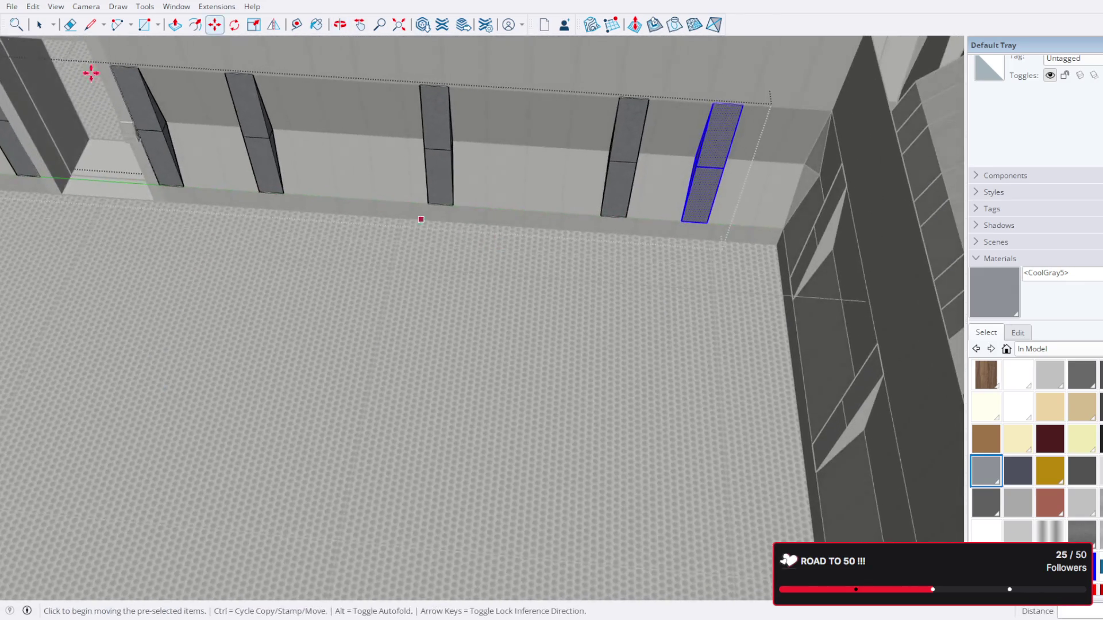
{"action": "left_click", "coordinate": [38, 25]}
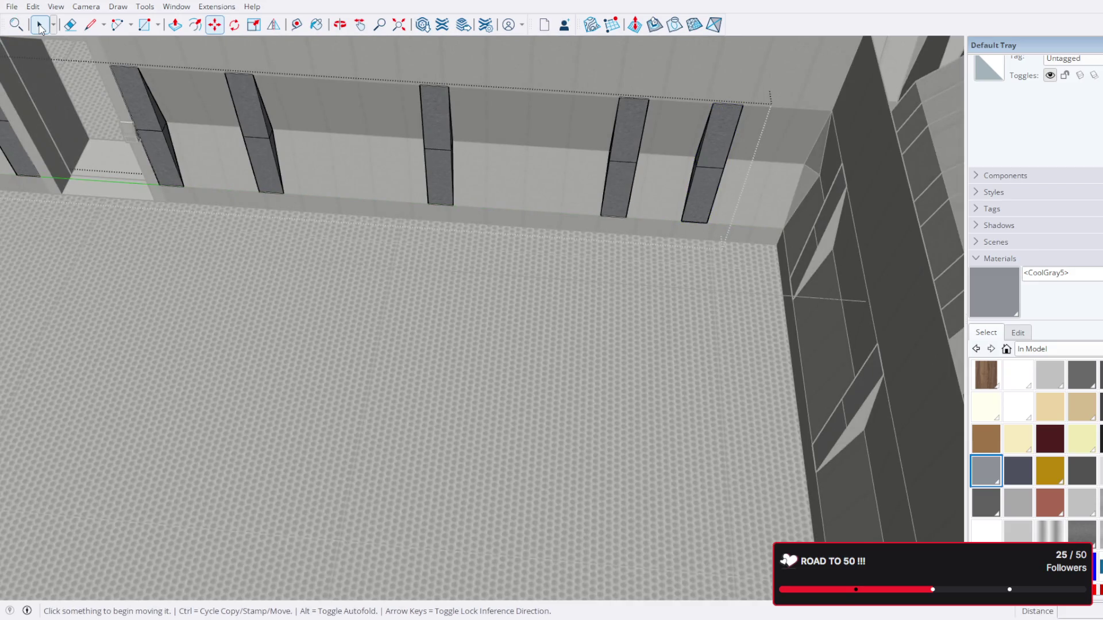
{"action": "scroll", "scroll_direction": "down", "scroll_amount": 3}
{"action": "scroll", "scroll_direction": "down", "scroll_amount": 3}
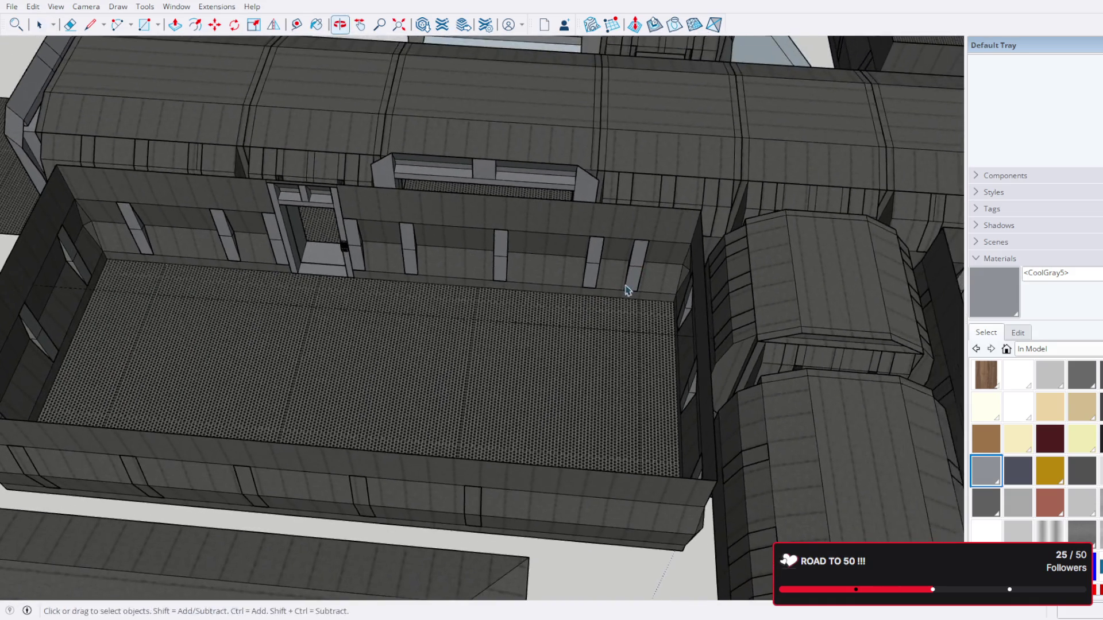
{"action": "left_click_drag", "start_coordinate": [517, 270], "coordinate": [345, 193]}
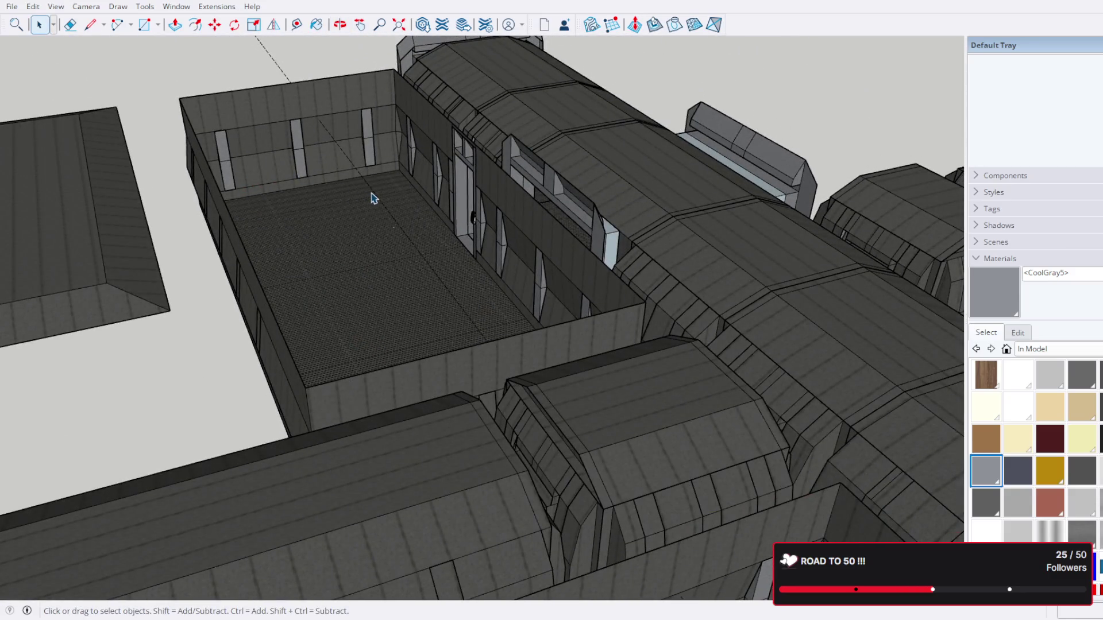
{"action": "left_click", "coordinate": [359, 194]}
{"action": "left_click_drag", "start_coordinate": [365, 246], "coordinate": [646, 392]}
{"action": "scroll", "scroll_direction": "up", "scroll_amount": 3}
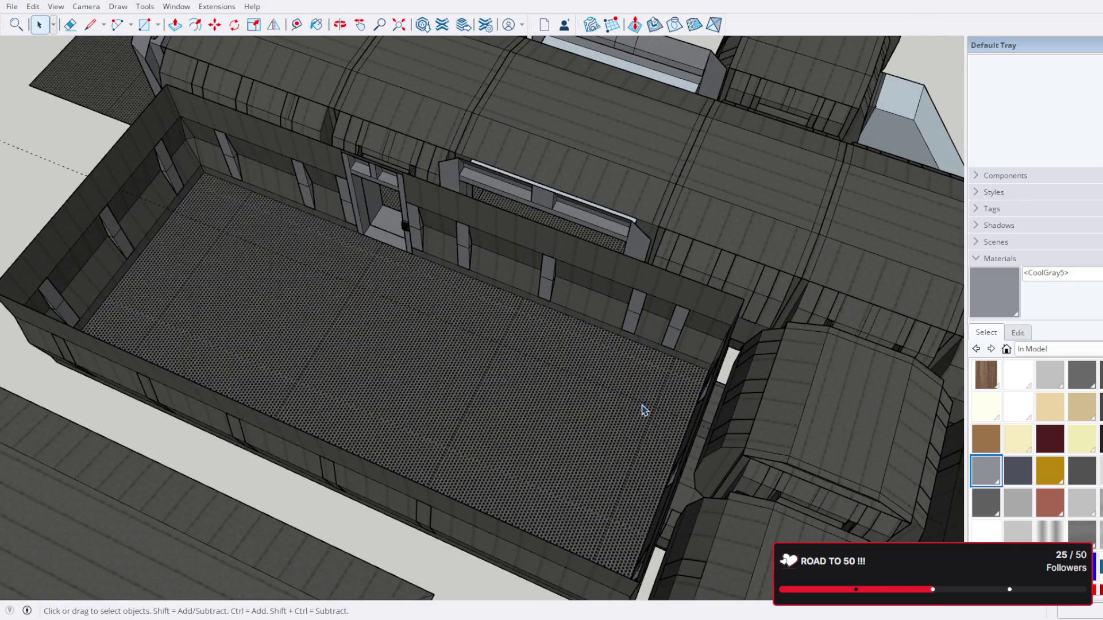
{"action": "left_click", "coordinate": [645, 410]}
{"action": "left_click_drag", "start_coordinate": [646, 409], "coordinate": [648, 338]}
{"action": "scroll", "scroll_direction": "up", "scroll_amount": 3}
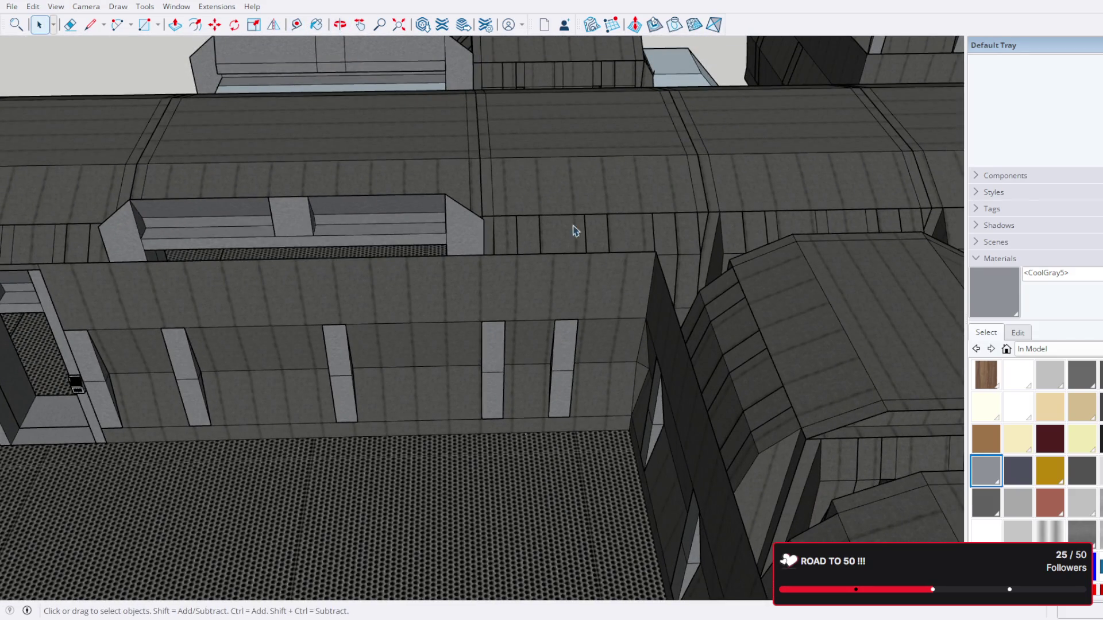
Step: Place a Tape Measure guide line on the wall near the corner
{"action": "key", "text": "t"}
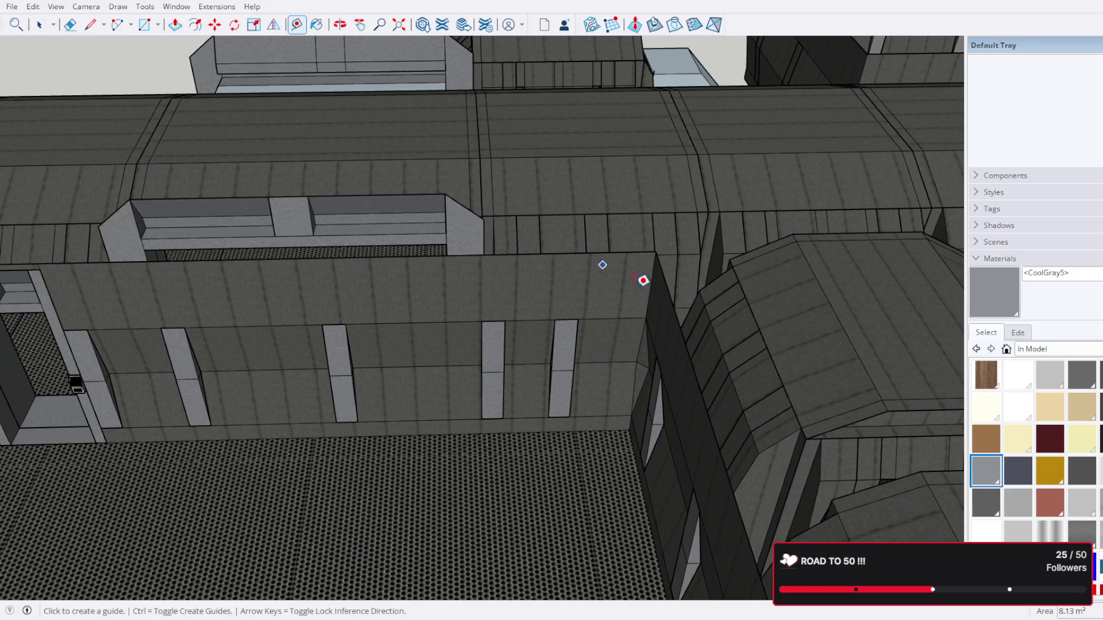
{"action": "left_click", "coordinate": [651, 286]}
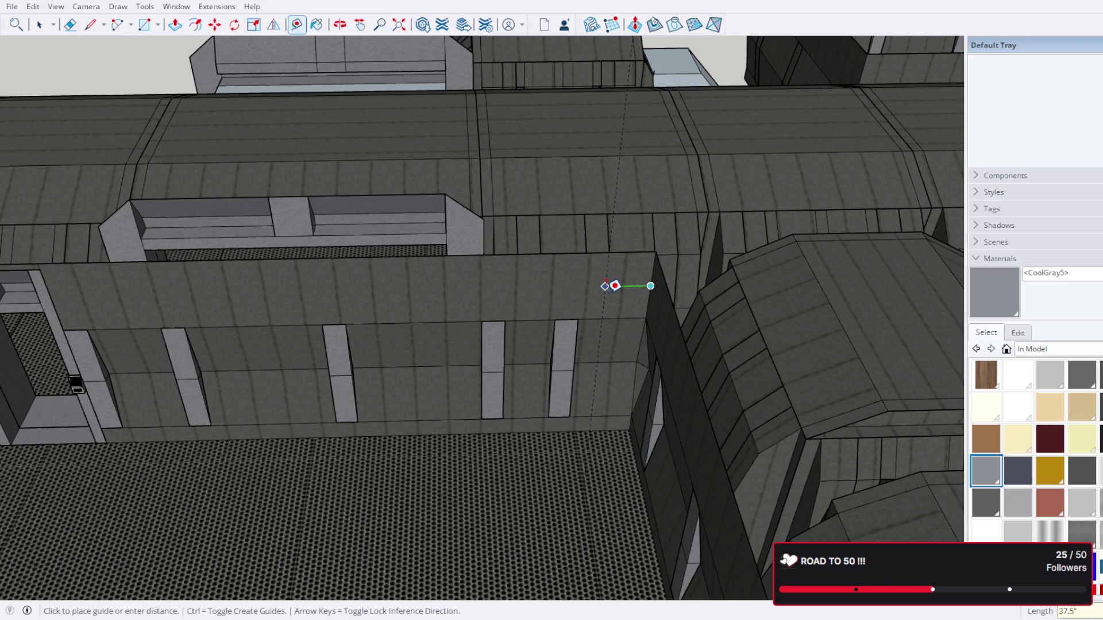
{"action": "left_click", "coordinate": [615, 285]}
{"action": "scroll", "scroll_direction": "up", "scroll_amount": 3}
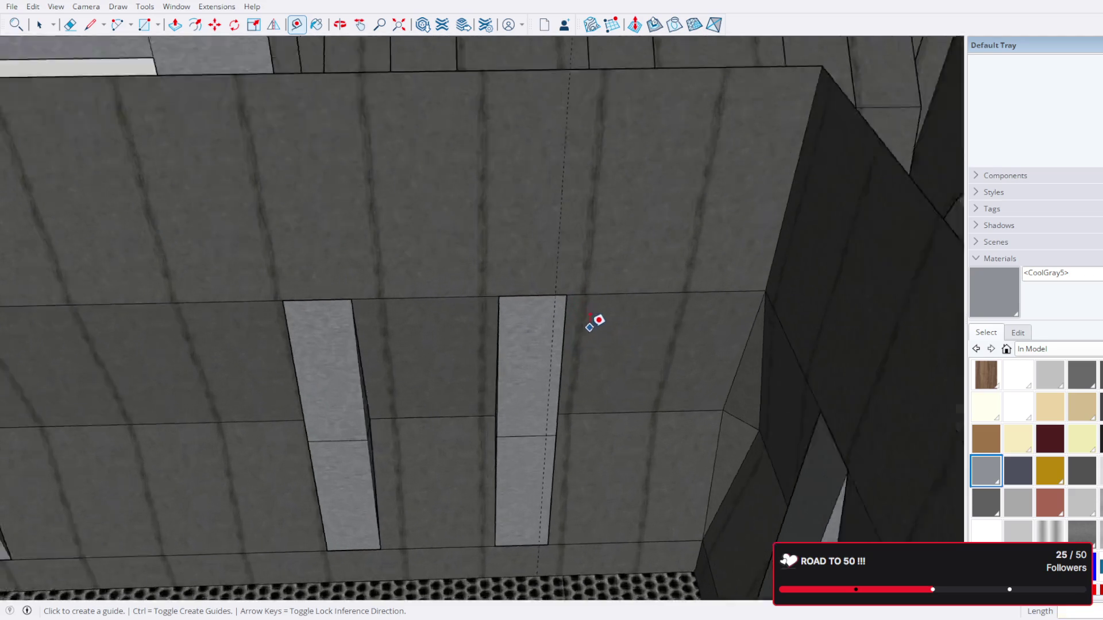
Step: Inside the panel group, move the end panel about 2" left onto the guide
{"action": "left_click", "coordinate": [39, 25]}
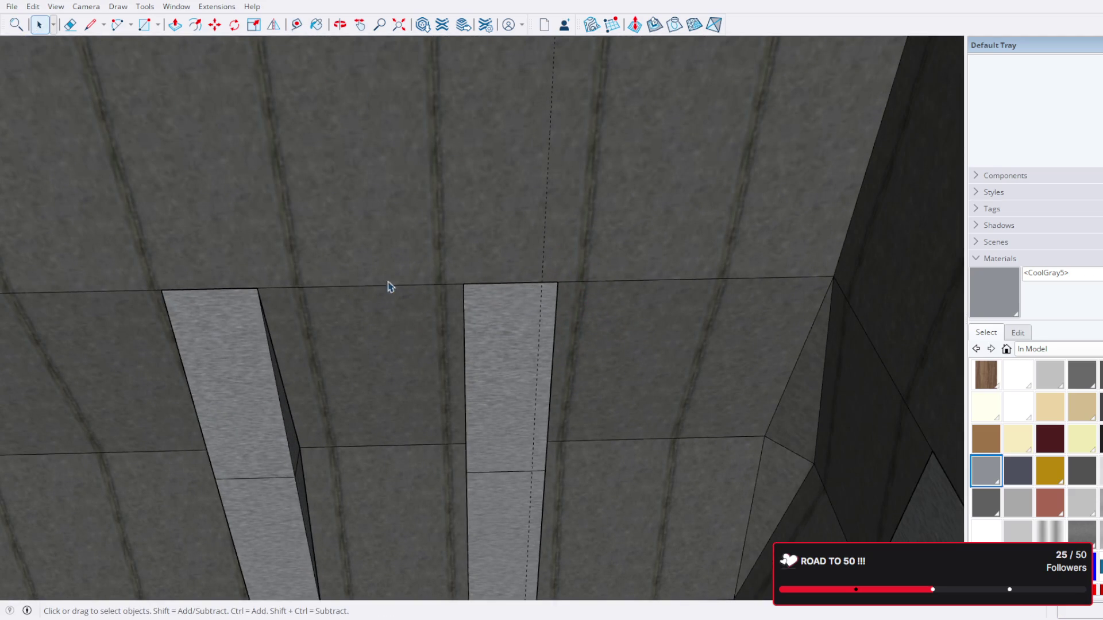
{"action": "left_click", "coordinate": [519, 337]}
{"action": "double_click", "coordinate": [510, 333]}
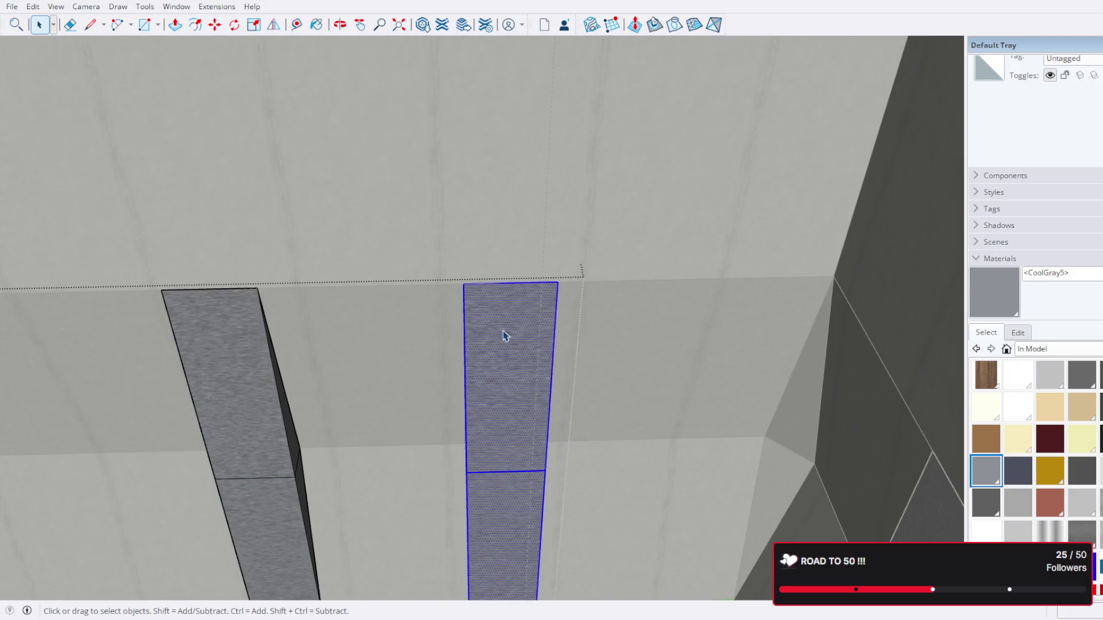
{"action": "left_click_drag", "start_coordinate": [505, 336], "coordinate": [291, 146]}
{"action": "key", "text": "m"}
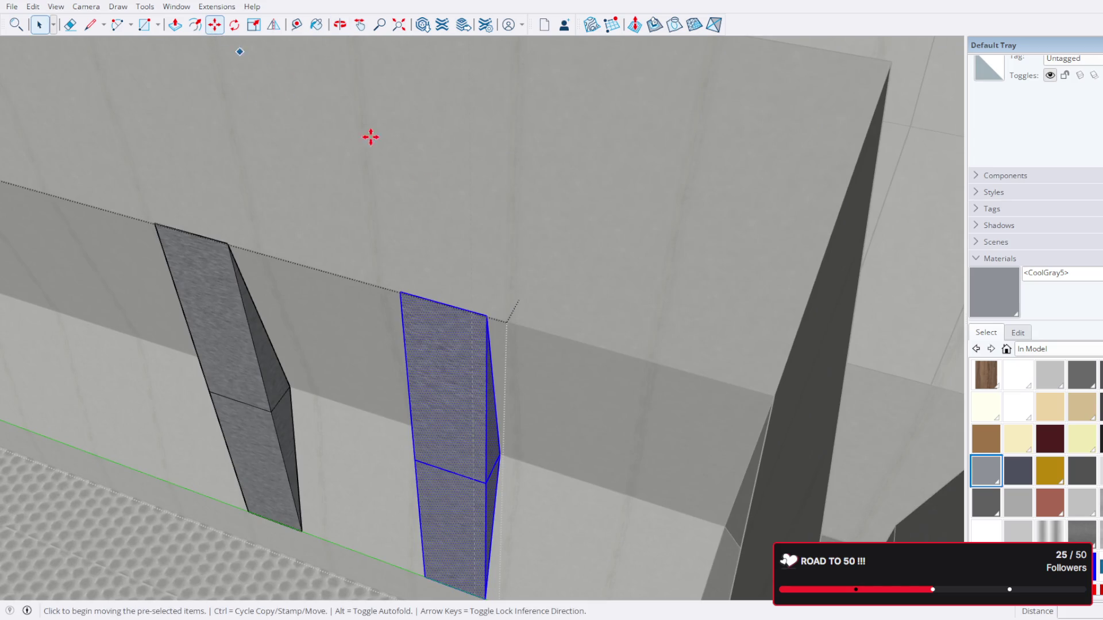
{"action": "left_click", "coordinate": [488, 316]}
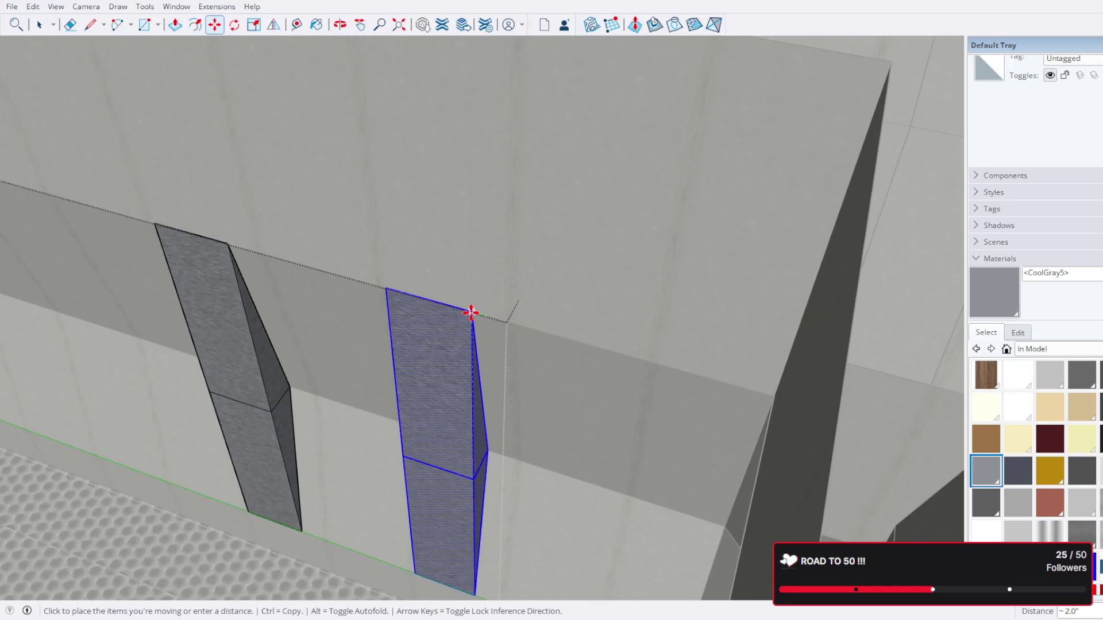
{"action": "left_click", "coordinate": [475, 312]}
{"action": "scroll", "scroll_direction": "down", "scroll_amount": 3}
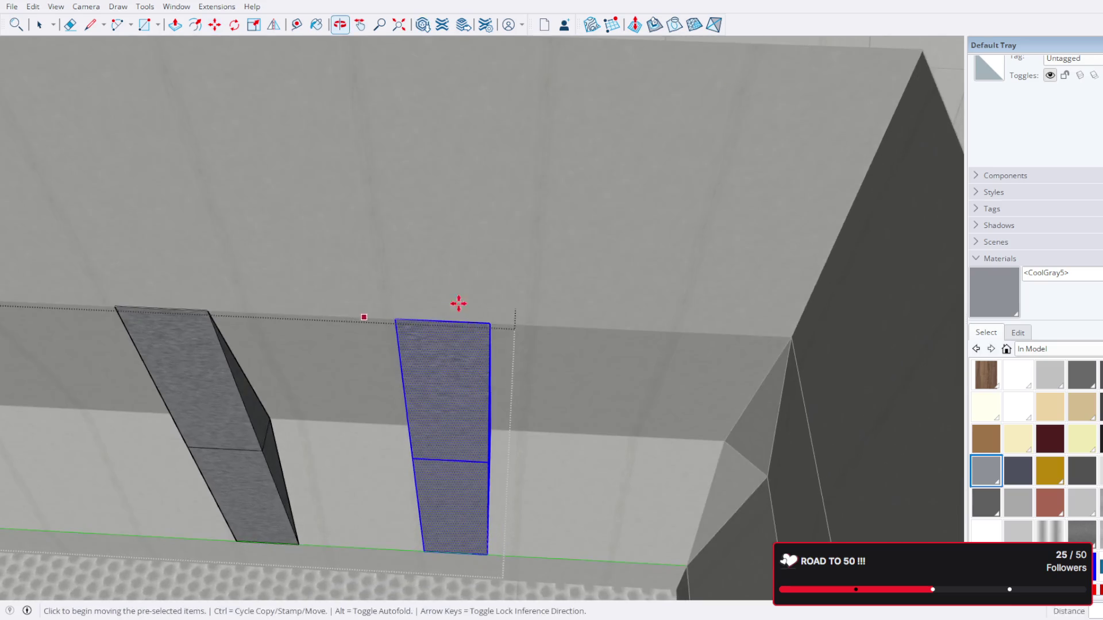
Step: Orbit over the room to check the shifted panel against the guide
{"action": "left_click", "coordinate": [39, 24]}
{"action": "scroll", "scroll_direction": "down", "scroll_amount": 3}
{"action": "scroll", "scroll_direction": "down", "scroll_amount": 3}
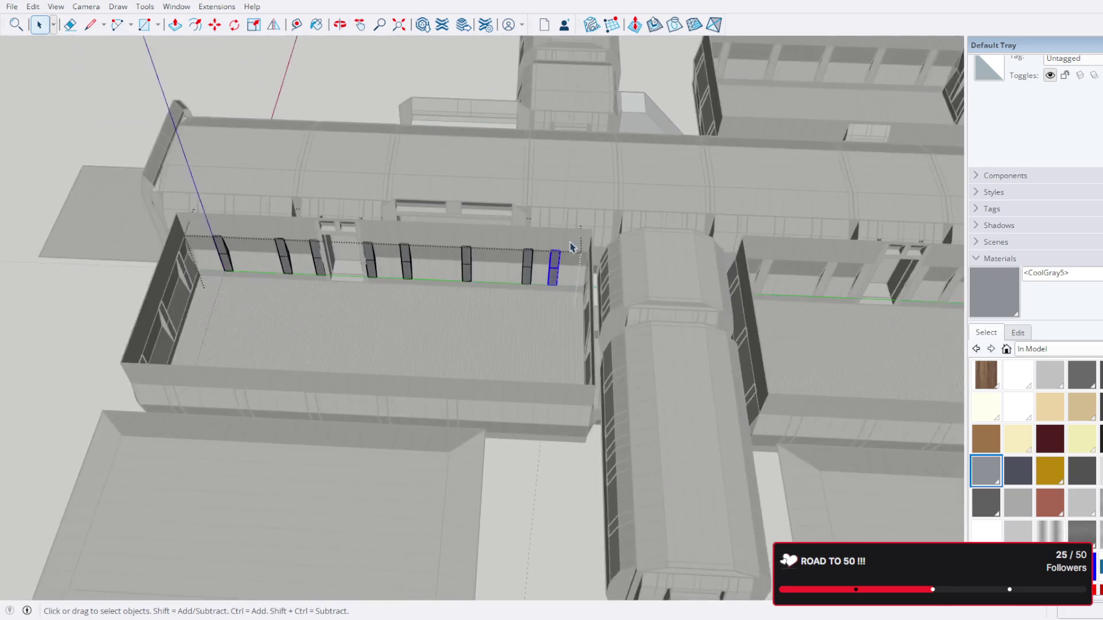
{"action": "left_click_drag", "start_coordinate": [569, 259], "coordinate": [557, 414]}
{"action": "scroll", "scroll_direction": "up", "scroll_amount": 3}
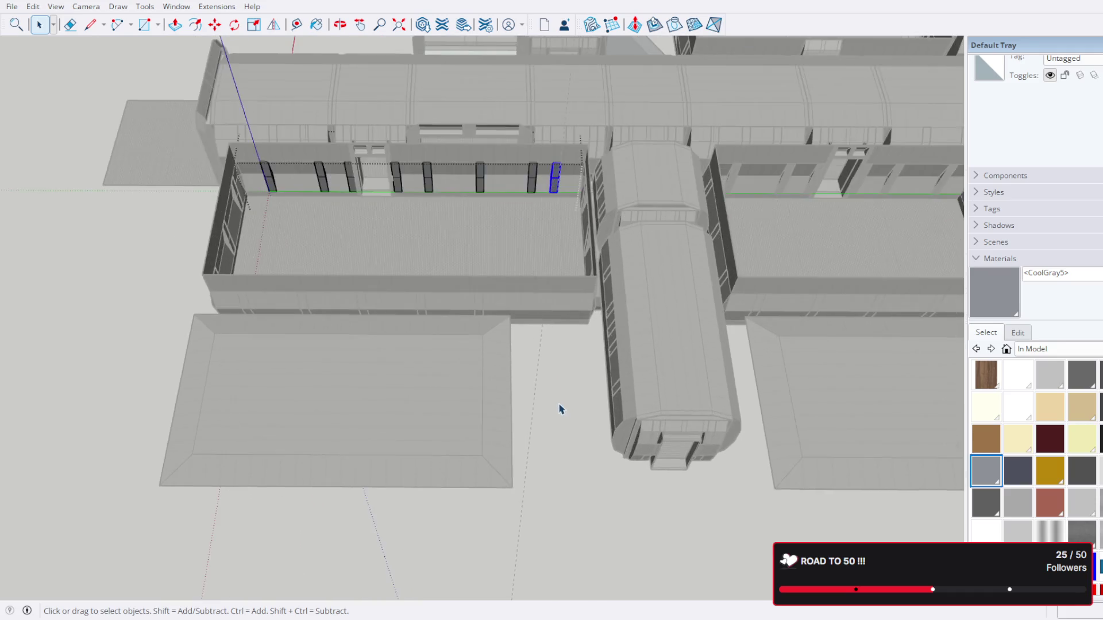
{"action": "left_click_drag", "start_coordinate": [559, 372], "coordinate": [513, 264]}
{"action": "scroll", "scroll_direction": "up", "scroll_amount": 3}
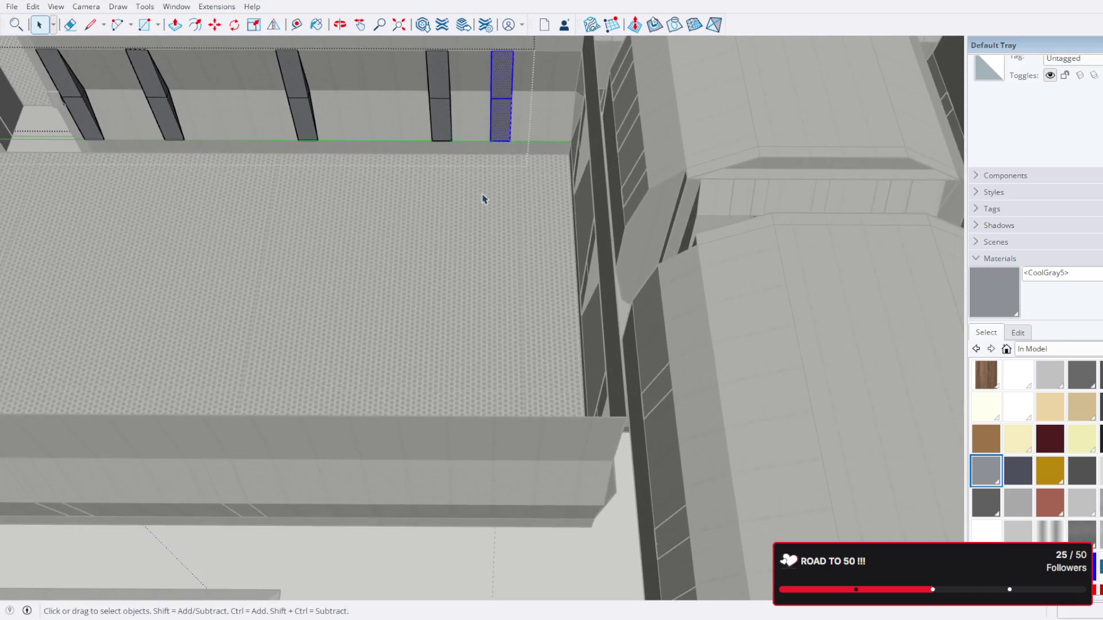
{"action": "left_click_drag", "start_coordinate": [483, 197], "coordinate": [475, 302]}
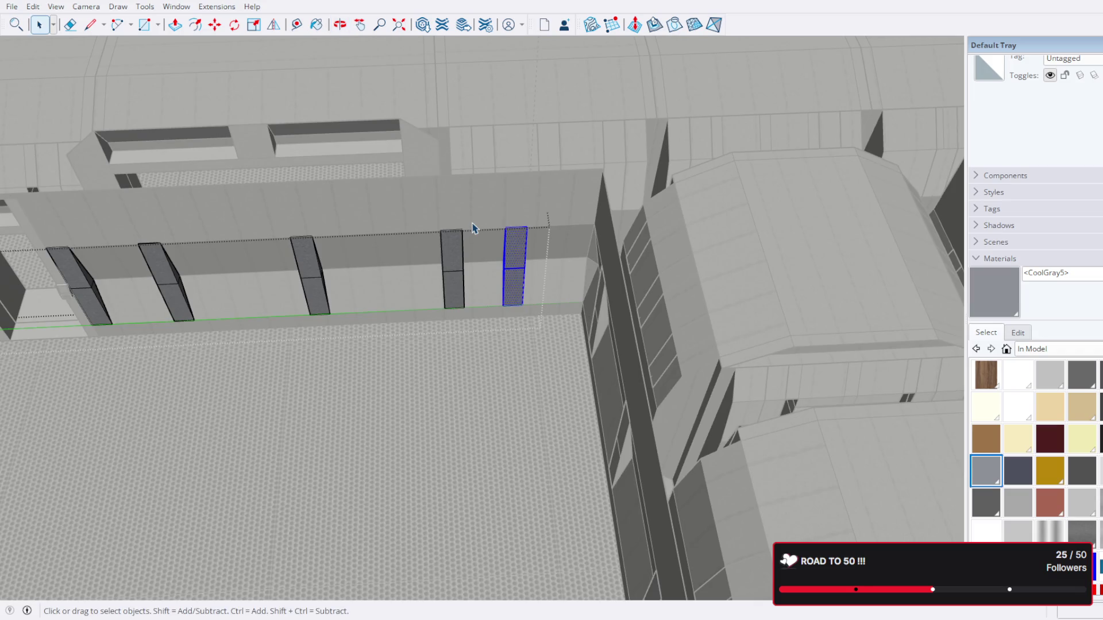
{"action": "scroll", "scroll_direction": "up", "scroll_amount": 3}
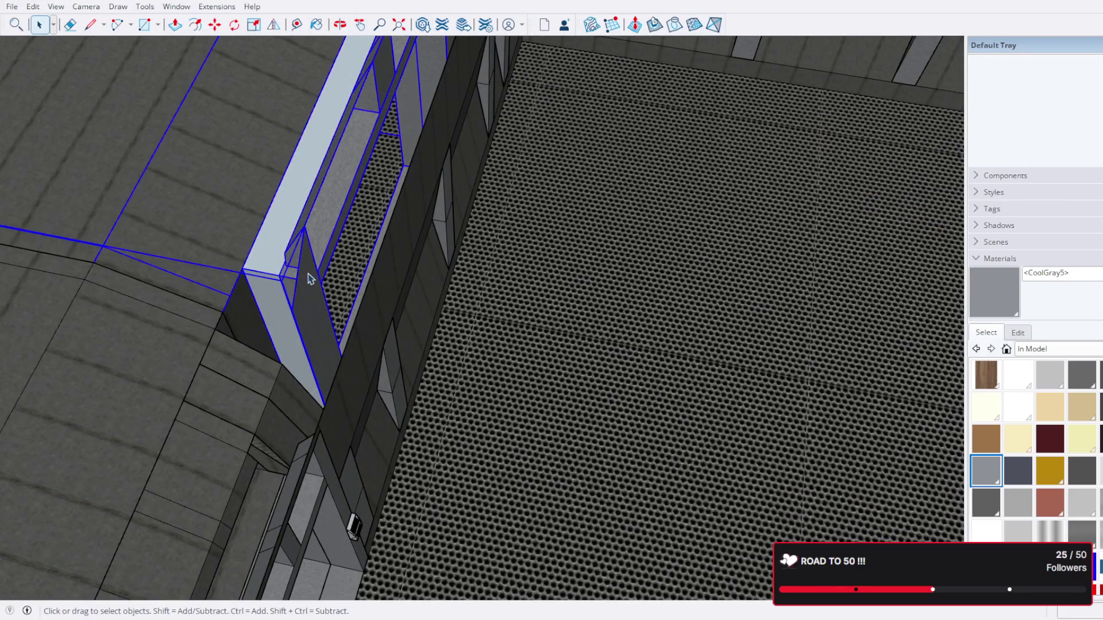
Step: Move the selected bench wall unit until it meets the perforated floor's edge, then return to Select
{"action": "scroll", "scroll_direction": "up", "scroll_amount": 3}
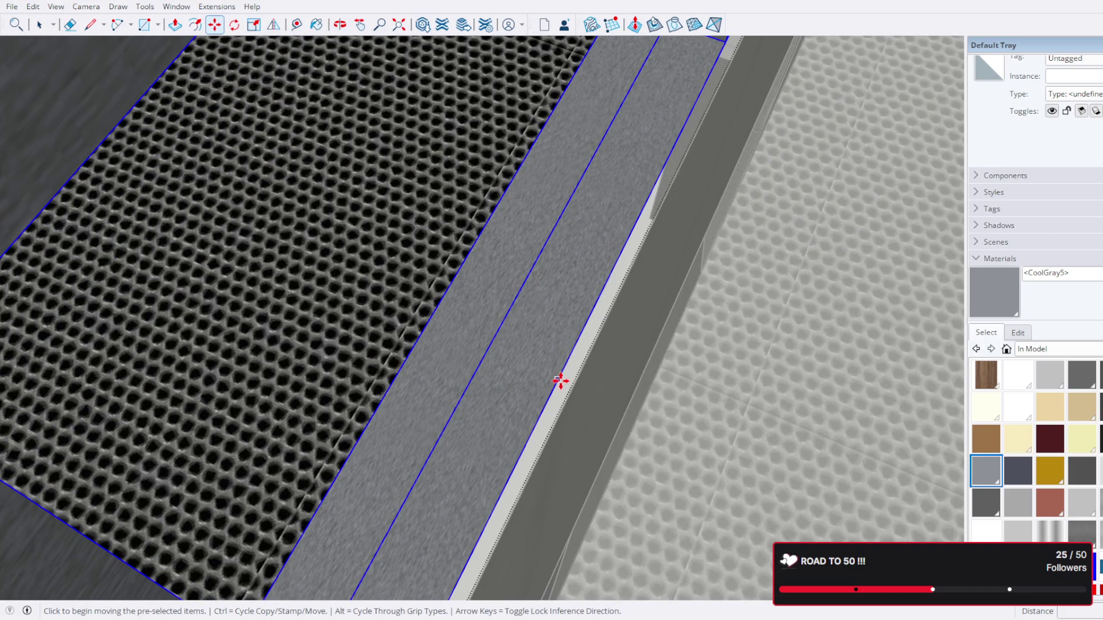
{"action": "left_click", "coordinate": [561, 381]}
{"action": "scroll", "scroll_direction": "up", "scroll_amount": 3}
{"action": "left_click_drag", "start_coordinate": [647, 419], "coordinate": [241, 271]}
{"action": "scroll", "scroll_direction": "down", "scroll_amount": 3}
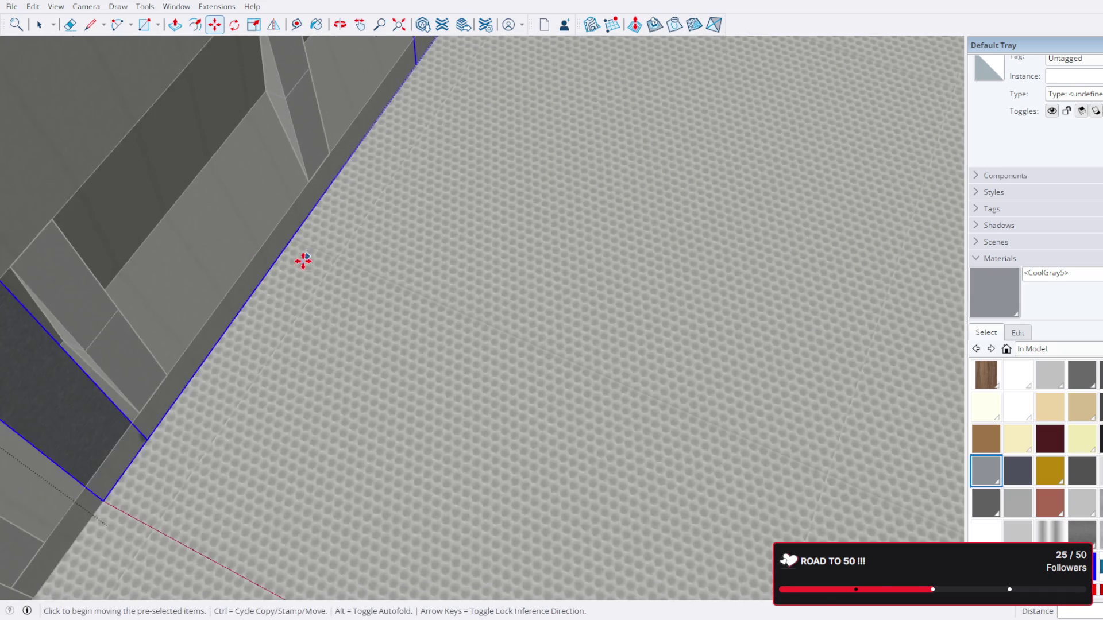
{"action": "left_click", "coordinate": [40, 24]}
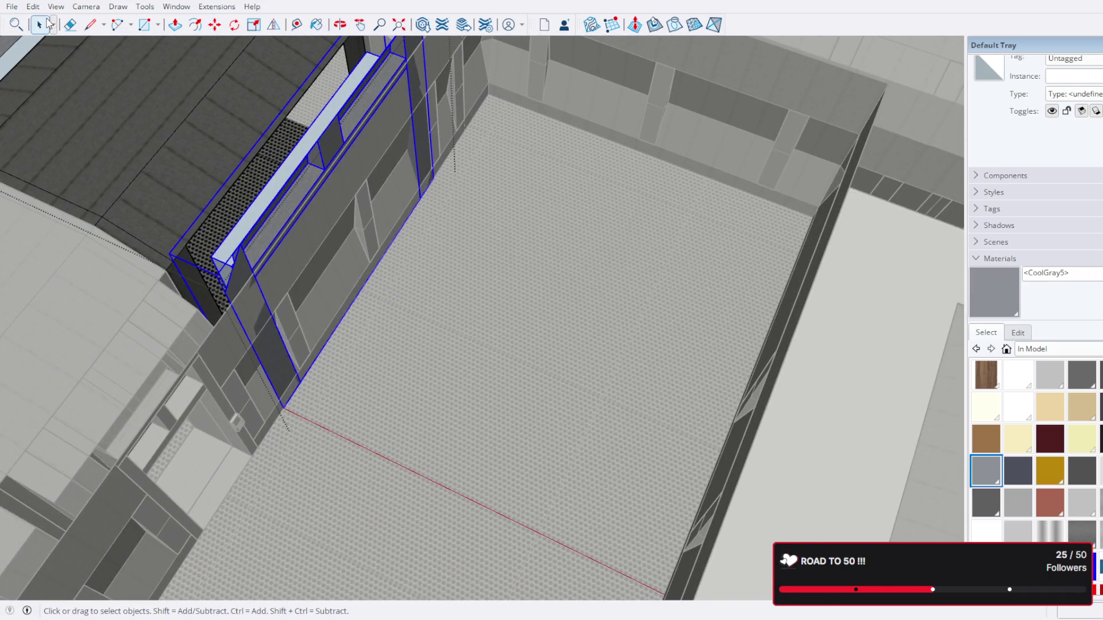
{"action": "scroll", "scroll_direction": "down", "scroll_amount": 3}
{"action": "scroll", "scroll_direction": "up", "scroll_amount": 3}
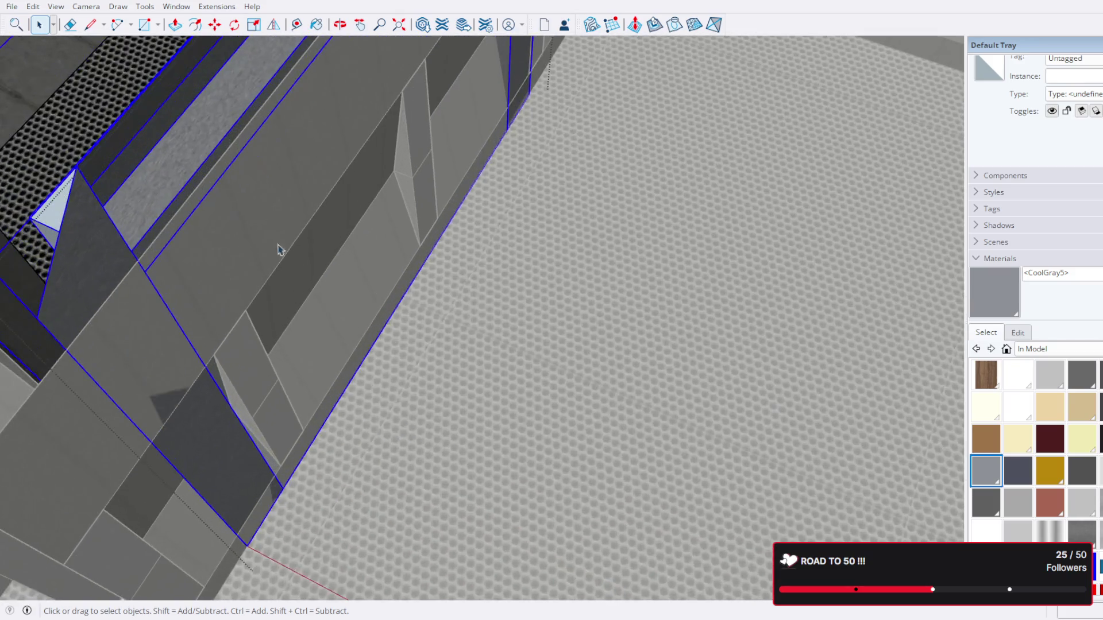
Step: Open the bench group, select its top face, then step back out
{"action": "scroll", "scroll_direction": "down", "scroll_amount": 3}
{"action": "double_click", "coordinate": [357, 325]}
{"action": "left_click_drag", "start_coordinate": [357, 325], "coordinate": [395, 357]}
{"action": "scroll", "scroll_direction": "up", "scroll_amount": 3}
{"action": "scroll", "scroll_direction": "down", "scroll_amount": 3}
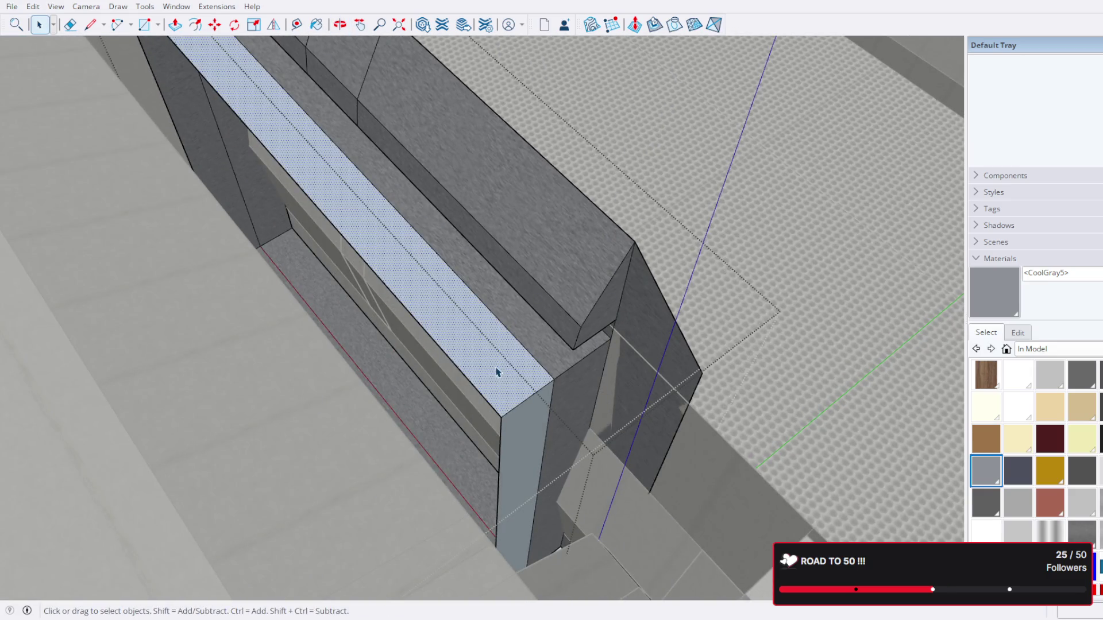
{"action": "left_click", "coordinate": [500, 371]}
{"action": "scroll", "scroll_direction": "up", "scroll_amount": 3}
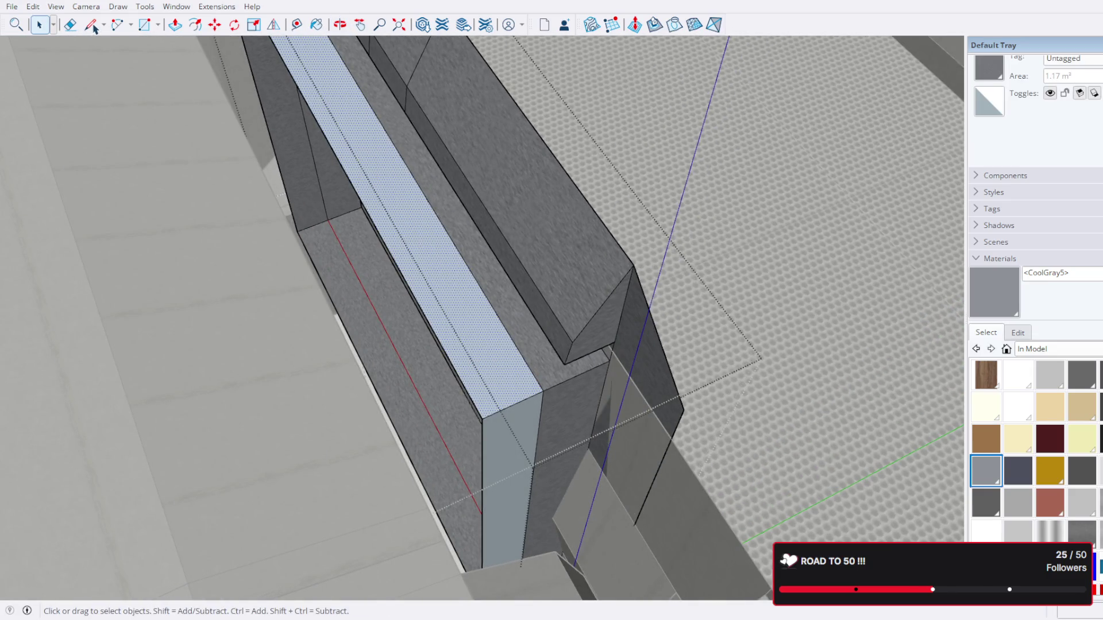
{"action": "left_click", "coordinate": [212, 118]}
Step: Enter the wall group, then leave it and reopen the bench group for editing
{"action": "double_click", "coordinate": [488, 375]}
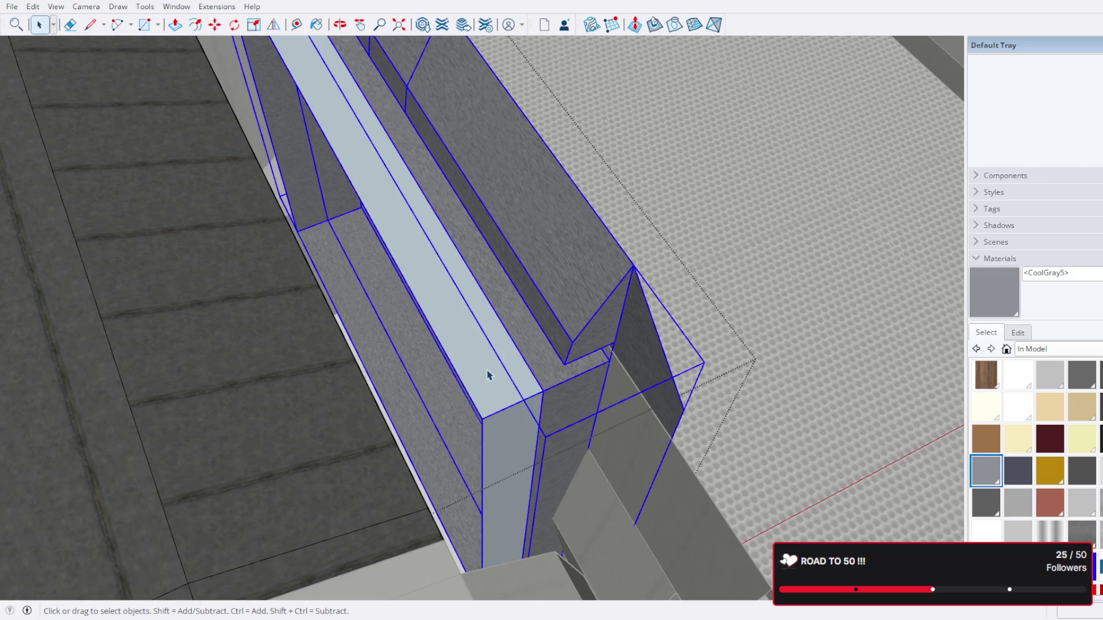
{"action": "scroll", "scroll_direction": "up", "scroll_amount": 3}
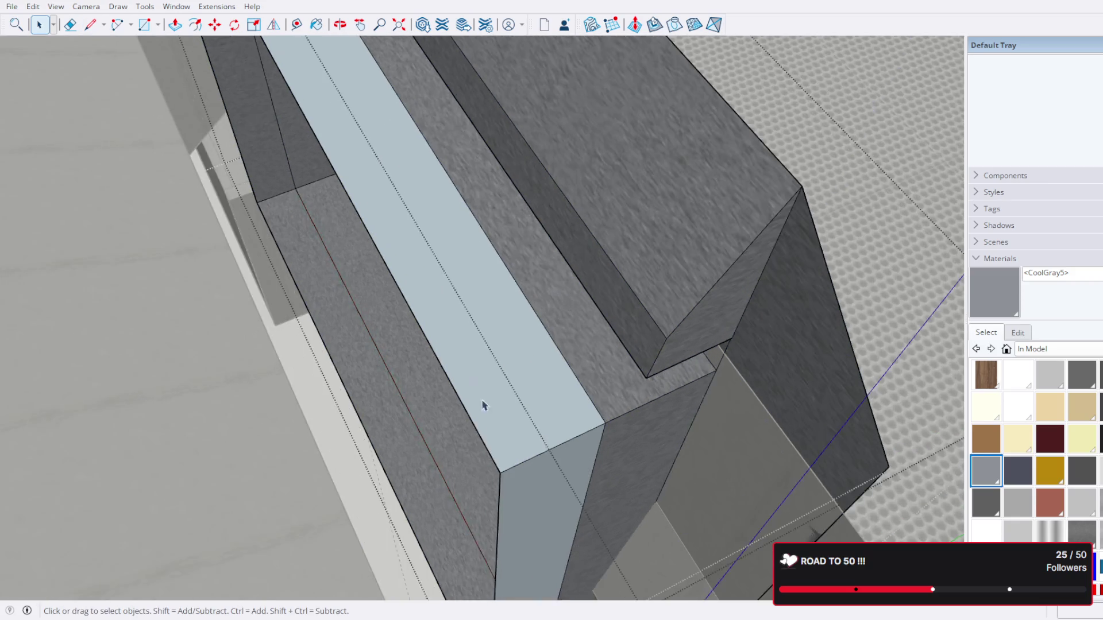
{"action": "left_click_drag", "start_coordinate": [483, 406], "coordinate": [421, 266]}
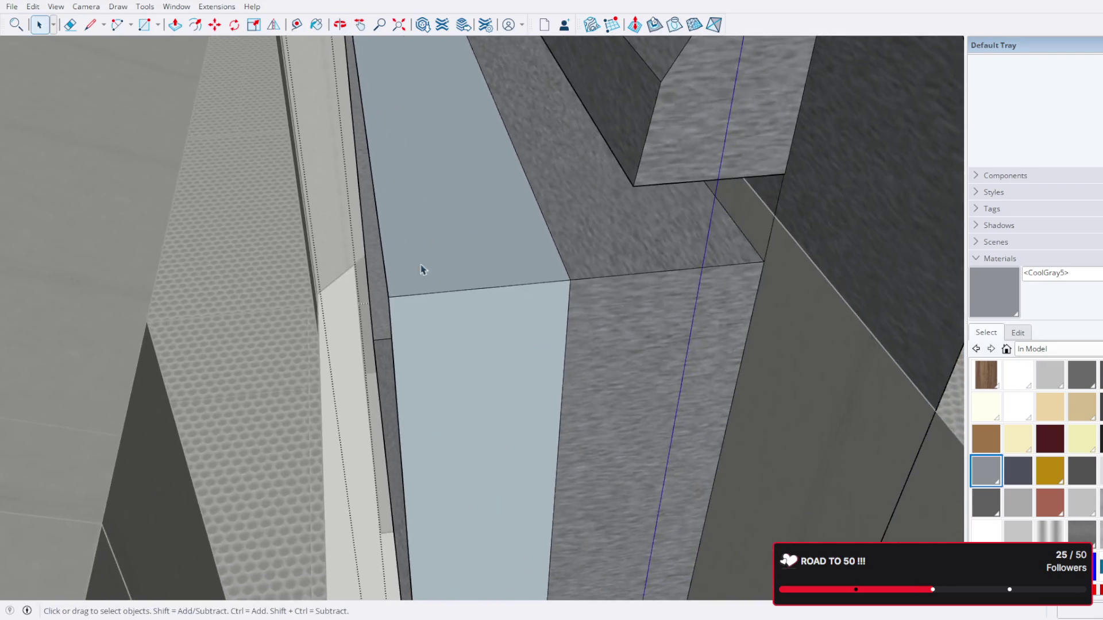
{"action": "scroll", "scroll_direction": "up", "scroll_amount": 3}
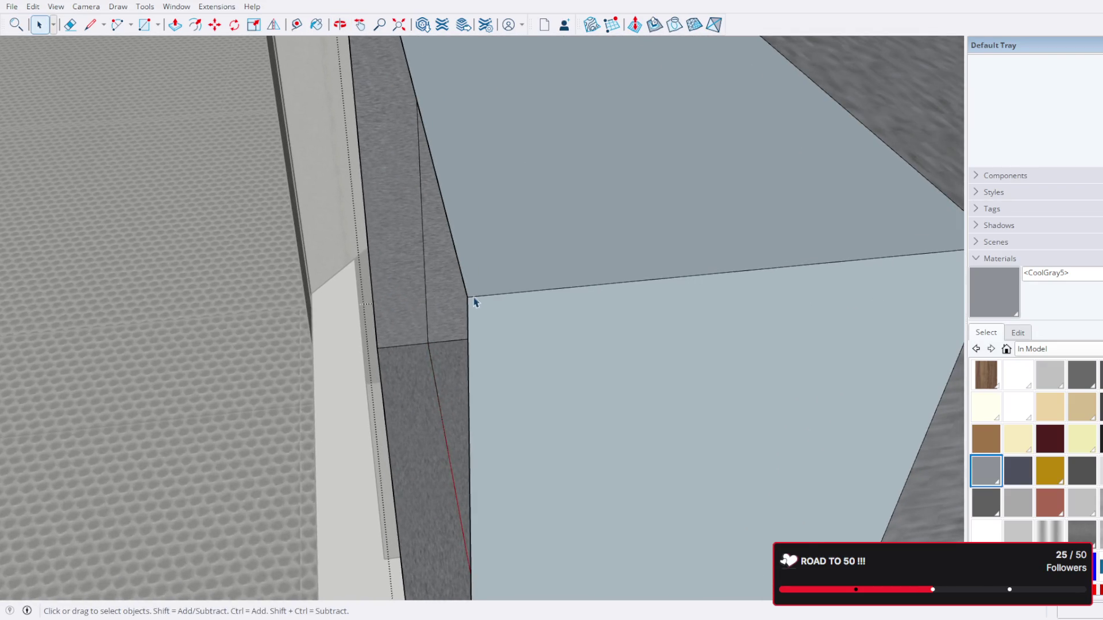
{"action": "scroll", "scroll_direction": "down", "scroll_amount": 3}
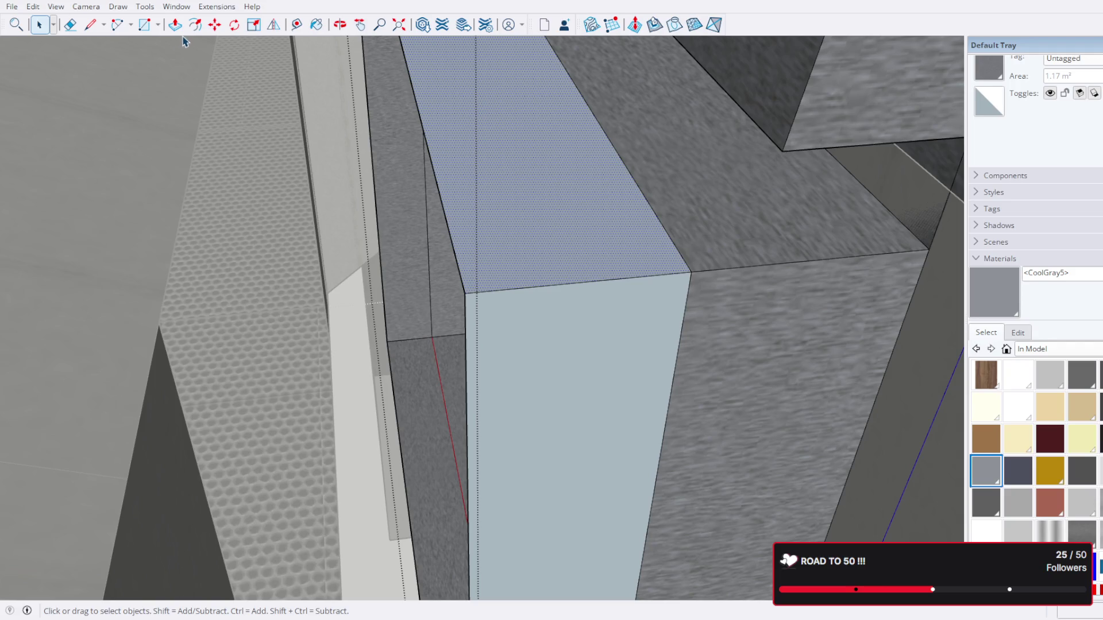
{"action": "key", "text": "Escape"}
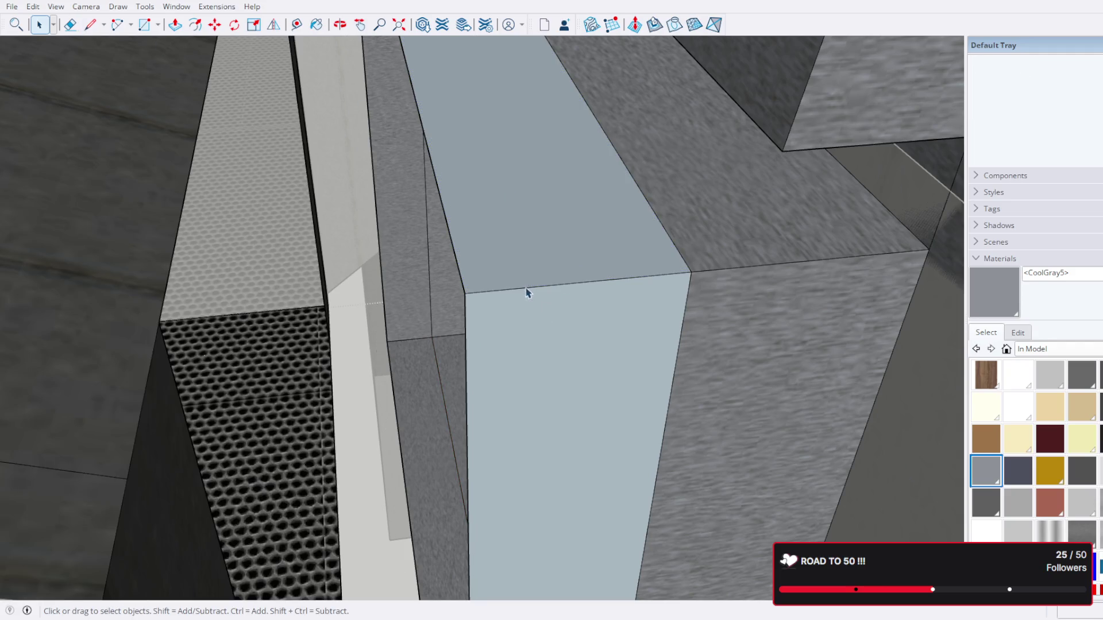
{"action": "double_click", "coordinate": [526, 293]}
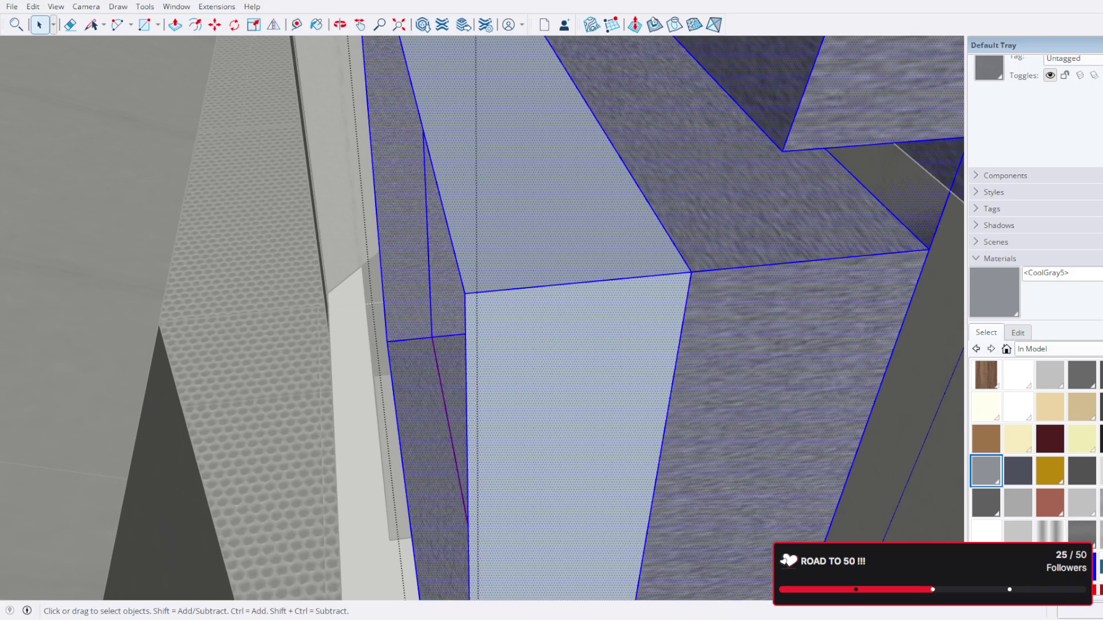
{"action": "key", "text": "Escape"}
{"action": "double_click", "coordinate": [560, 218]}
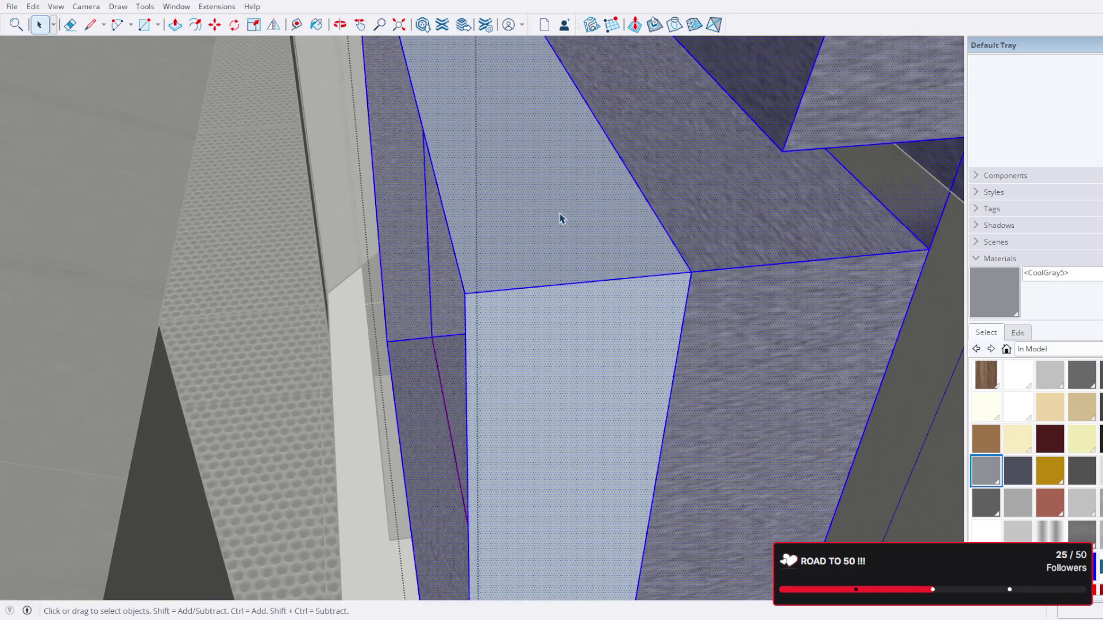
Step: Draw a line across the bench top from its corner to the far end
{"action": "left_click", "coordinate": [91, 26]}
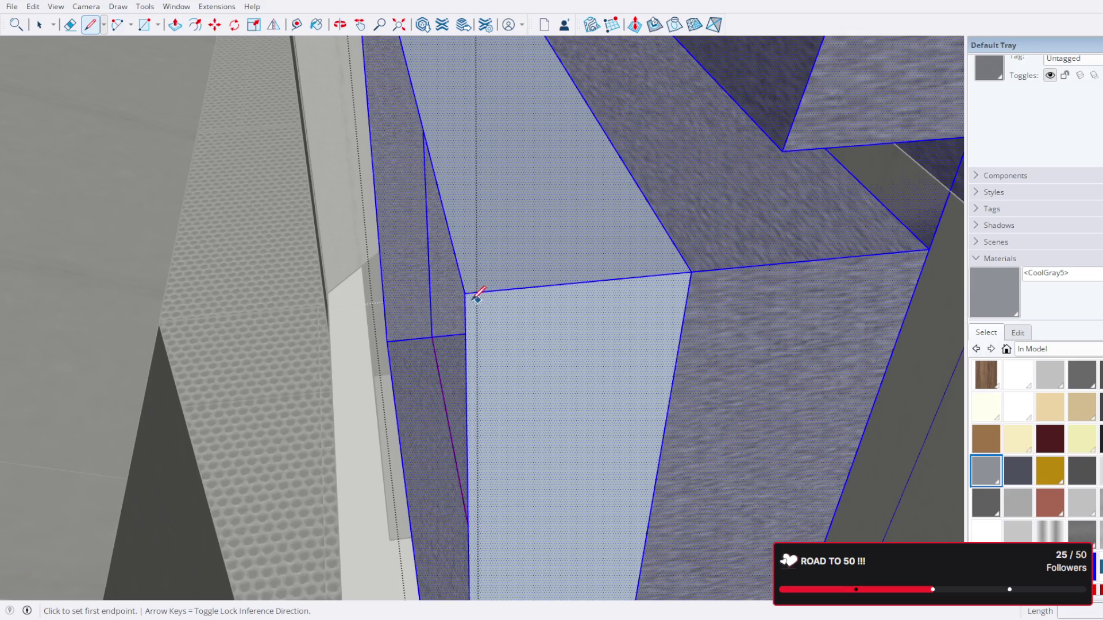
{"action": "left_click", "coordinate": [467, 292]}
{"action": "left_click_drag", "start_coordinate": [466, 291], "coordinate": [409, 247]}
{"action": "left_click", "coordinate": [401, 227]}
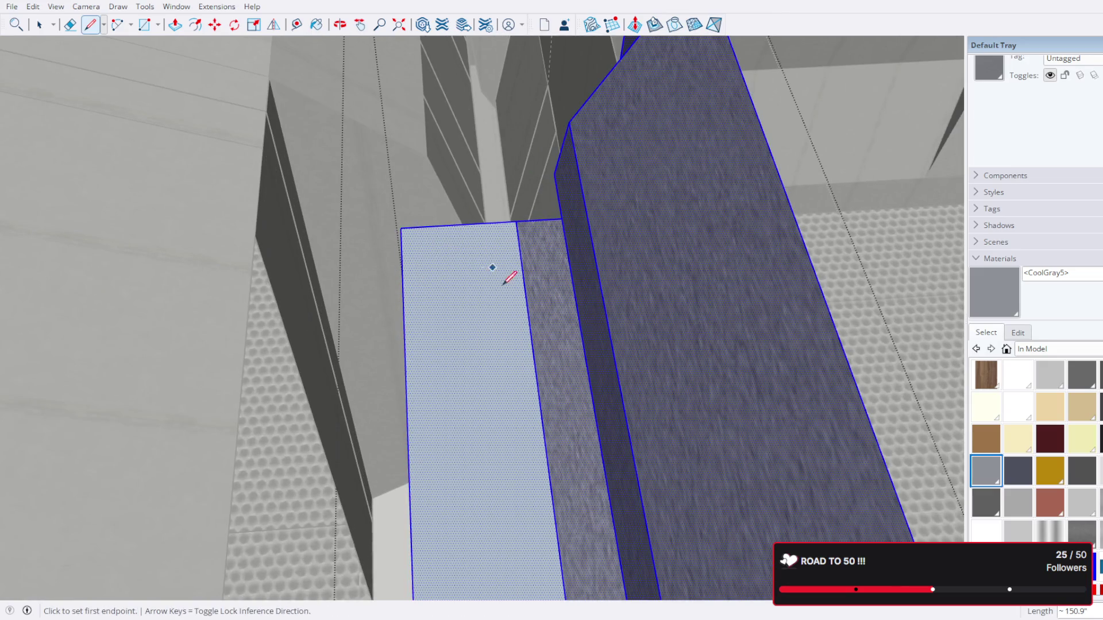
{"action": "left_click_drag", "start_coordinate": [505, 270], "coordinate": [233, 112]}
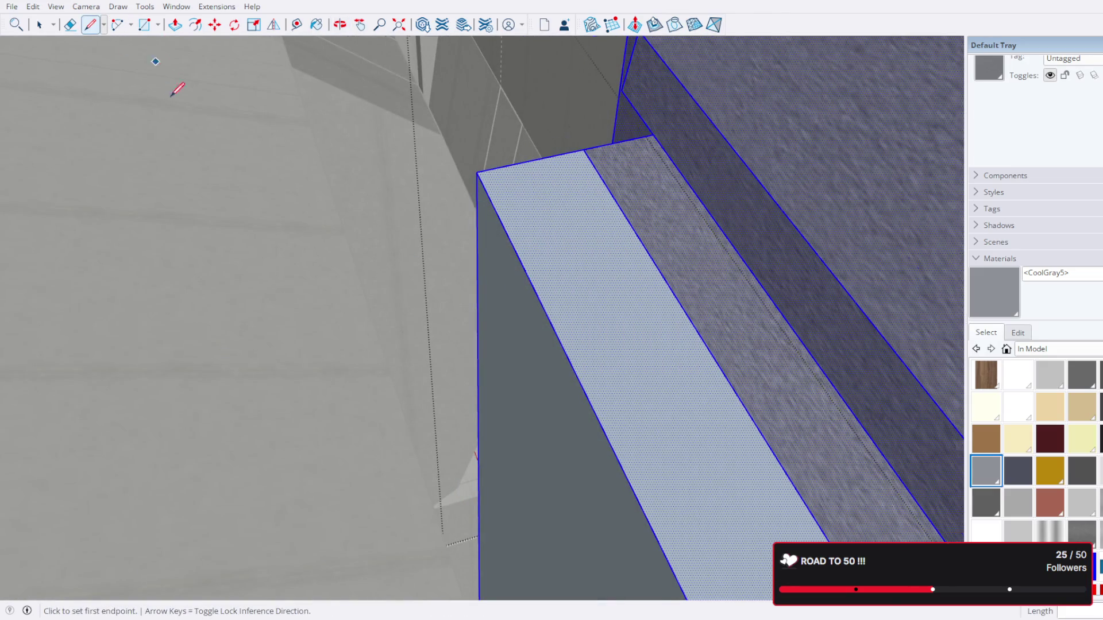
{"action": "left_click_drag", "start_coordinate": [172, 95], "coordinate": [455, 253]}
Step: Push/pull the block beside the door frame outward
{"action": "left_click", "coordinate": [175, 24]}
{"action": "left_click_drag", "start_coordinate": [412, 297], "coordinate": [484, 328]}
{"action": "key", "text": "o"}
{"action": "left_click_drag", "start_coordinate": [537, 327], "coordinate": [405, 316]}
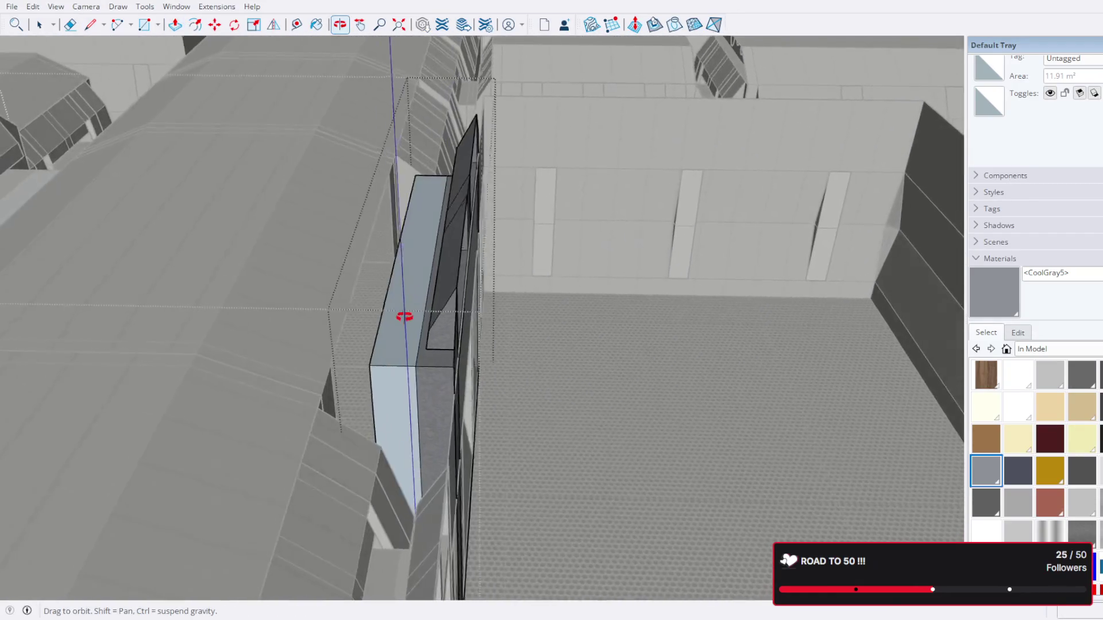
{"action": "scroll", "scroll_direction": "up", "scroll_amount": 3}
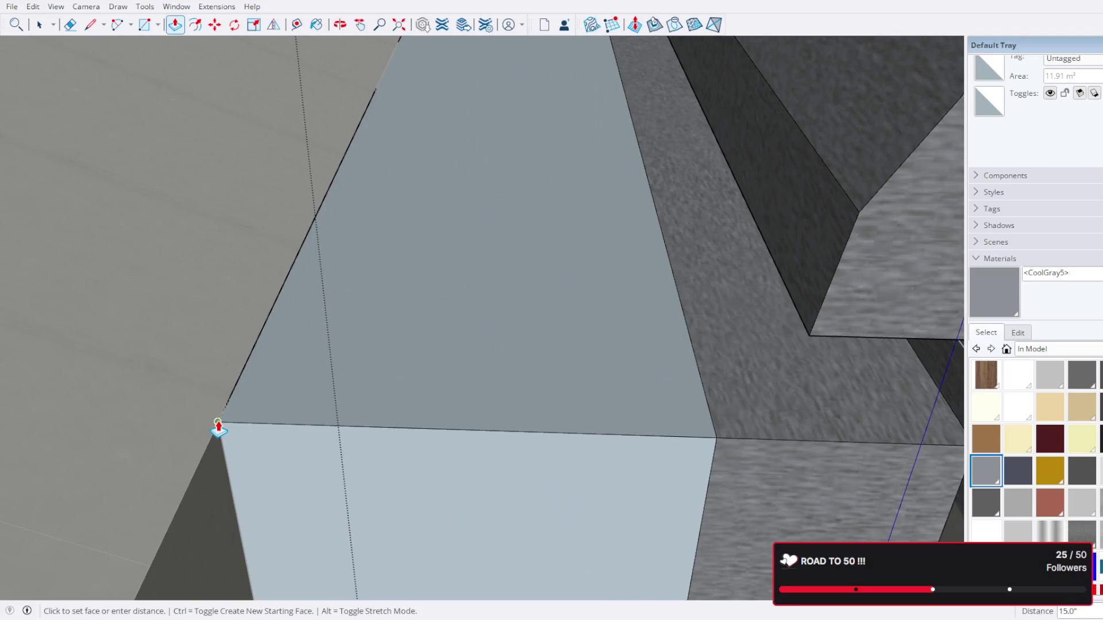
{"action": "key", "text": "space"}
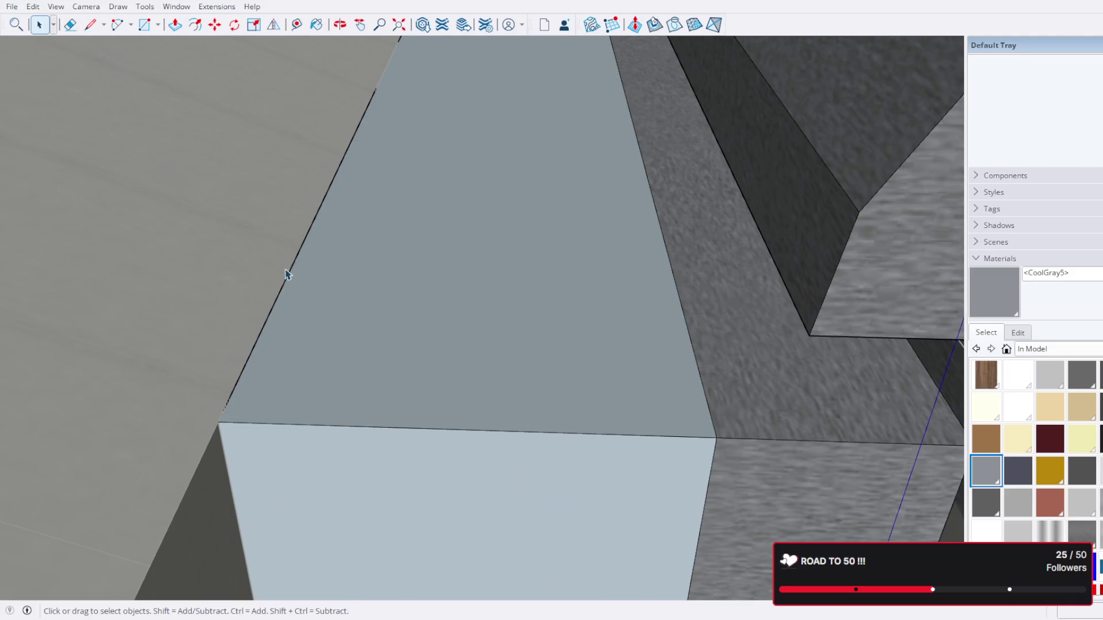
{"action": "left_click_drag", "start_coordinate": [288, 270], "coordinate": [441, 184]}
{"action": "scroll", "scroll_direction": "down", "scroll_amount": 3}
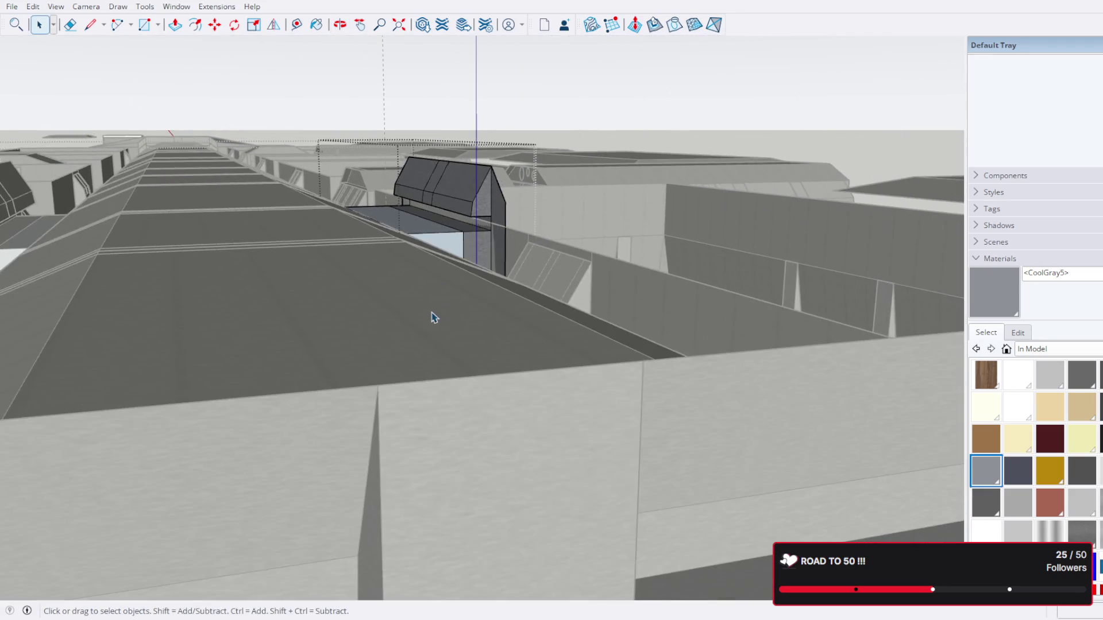
Step: Orbit to inspect the doorway from the corridor, from above, and facing the door wall
{"action": "left_click_drag", "start_coordinate": [431, 316], "coordinate": [456, 74]}
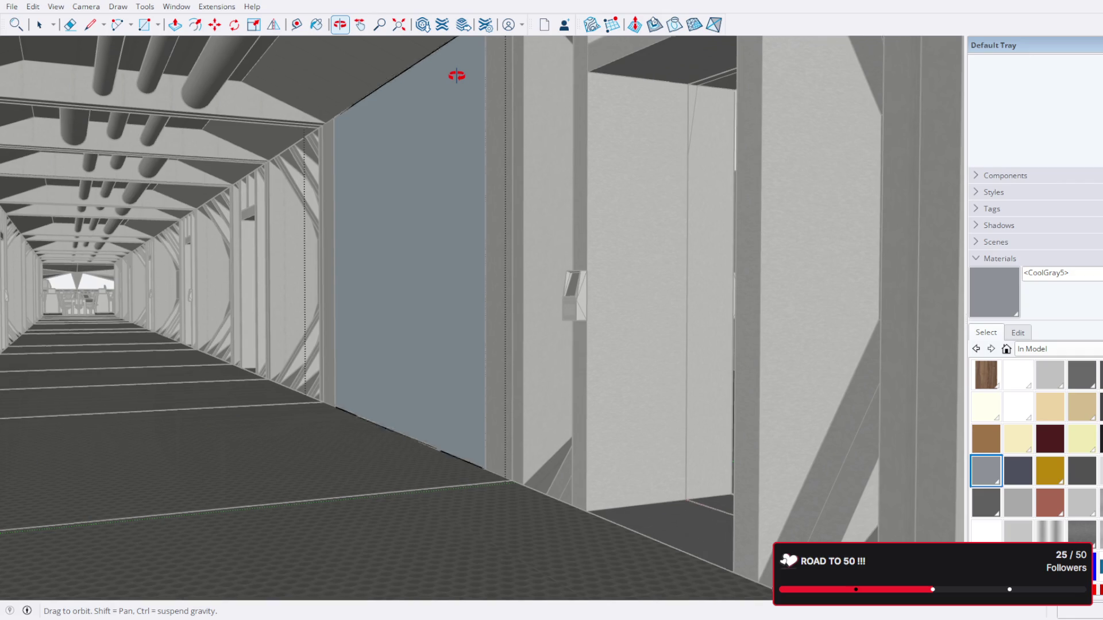
{"action": "left_click_drag", "start_coordinate": [457, 75], "coordinate": [192, 384]}
{"action": "key", "text": "space"}
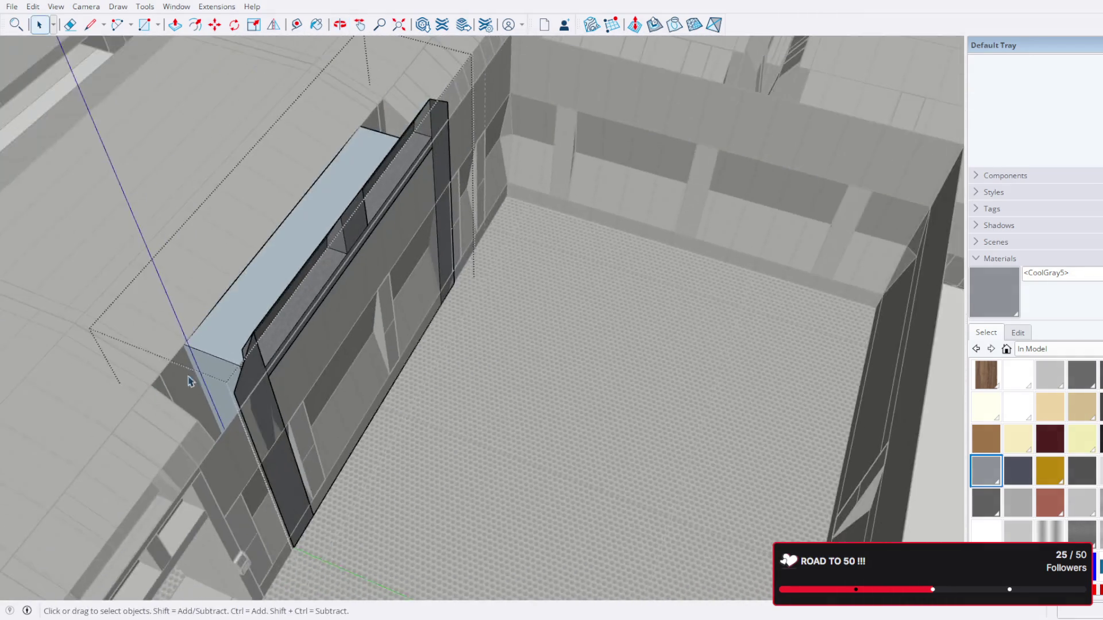
{"action": "left_click_drag", "start_coordinate": [191, 383], "coordinate": [555, 117]}
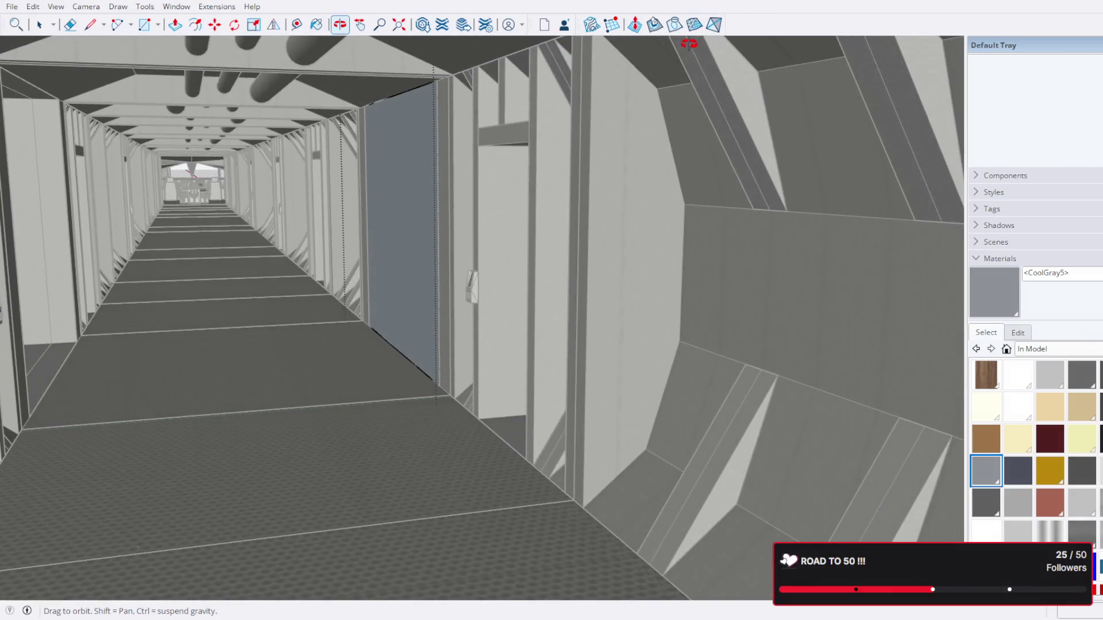
Step: Look closely at the wall and door frame jamb, and save the model via File
{"action": "scroll", "scroll_direction": "up", "scroll_amount": 3}
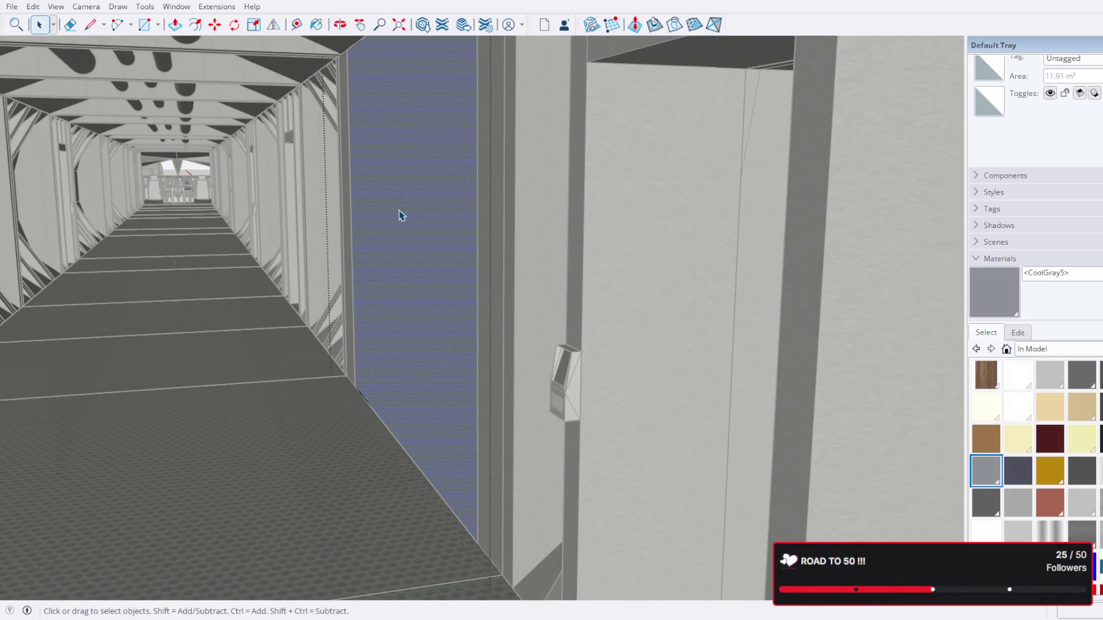
{"action": "left_click_drag", "start_coordinate": [422, 238], "coordinate": [484, 258]}
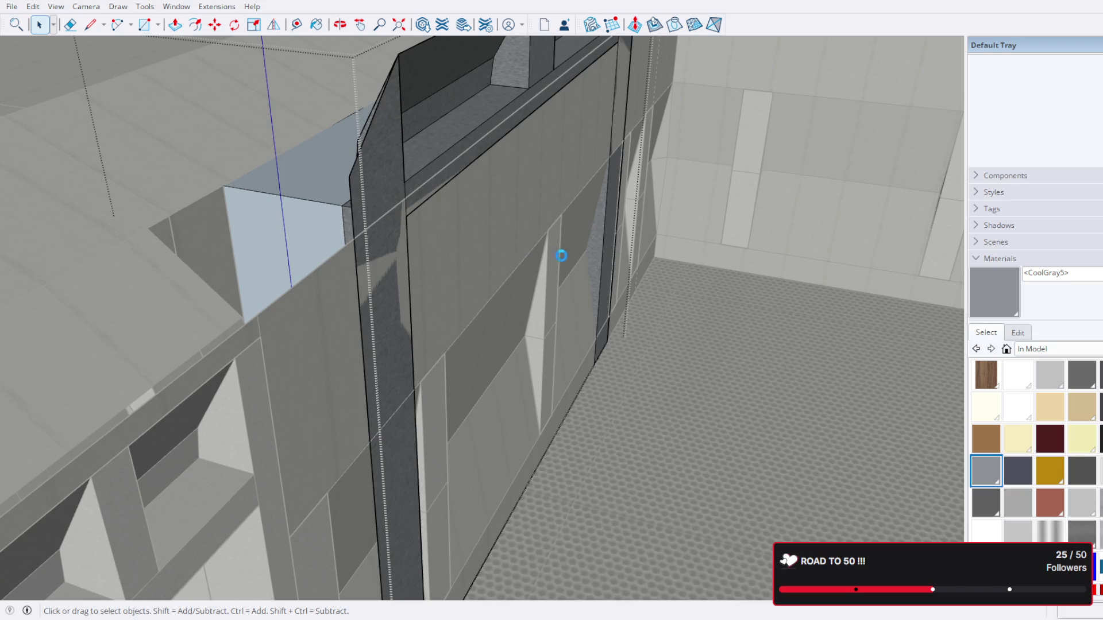
{"action": "left_click_drag", "start_coordinate": [566, 261], "coordinate": [382, 284]}
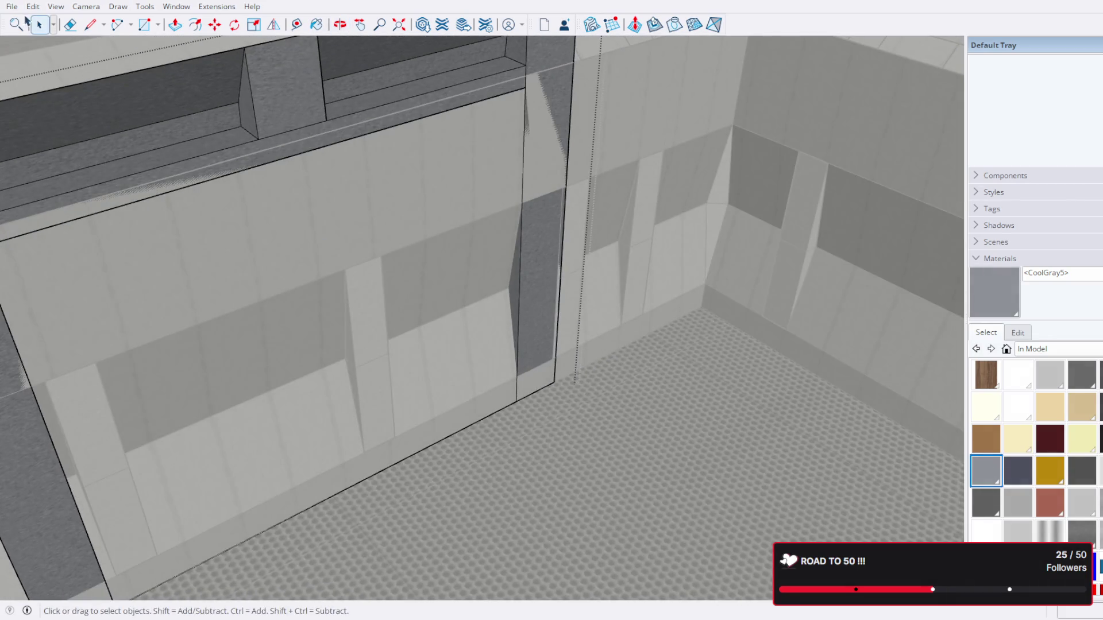
{"action": "left_click", "coordinate": [13, 6]}
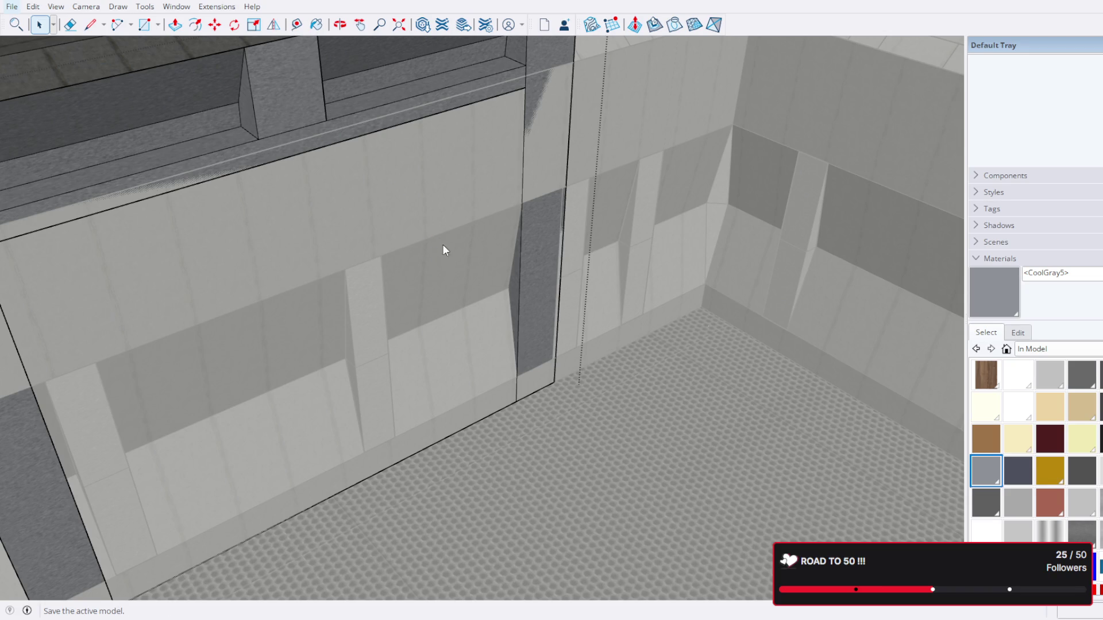
{"action": "scroll", "scroll_direction": "down", "scroll_amount": 3}
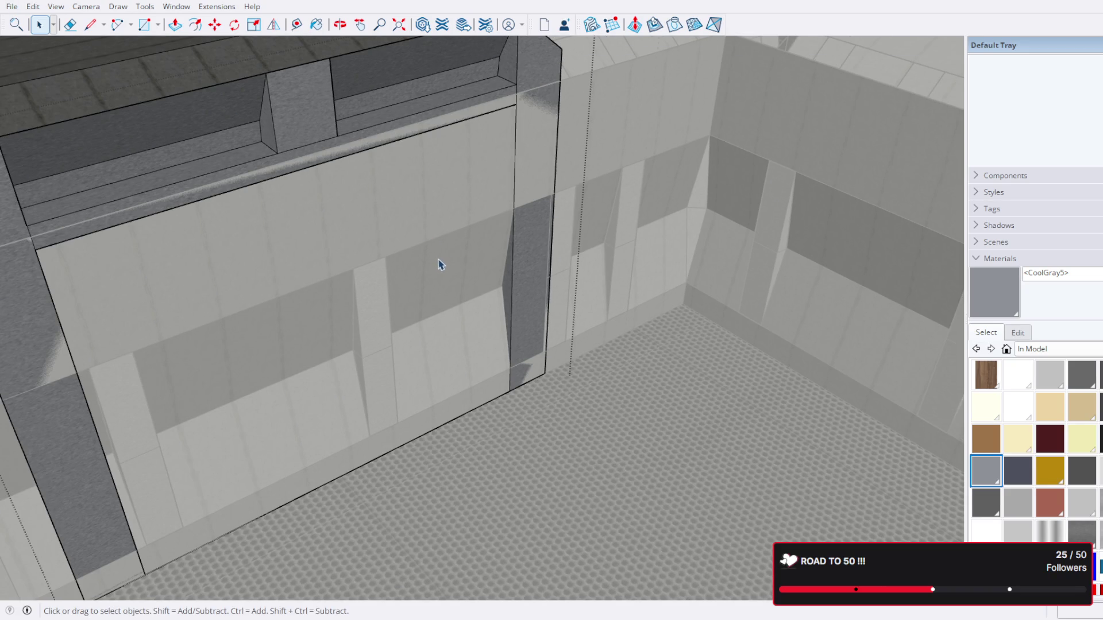
{"action": "left_click_drag", "start_coordinate": [436, 321], "coordinate": [484, 260]}
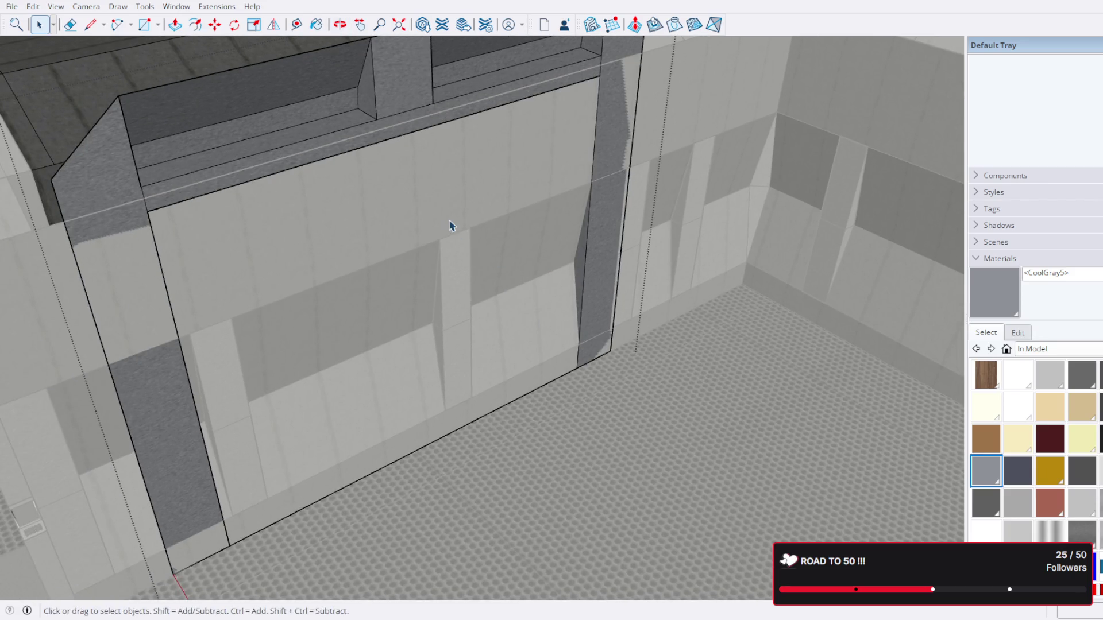
{"action": "left_click_drag", "start_coordinate": [451, 218], "coordinate": [413, 221]}
Step: Start two trial lines at the floor and panel corners, cancelling both
{"action": "left_click", "coordinate": [86, 26]}
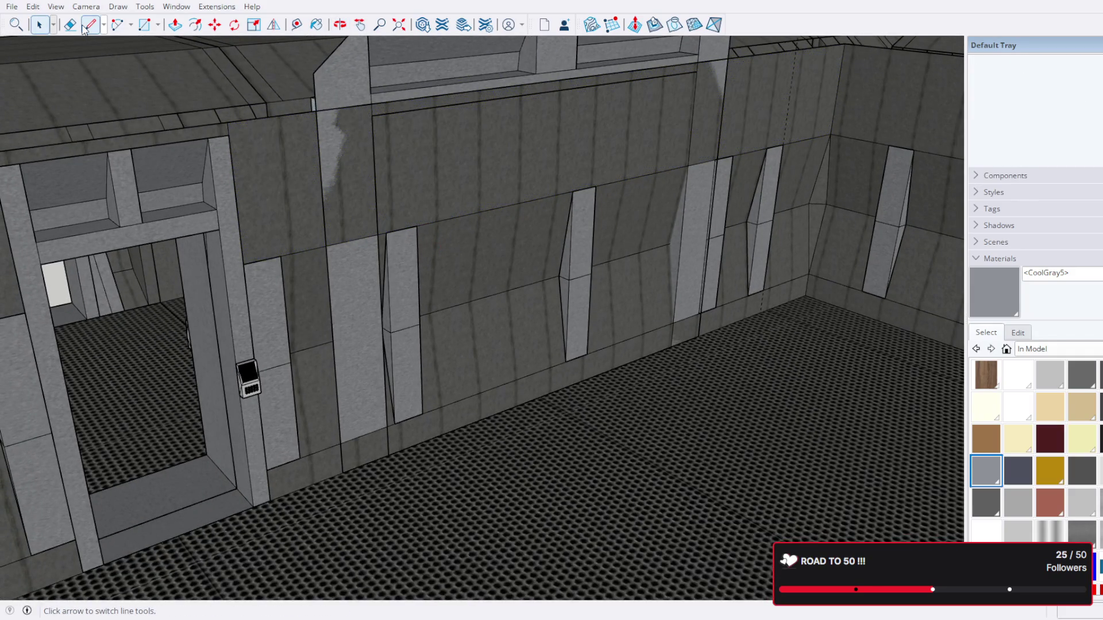
{"action": "left_click", "coordinate": [343, 472]}
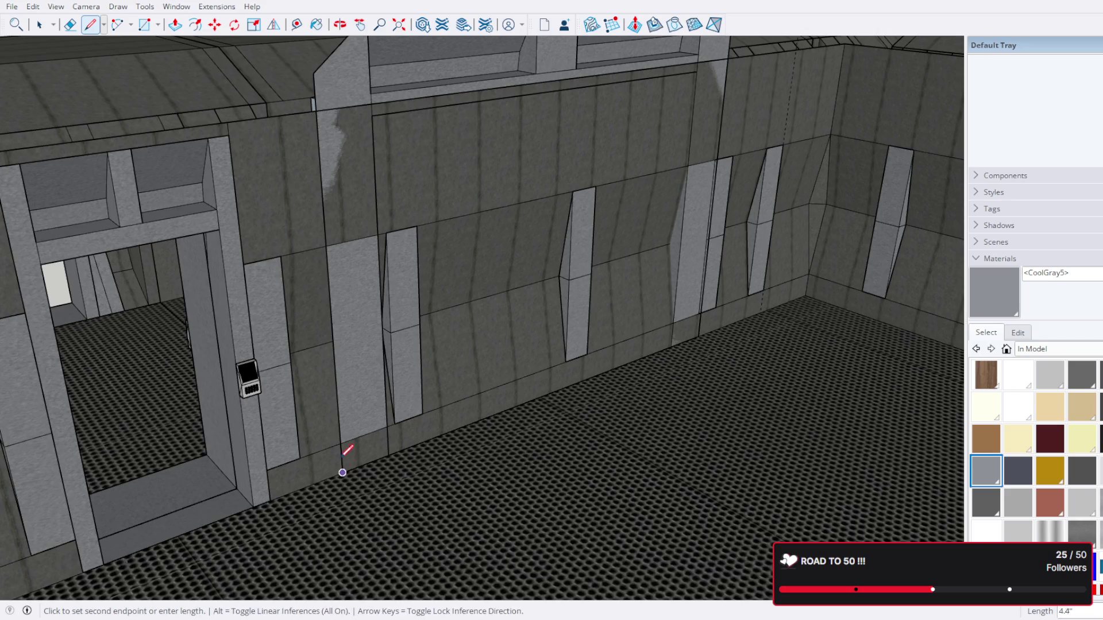
{"action": "key", "text": "Escape"}
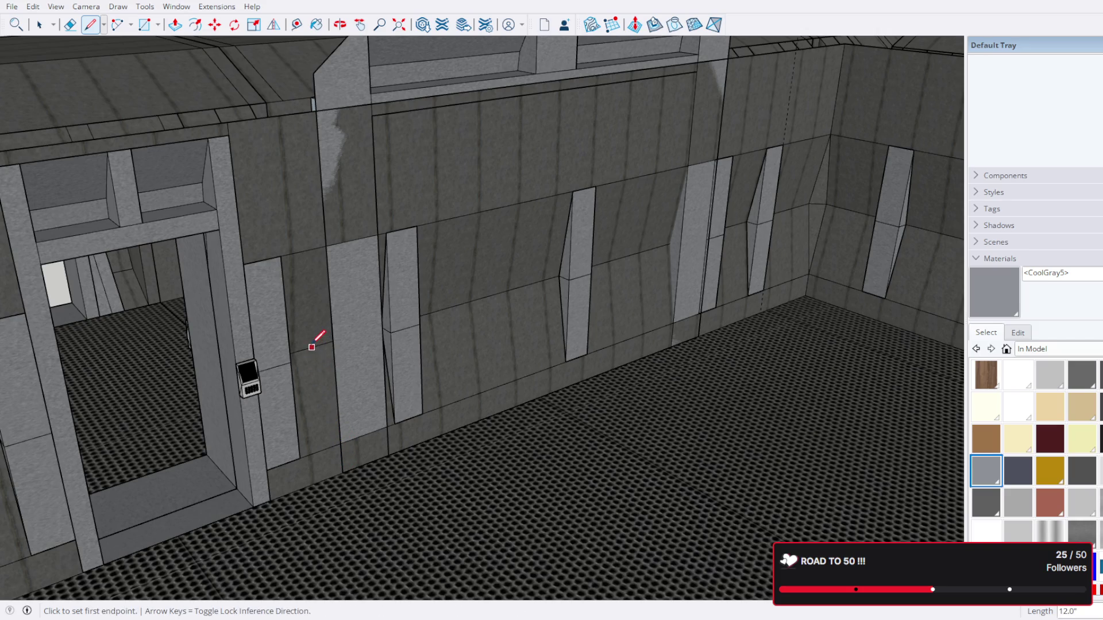
{"action": "scroll", "scroll_direction": "up", "scroll_amount": 3}
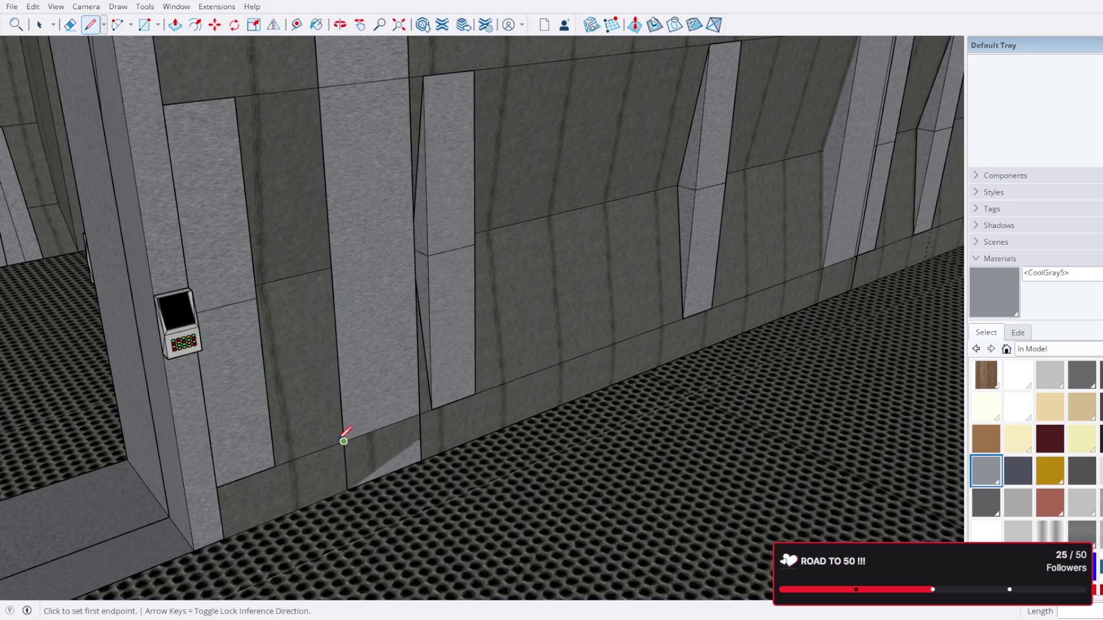
{"action": "left_click", "coordinate": [39, 24]}
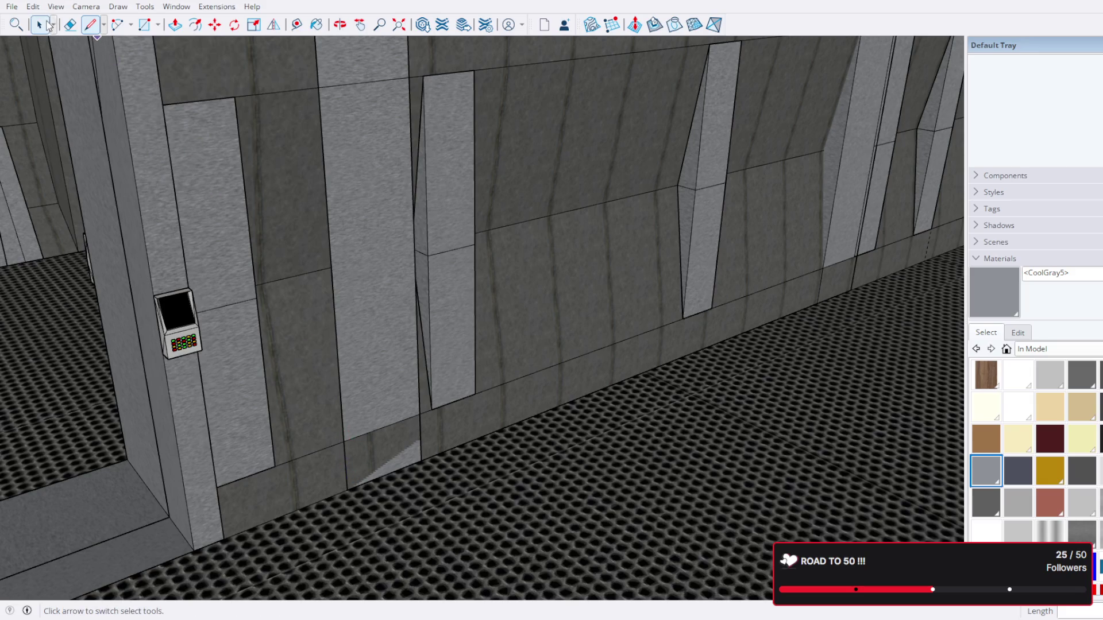
{"action": "left_click", "coordinate": [92, 25]}
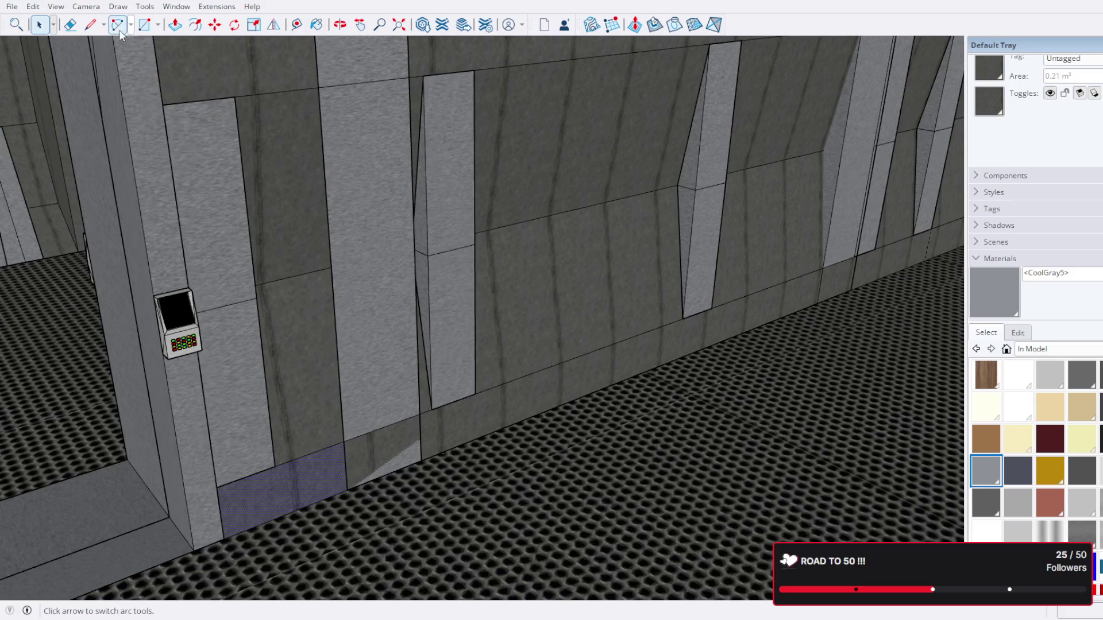
{"action": "left_click", "coordinate": [344, 440]}
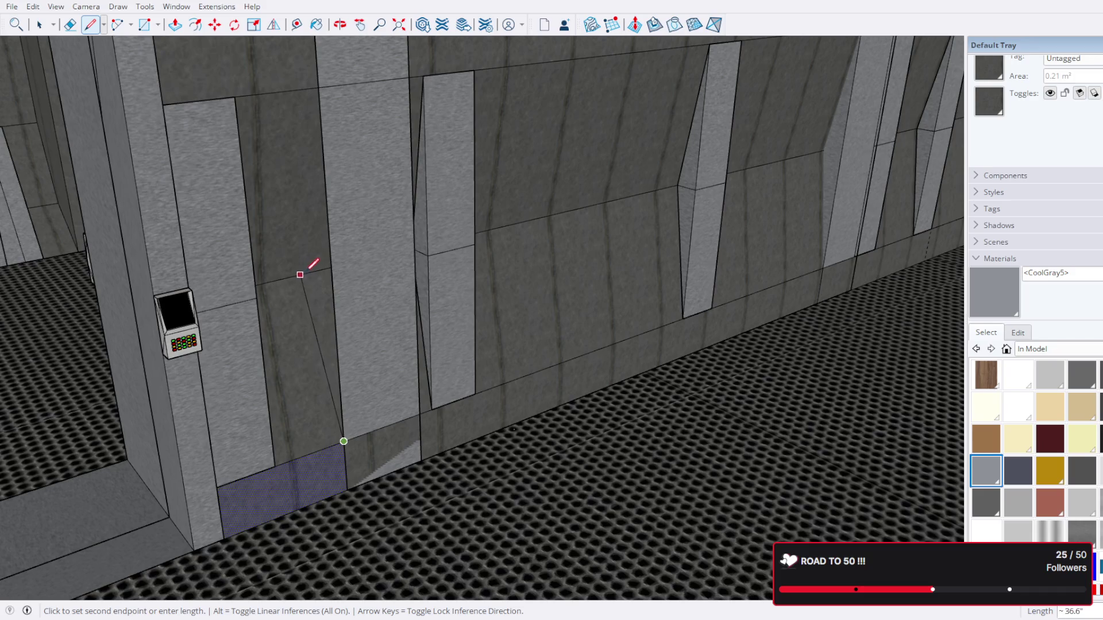
{"action": "scroll", "scroll_direction": "up", "scroll_amount": 3}
{"action": "key", "text": "Escape"}
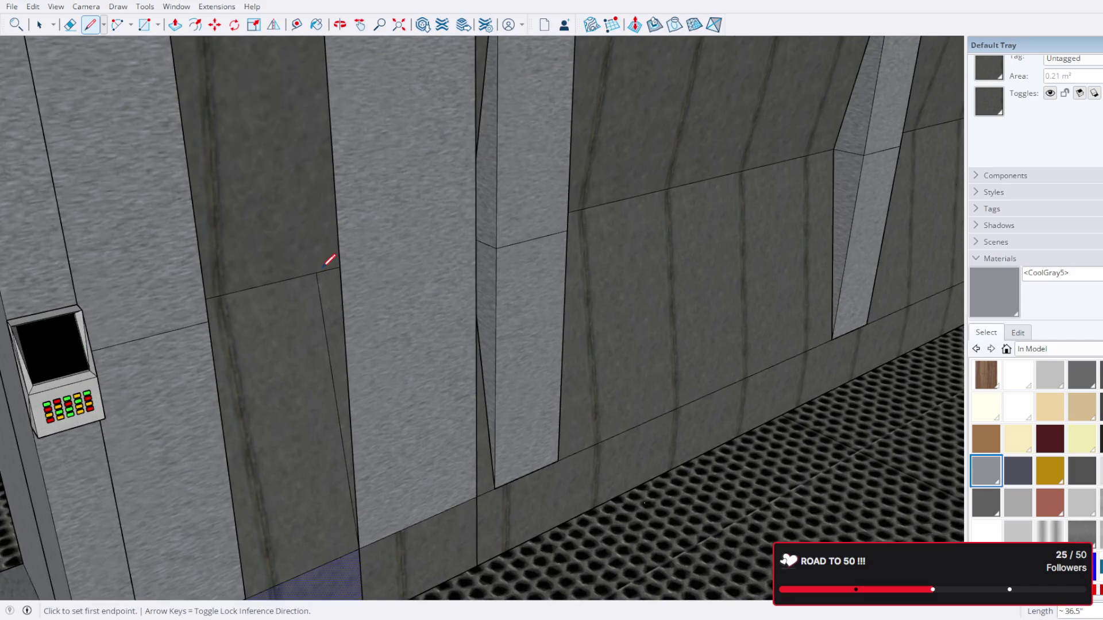
Step: Draw edges splitting the wall panel face up to the roof ledge corner
{"action": "key", "text": "o"}
{"action": "left_click_drag", "start_coordinate": [328, 261], "coordinate": [463, 368]}
{"action": "key", "text": "l"}
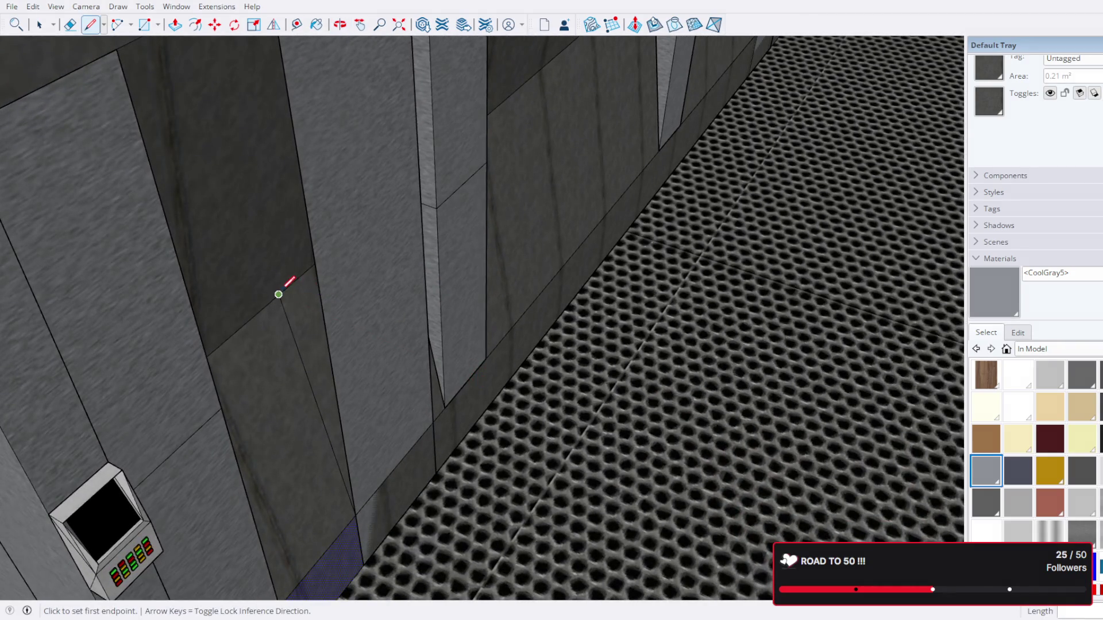
{"action": "left_click", "coordinate": [278, 294]}
{"action": "left_click_drag", "start_coordinate": [333, 259], "coordinate": [103, 245]}
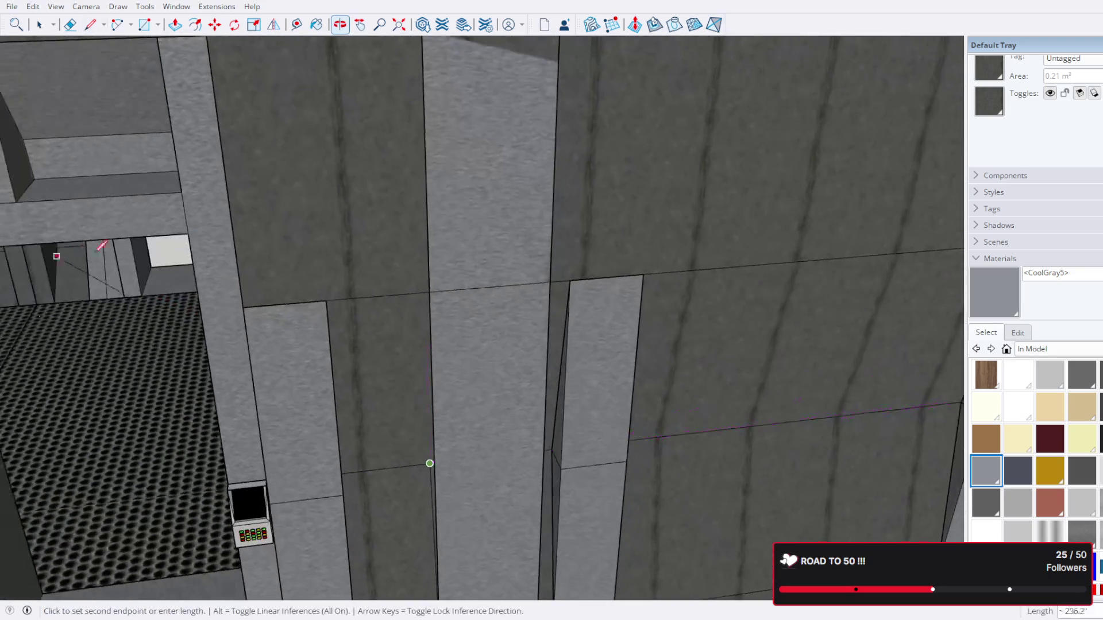
{"action": "left_click_drag", "start_coordinate": [419, 295], "coordinate": [443, 282]}
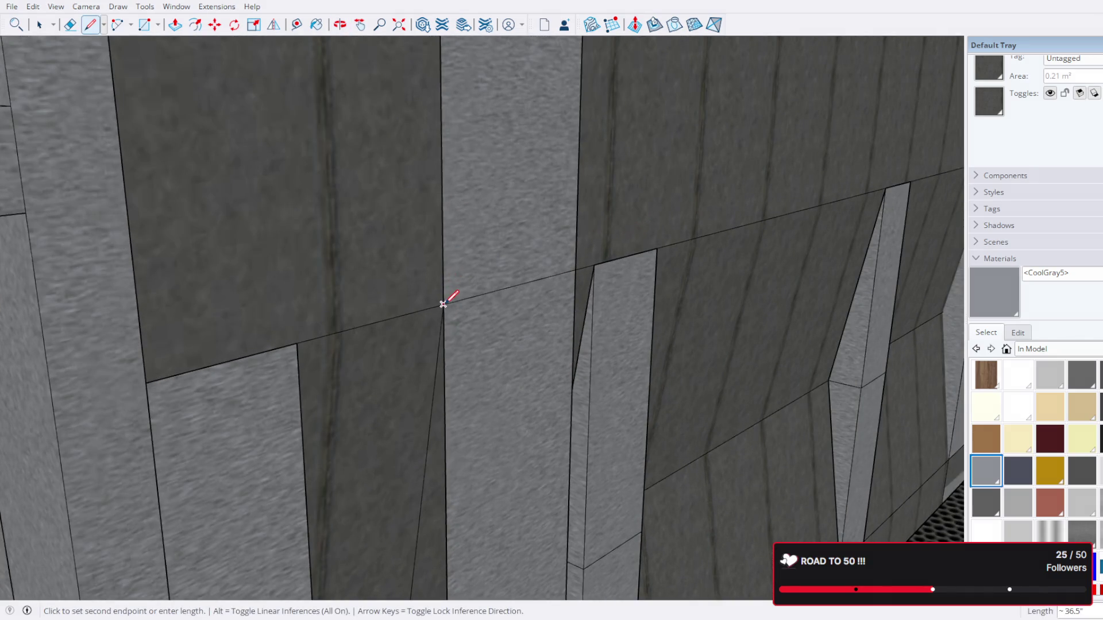
{"action": "left_click", "coordinate": [443, 304]}
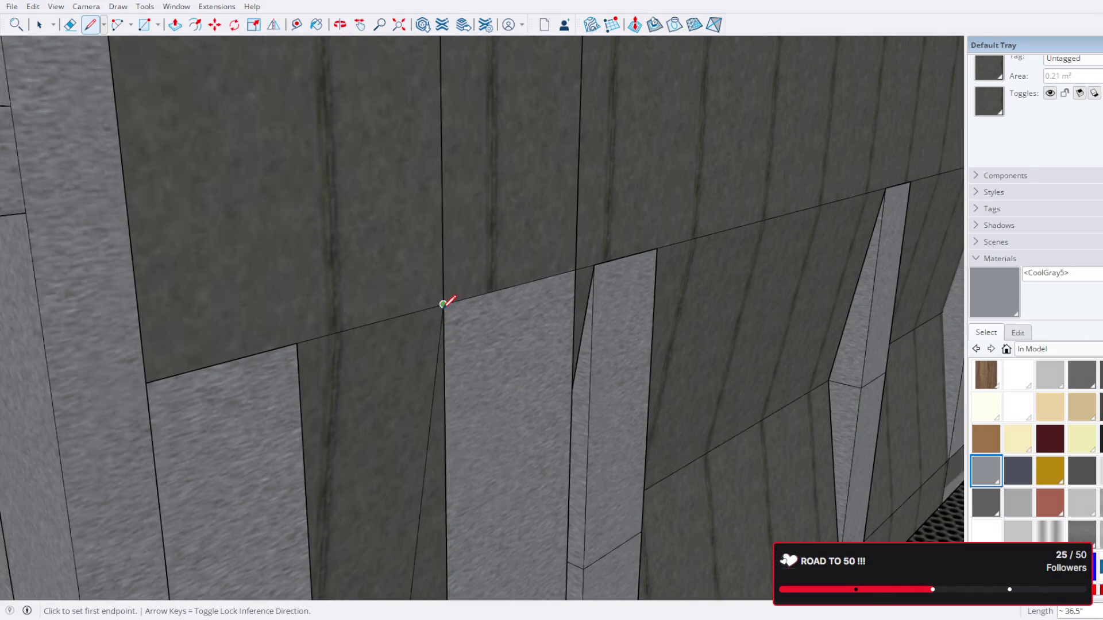
{"action": "left_click", "coordinate": [443, 304]}
{"action": "left_click_drag", "start_coordinate": [505, 278], "coordinate": [426, 353]}
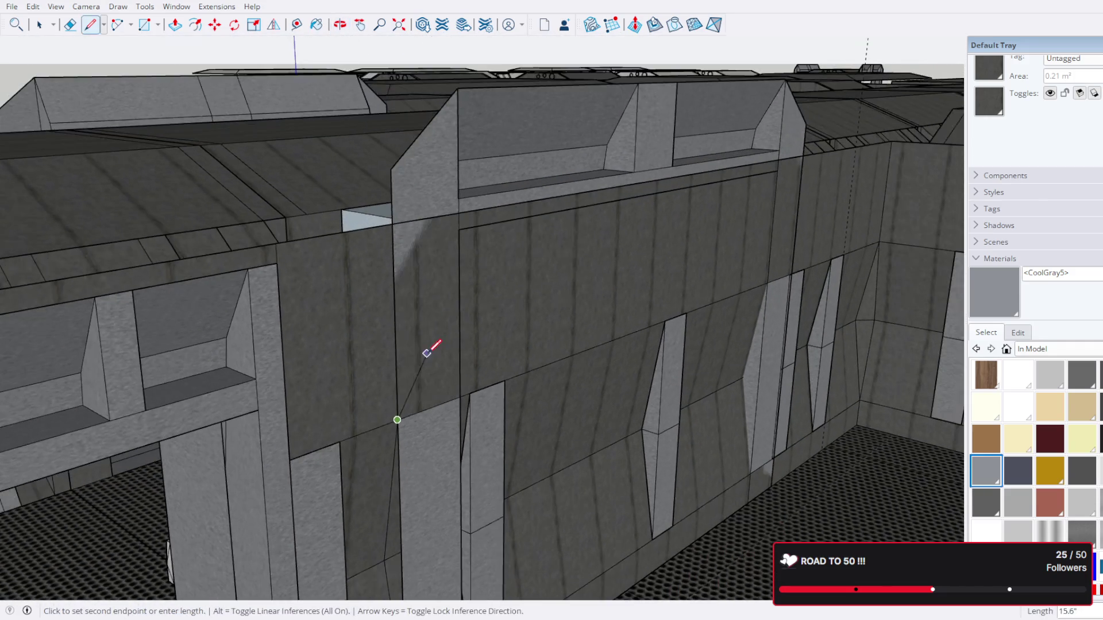
{"action": "left_click", "coordinate": [393, 224]}
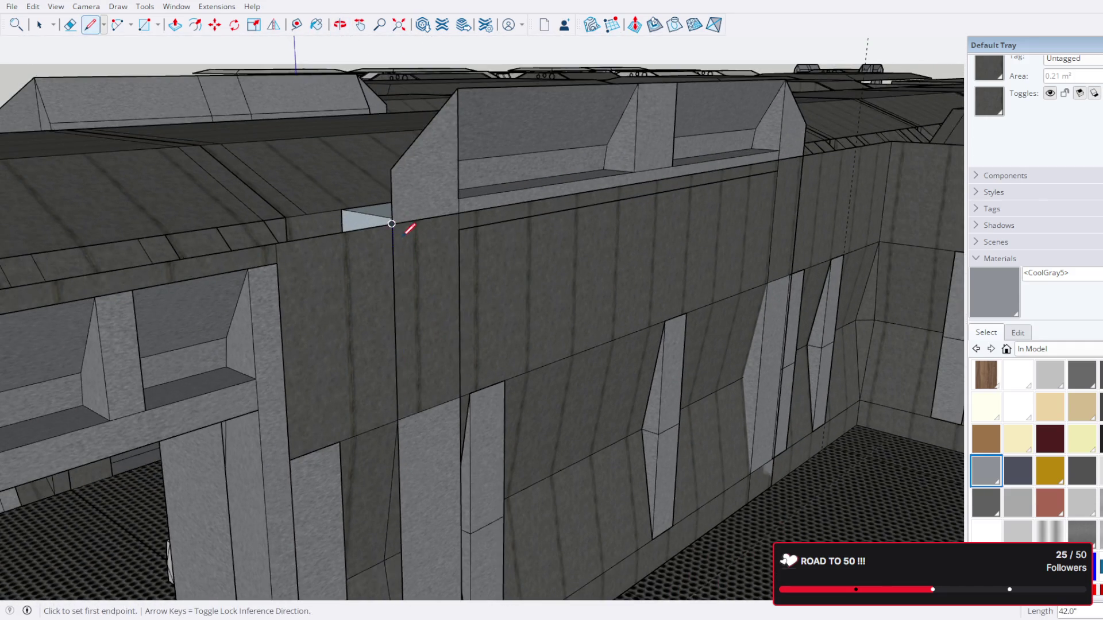
Step: Trace the roof corner edges down the corner until the new face closes
{"action": "left_click", "coordinate": [392, 224]}
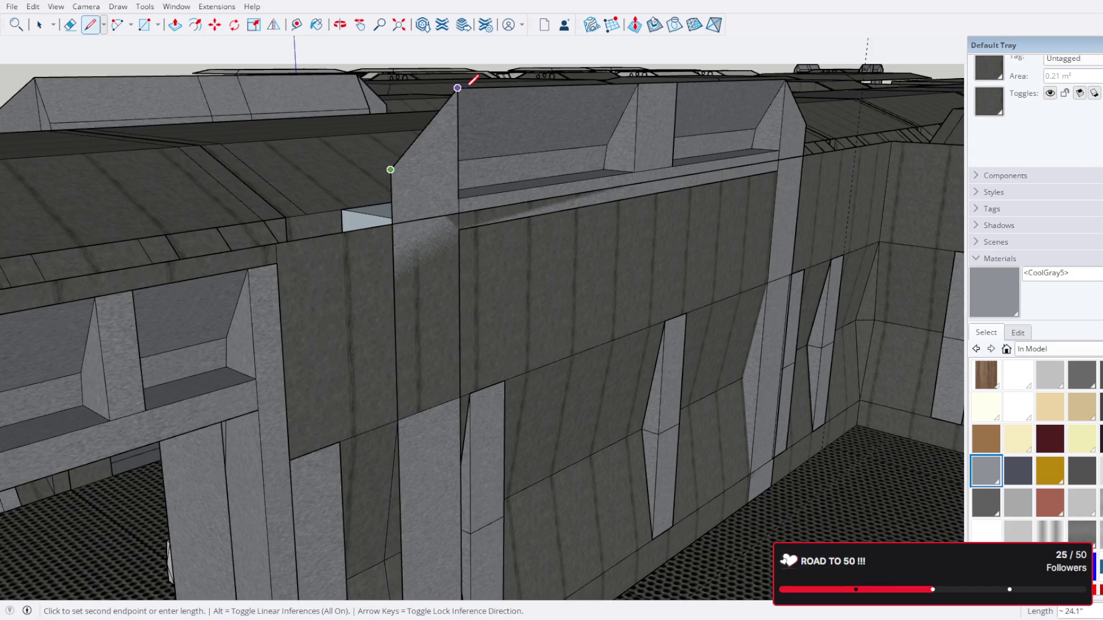
{"action": "left_click_drag", "start_coordinate": [522, 117], "coordinate": [481, 233]}
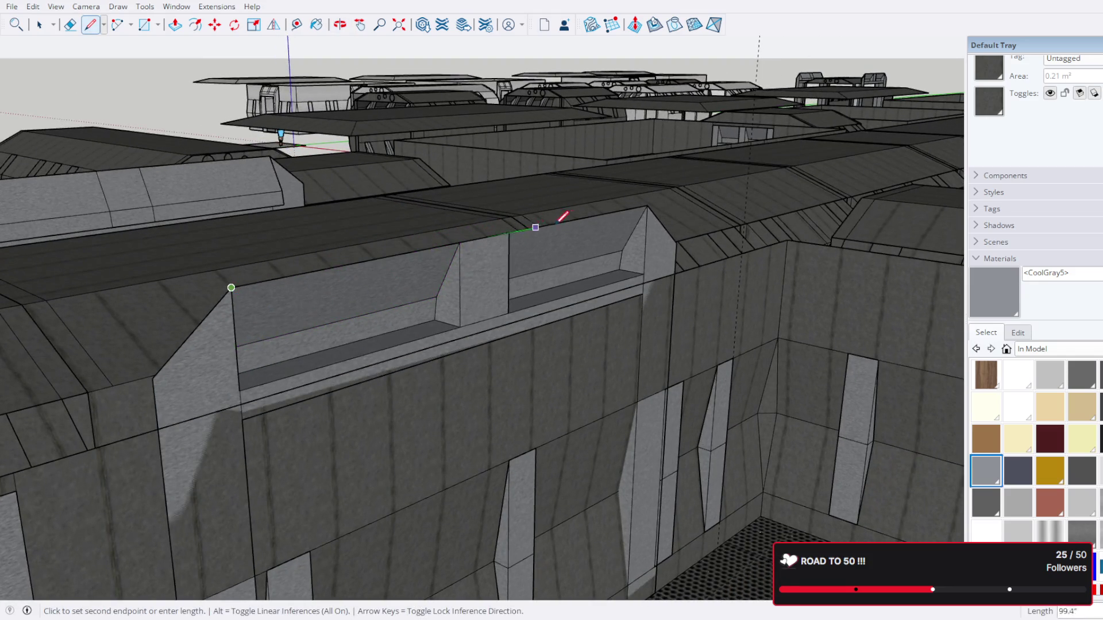
{"action": "scroll", "scroll_direction": "up", "scroll_amount": 3}
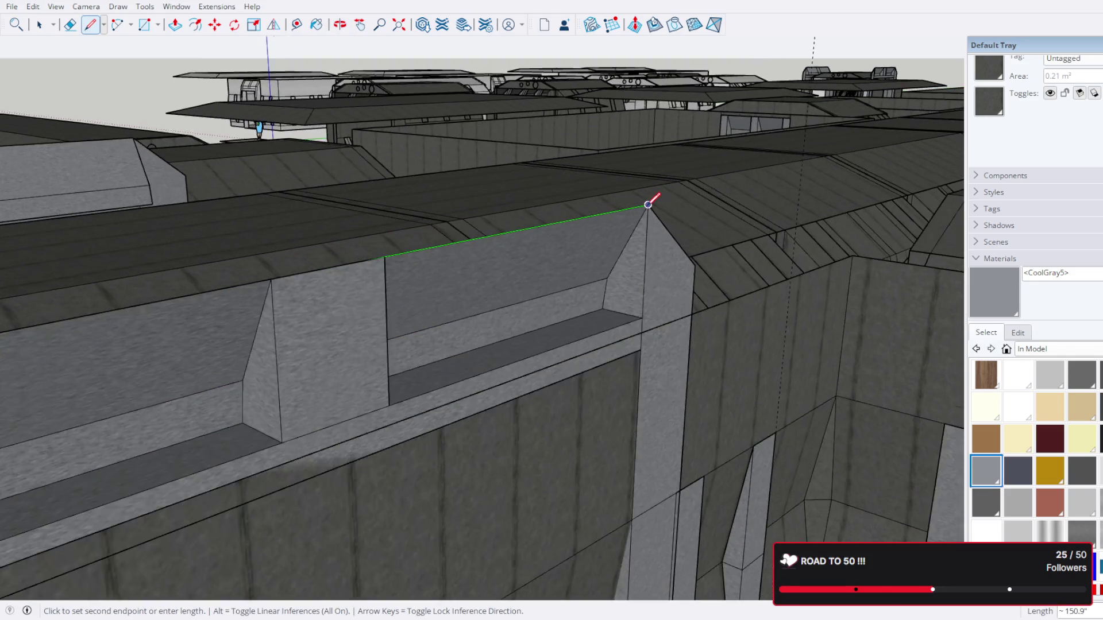
{"action": "left_click_drag", "start_coordinate": [648, 207], "coordinate": [483, 209]}
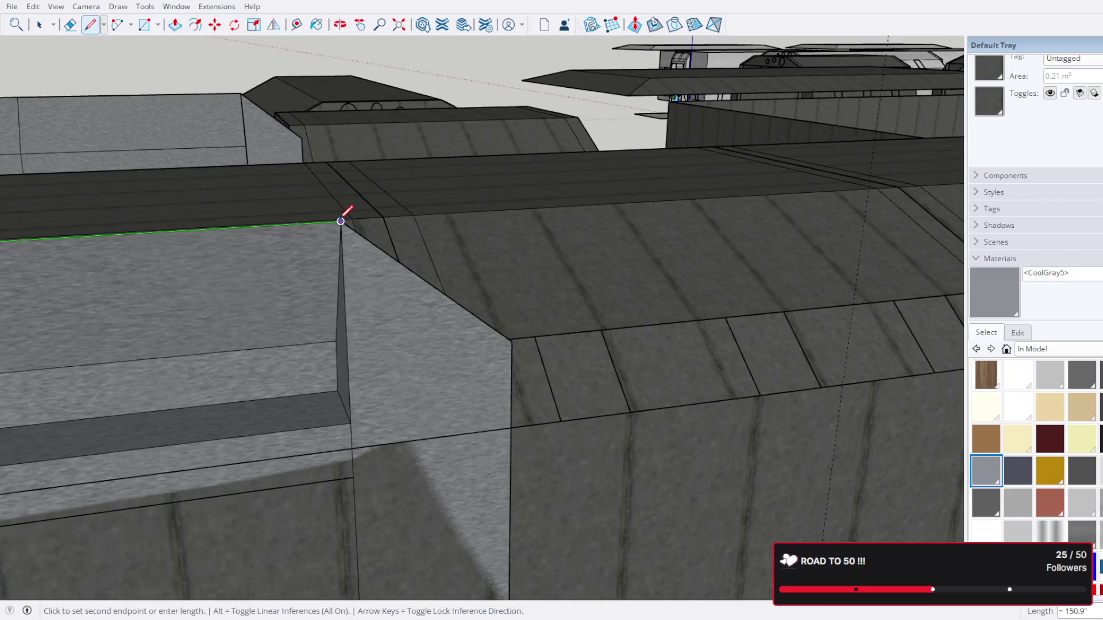
{"action": "left_click", "coordinate": [341, 220]}
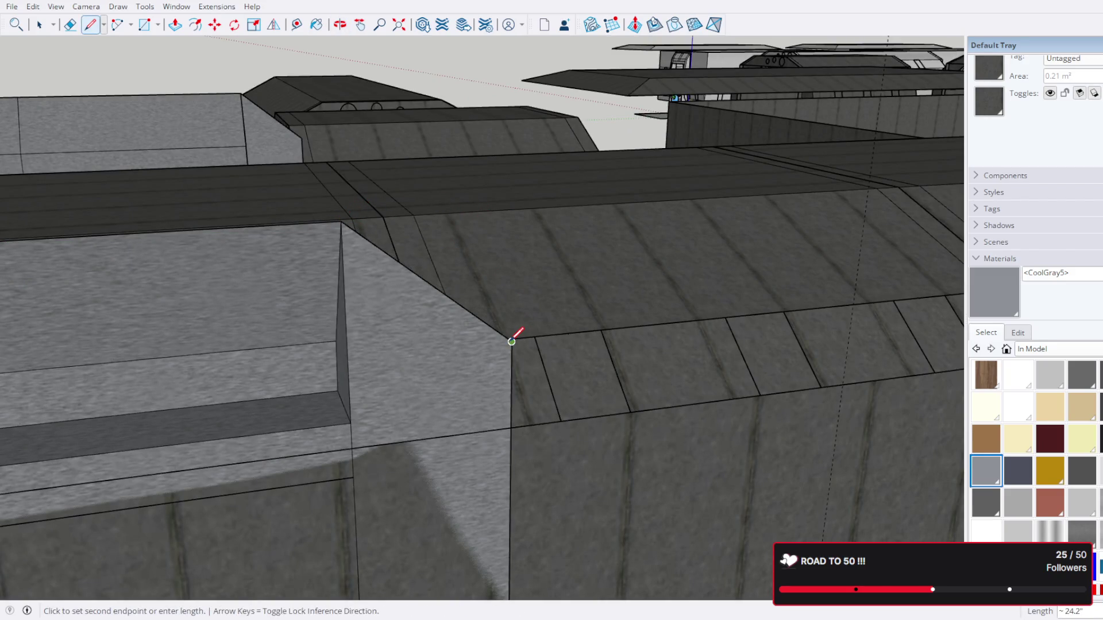
{"action": "left_click", "coordinate": [511, 341]}
{"action": "left_click", "coordinate": [510, 428]}
{"action": "left_click_drag", "start_coordinate": [523, 419], "coordinate": [441, 301]}
{"action": "scroll", "scroll_direction": "up", "scroll_amount": 3}
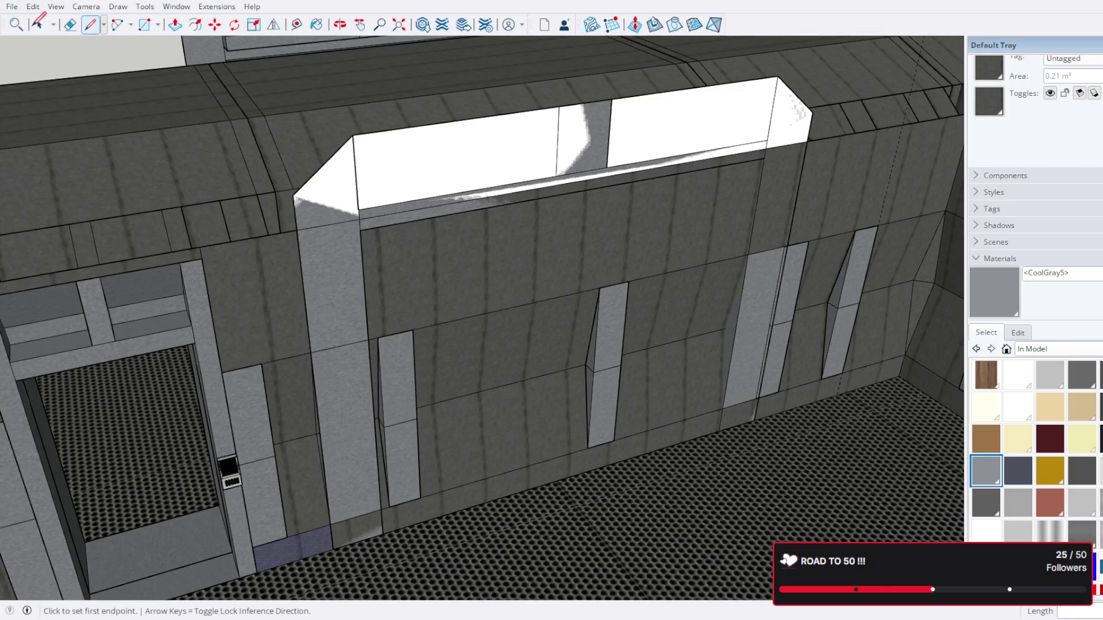
Step: Delete the white cap face above the window trim to reveal the recess
{"action": "left_click", "coordinate": [72, 36]}
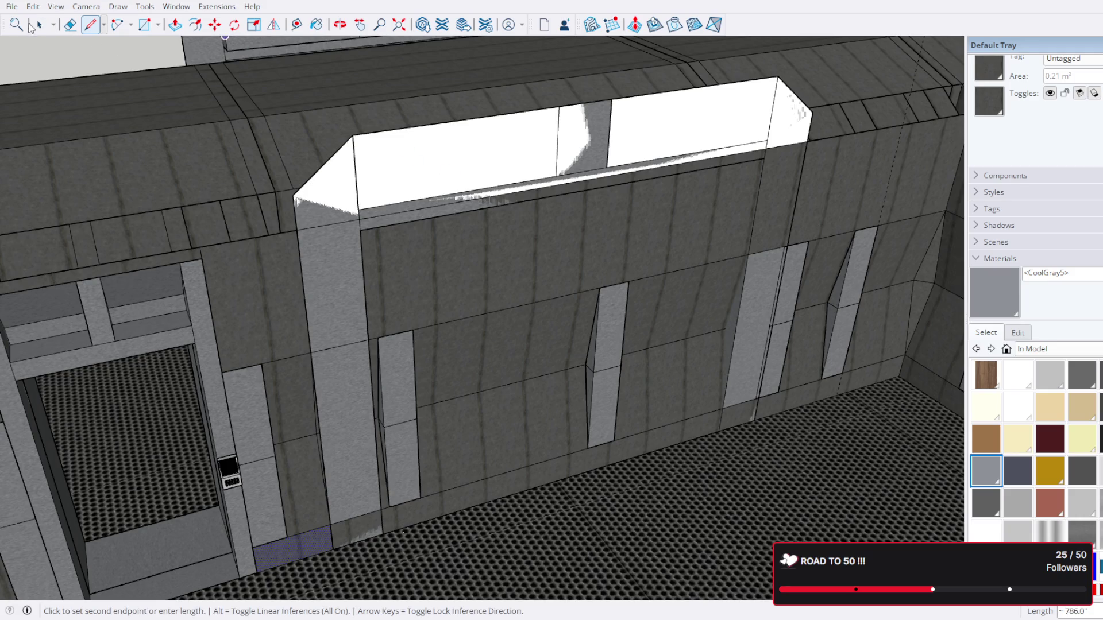
{"action": "left_click", "coordinate": [37, 26]}
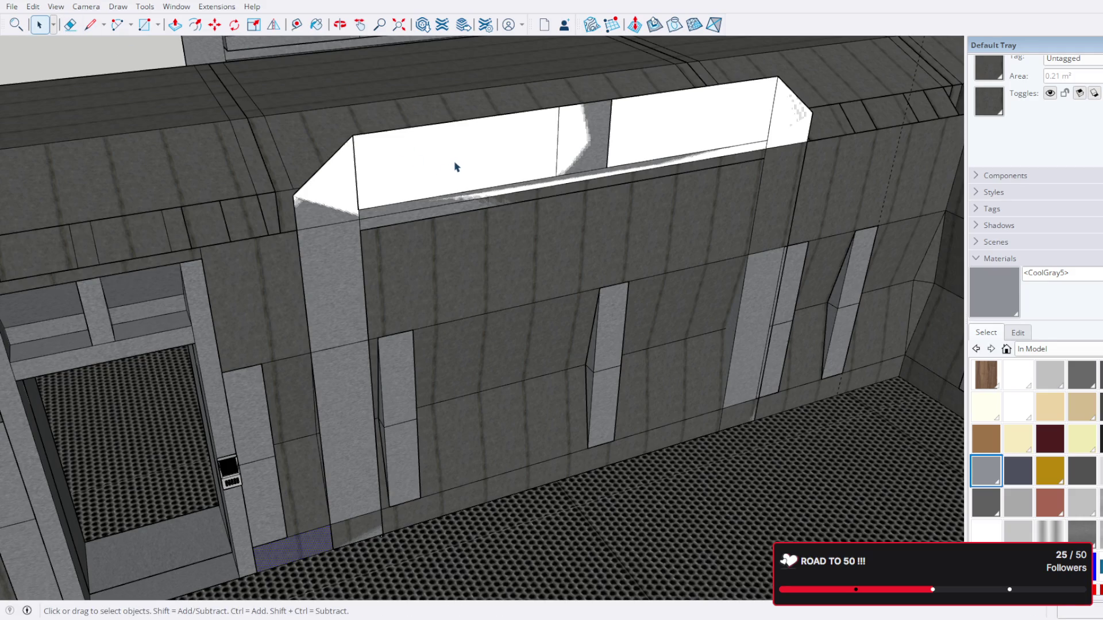
{"action": "left_click", "coordinate": [457, 168]}
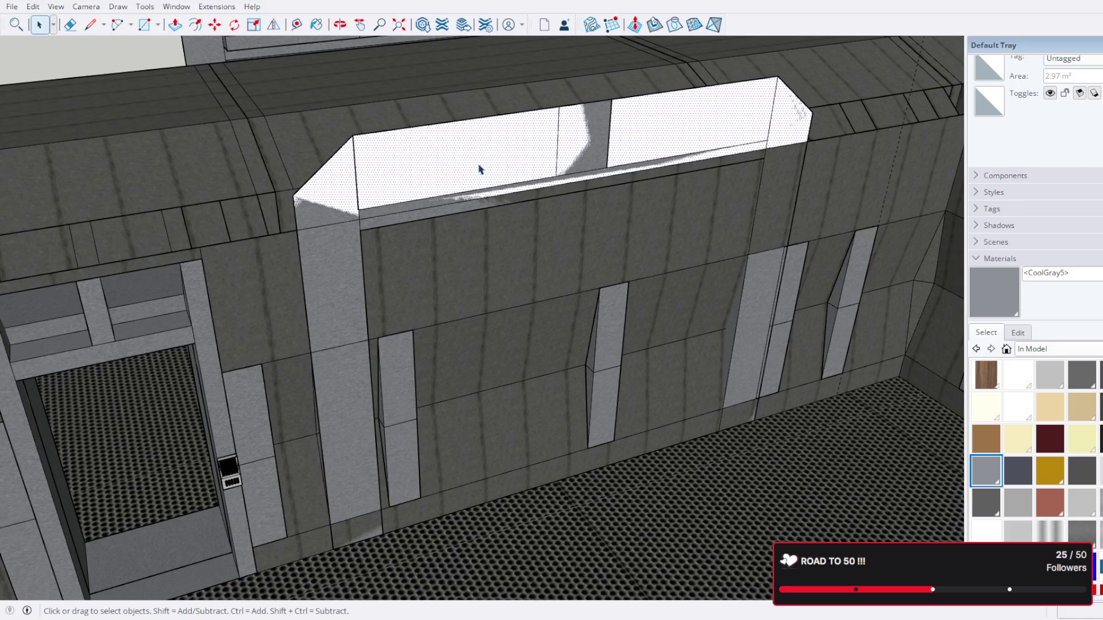
{"action": "key", "text": "Delete"}
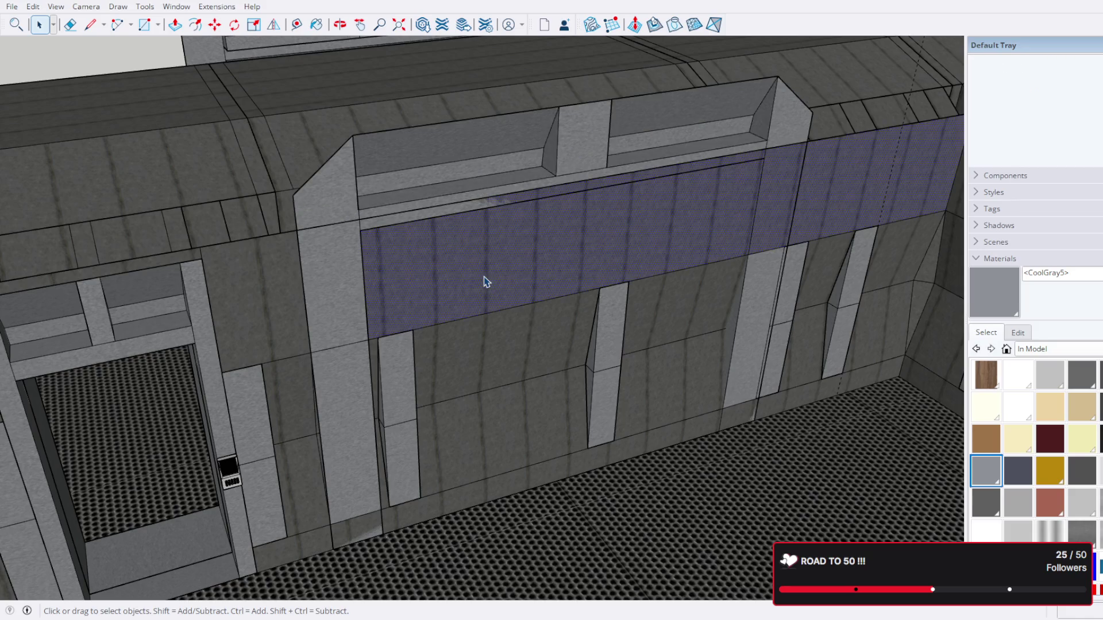
{"action": "left_click_drag", "start_coordinate": [497, 287], "coordinate": [554, 222]}
{"action": "left_click", "coordinate": [90, 25]}
{"action": "left_click", "coordinate": [586, 145]}
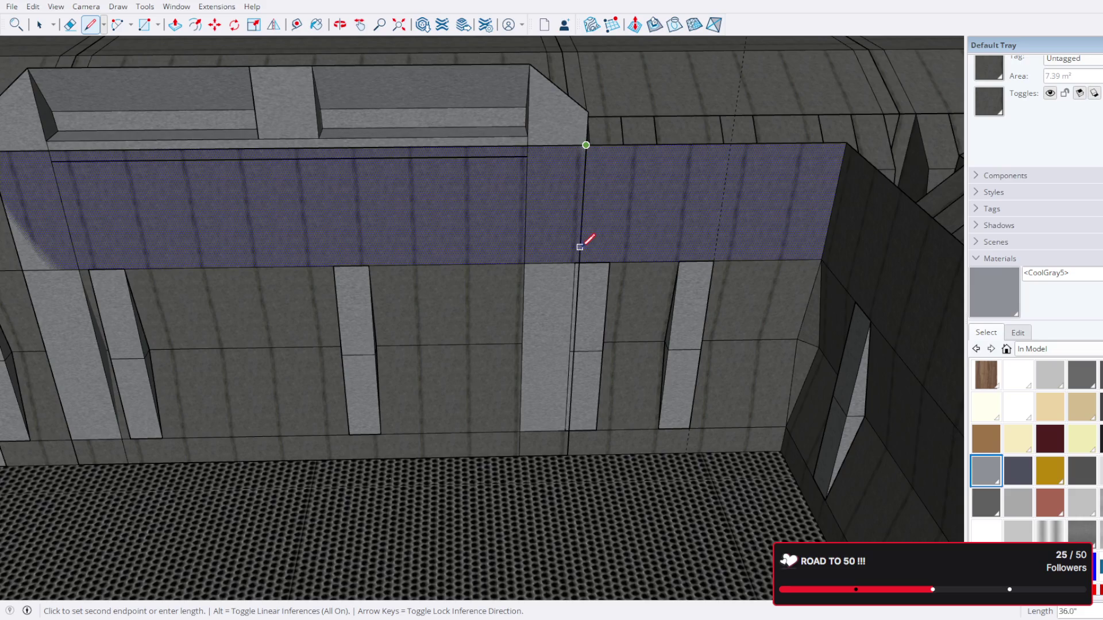
Step: Edit the pillar group and delete the middle pillar's faces
{"action": "left_click_drag", "start_coordinate": [579, 262], "coordinate": [684, 327]}
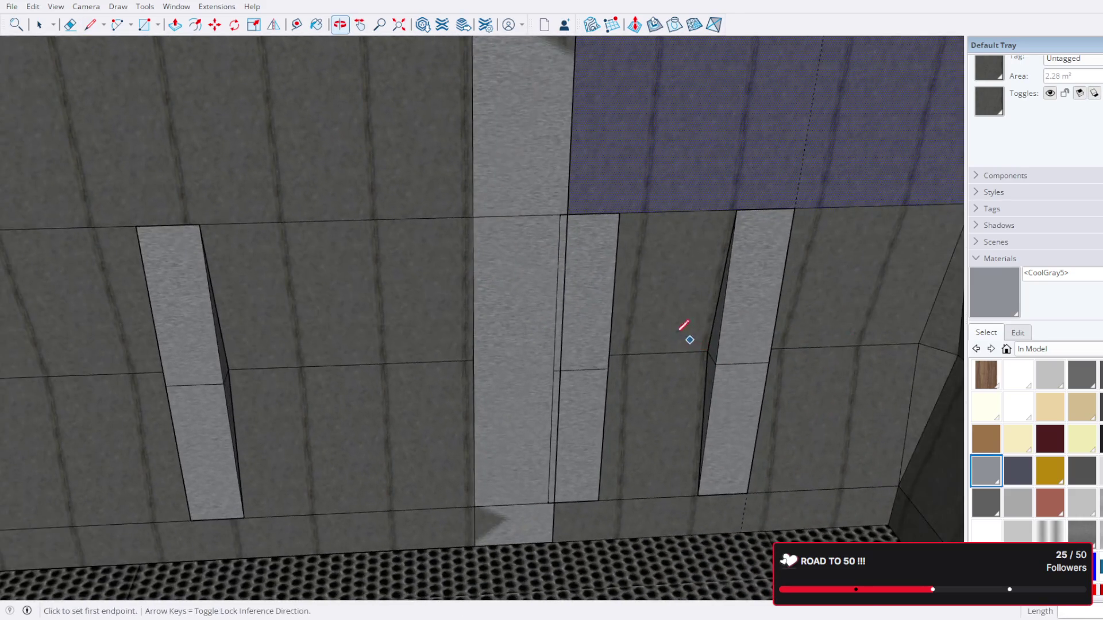
{"action": "left_click", "coordinate": [39, 24]}
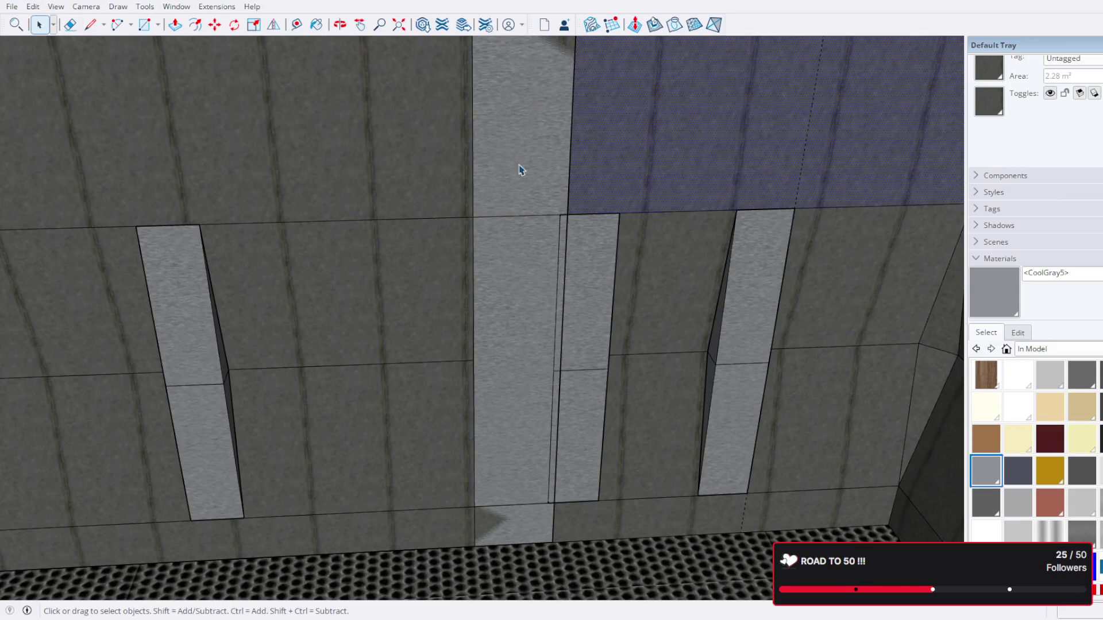
{"action": "double_click", "coordinate": [577, 274]}
{"action": "left_click", "coordinate": [577, 274]}
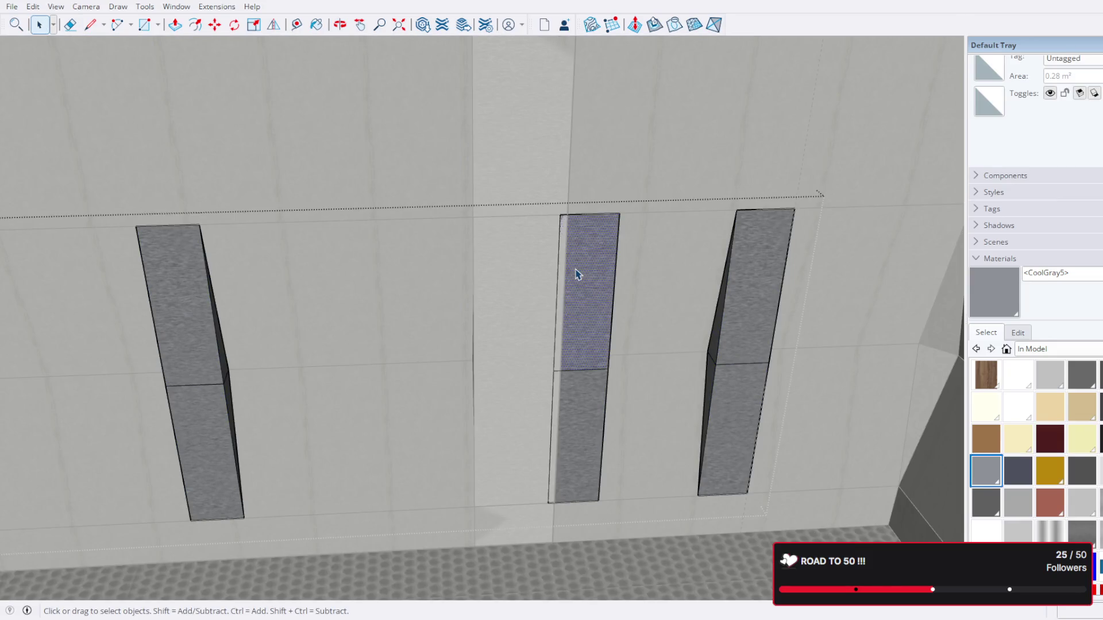
{"action": "key", "text": "Delete"}
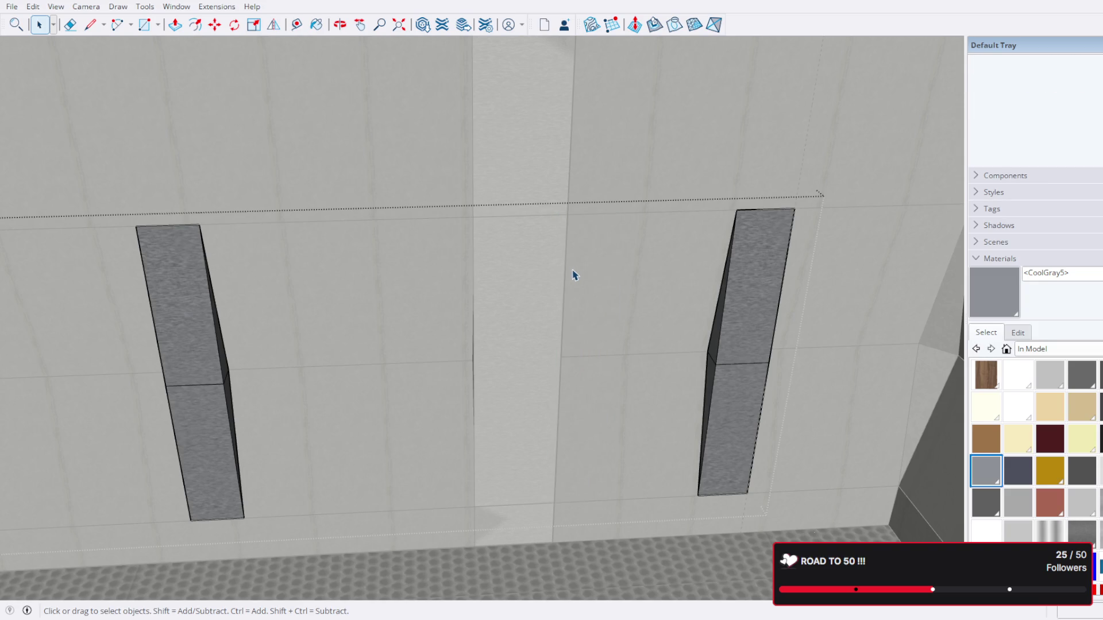
{"action": "left_click", "coordinate": [579, 270]}
Step: Draw split edges down the wall panel between the pillars to the floor line
{"action": "left_click", "coordinate": [544, 317]}
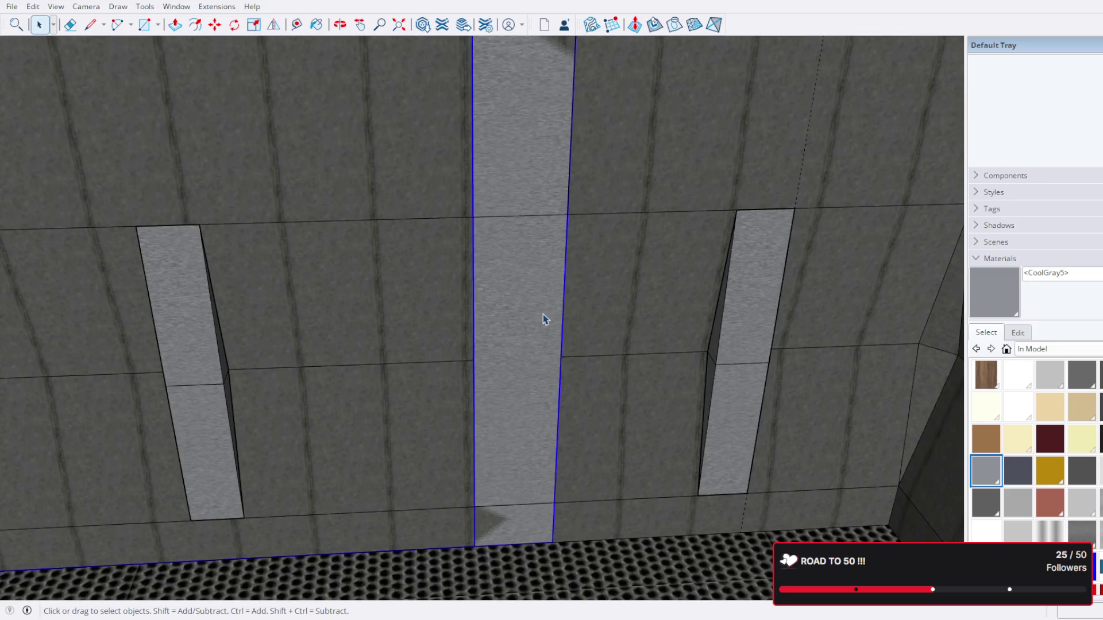
{"action": "left_click_drag", "start_coordinate": [563, 319], "coordinate": [233, 201]}
{"action": "left_click", "coordinate": [89, 24]}
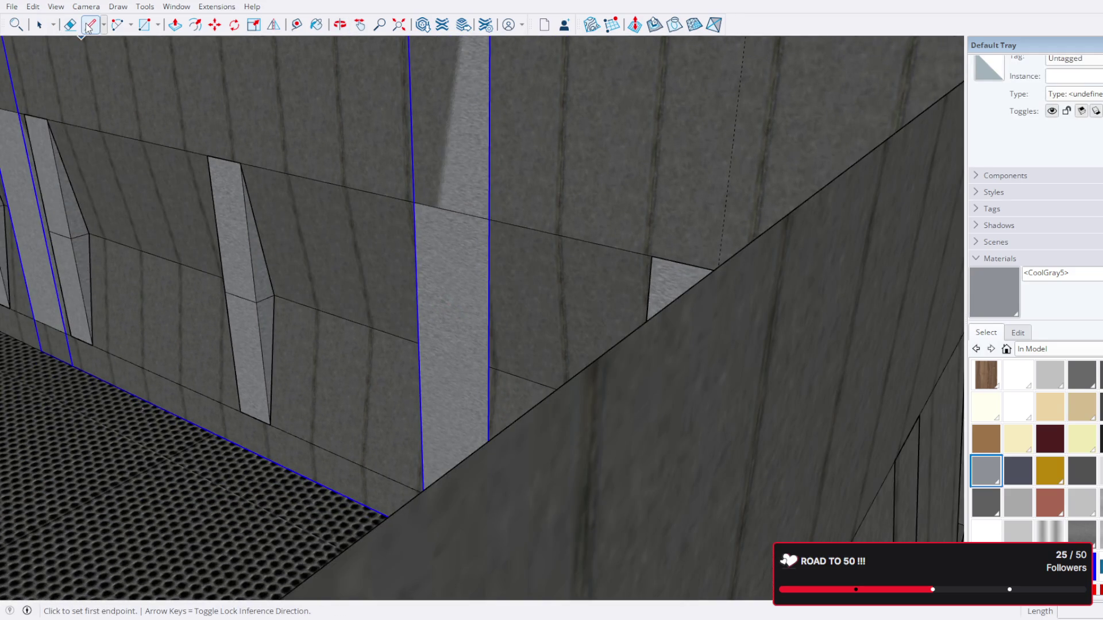
{"action": "left_click", "coordinate": [489, 219]}
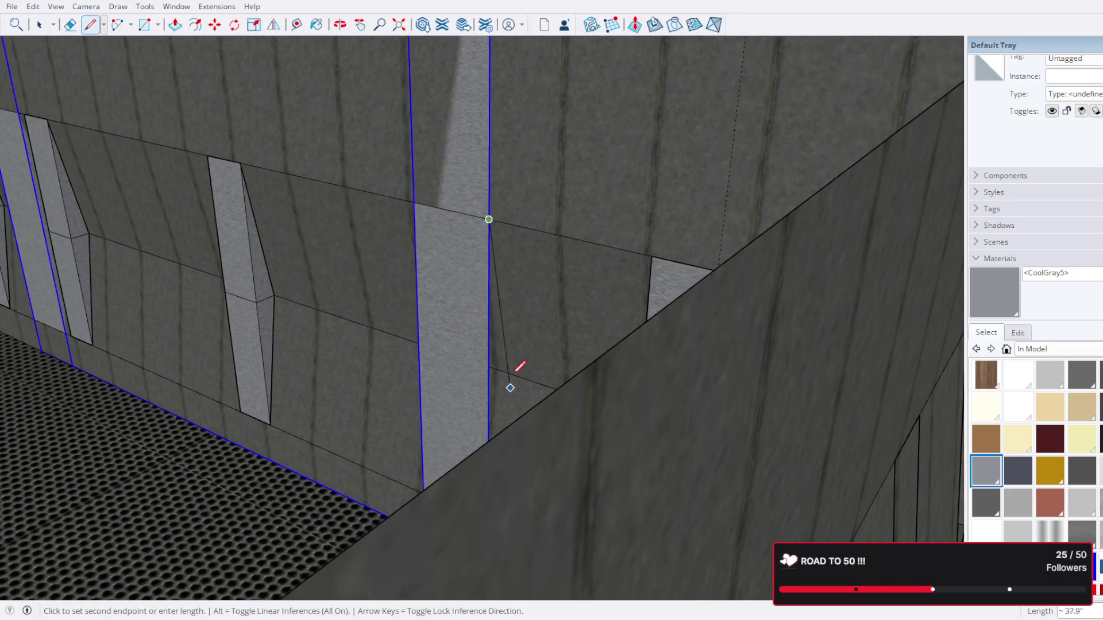
{"action": "scroll", "scroll_direction": "up", "scroll_amount": 3}
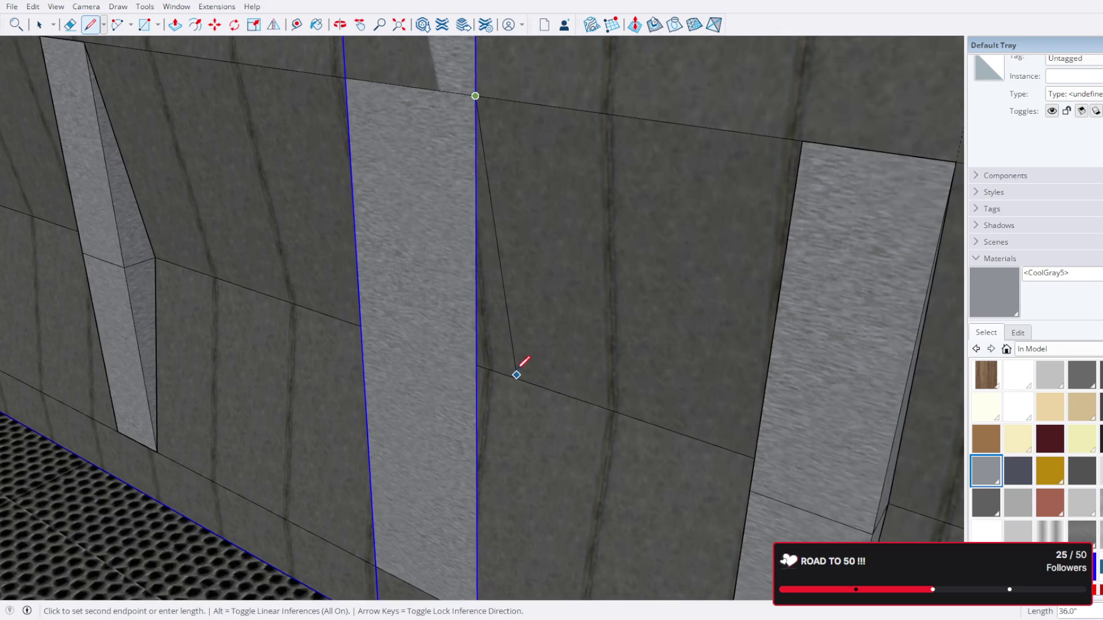
{"action": "left_click", "coordinate": [504, 374]}
{"action": "left_click_drag", "start_coordinate": [510, 364], "coordinate": [565, 204]}
{"action": "left_click", "coordinate": [549, 178]}
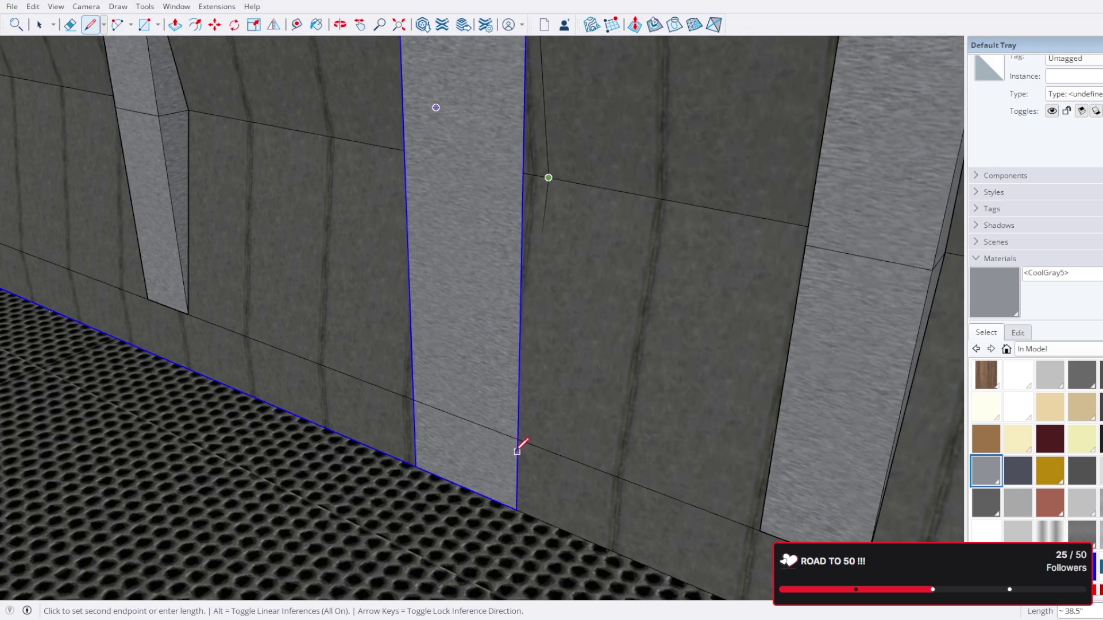
{"action": "left_click", "coordinate": [517, 440]}
{"action": "left_click", "coordinate": [517, 439]}
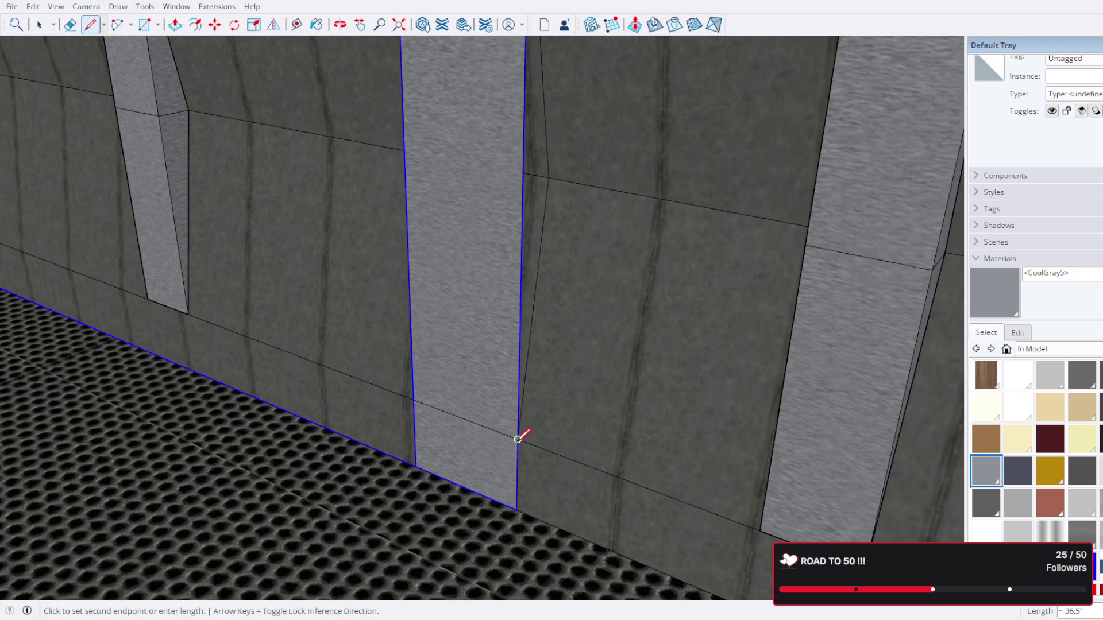
{"action": "left_click", "coordinate": [517, 506]}
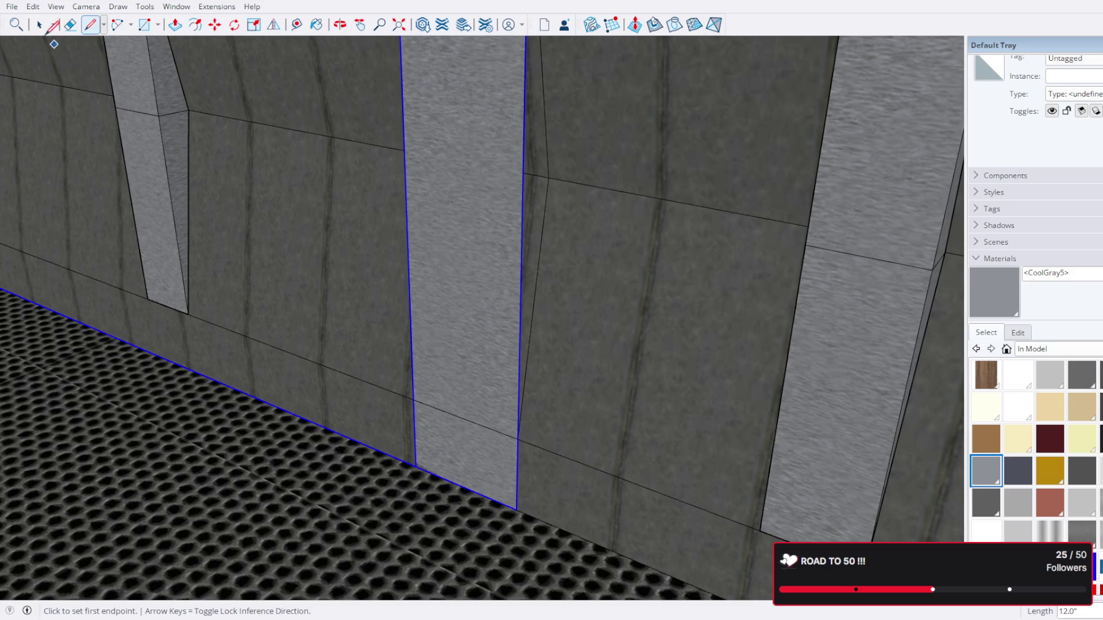
Step: Delete the lower and upper wall faces between the pillars, opening onto the grated floor
{"action": "left_click", "coordinate": [39, 24]}
{"action": "left_click_drag", "start_coordinate": [275, 150], "coordinate": [447, 401]}
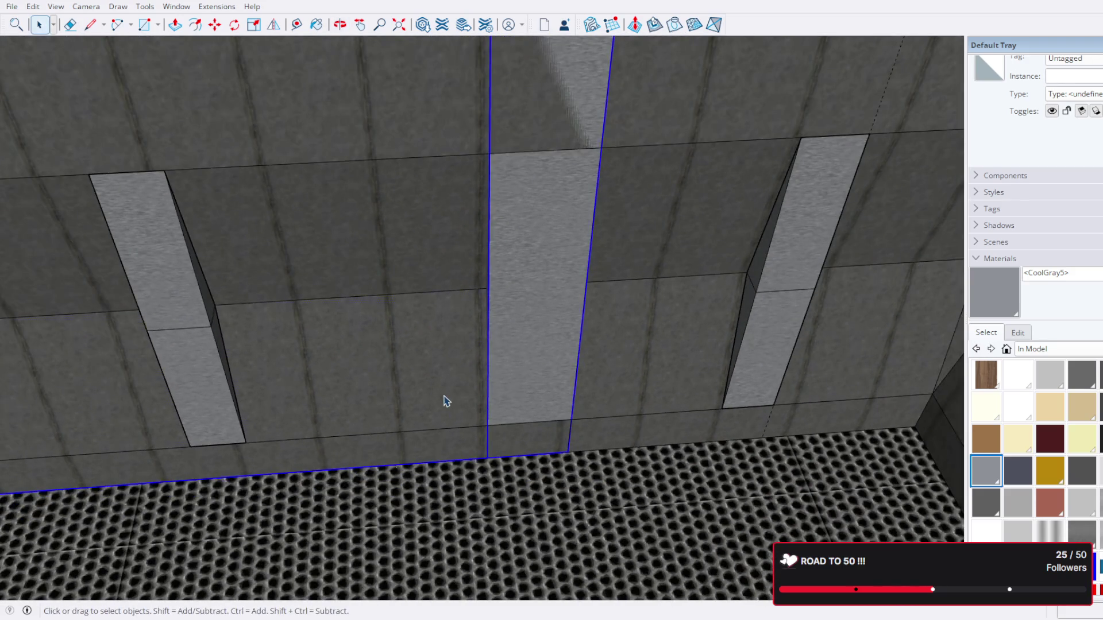
{"action": "left_click", "coordinate": [446, 401]}
{"action": "key", "text": "Delete"}
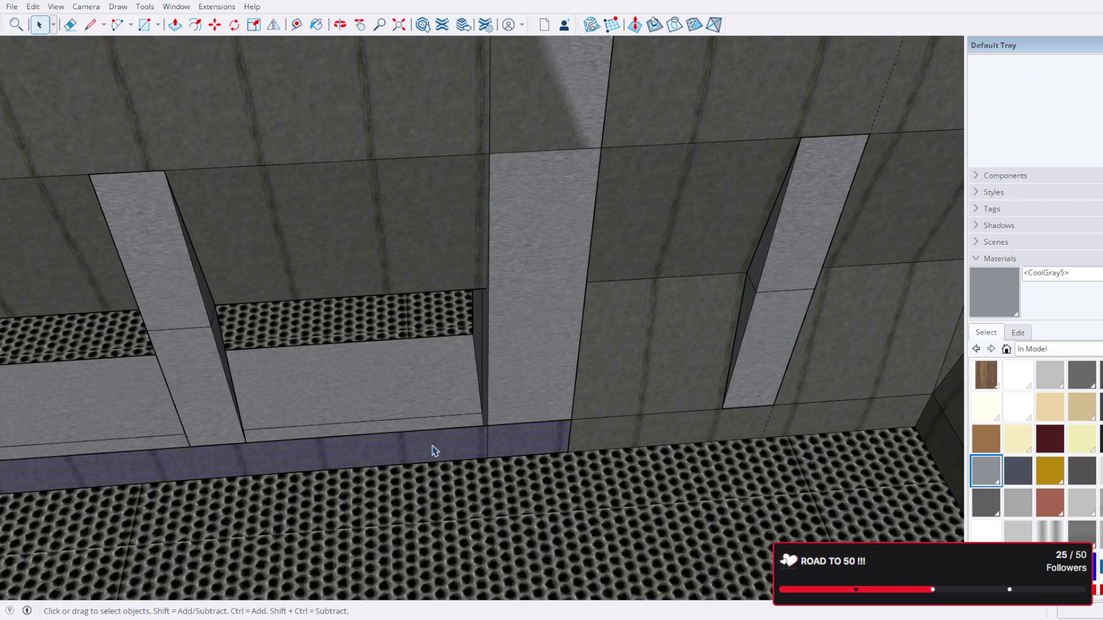
{"action": "key", "text": "Delete"}
{"action": "left_click", "coordinate": [417, 242]}
{"action": "scroll", "scroll_direction": "down", "scroll_amount": 3}
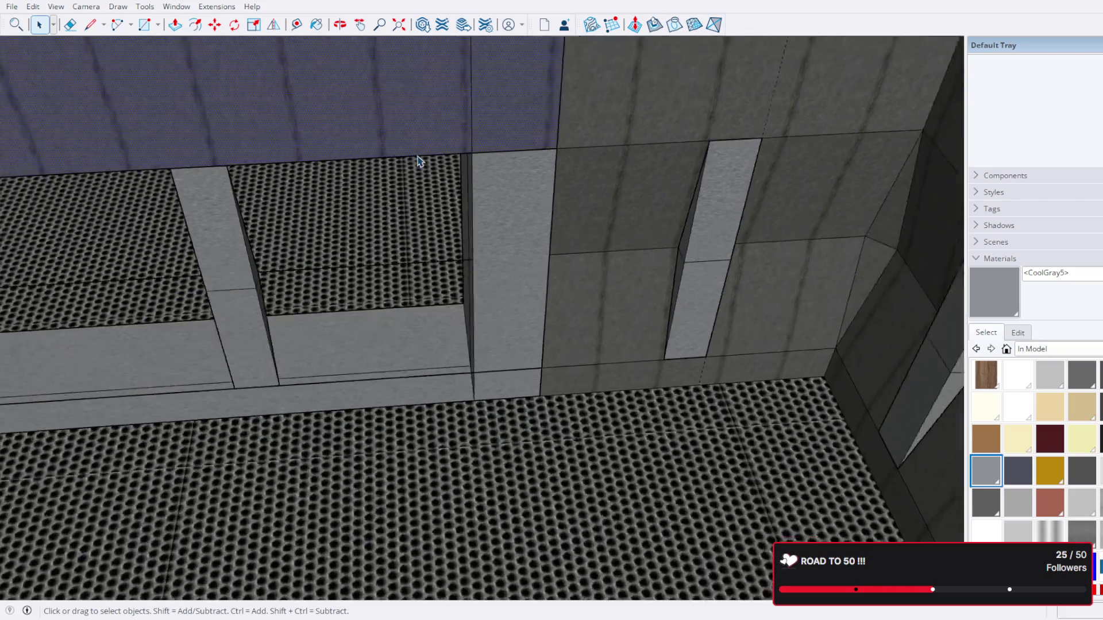
{"action": "key", "text": "Delete"}
{"action": "scroll", "scroll_direction": "down", "scroll_amount": 3}
{"action": "left_click_drag", "start_coordinate": [403, 172], "coordinate": [522, 276]}
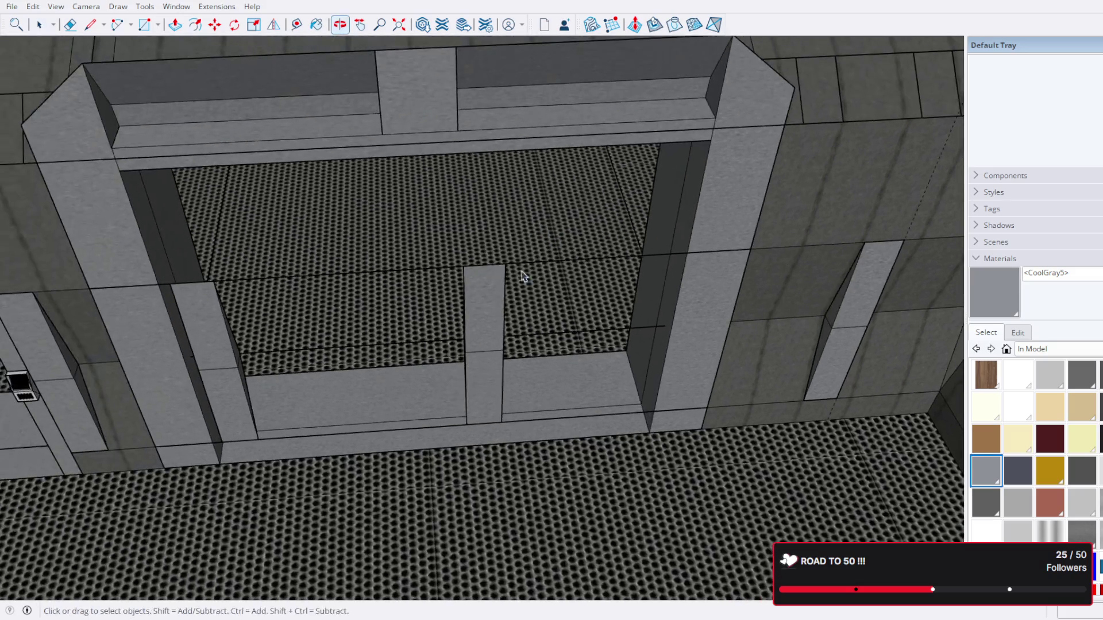
{"action": "scroll", "scroll_direction": "down", "scroll_amount": 3}
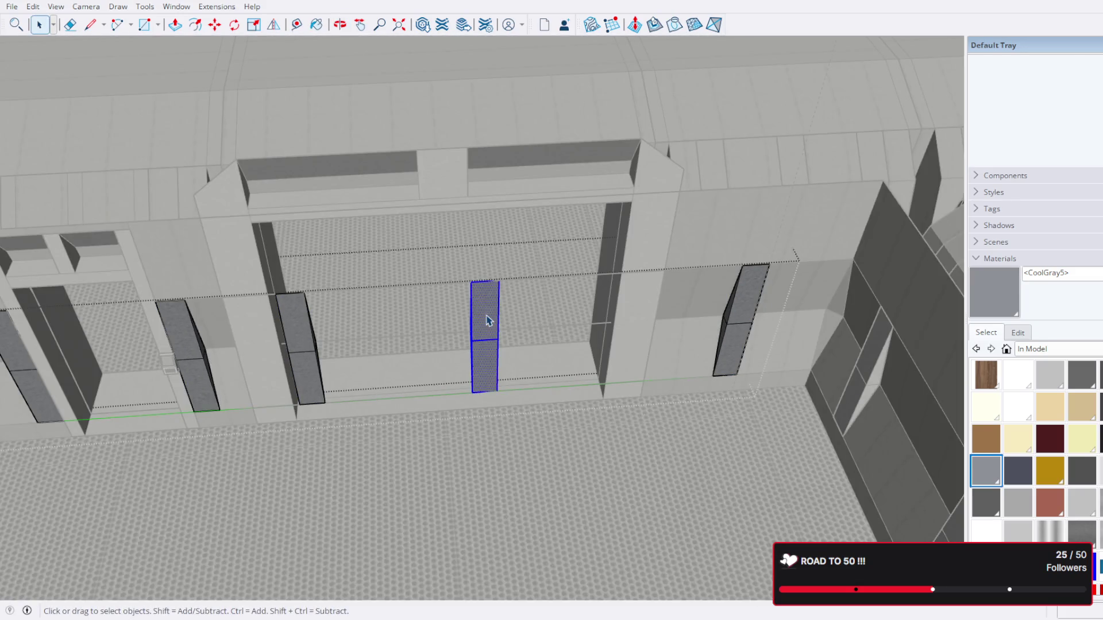
Step: Delete the middle column and move the blue panel beside the left pillar
{"action": "left_click", "coordinate": [487, 320]}
{"action": "key", "text": "Delete"}
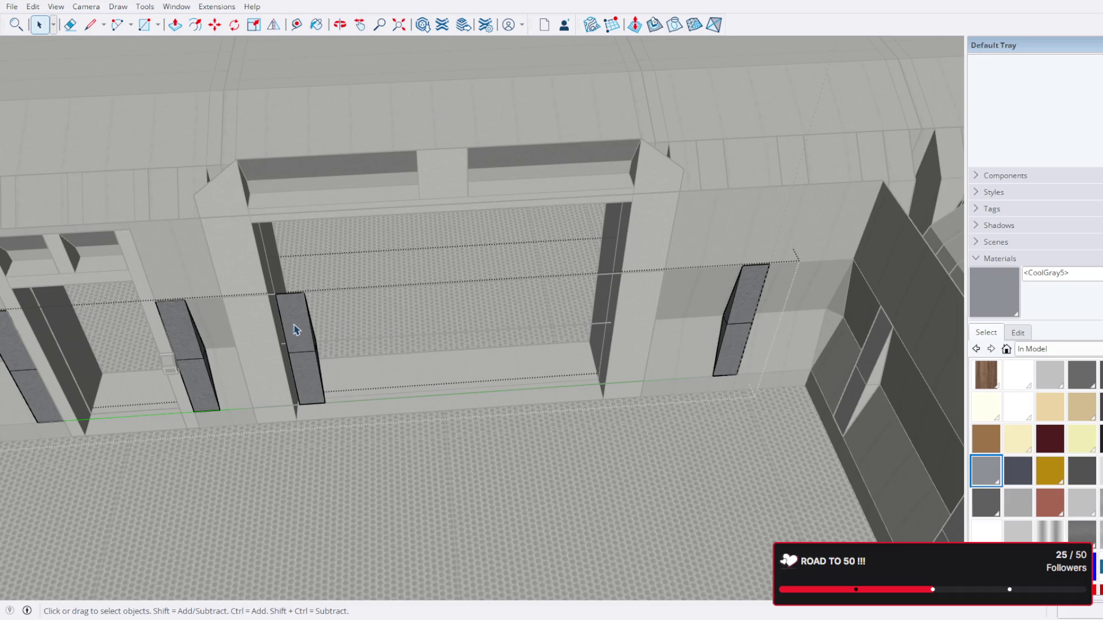
{"action": "scroll", "scroll_direction": "up", "scroll_amount": 3}
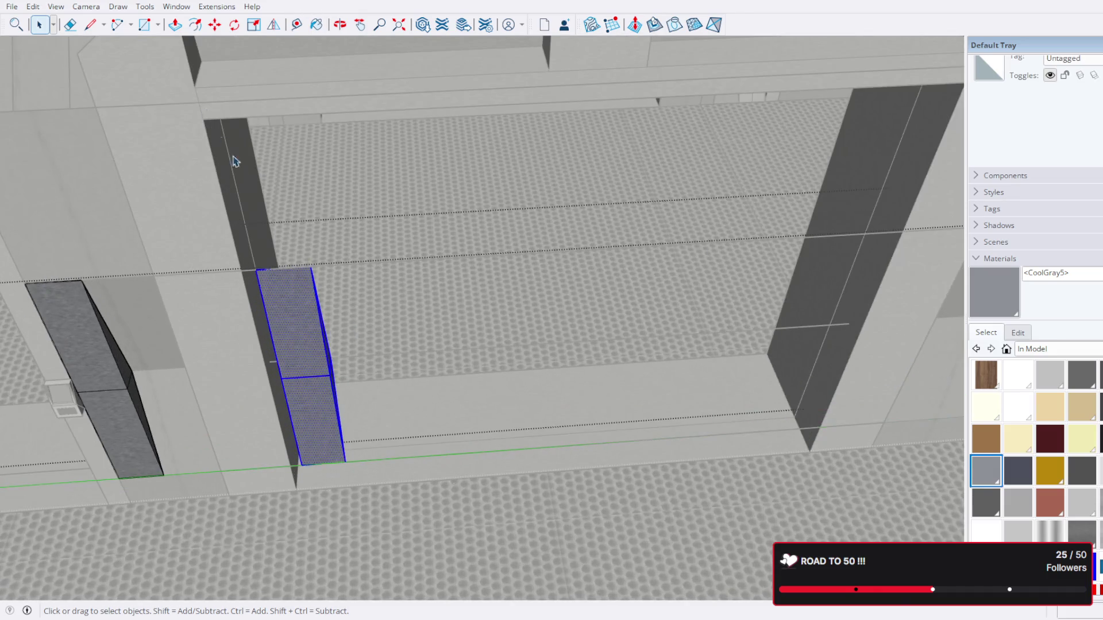
{"action": "left_click", "coordinate": [214, 25]}
{"action": "scroll", "scroll_direction": "up", "scroll_amount": 3}
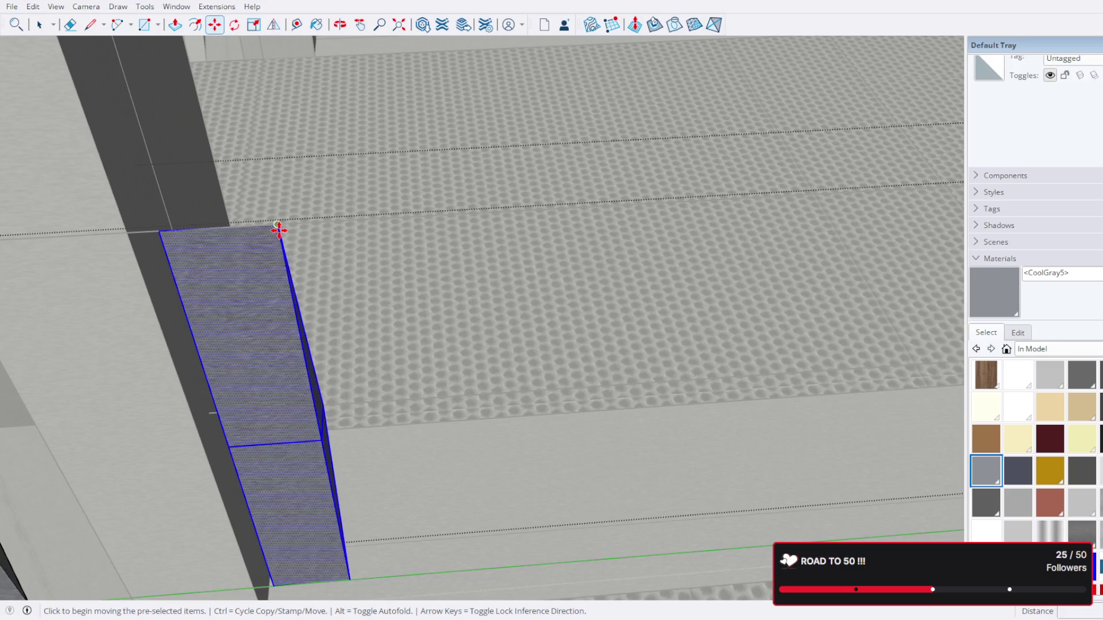
{"action": "left_click", "coordinate": [280, 230]}
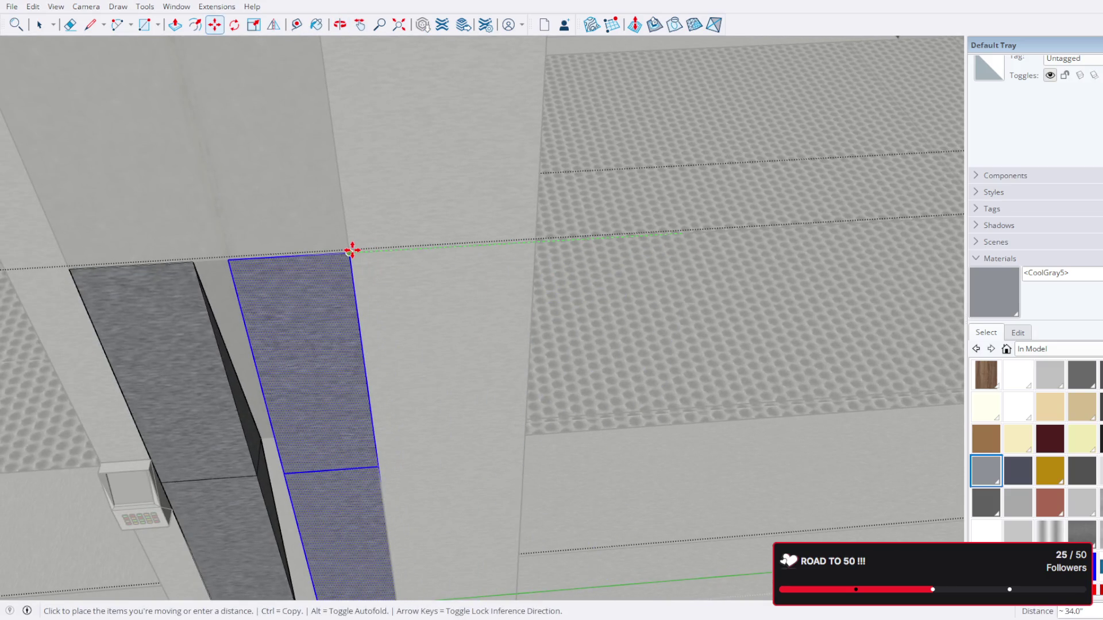
{"action": "left_click", "coordinate": [352, 250]}
{"action": "left_click_drag", "start_coordinate": [352, 250], "coordinate": [575, 241]}
Step: Copy the recessed dark panel 34.5" to the left with Move and Ctrl
{"action": "left_click", "coordinate": [39, 25]}
{"action": "scroll", "scroll_direction": "down", "scroll_amount": 3}
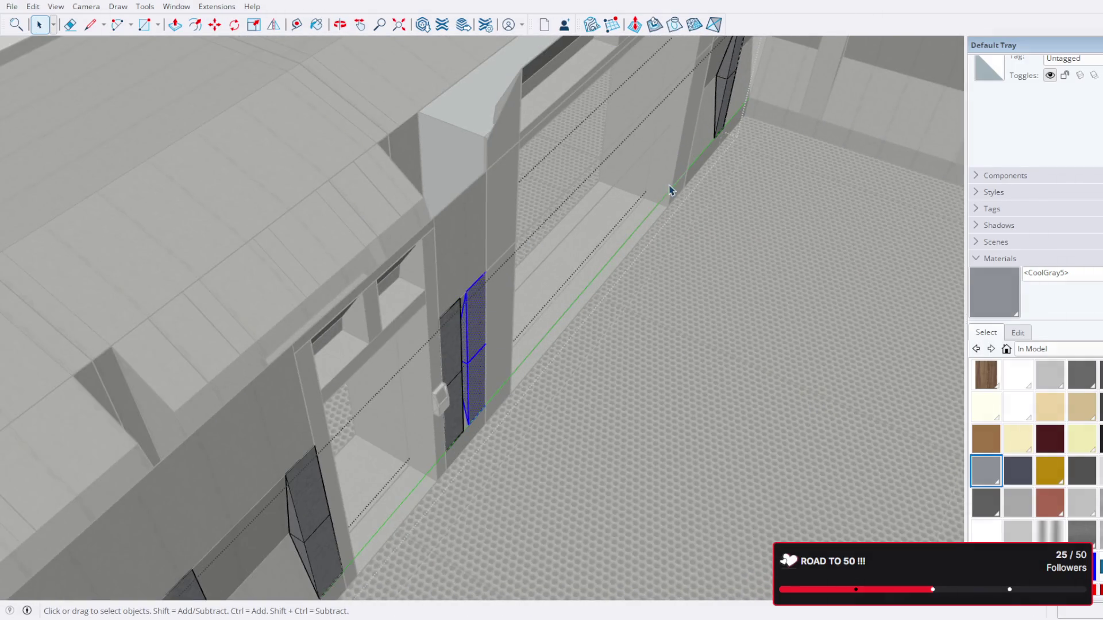
{"action": "left_click_drag", "start_coordinate": [671, 190], "coordinate": [520, 264]}
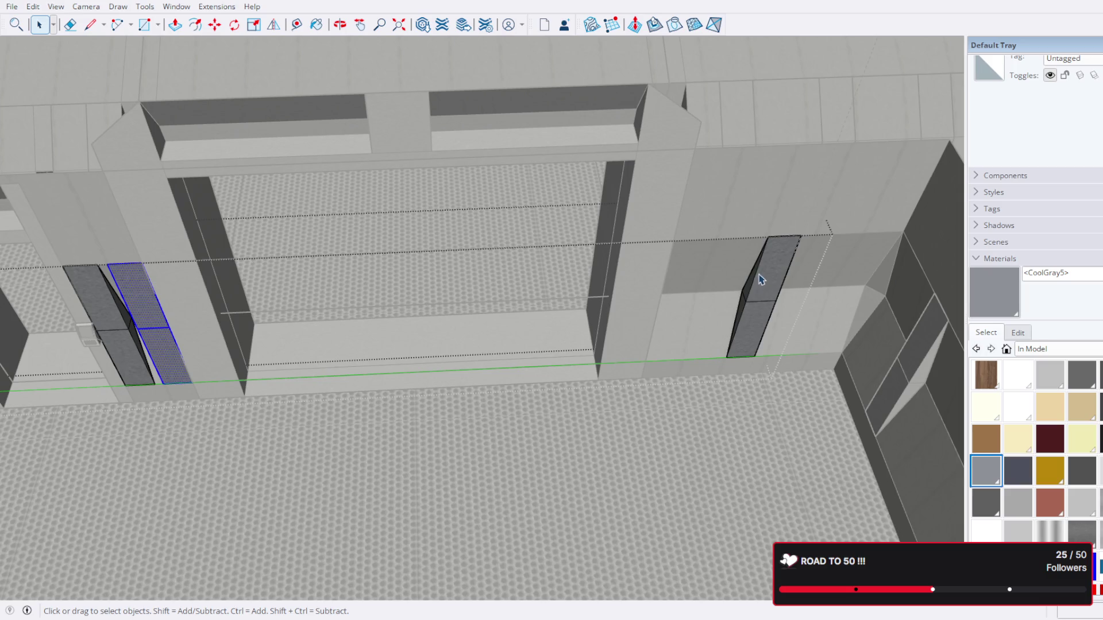
{"action": "left_click_drag", "start_coordinate": [761, 280], "coordinate": [780, 269]}
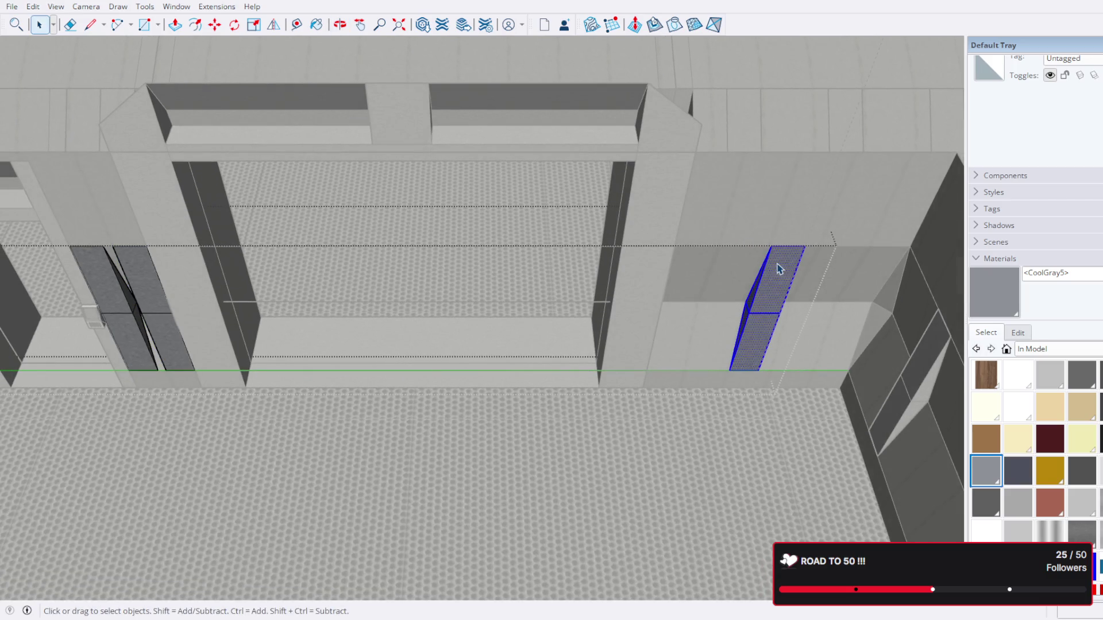
{"action": "scroll", "scroll_direction": "up", "scroll_amount": 3}
{"action": "left_click", "coordinate": [215, 25]}
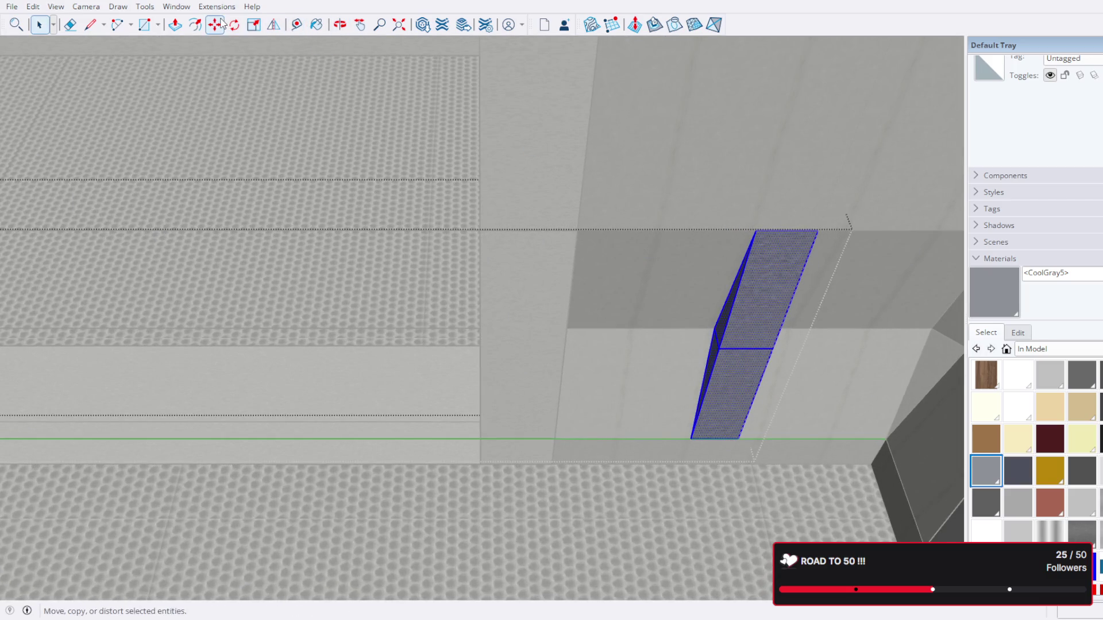
{"action": "left_click", "coordinate": [755, 231]}
{"action": "key", "text": "ctrl"}
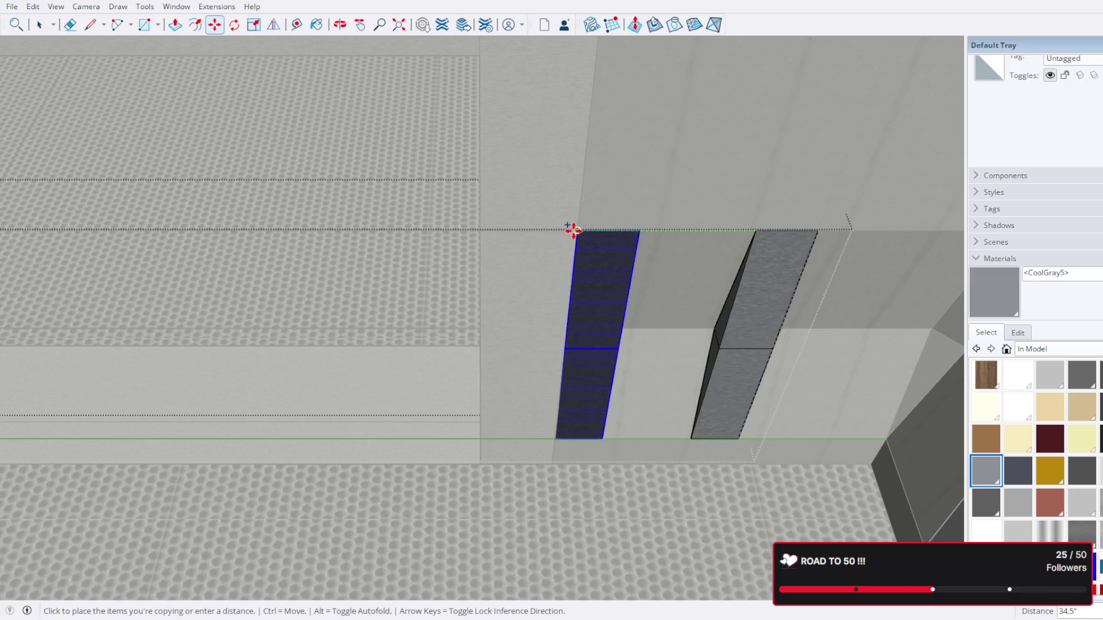
{"action": "left_click", "coordinate": [573, 230]}
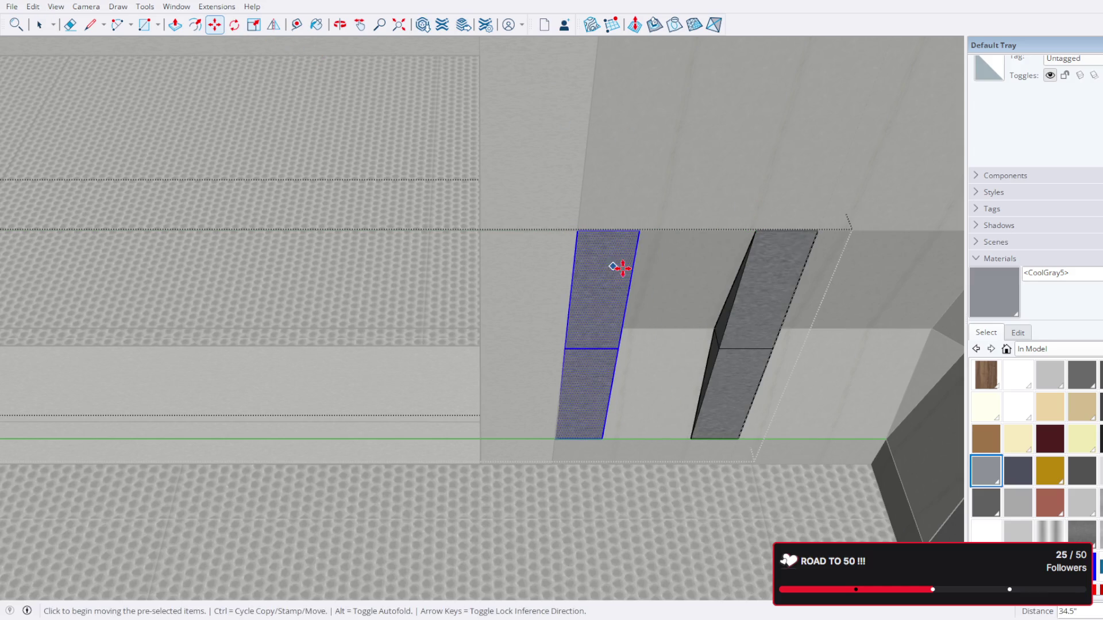
{"action": "scroll", "scroll_direction": "down", "scroll_amount": 3}
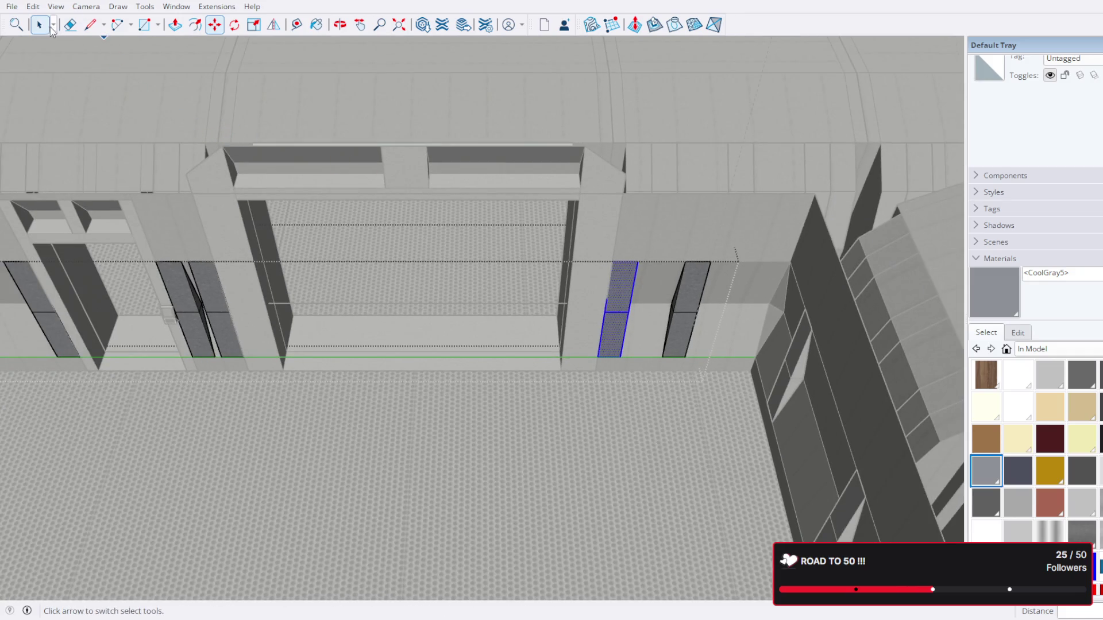
{"action": "left_click", "coordinate": [39, 25]}
{"action": "left_click_drag", "start_coordinate": [246, 123], "coordinate": [514, 218]}
{"action": "scroll", "scroll_direction": "up", "scroll_amount": 3}
{"action": "scroll", "scroll_direction": "up", "scroll_amount": 3}
{"action": "scroll", "scroll_direction": "down", "scroll_amount": 3}
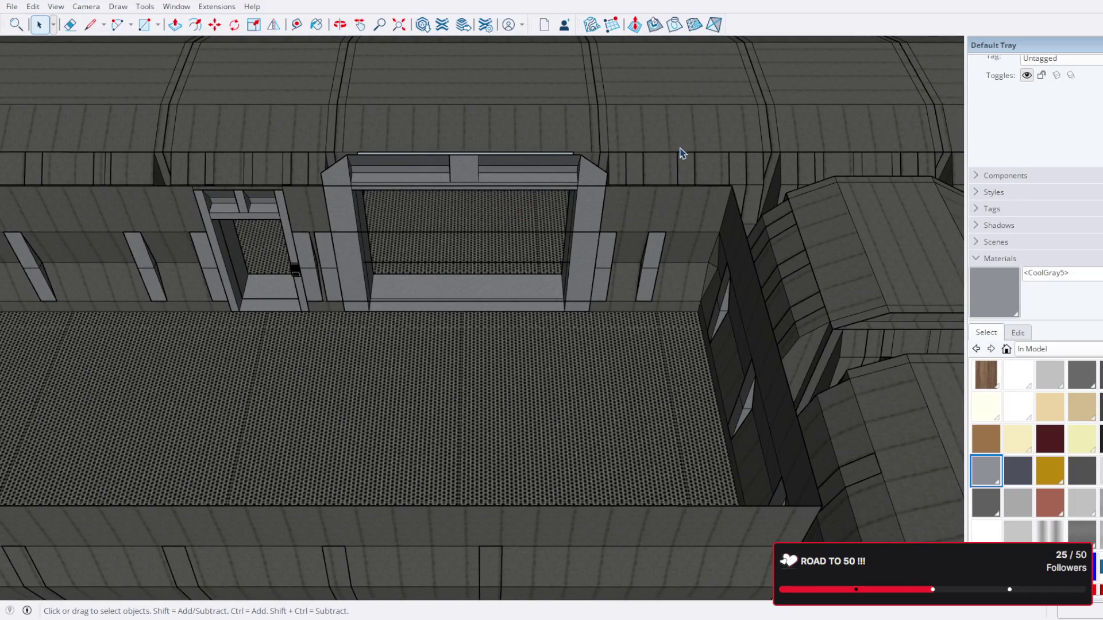
{"action": "scroll", "scroll_direction": "up", "scroll_amount": 3}
{"action": "left_click_drag", "start_coordinate": [339, 246], "coordinate": [146, 120]}
{"action": "scroll", "scroll_direction": "up", "scroll_amount": 3}
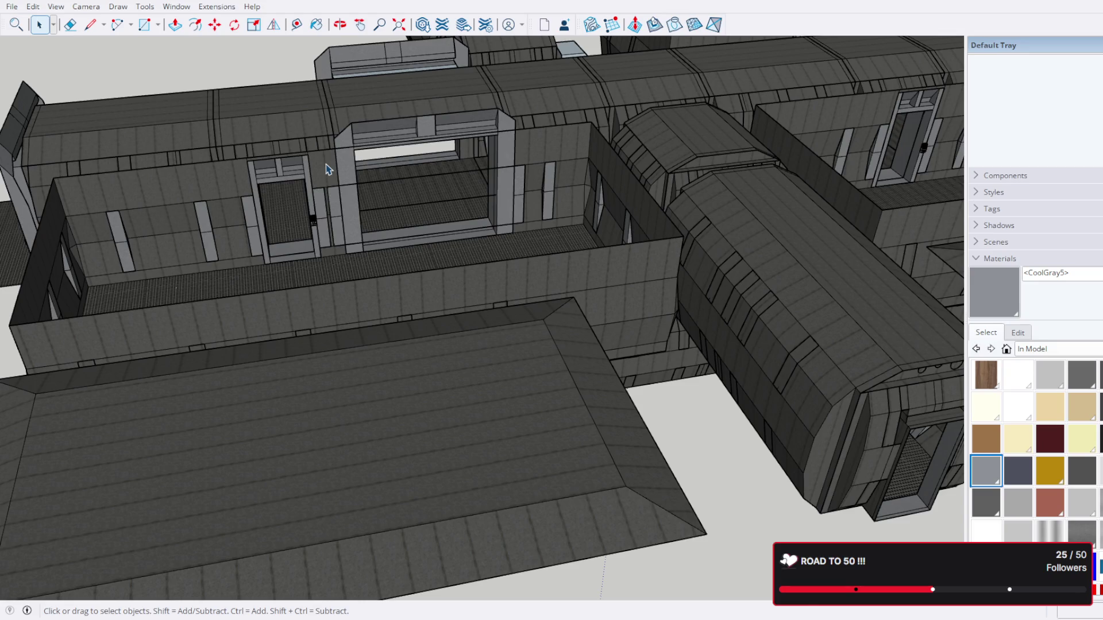
{"action": "scroll", "scroll_direction": "up", "scroll_amount": 3}
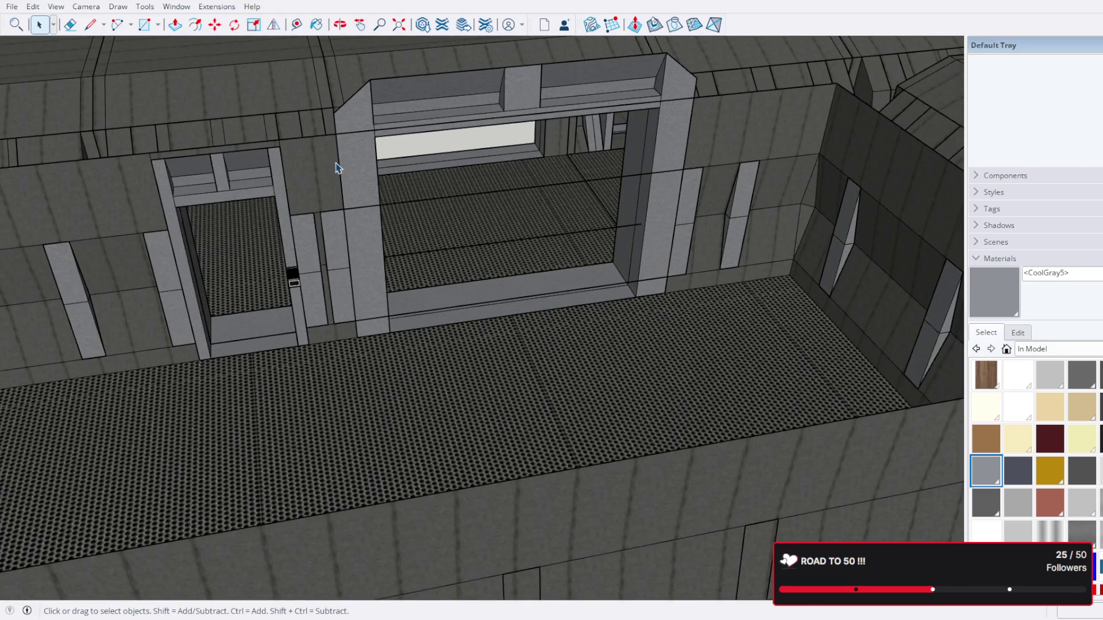
{"action": "scroll", "scroll_direction": "down", "scroll_amount": 3}
{"action": "left_click_drag", "start_coordinate": [310, 234], "coordinate": [298, 175]}
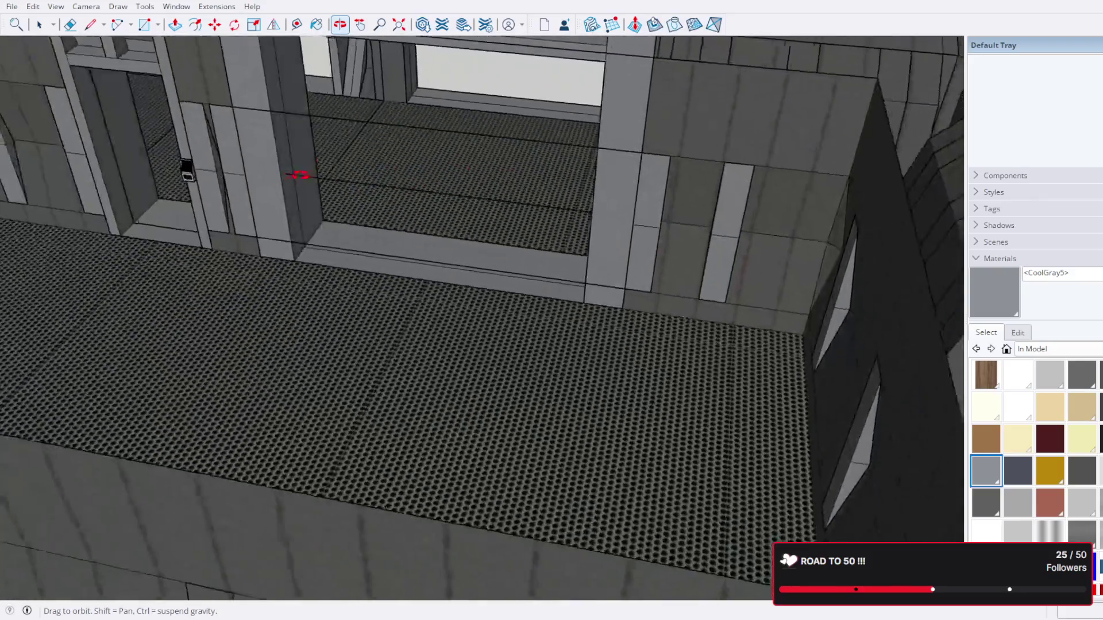
{"action": "left_click_drag", "start_coordinate": [298, 175], "coordinate": [404, 182]}
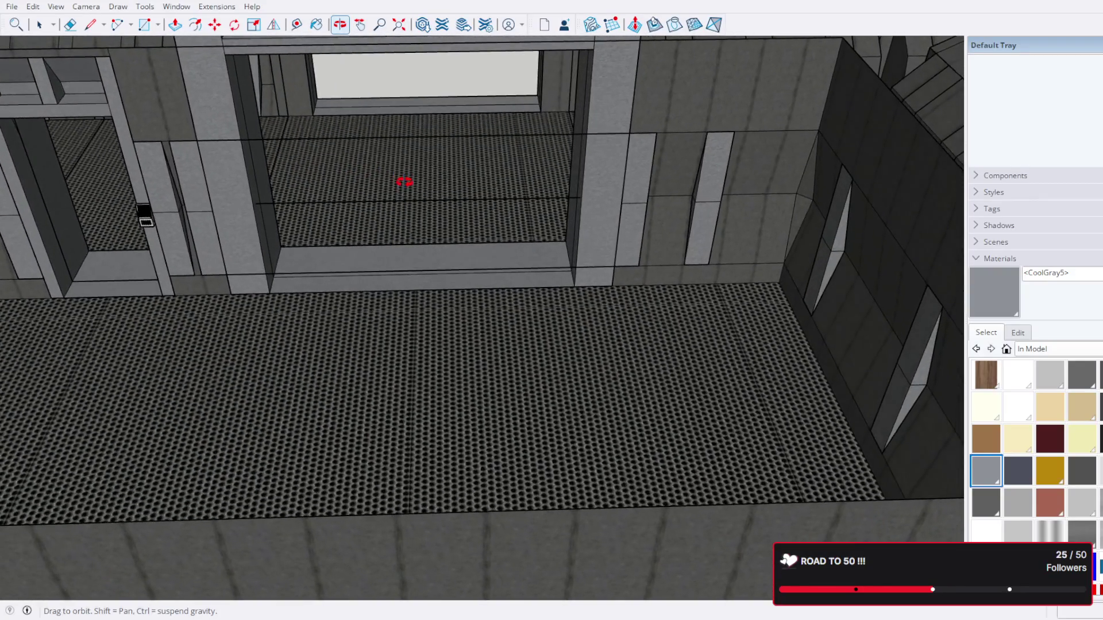
{"action": "scroll", "scroll_direction": "down", "scroll_amount": 3}
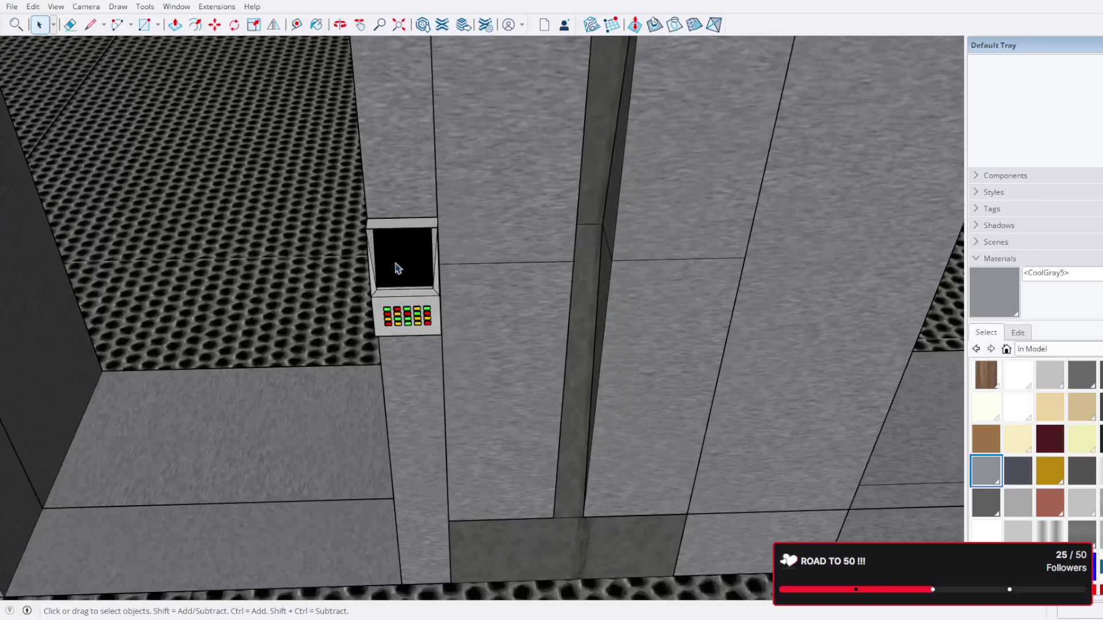
Step: Select the colourful wall keypad and start a Move copy of it
{"action": "key", "text": "o"}
{"action": "left_click_drag", "start_coordinate": [564, 210], "coordinate": [481, 281]}
{"action": "key", "text": "space"}
{"action": "left_click", "coordinate": [475, 280]}
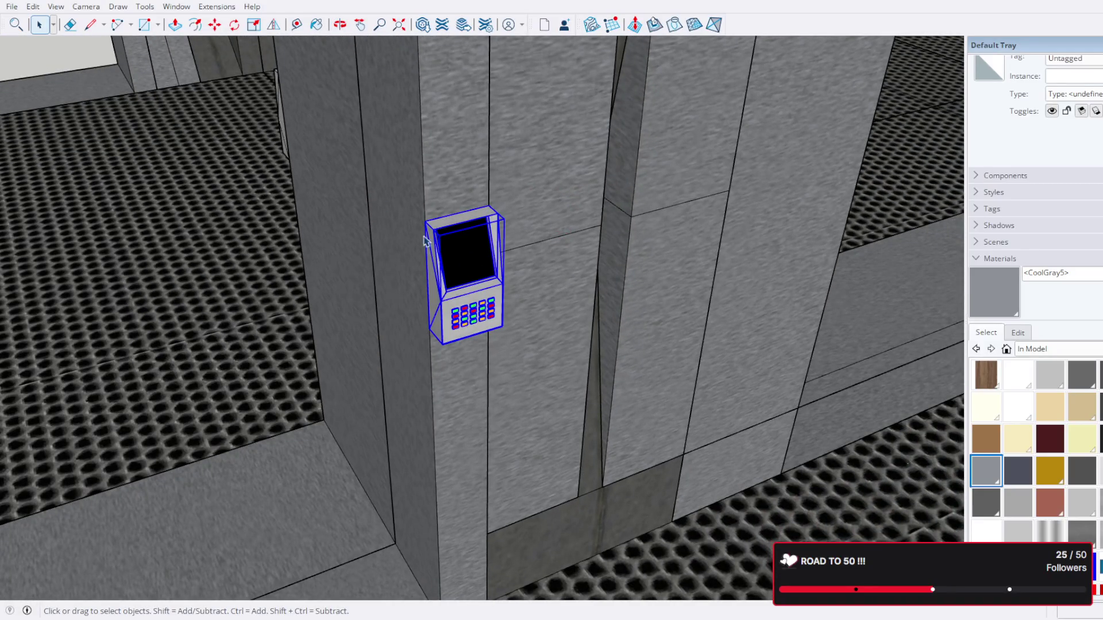
{"action": "scroll", "scroll_direction": "up", "scroll_amount": 3}
{"action": "left_click_drag", "start_coordinate": [465, 276], "coordinate": [453, 265]}
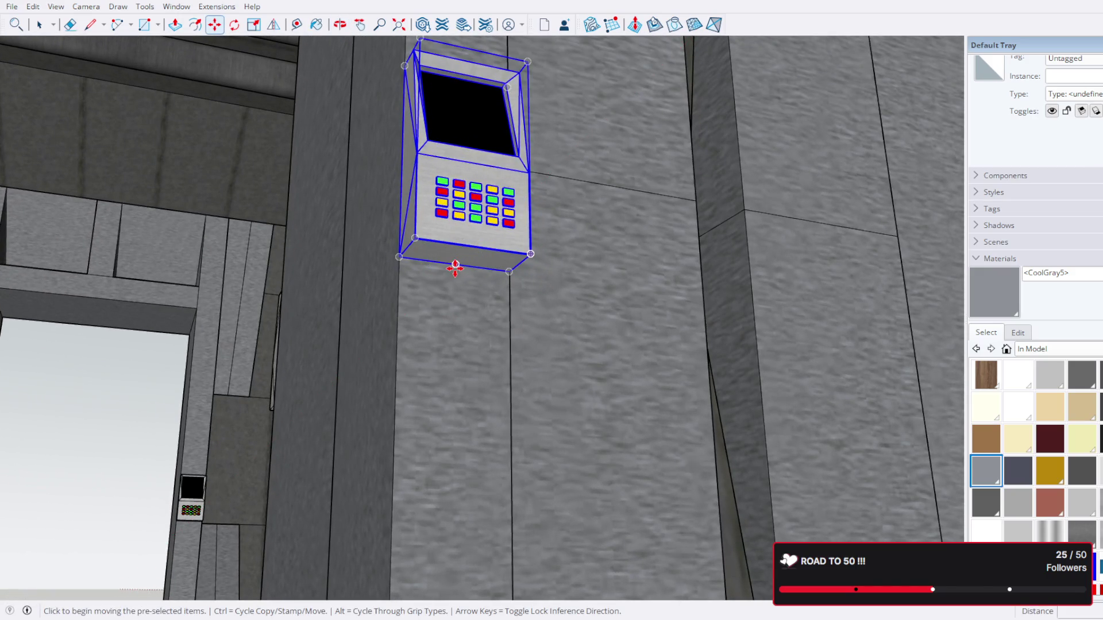
{"action": "left_click", "coordinate": [455, 269]}
{"action": "scroll", "scroll_direction": "down", "scroll_amount": 3}
{"action": "key", "text": "ctrl"}
Step: Place the keypad copy on the pillar beside the other doorway
{"action": "left_click_drag", "start_coordinate": [838, 344], "coordinate": [521, 464]}
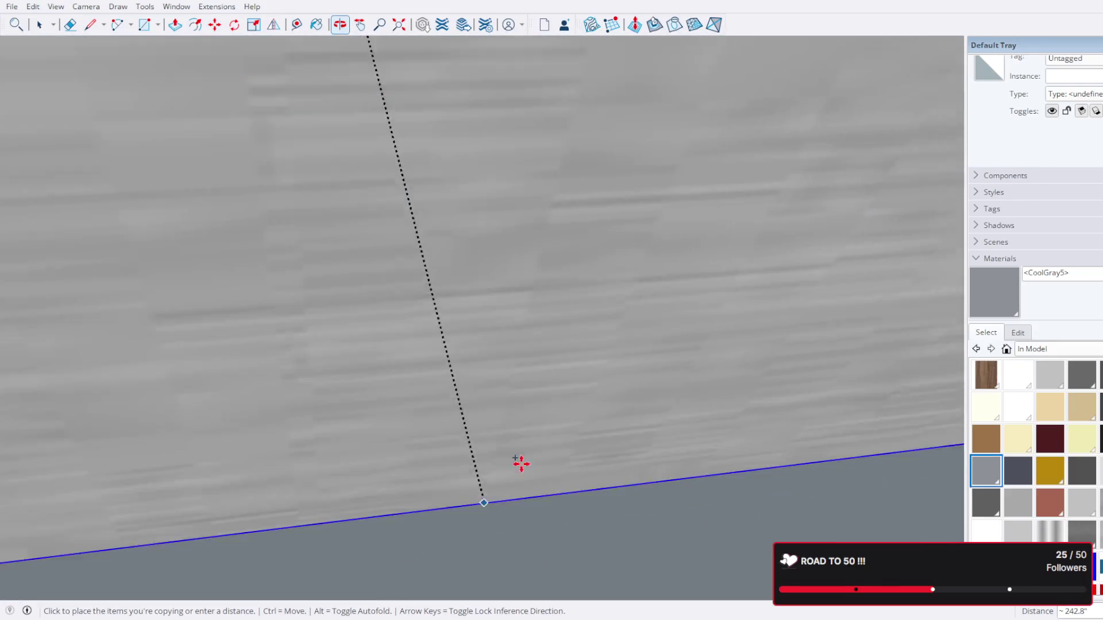
{"action": "scroll", "scroll_direction": "down", "scroll_amount": 3}
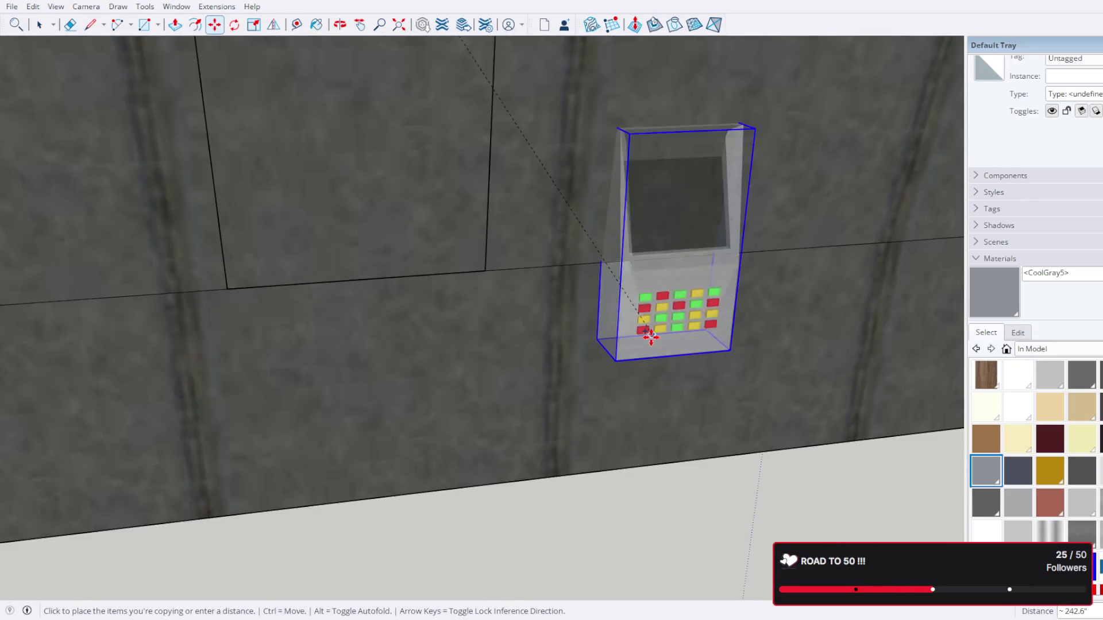
{"action": "scroll", "scroll_direction": "down", "scroll_amount": 3}
{"action": "scroll", "scroll_direction": "up", "scroll_amount": 3}
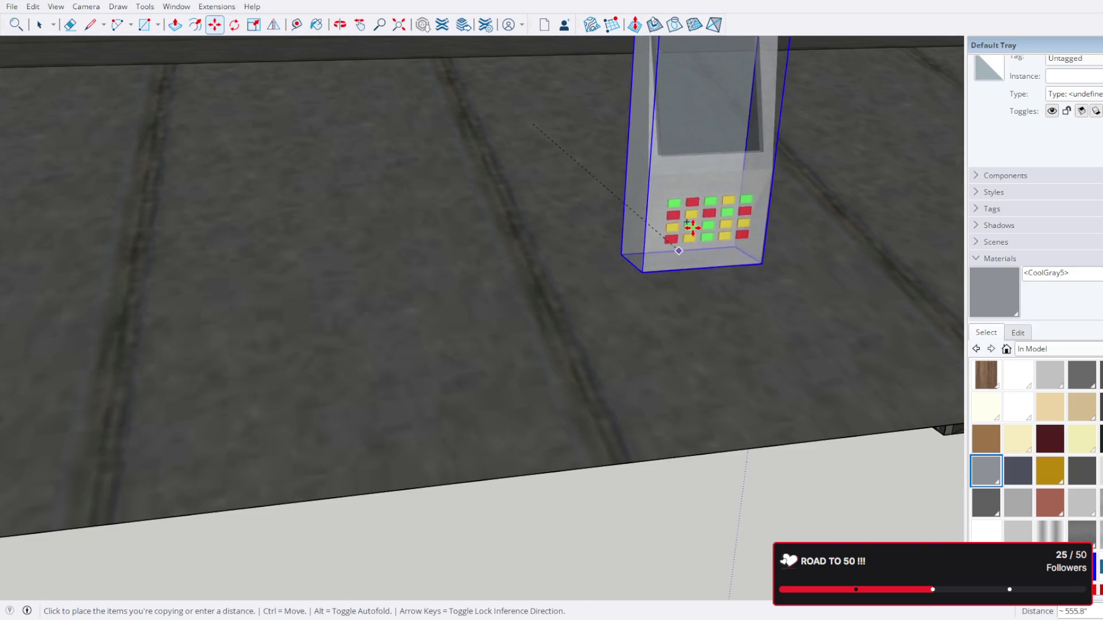
{"action": "scroll", "scroll_direction": "down", "scroll_amount": 3}
{"action": "left_click_drag", "start_coordinate": [699, 222], "coordinate": [426, 381]}
{"action": "scroll", "scroll_direction": "up", "scroll_amount": 3}
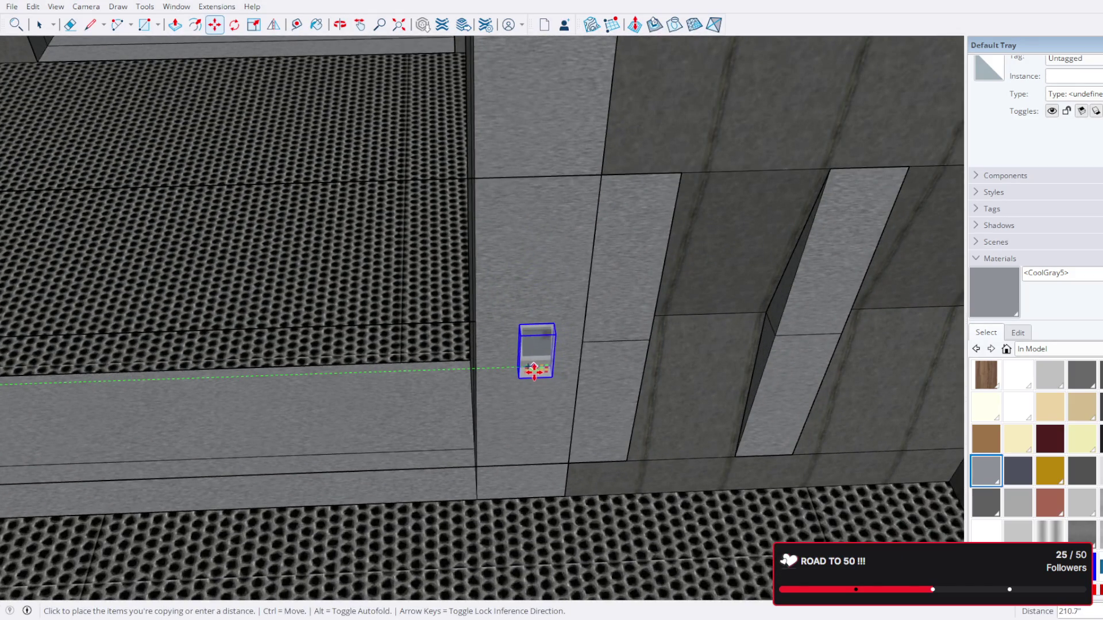
{"action": "left_click", "coordinate": [531, 371]}
{"action": "scroll", "scroll_direction": "up", "scroll_amount": 3}
{"action": "left_click_drag", "start_coordinate": [524, 406], "coordinate": [597, 171]}
{"action": "left_click", "coordinate": [586, 142]}
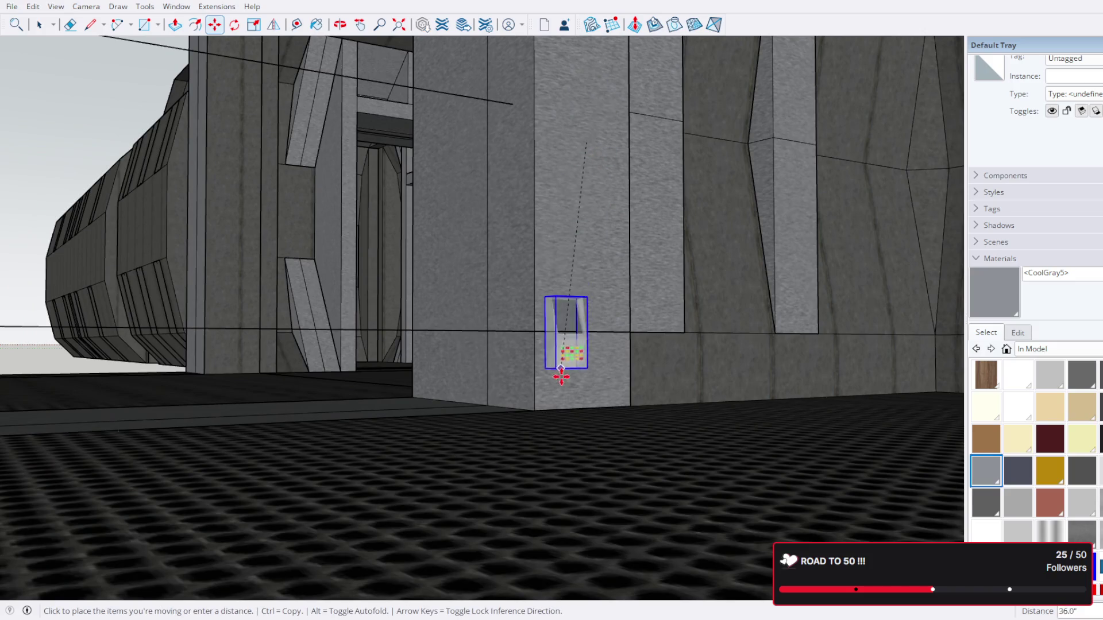
Step: Set the keypad copy lower on the doorway pillar and check its position from several angles
{"action": "left_click", "coordinate": [580, 408]}
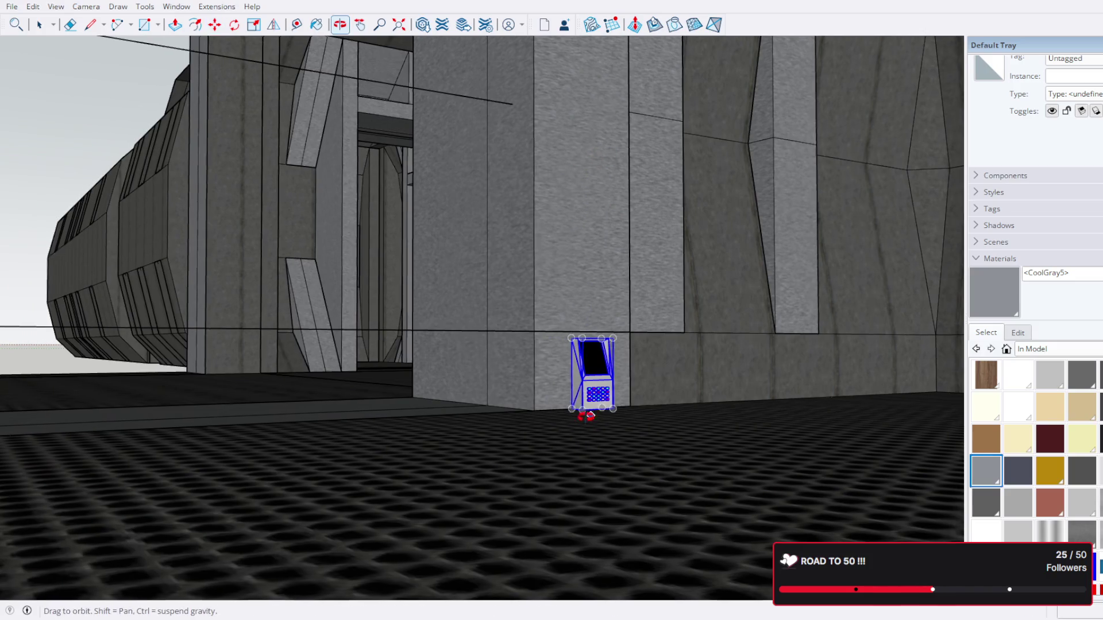
{"action": "scroll", "scroll_direction": "up", "scroll_amount": 3}
{"action": "left_click_drag", "start_coordinate": [580, 408], "coordinate": [569, 429]}
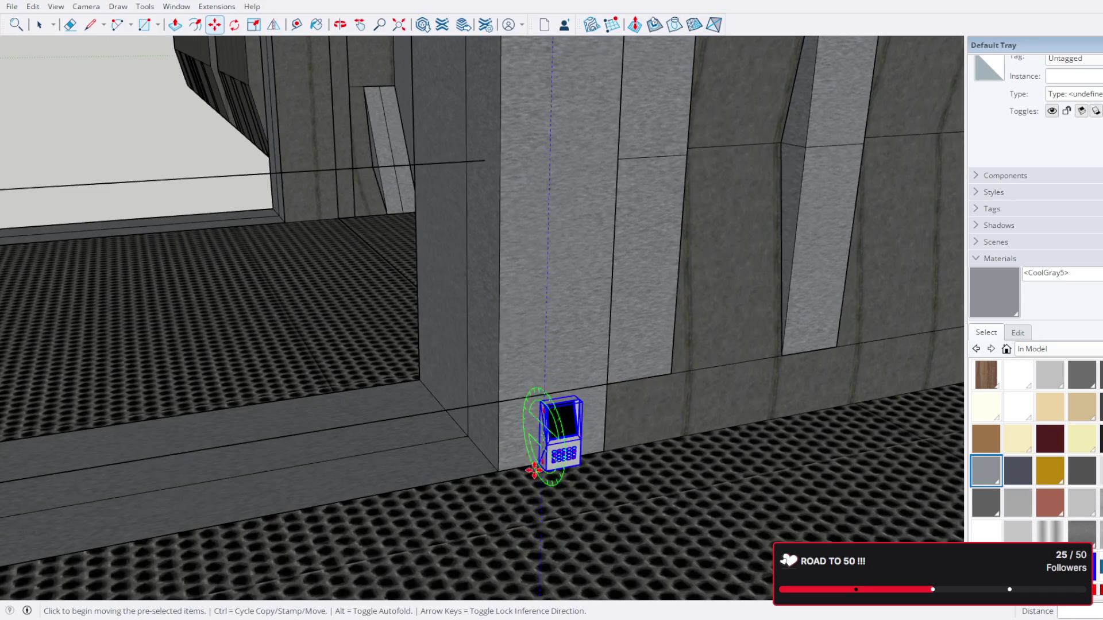
{"action": "scroll", "scroll_direction": "up", "scroll_amount": 3}
{"action": "left_click", "coordinate": [539, 456]}
{"action": "scroll", "scroll_direction": "down", "scroll_amount": 3}
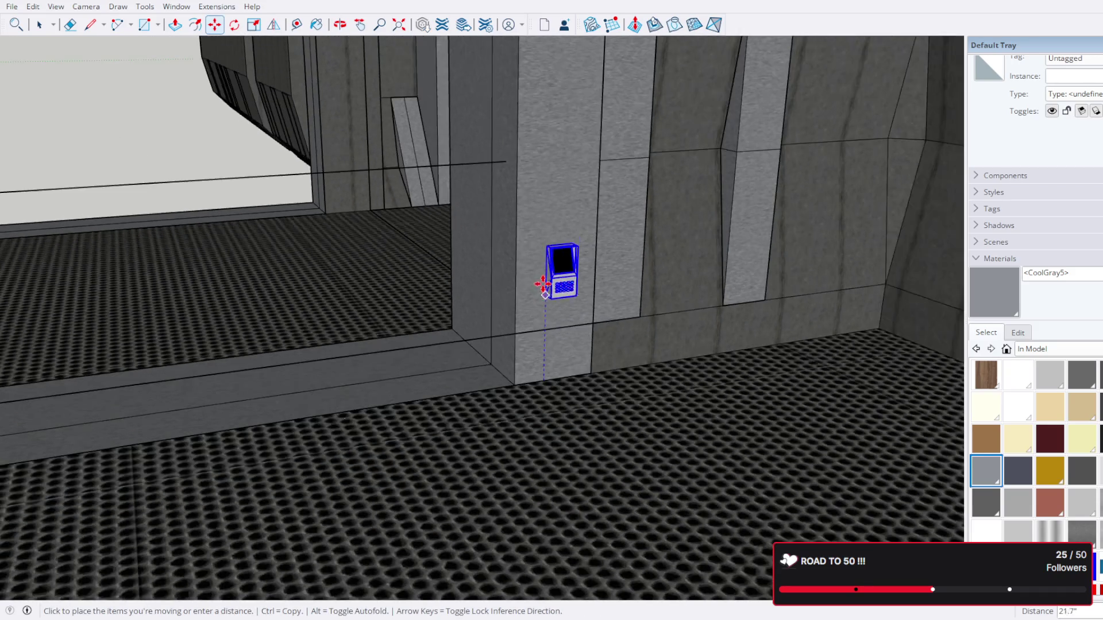
{"action": "scroll", "scroll_direction": "up", "scroll_amount": 3}
{"action": "scroll", "scroll_direction": "down", "scroll_amount": 3}
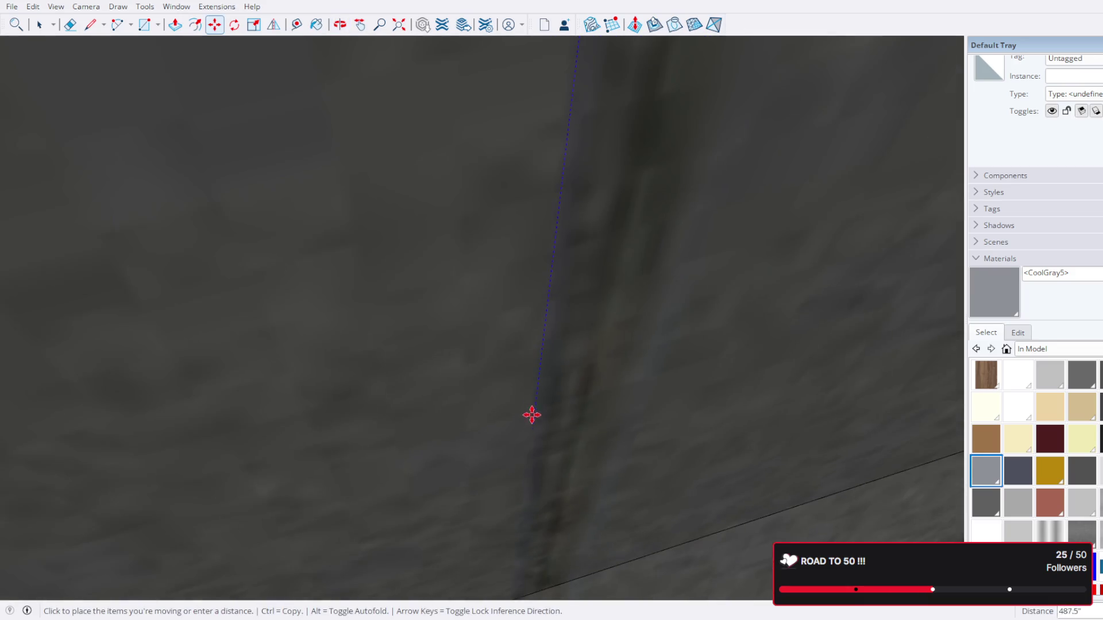
{"action": "scroll", "scroll_direction": "up", "scroll_amount": 3}
{"action": "scroll", "scroll_direction": "down", "scroll_amount": 3}
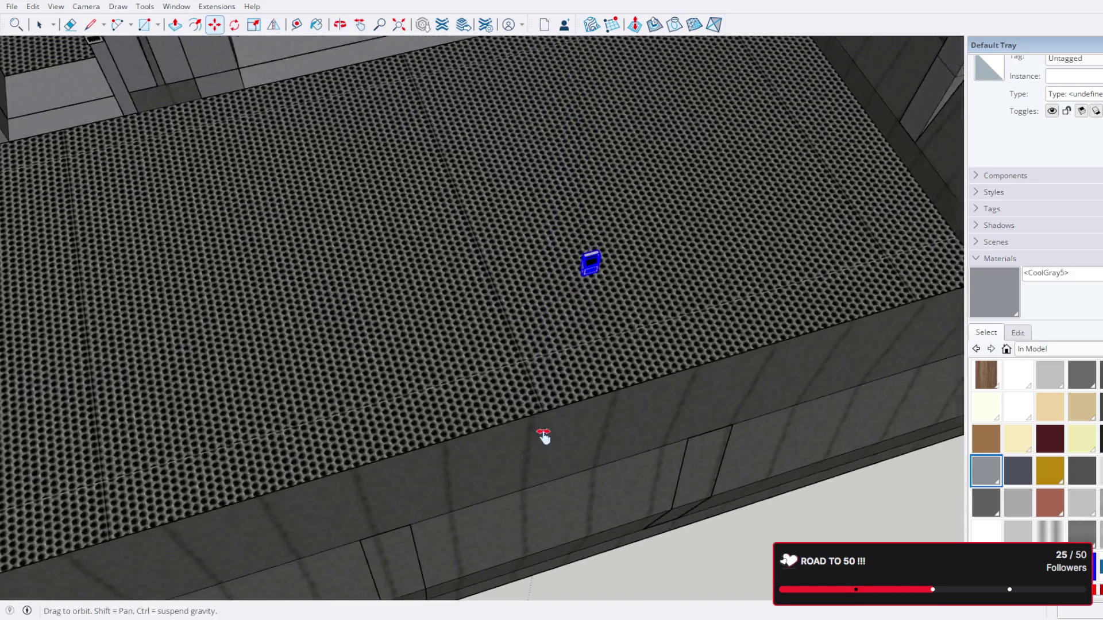
{"action": "left_click_drag", "start_coordinate": [544, 436], "coordinate": [597, 199]}
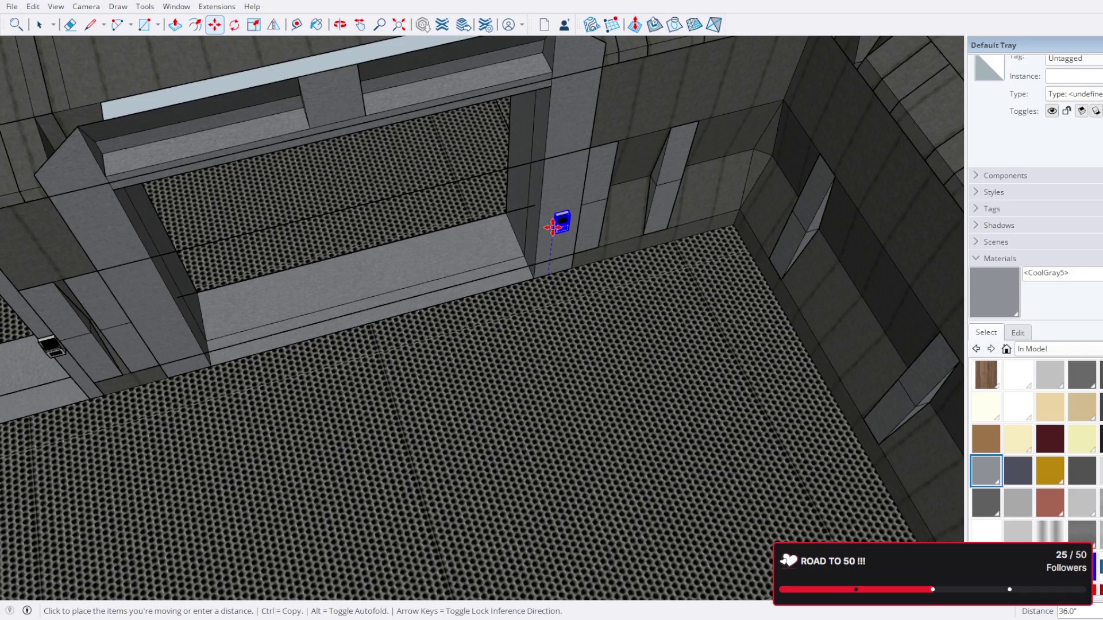
{"action": "scroll", "scroll_direction": "up", "scroll_amount": 3}
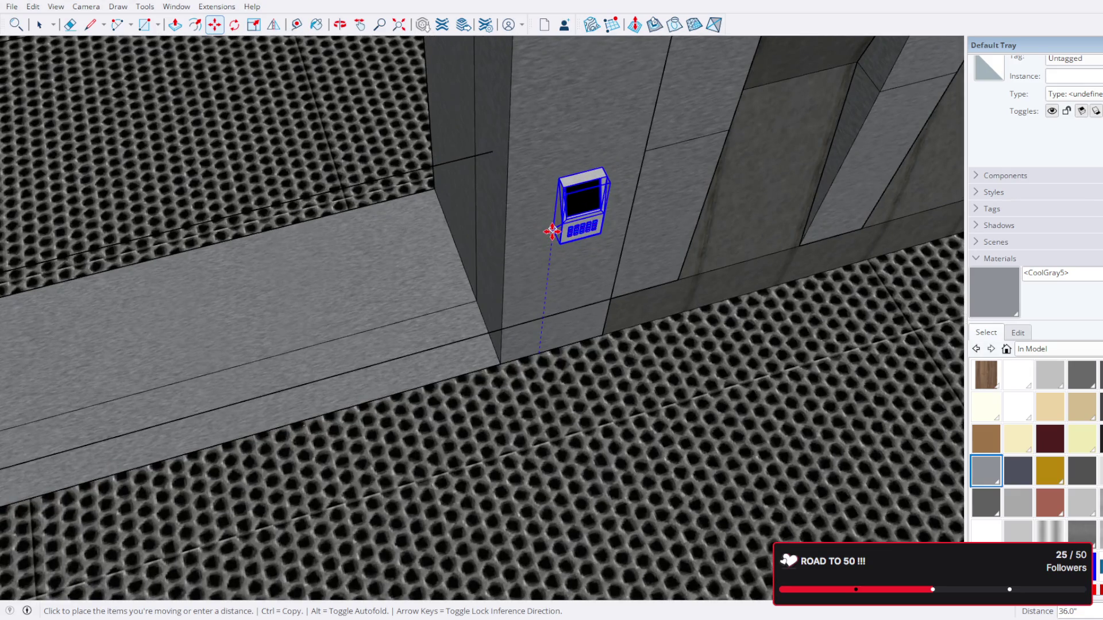
{"action": "scroll", "scroll_direction": "down", "scroll_amount": 3}
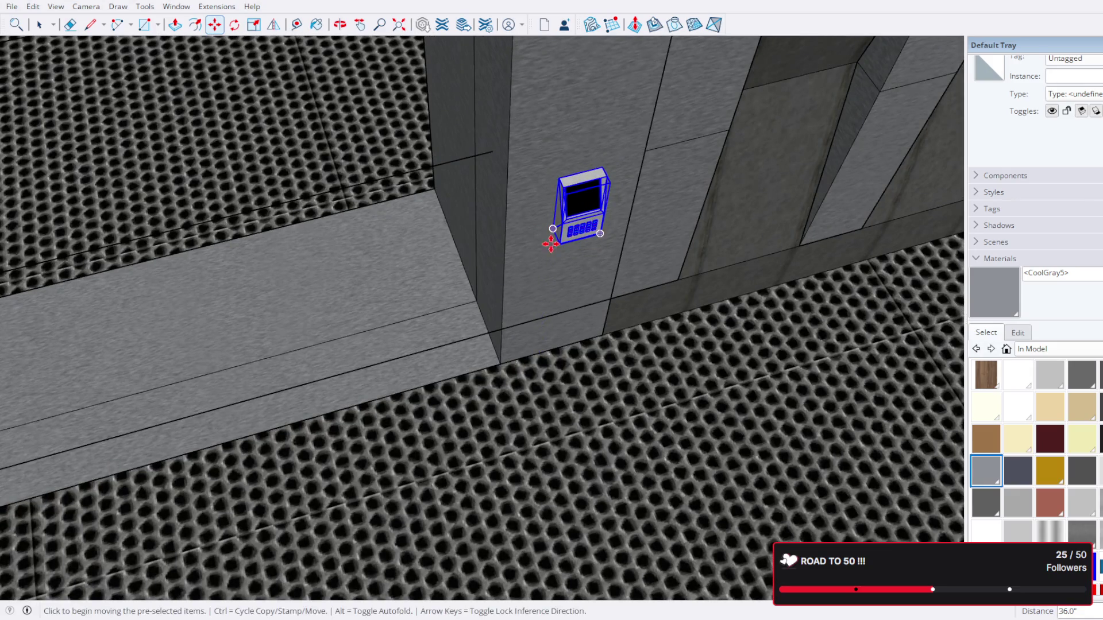
{"action": "left_click_drag", "start_coordinate": [552, 239], "coordinate": [617, 131]}
{"action": "scroll", "scroll_direction": "up", "scroll_amount": 3}
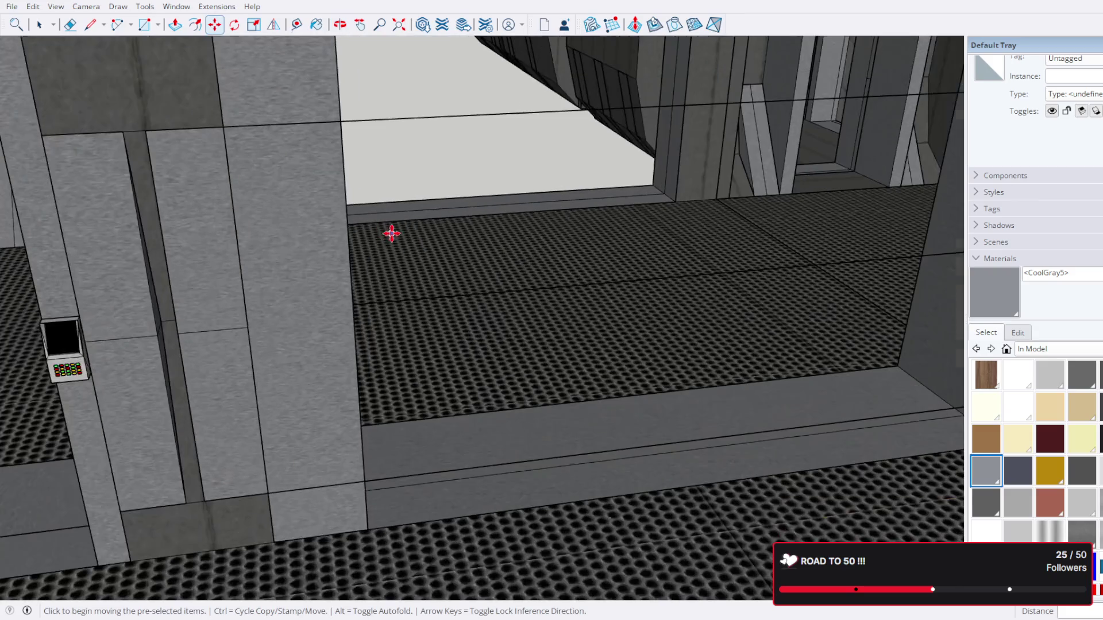
{"action": "left_click_drag", "start_coordinate": [391, 234], "coordinate": [552, 173]}
{"action": "scroll", "scroll_direction": "up", "scroll_amount": 3}
{"action": "left_click_drag", "start_coordinate": [326, 387], "coordinate": [419, 193]}
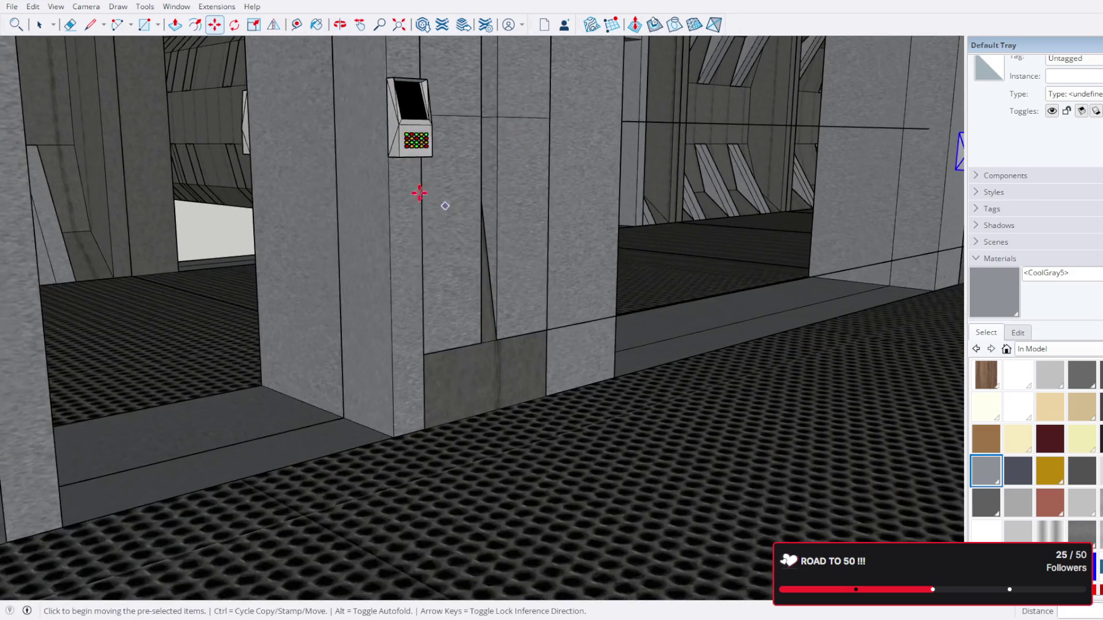
{"action": "left_click_drag", "start_coordinate": [484, 167], "coordinate": [368, 190]}
Step: Pick up the keypad console with Move again to reposition it on the corridor wall
{"action": "left_click", "coordinate": [39, 24]}
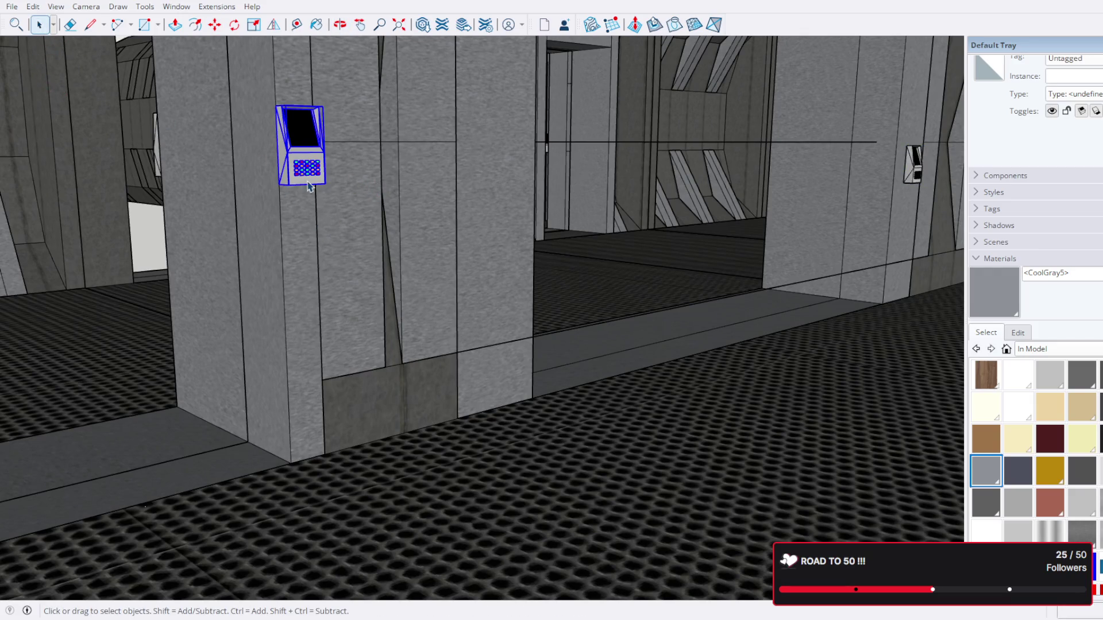
{"action": "left_click", "coordinate": [220, 27]}
{"action": "scroll", "scroll_direction": "up", "scroll_amount": 3}
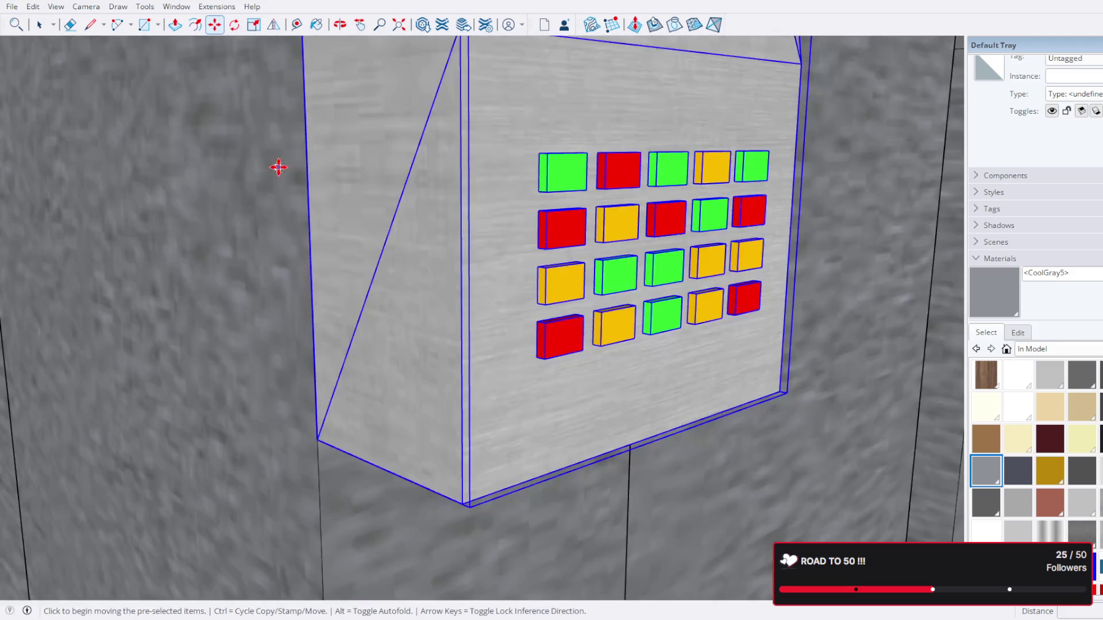
{"action": "scroll", "scroll_direction": "down", "scroll_amount": 3}
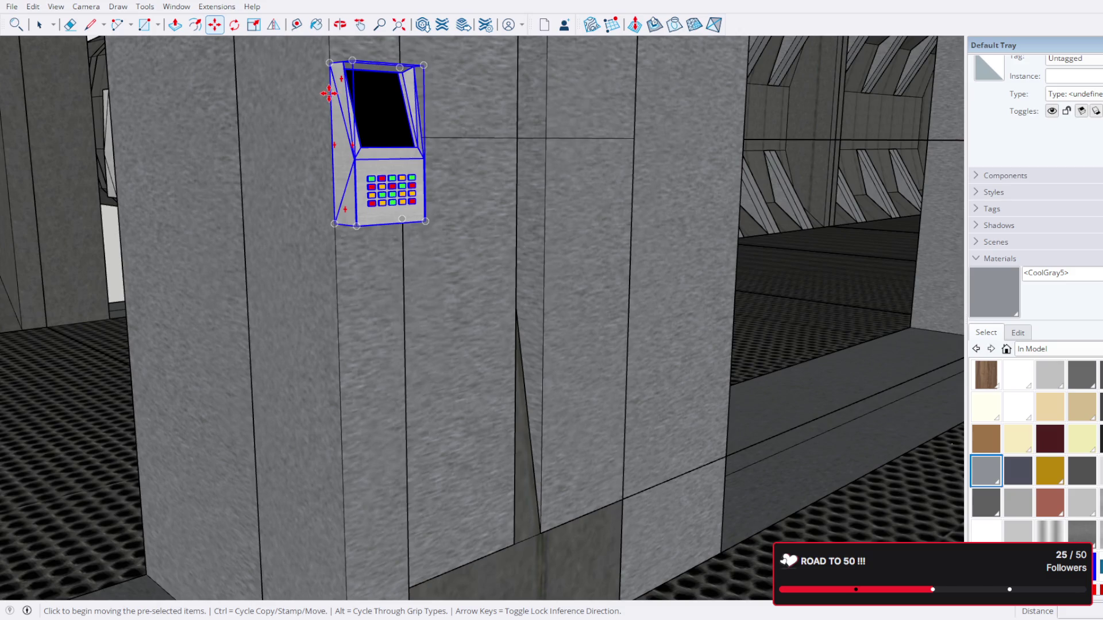
{"action": "scroll", "scroll_direction": "up", "scroll_amount": 3}
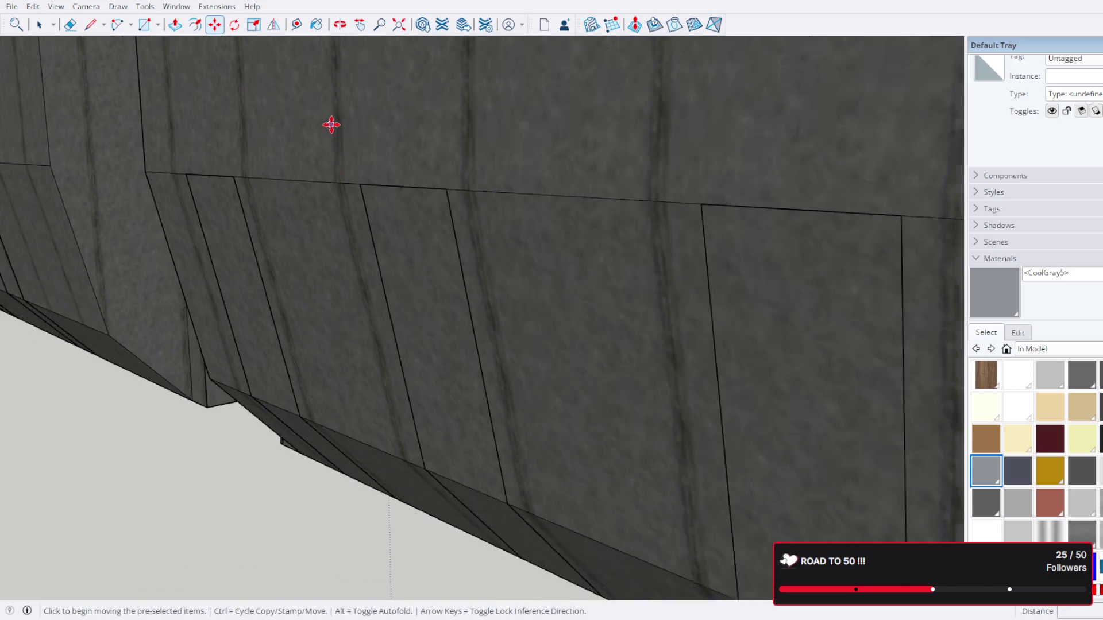
{"action": "scroll", "scroll_direction": "down", "scroll_amount": 3}
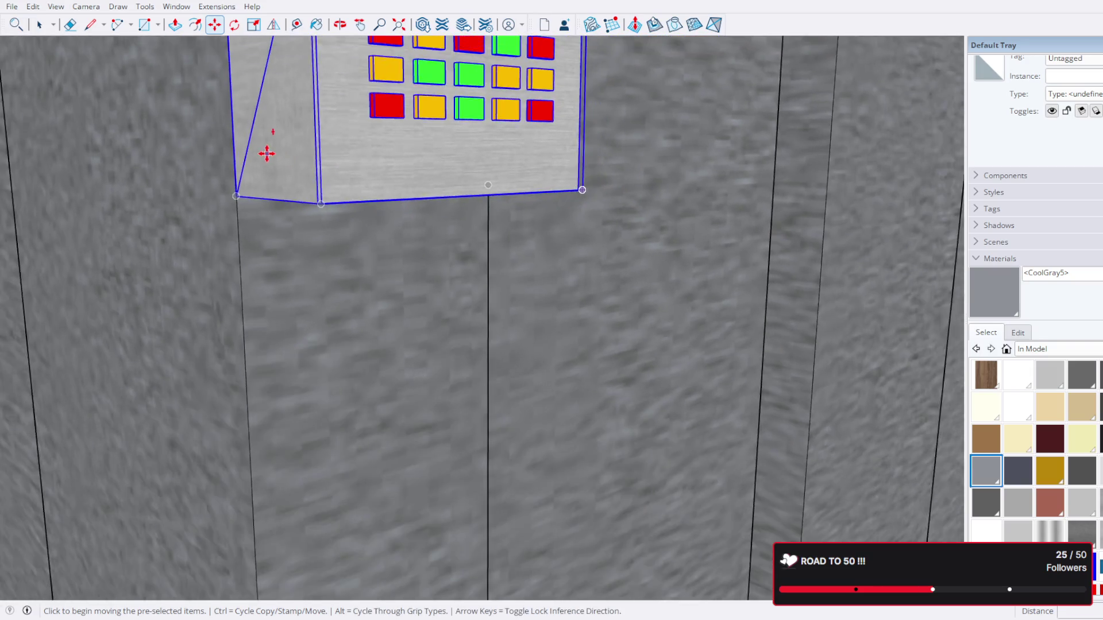
{"action": "left_click_drag", "start_coordinate": [310, 200], "coordinate": [322, 217]}
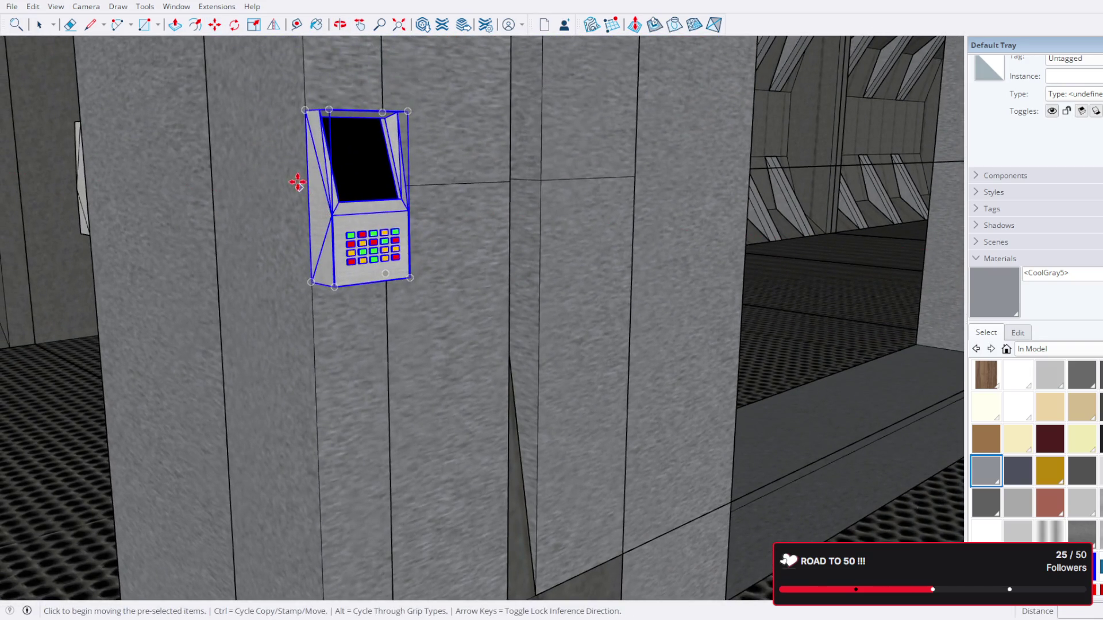
{"action": "scroll", "scroll_direction": "down", "scroll_amount": 3}
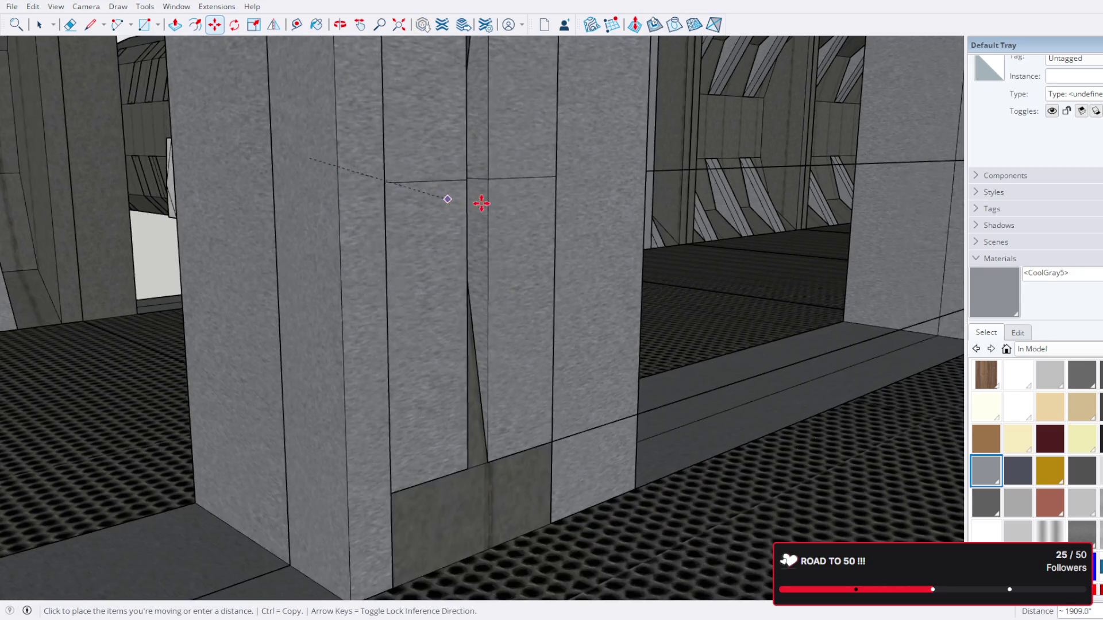
{"action": "scroll", "scroll_direction": "down", "scroll_amount": 3}
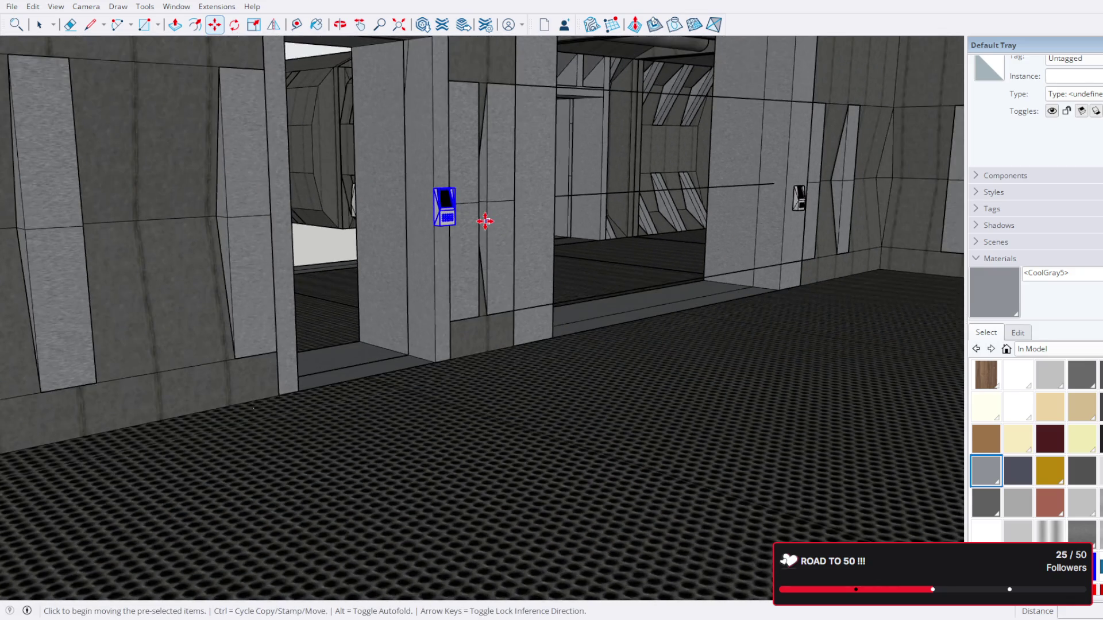
{"action": "scroll", "scroll_direction": "up", "scroll_amount": 3}
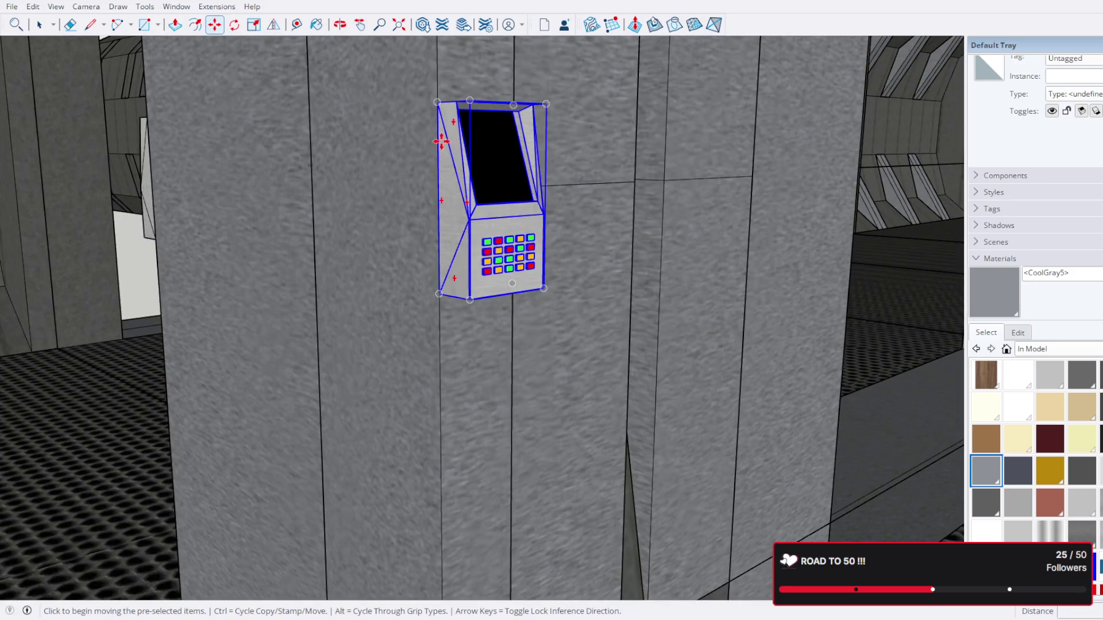
{"action": "left_click", "coordinate": [440, 110]}
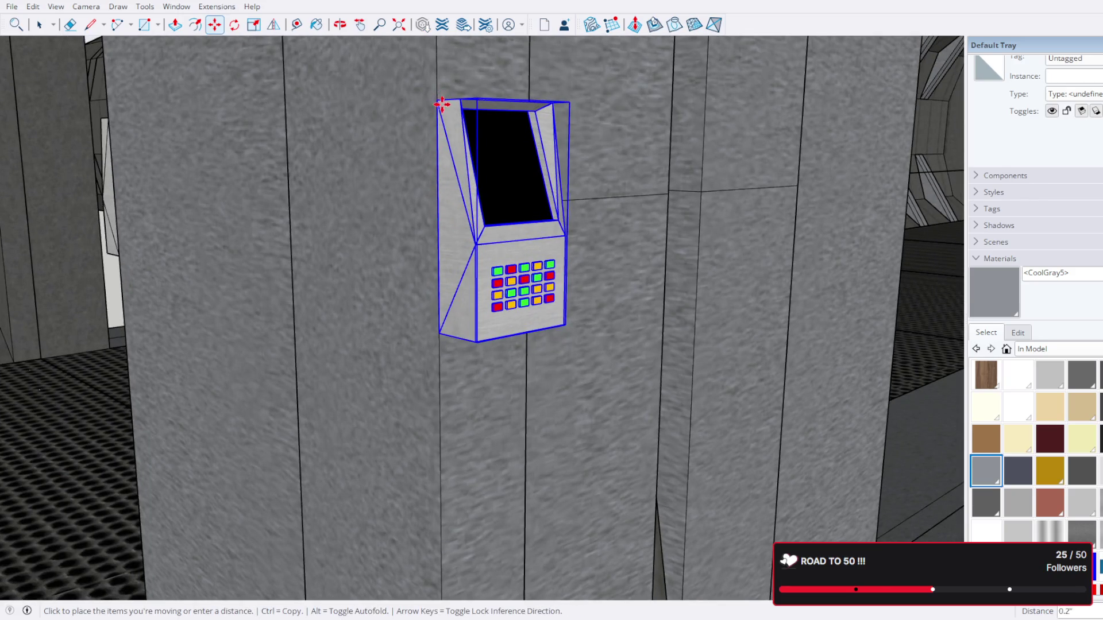
{"action": "scroll", "scroll_direction": "down", "scroll_amount": 3}
{"action": "left_click_drag", "start_coordinate": [627, 198], "coordinate": [426, 409]}
Step: Place the keypad console copy on the wall
{"action": "scroll", "scroll_direction": "up", "scroll_amount": 3}
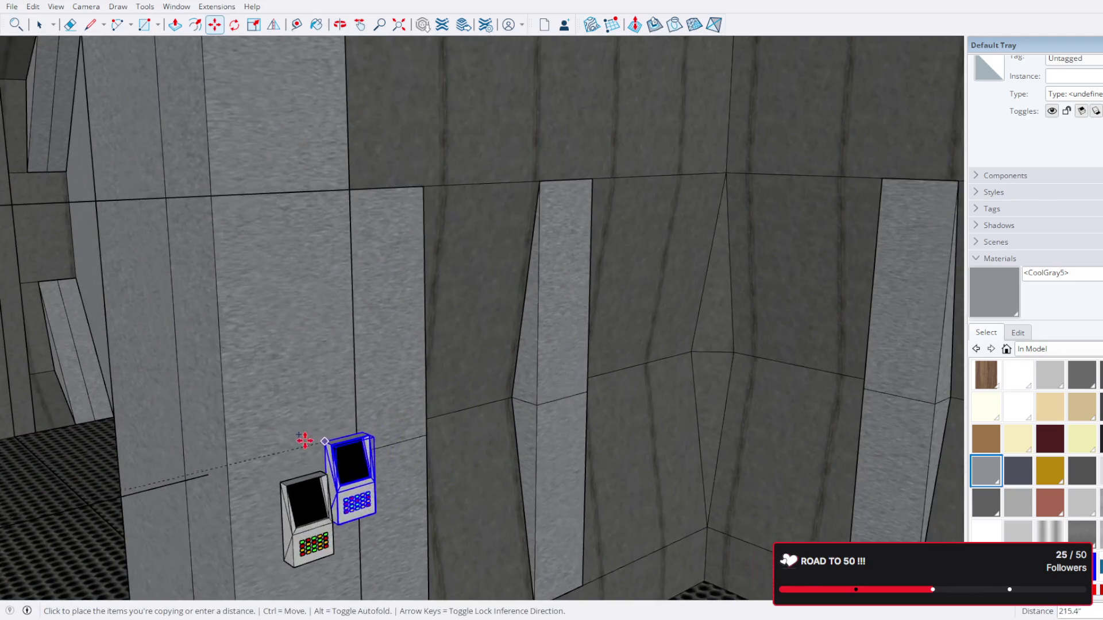
{"action": "scroll", "scroll_direction": "up", "scroll_amount": 3}
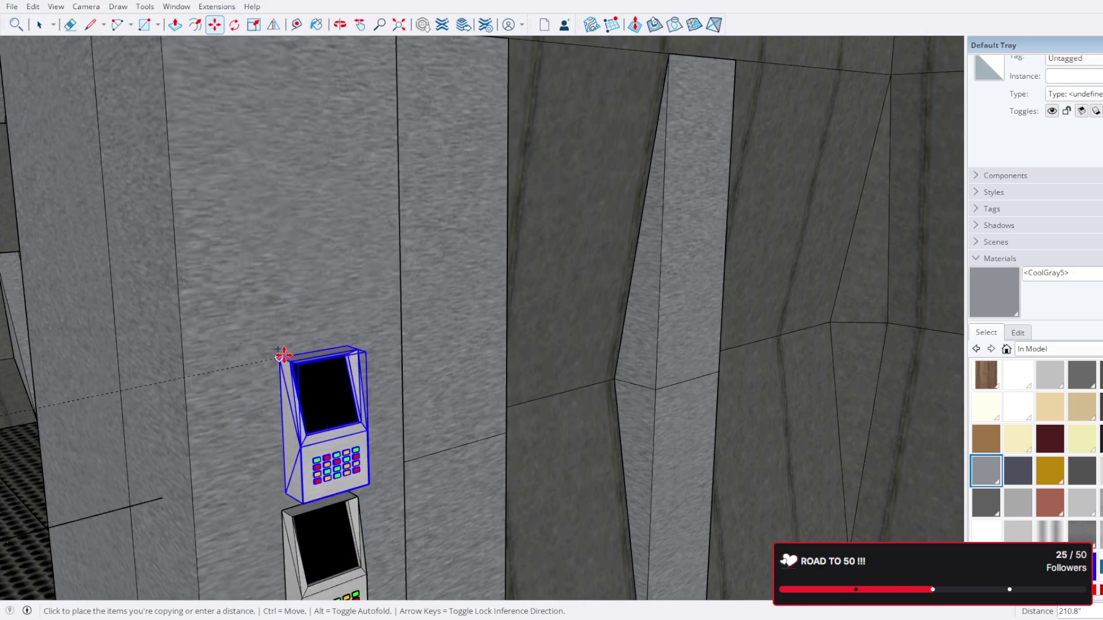
{"action": "left_click_drag", "start_coordinate": [285, 387], "coordinate": [383, 336]}
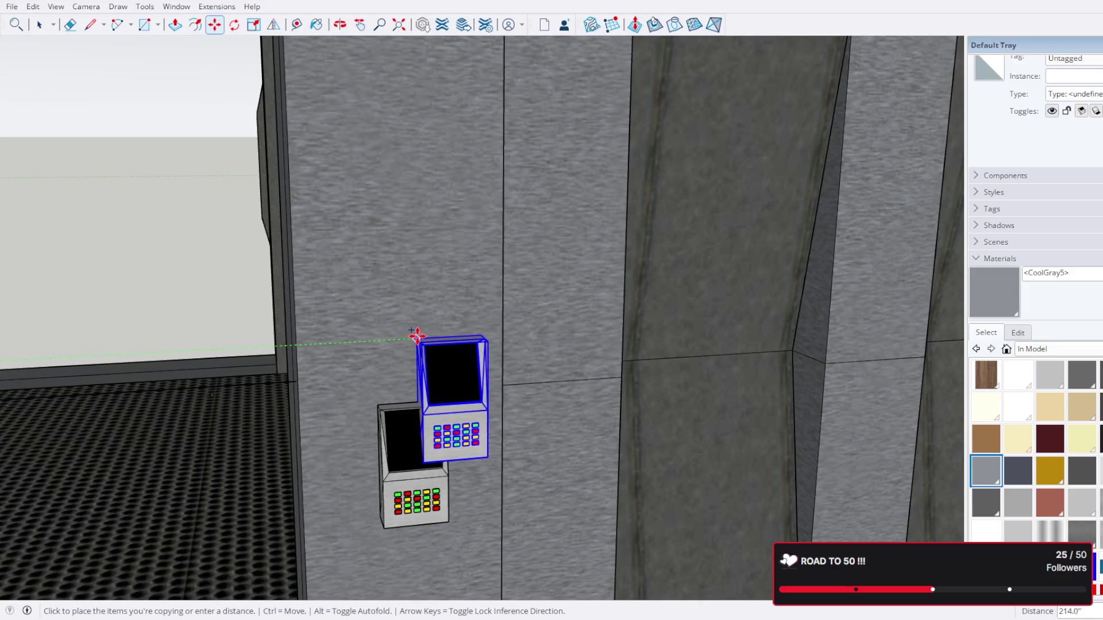
{"action": "left_click", "coordinate": [424, 337]}
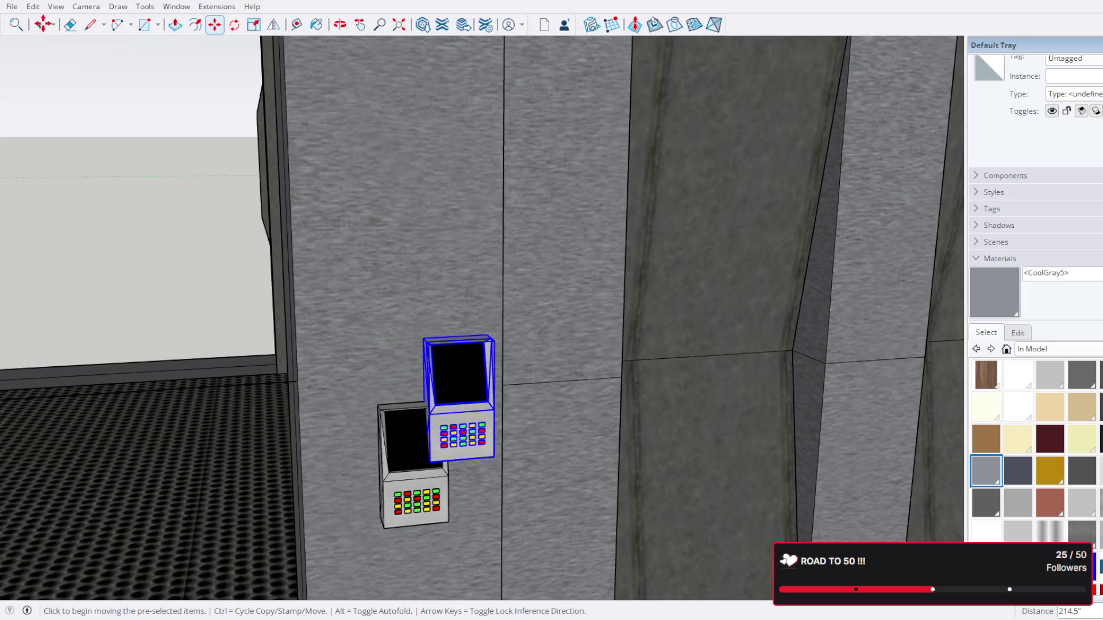
{"action": "key", "text": "space"}
Step: Move the lower-left console up so it sits flush beside the other as a twin unit
{"action": "left_click", "coordinate": [405, 434]}
{"action": "left_click_drag", "start_coordinate": [414, 442], "coordinate": [376, 284]}
{"action": "left_click", "coordinate": [222, 24]}
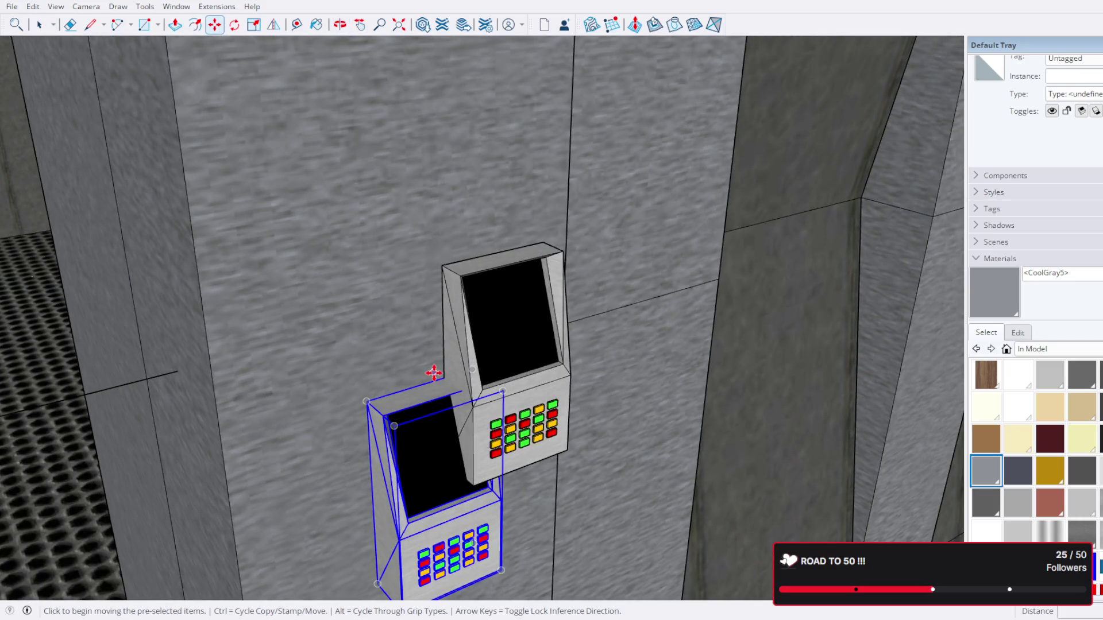
{"action": "left_click", "coordinate": [444, 377]}
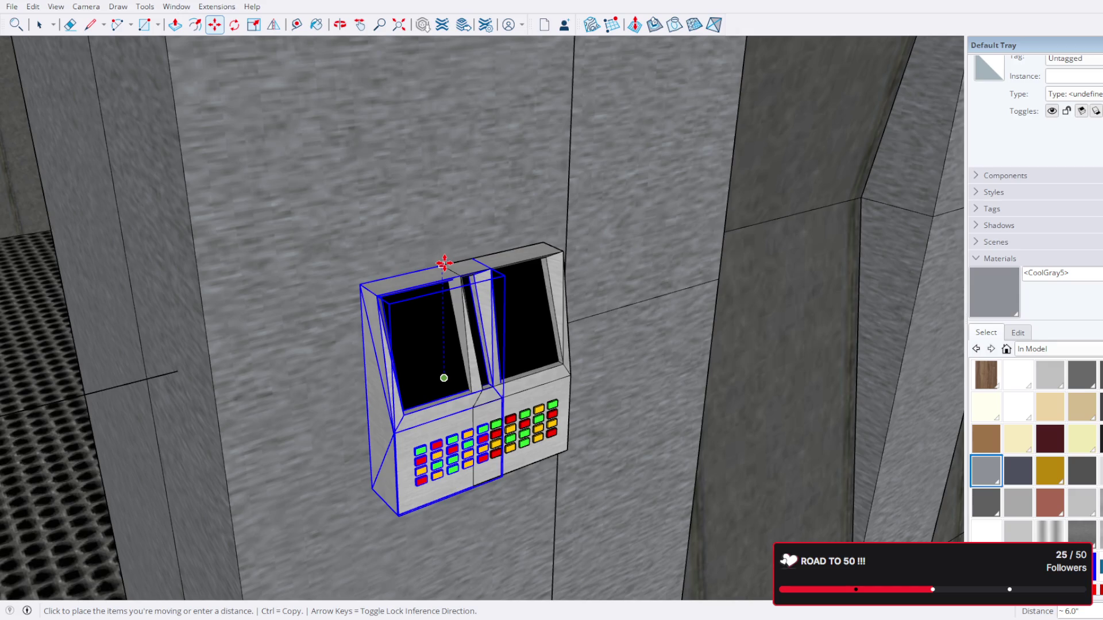
{"action": "scroll", "scroll_direction": "up", "scroll_amount": 3}
{"action": "scroll", "scroll_direction": "up", "scroll_amount": 3}
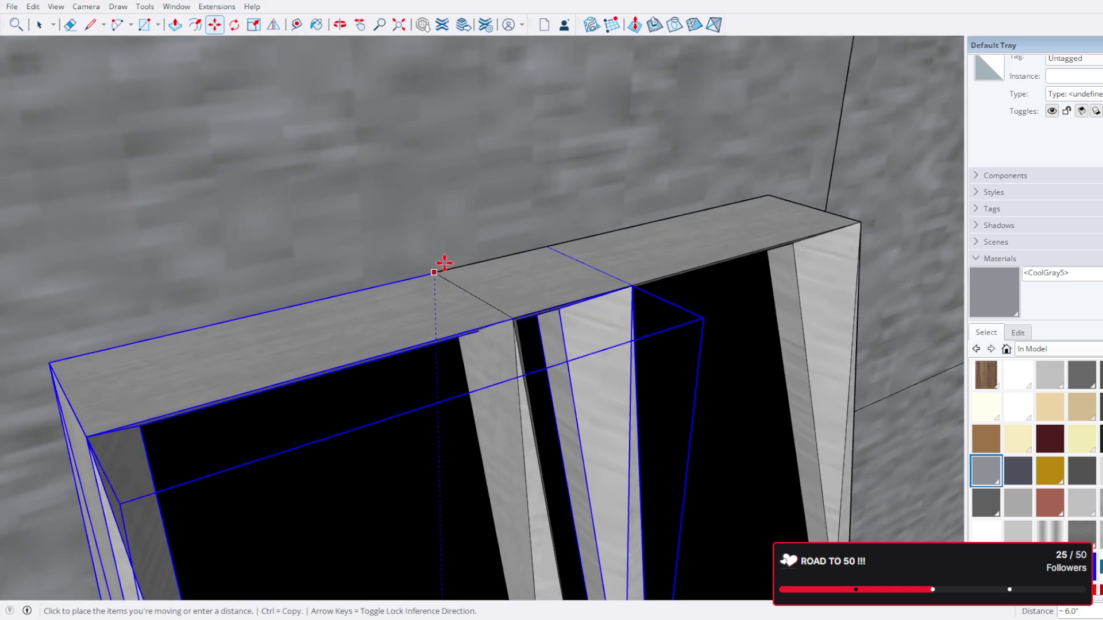
{"action": "left_click", "coordinate": [444, 263]}
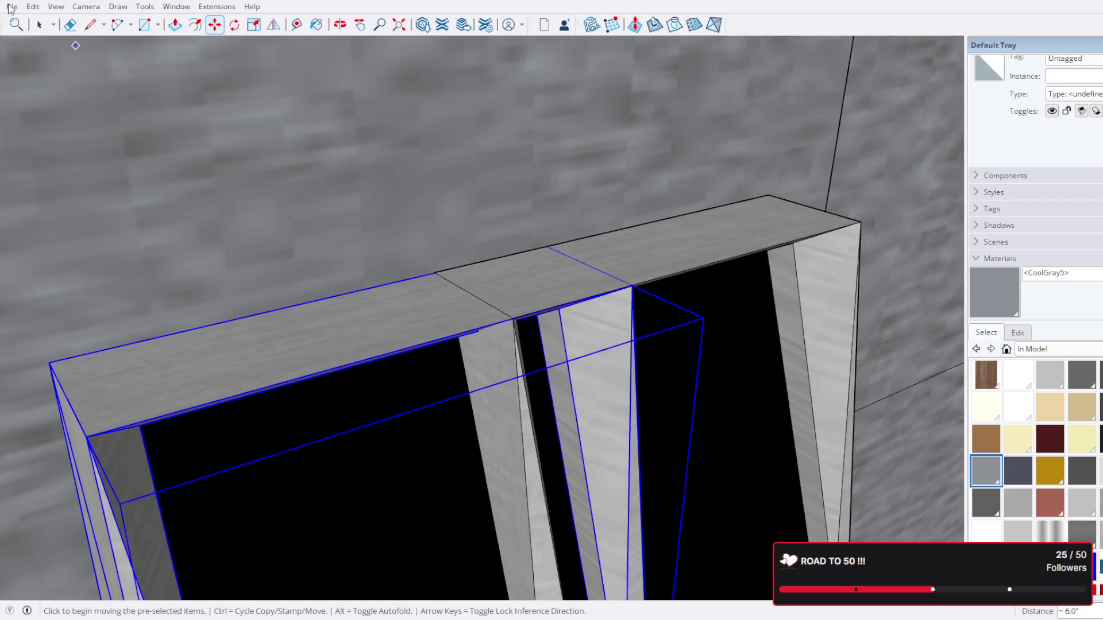
{"action": "left_click", "coordinate": [40, 25]}
{"action": "left_click", "coordinate": [711, 277]}
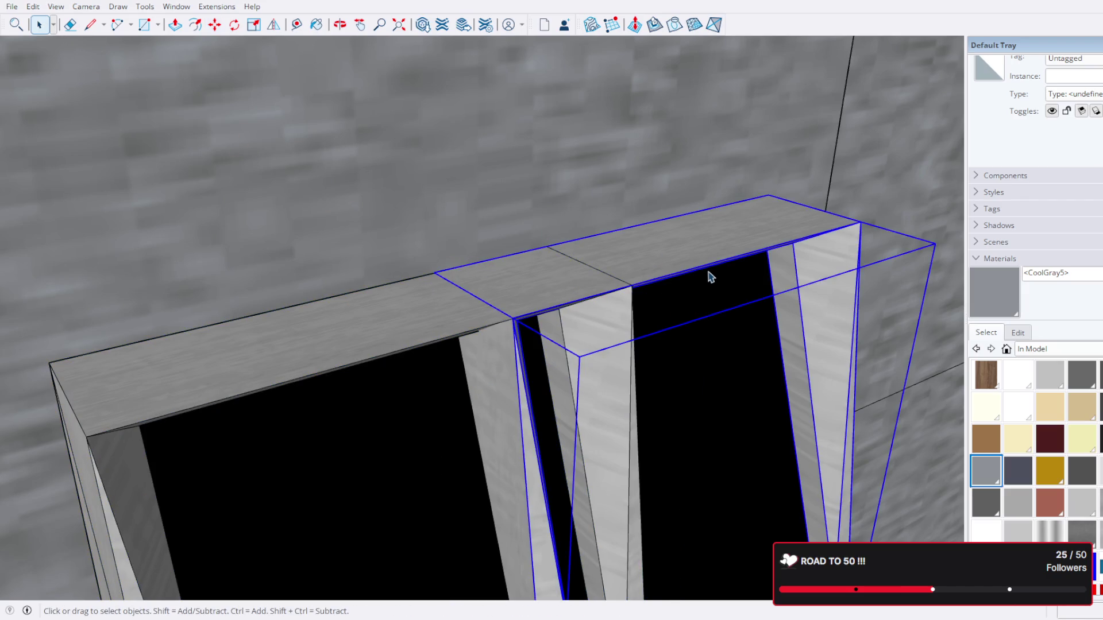
{"action": "left_click", "coordinate": [710, 277]}
{"action": "scroll", "scroll_direction": "down", "scroll_amount": 3}
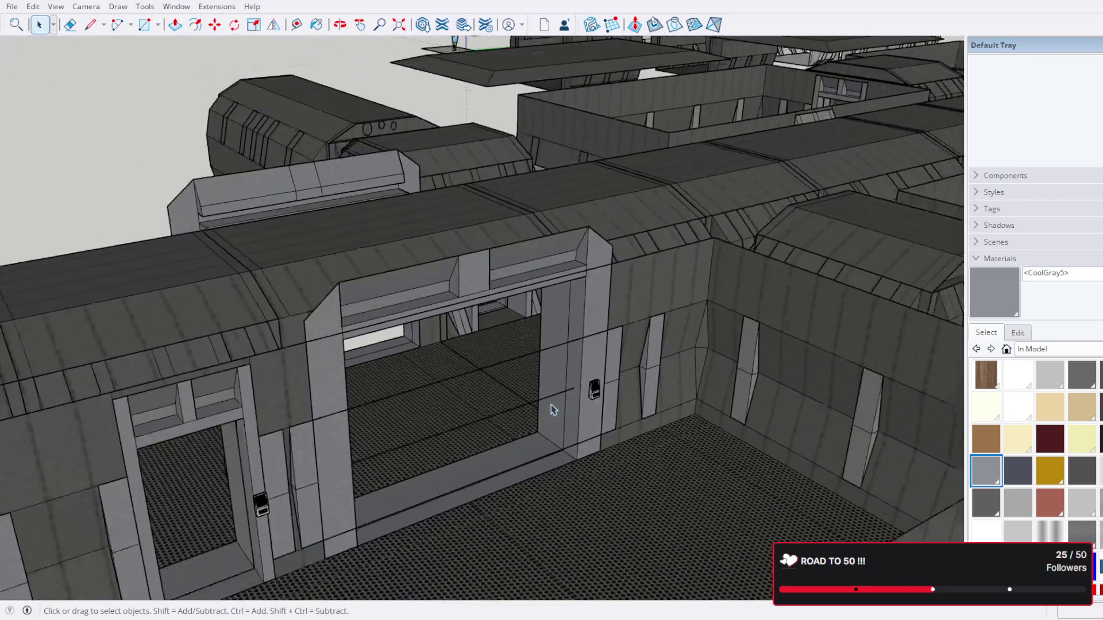
Step: Orbit down over the room and inspect the wall fins inside the wall group
{"action": "scroll", "scroll_direction": "down", "scroll_amount": 3}
{"action": "left_click_drag", "start_coordinate": [553, 410], "coordinate": [607, 336]}
{"action": "scroll", "scroll_direction": "up", "scroll_amount": 3}
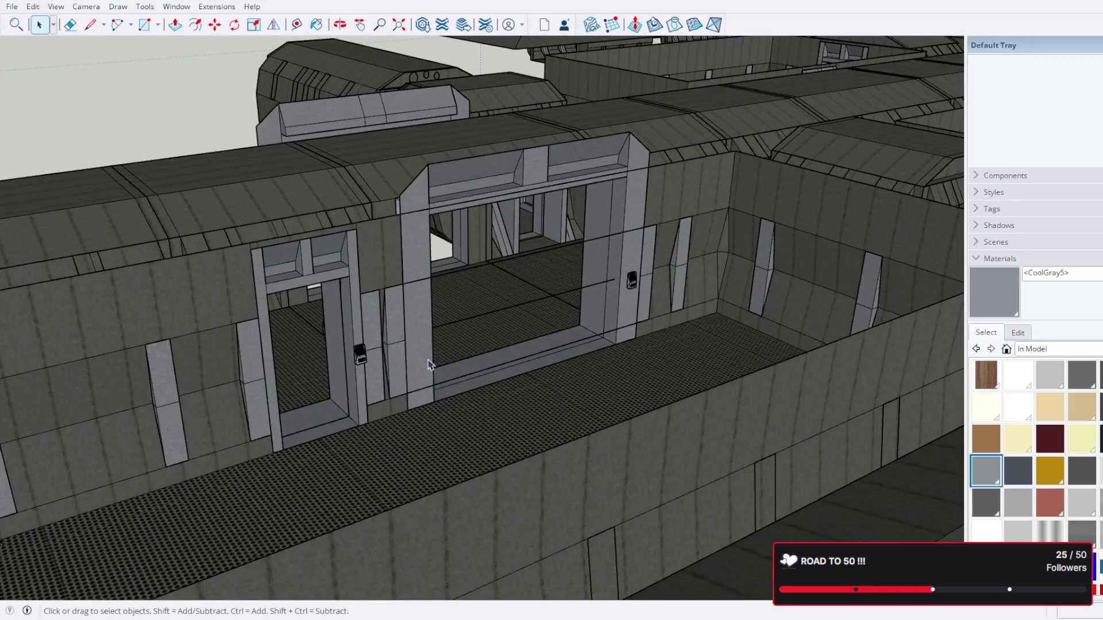
{"action": "scroll", "scroll_direction": "down", "scroll_amount": 3}
{"action": "left_click_drag", "start_coordinate": [390, 277], "coordinate": [610, 297]}
{"action": "scroll", "scroll_direction": "up", "scroll_amount": 3}
{"action": "scroll", "scroll_direction": "down", "scroll_amount": 3}
{"action": "left_click_drag", "start_coordinate": [636, 359], "coordinate": [644, 281]}
{"action": "scroll", "scroll_direction": "up", "scroll_amount": 3}
{"action": "double_click", "coordinate": [636, 274]}
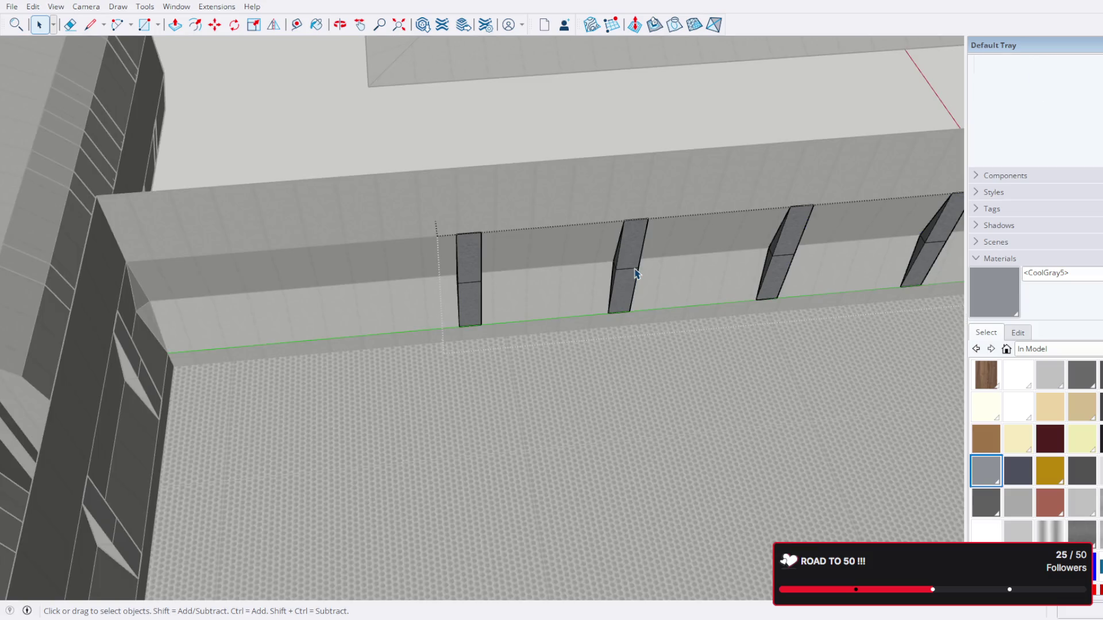
{"action": "left_click", "coordinate": [636, 273]}
{"action": "scroll", "scroll_direction": "down", "scroll_amount": 3}
{"action": "scroll", "scroll_direction": "up", "scroll_amount": 3}
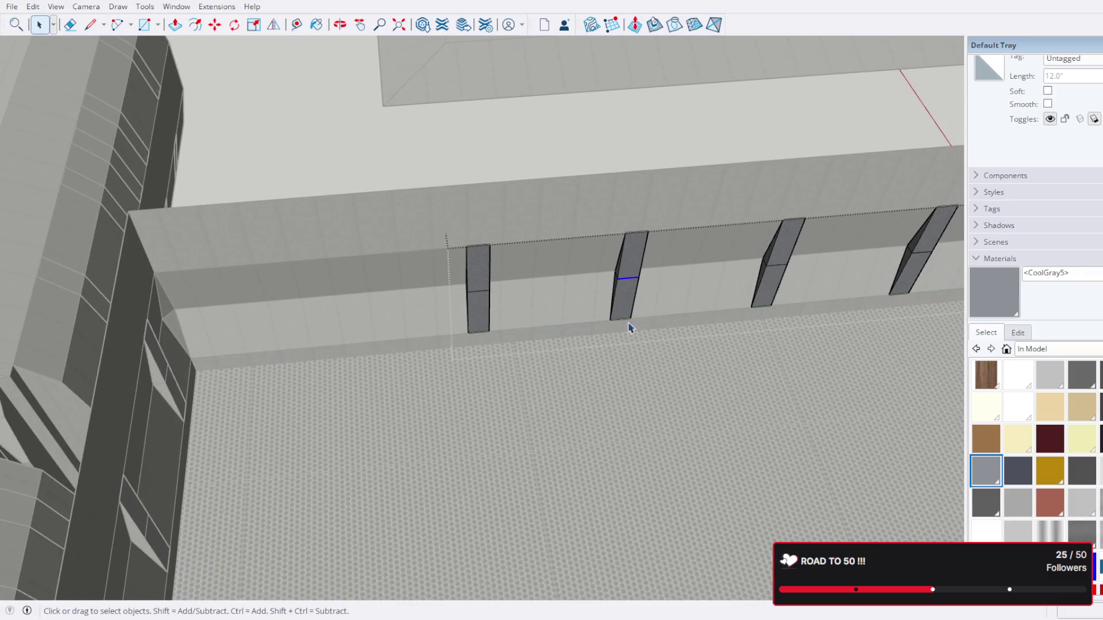
{"action": "left_click", "coordinate": [270, 243]}
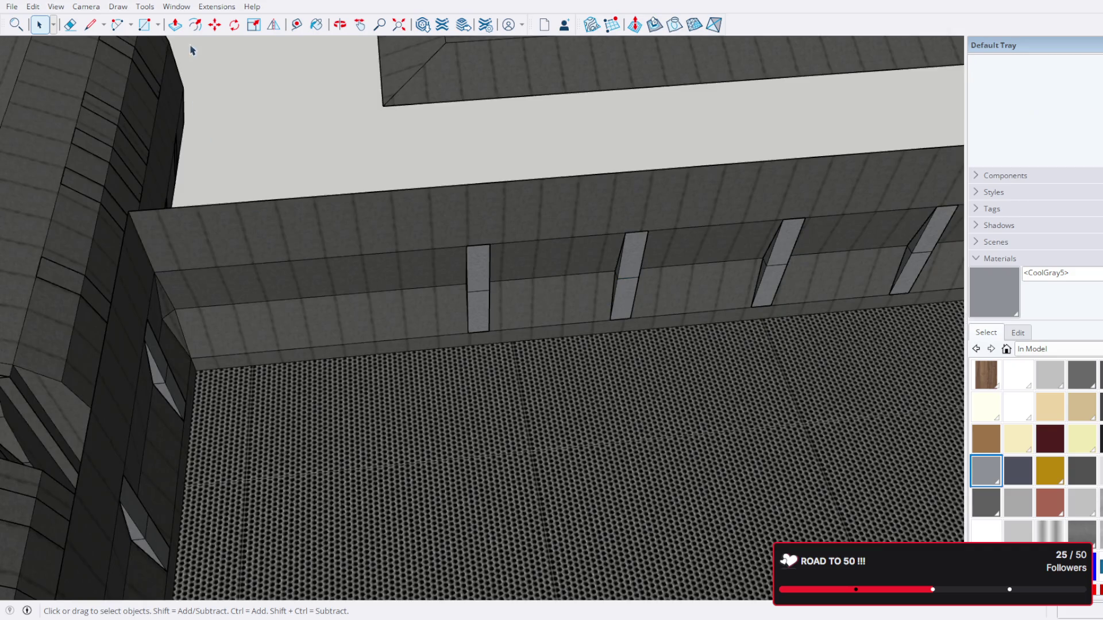
Step: Place a guide line along the wall, starting from its corner
{"action": "left_click", "coordinate": [301, 24]}
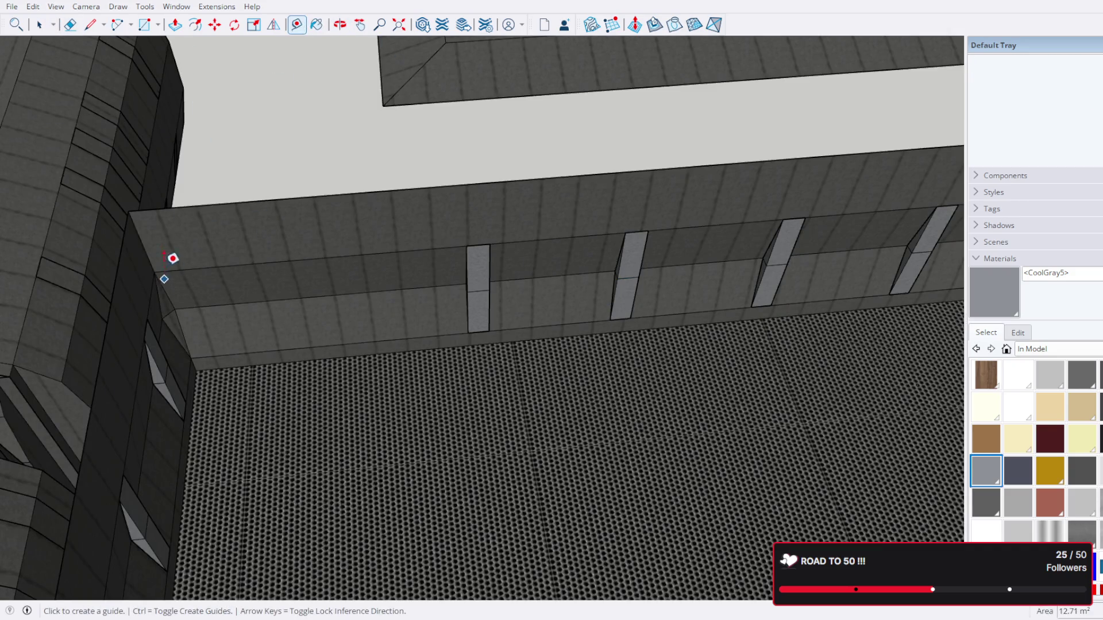
{"action": "left_click", "coordinate": [141, 243]}
{"action": "type", "text": "36.5\""}
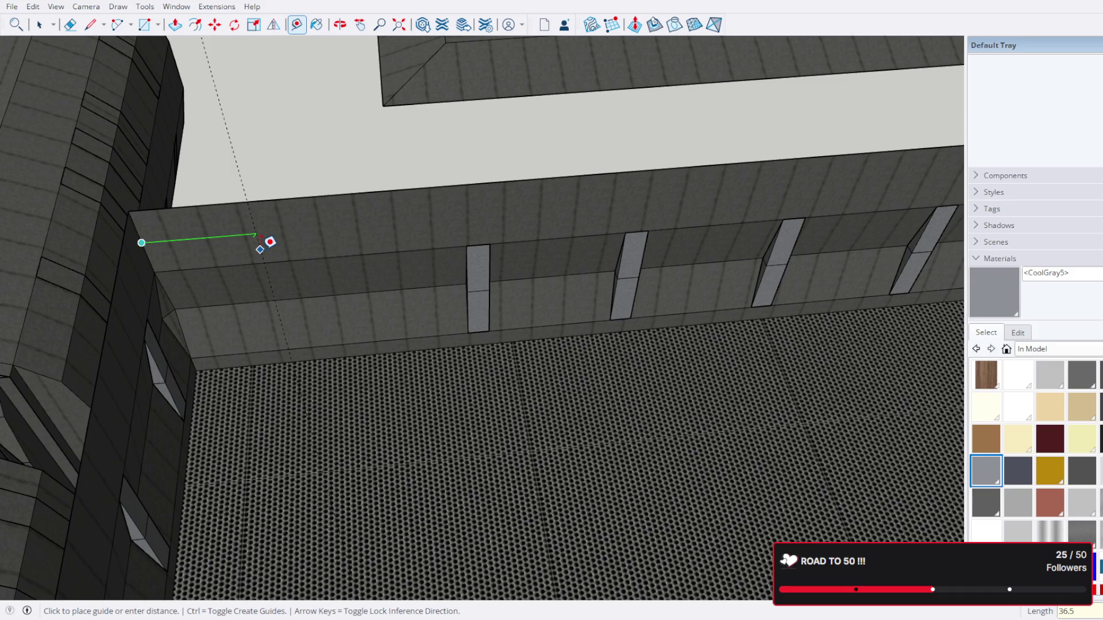
{"action": "left_click", "coordinate": [260, 236]}
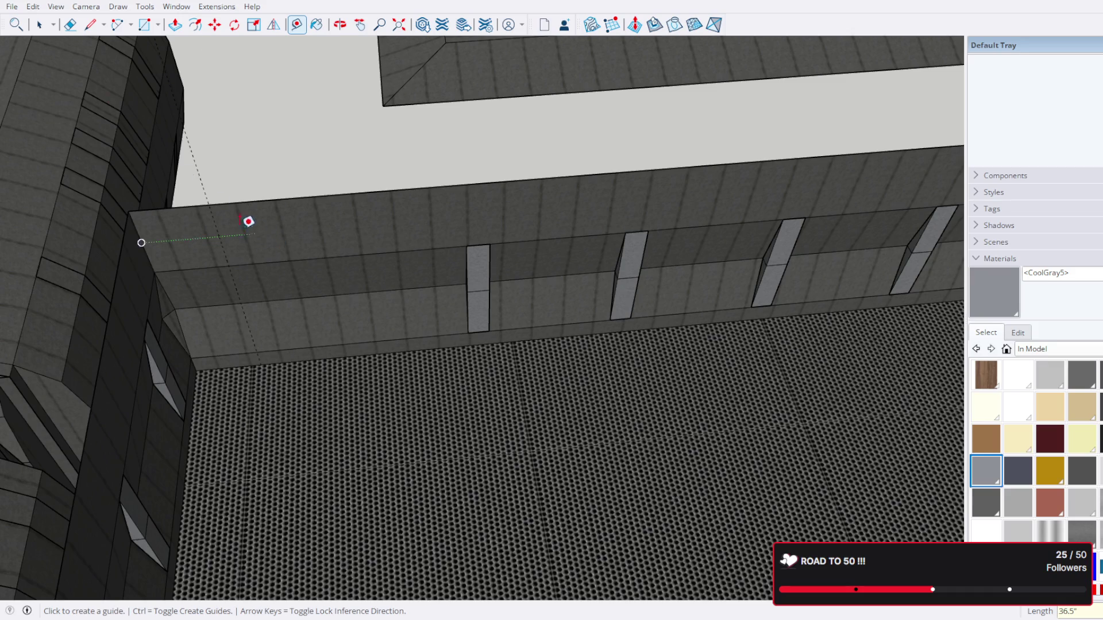
{"action": "key", "text": "space"}
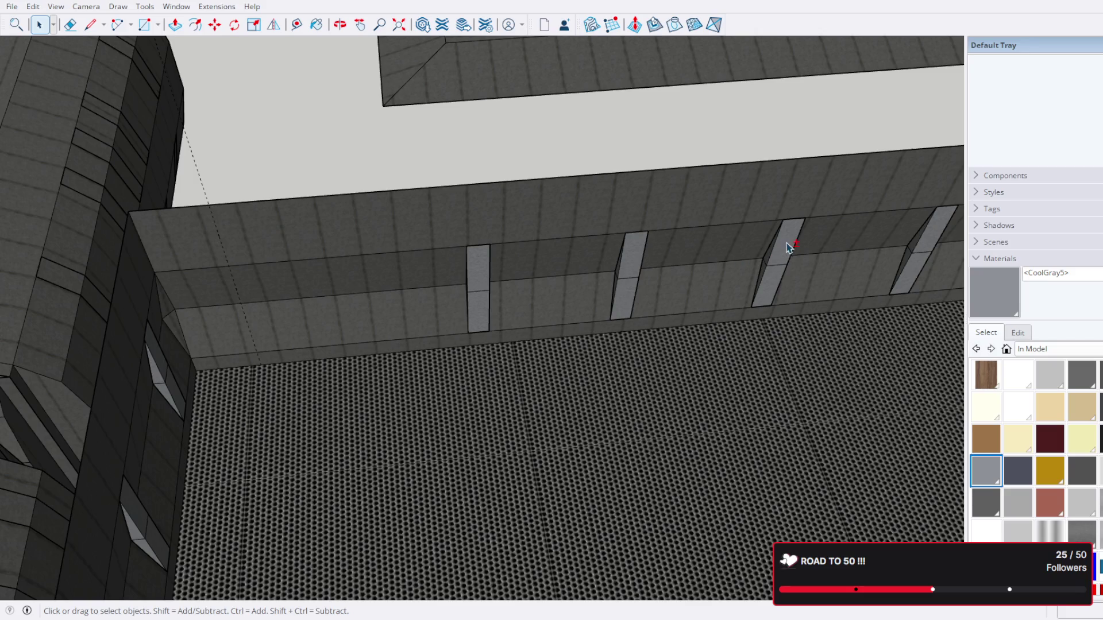
Step: Copy the three selected wall fins toward the wall corner
{"action": "double_click", "coordinate": [638, 256]}
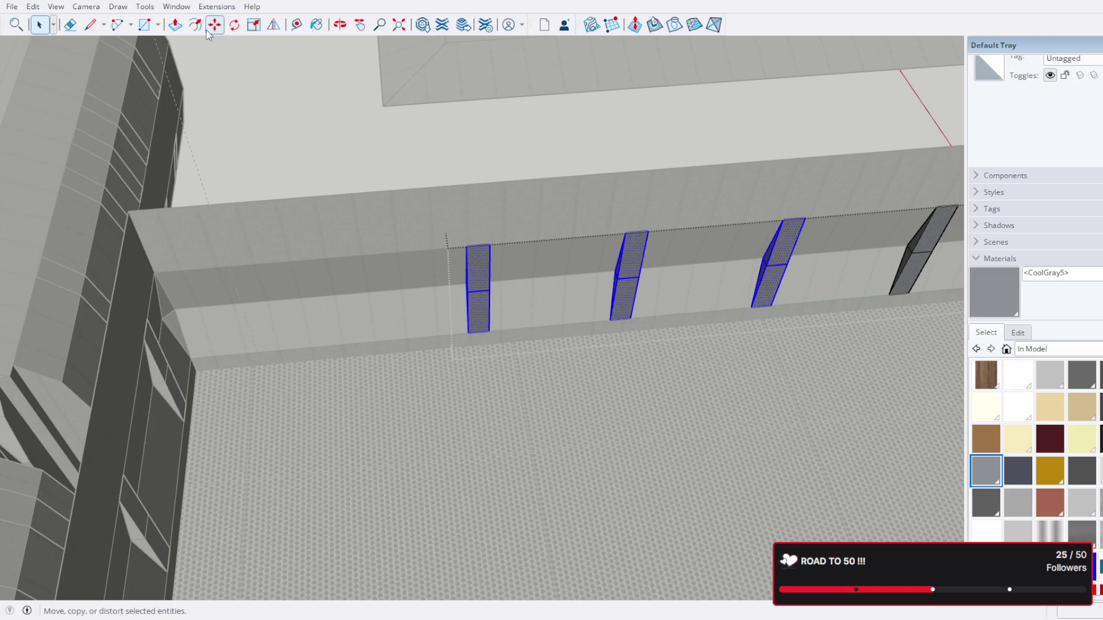
{"action": "left_click", "coordinate": [208, 30]}
{"action": "left_click", "coordinate": [806, 219]}
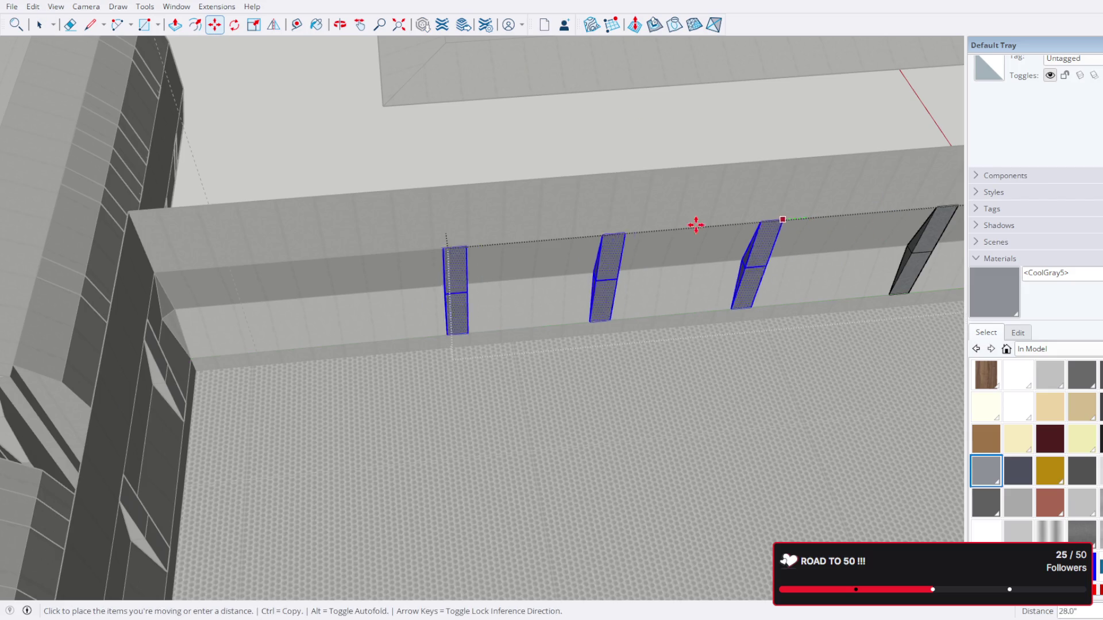
{"action": "key", "text": "ctrl"}
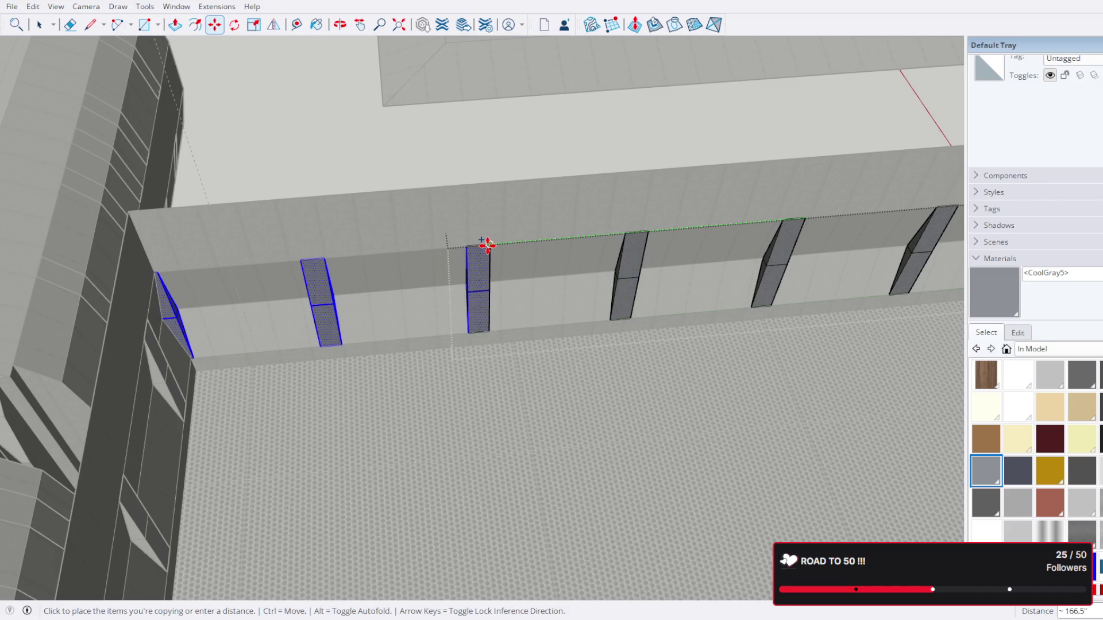
{"action": "left_click", "coordinate": [486, 244]}
{"action": "left_click", "coordinate": [37, 27]}
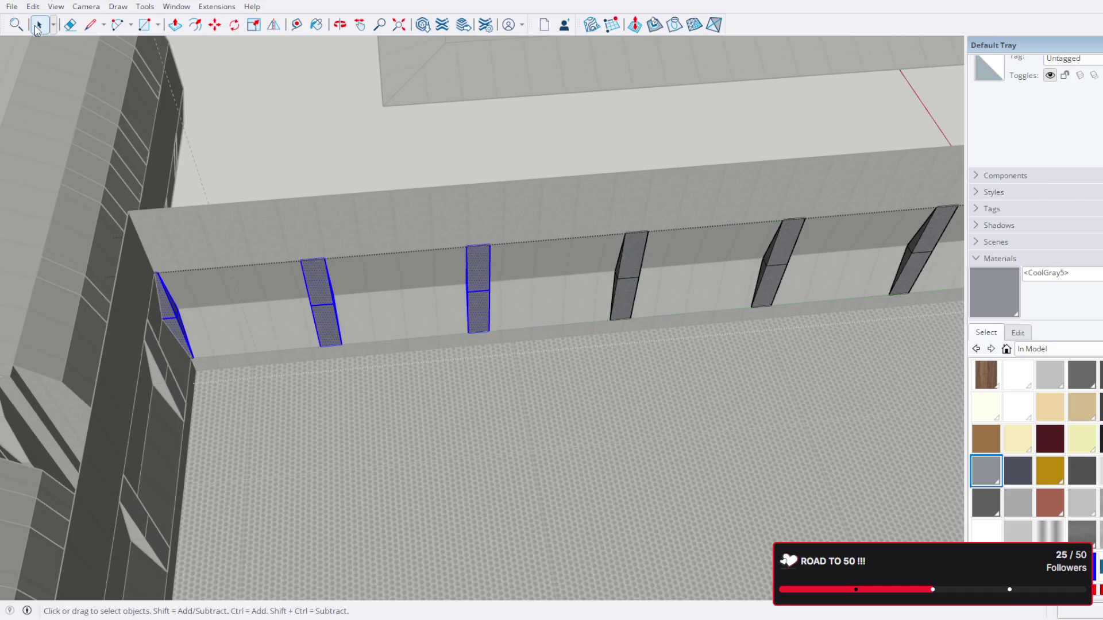
Step: Move the corner column further along the wall, then clear the selection
{"action": "scroll", "scroll_direction": "up", "scroll_amount": 3}
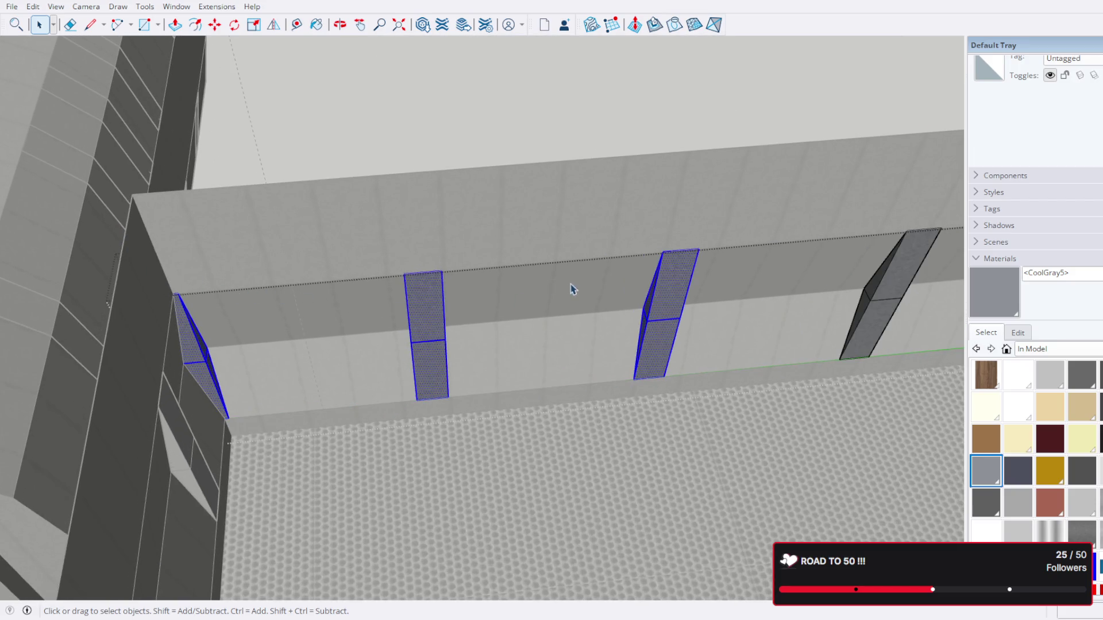
{"action": "scroll", "scroll_direction": "up", "scroll_amount": 3}
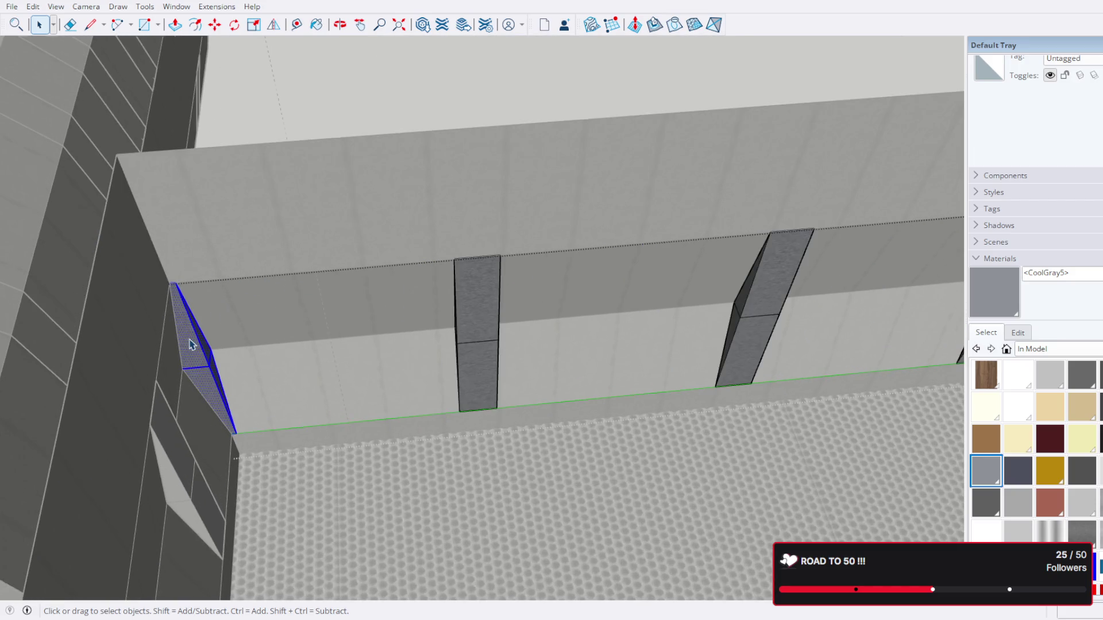
{"action": "left_click", "coordinate": [214, 24]}
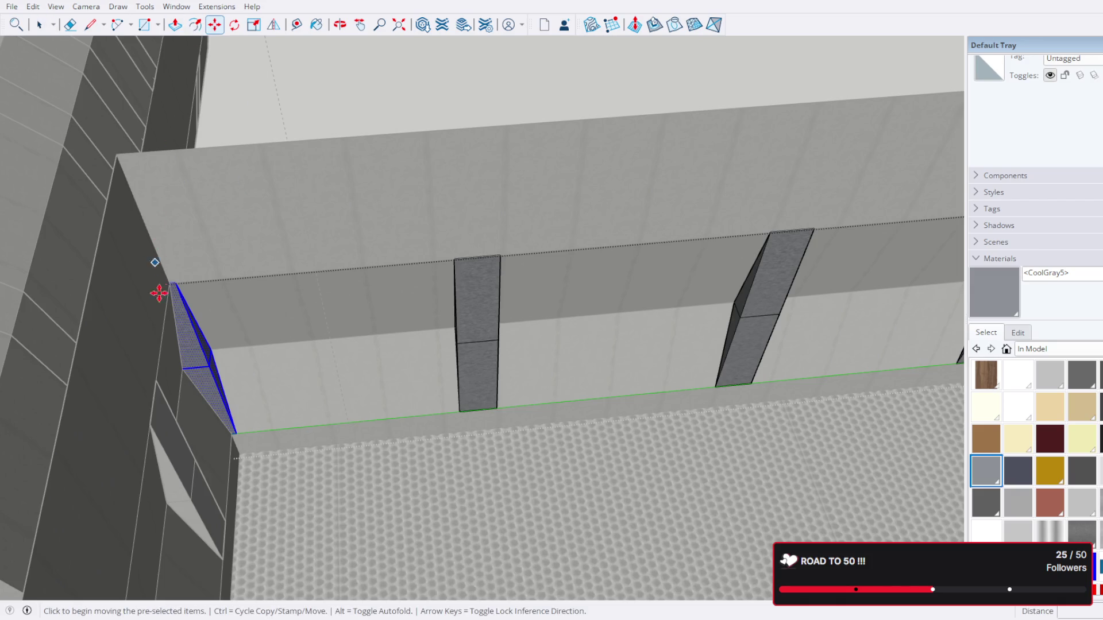
{"action": "left_click", "coordinate": [184, 329]}
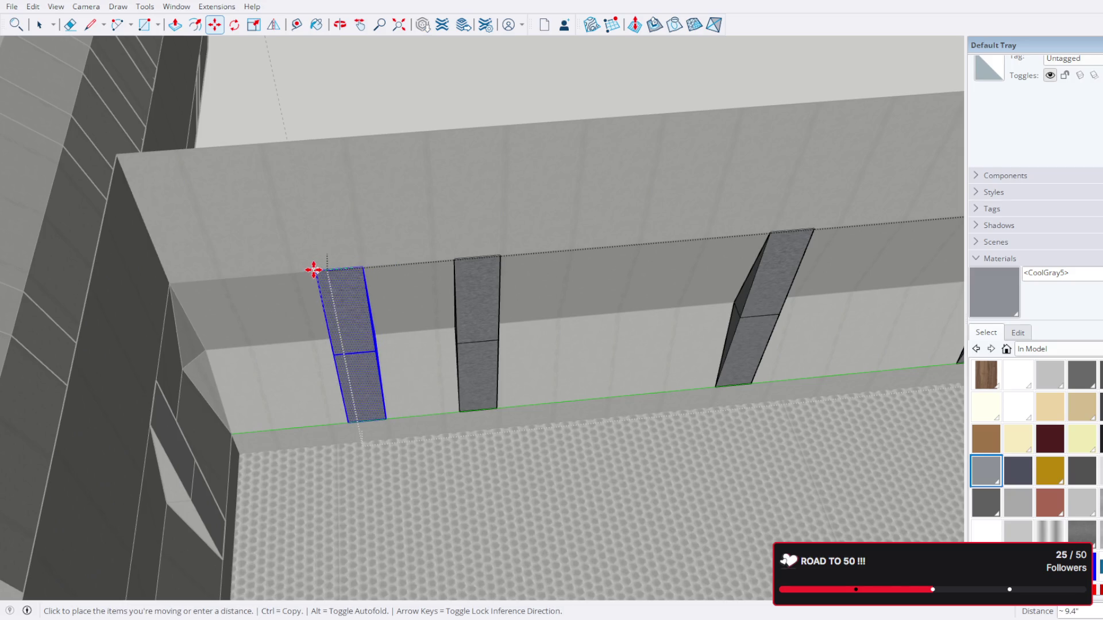
{"action": "left_click", "coordinate": [313, 267]}
{"action": "left_click", "coordinate": [46, 23]}
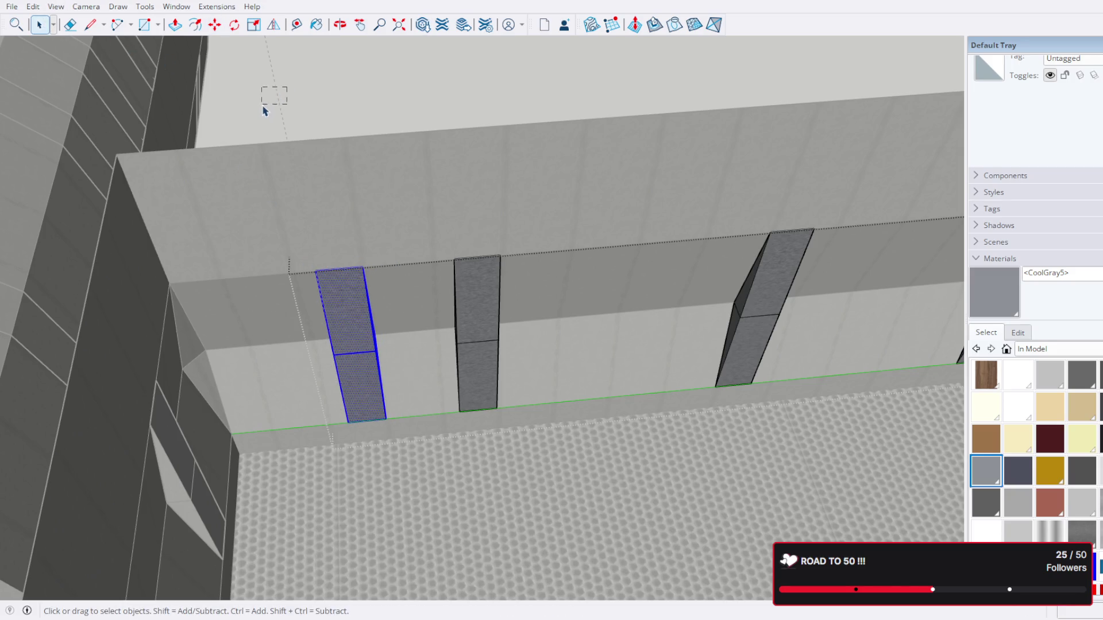
{"action": "left_click", "coordinate": [265, 111]}
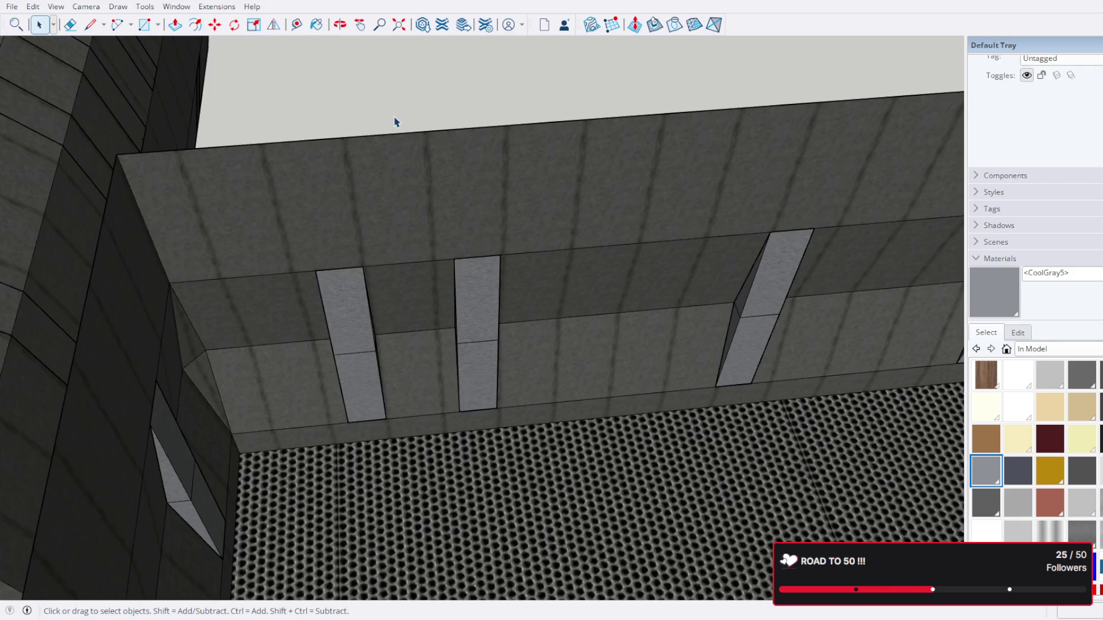
Step: Orbit toward the courtyard, then open and leave its group
{"action": "scroll", "scroll_direction": "down", "scroll_amount": 3}
{"action": "left_click_drag", "start_coordinate": [792, 248], "coordinate": [3, 224]}
{"action": "scroll", "scroll_direction": "up", "scroll_amount": 3}
{"action": "left_click_drag", "start_coordinate": [606, 394], "coordinate": [810, 376]}
{"action": "double_click", "coordinate": [684, 266]}
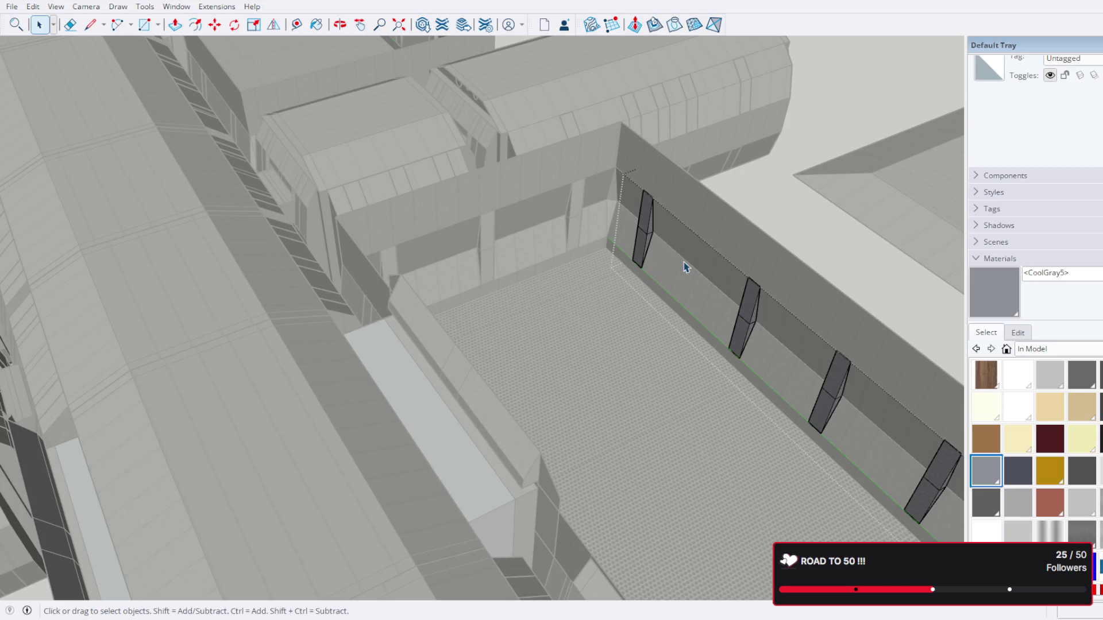
{"action": "scroll", "scroll_direction": "down", "scroll_amount": 3}
{"action": "key", "text": "Escape"}
Step: Orbit to an overhead view of the complex and select the front roof slab
{"action": "left_click_drag", "start_coordinate": [732, 348], "coordinate": [482, 271]}
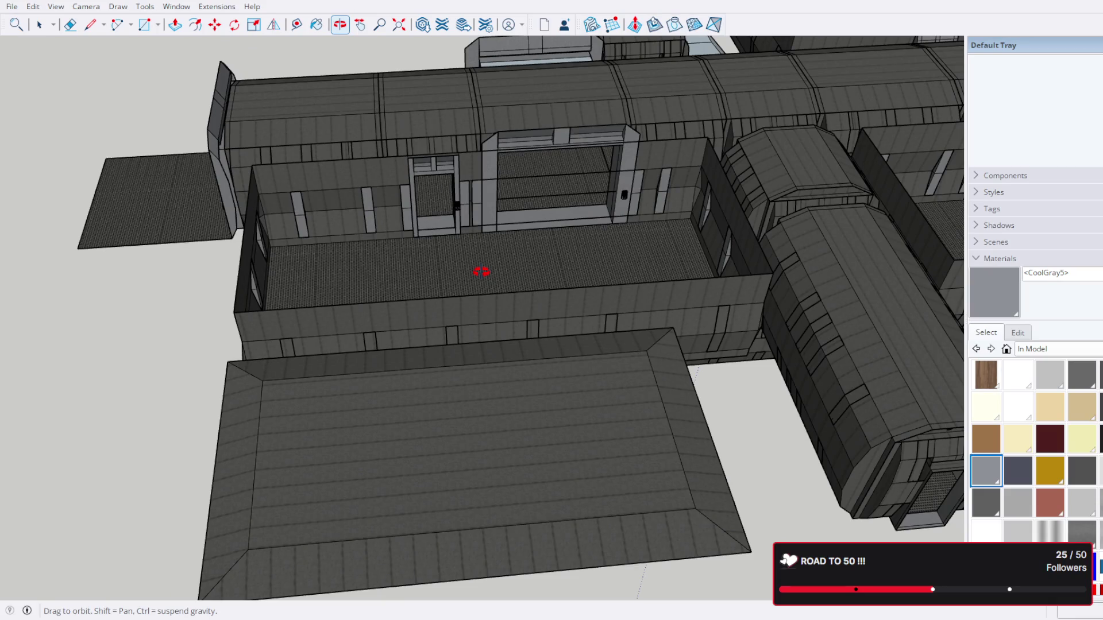
{"action": "left_click_drag", "start_coordinate": [482, 272], "coordinate": [485, 250]}
{"action": "scroll", "scroll_direction": "down", "scroll_amount": 3}
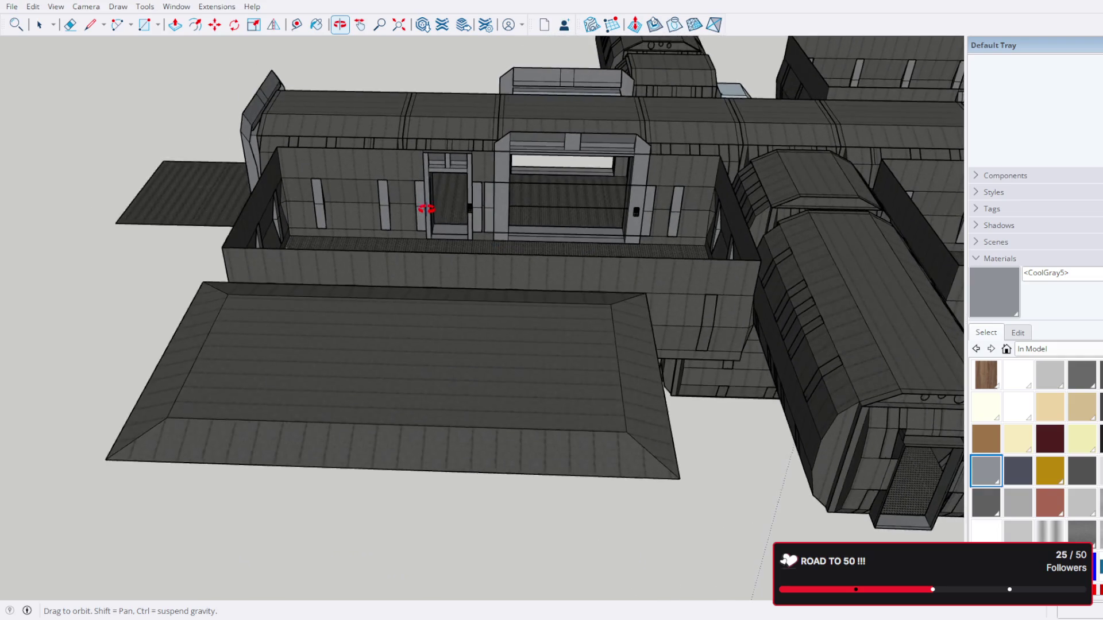
{"action": "scroll", "scroll_direction": "down", "scroll_amount": 3}
{"action": "left_click_drag", "start_coordinate": [458, 288], "coordinate": [725, 266]}
{"action": "scroll", "scroll_direction": "up", "scroll_amount": 3}
{"action": "left_click_drag", "start_coordinate": [672, 236], "coordinate": [1027, 230]}
{"action": "scroll", "scroll_direction": "down", "scroll_amount": 3}
{"action": "key", "text": "space"}
{"action": "left_click_drag", "start_coordinate": [803, 236], "coordinate": [198, 194]}
{"action": "scroll", "scroll_direction": "up", "scroll_amount": 3}
{"action": "left_click", "coordinate": [485, 339]}
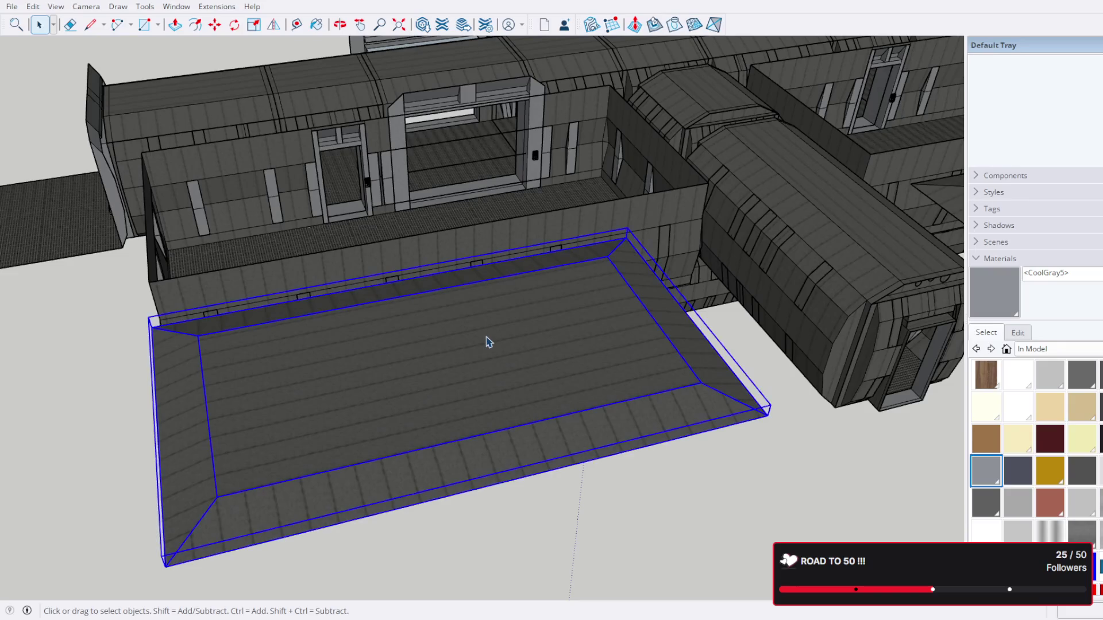
Step: Scale the front roof slab about 1.29 times along the green axis, then deselect it
{"action": "left_click_drag", "start_coordinate": [489, 343], "coordinate": [466, 315]}
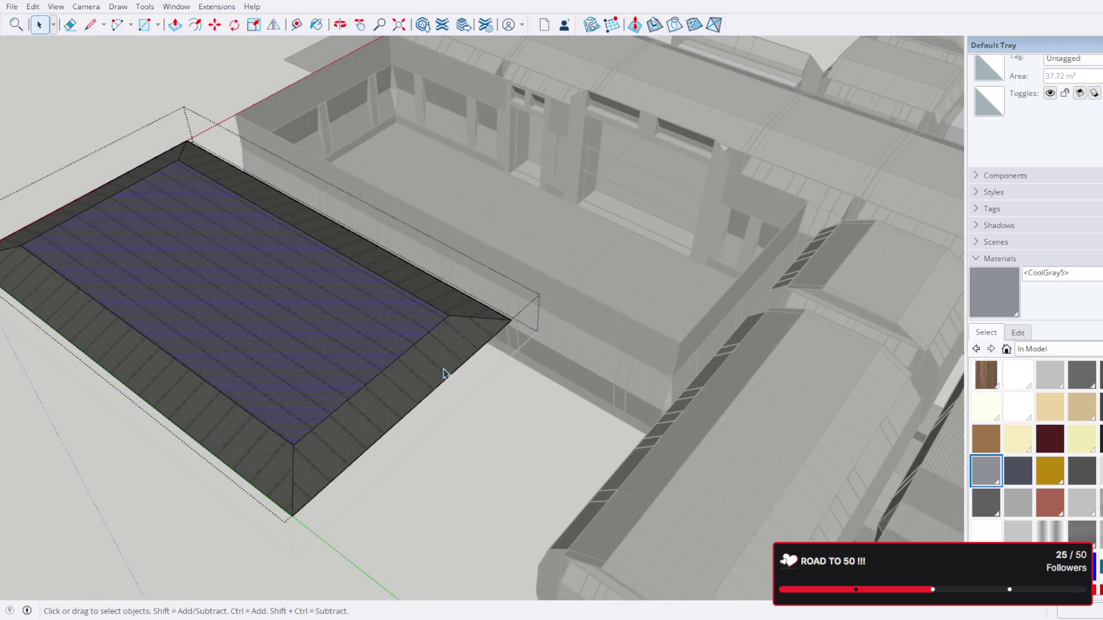
{"action": "left_click_drag", "start_coordinate": [422, 377], "coordinate": [637, 348]}
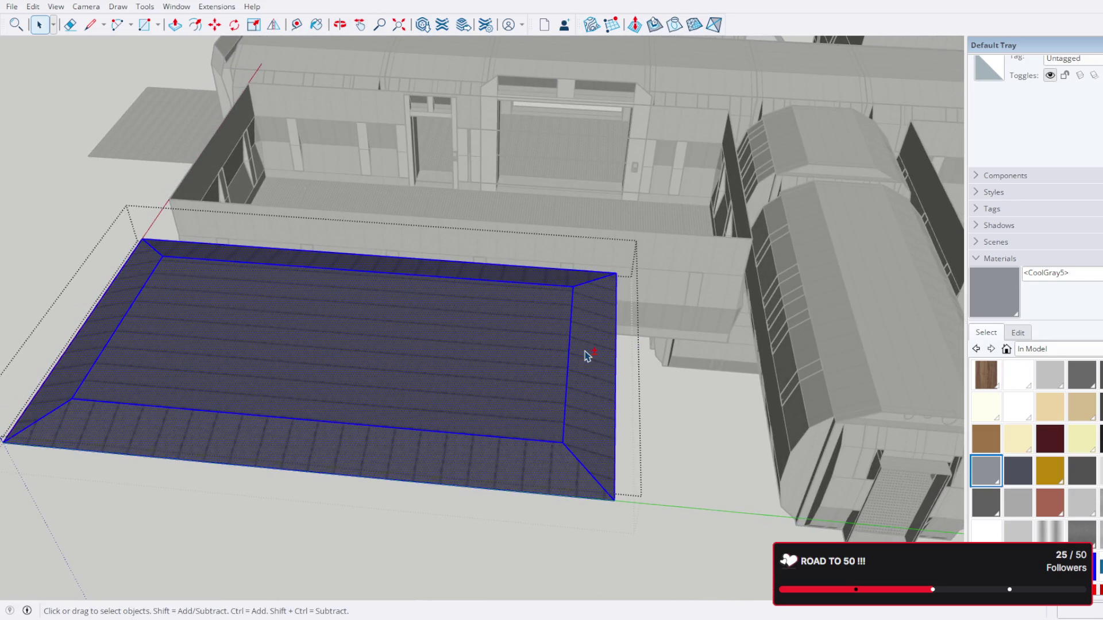
{"action": "left_click", "coordinate": [254, 24]}
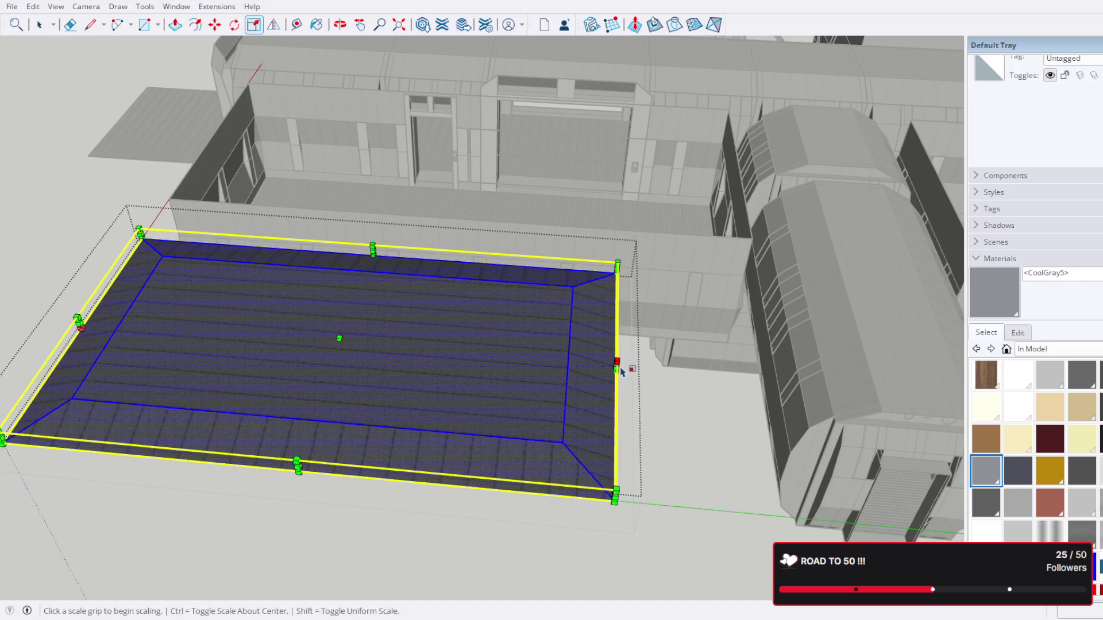
{"action": "left_click_drag", "start_coordinate": [622, 372], "coordinate": [493, 326]}
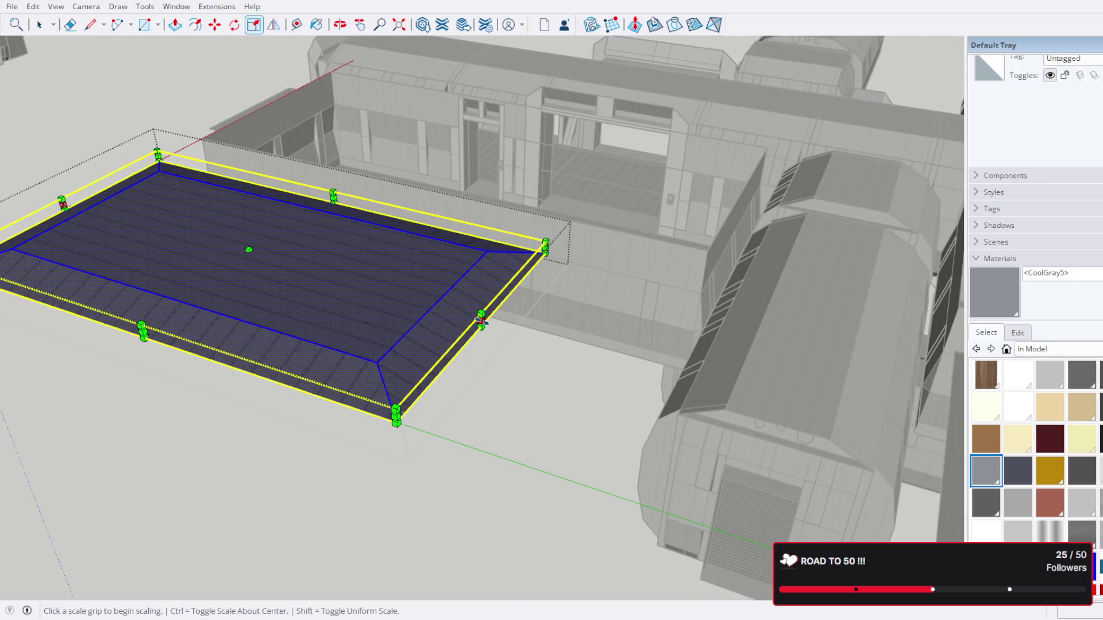
{"action": "left_click", "coordinate": [482, 320]}
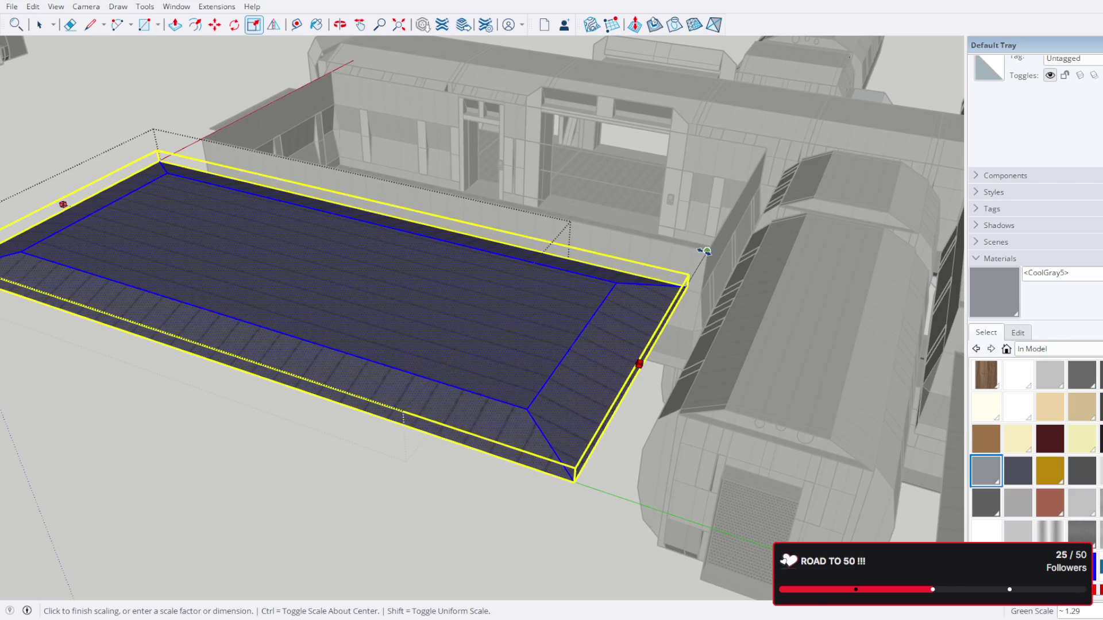
{"action": "scroll", "scroll_direction": "up", "scroll_amount": 3}
{"action": "left_click_drag", "start_coordinate": [701, 253], "coordinate": [733, 313]}
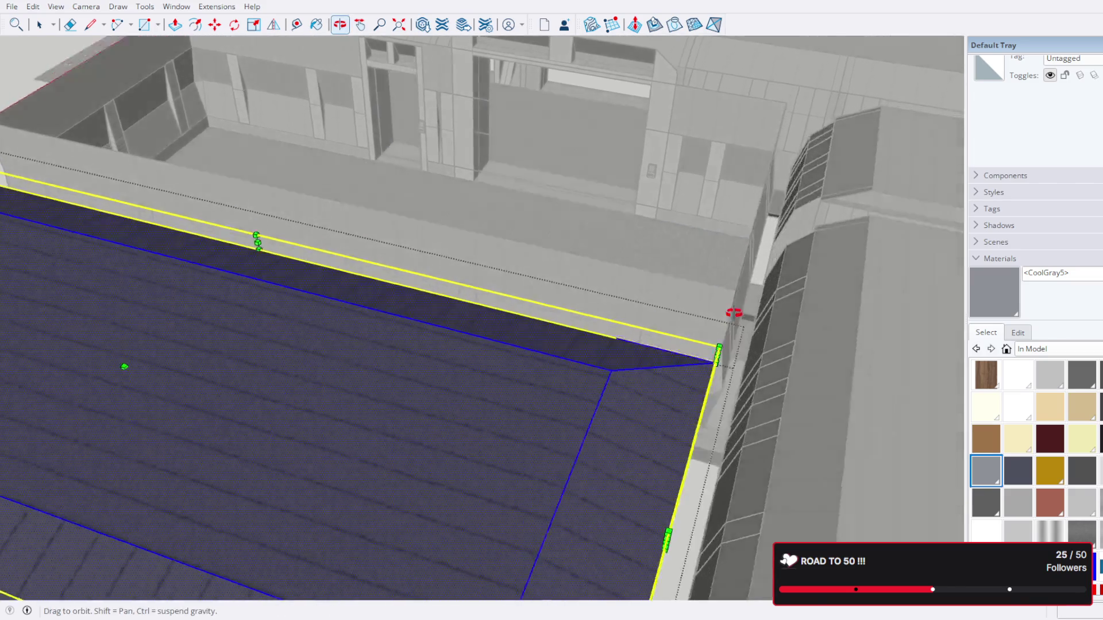
{"action": "scroll", "scroll_direction": "down", "scroll_amount": 3}
{"action": "key", "text": "space"}
{"action": "key", "text": "Escape"}
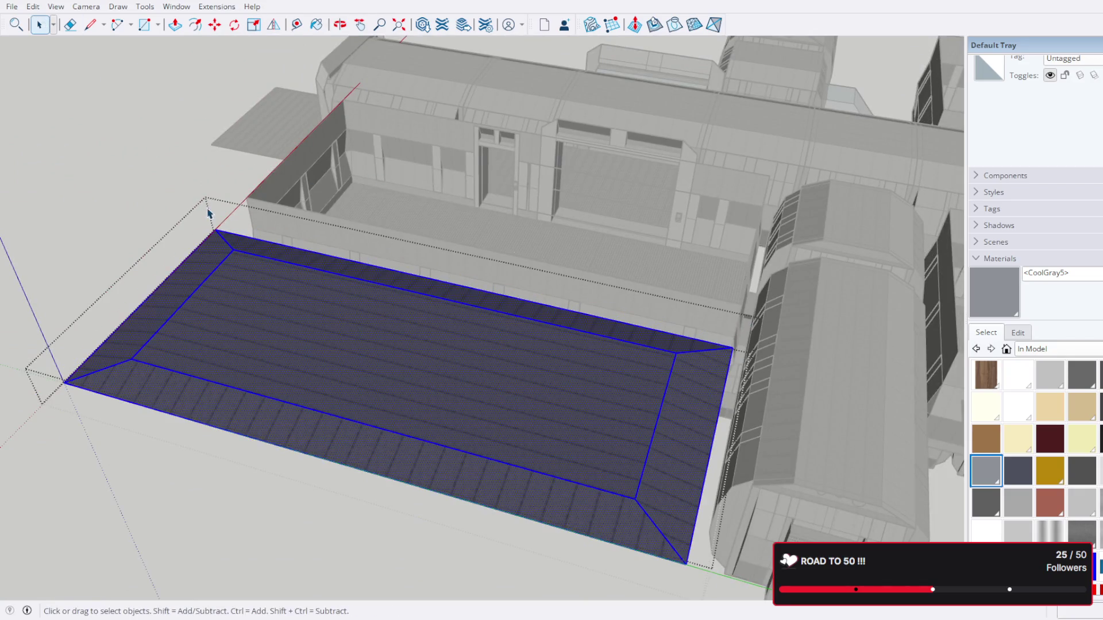
Step: Exit the roof group, survey the whole station layout, and select the walled courtyard room
{"action": "key", "text": "Escape"}
{"action": "left_click_drag", "start_coordinate": [210, 213], "coordinate": [274, 226]}
{"action": "scroll", "scroll_direction": "down", "scroll_amount": 3}
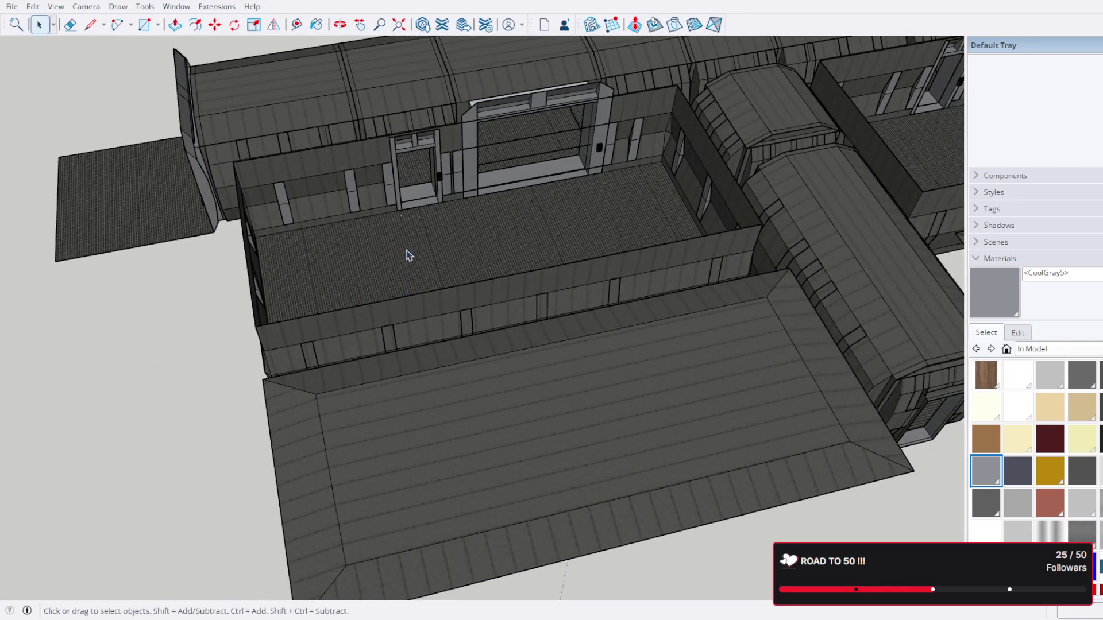
{"action": "scroll", "scroll_direction": "down", "scroll_amount": 3}
{"action": "left_click_drag", "start_coordinate": [523, 296], "coordinate": [837, 180]}
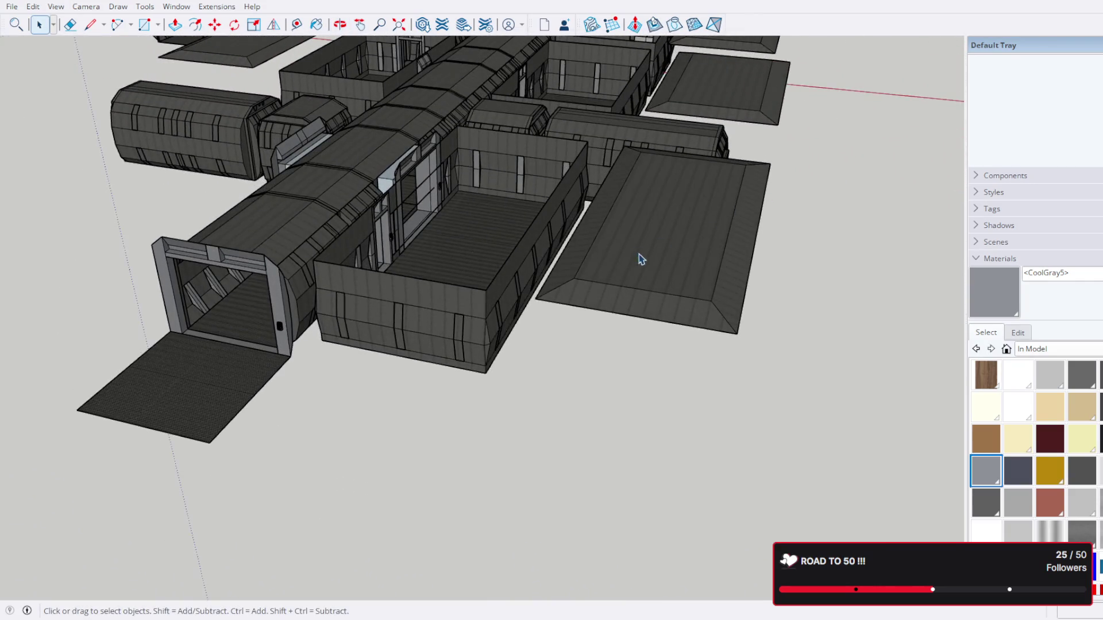
{"action": "scroll", "scroll_direction": "up", "scroll_amount": 3}
{"action": "scroll", "scroll_direction": "down", "scroll_amount": 3}
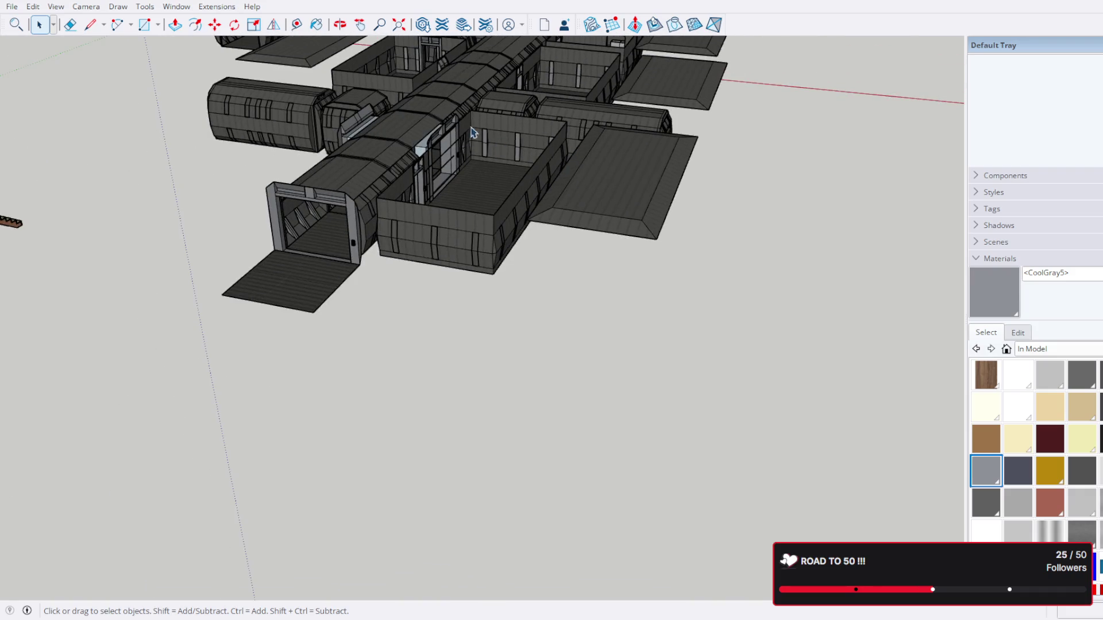
{"action": "left_click_drag", "start_coordinate": [472, 132], "coordinate": [486, 210]}
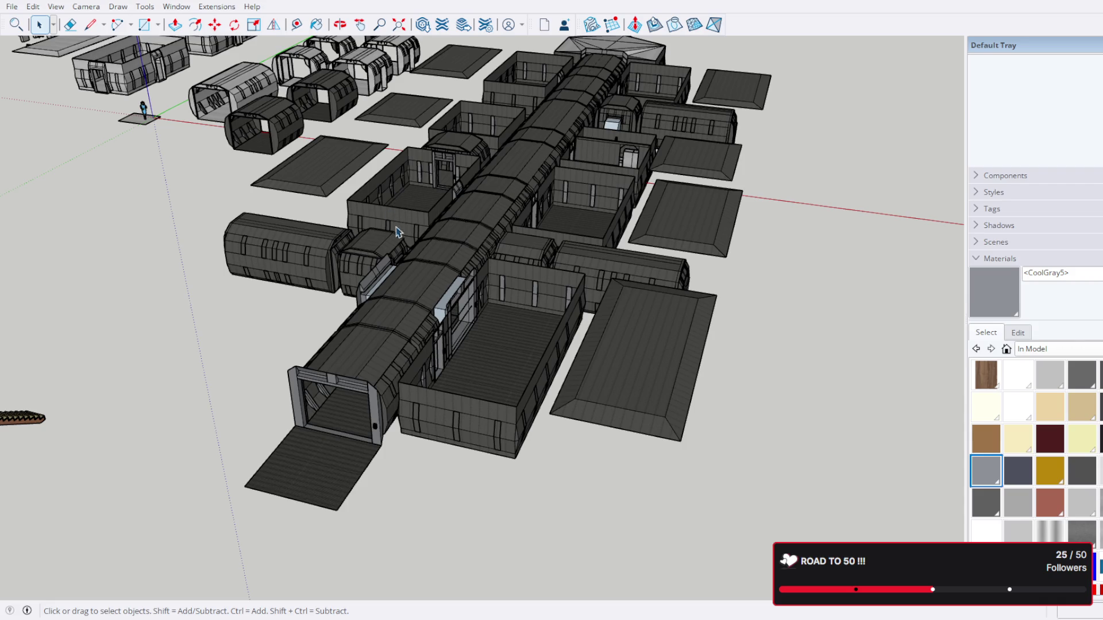
{"action": "left_click_drag", "start_coordinate": [418, 247], "coordinate": [654, 278]}
{"action": "scroll", "scroll_direction": "up", "scroll_amount": 3}
{"action": "left_click", "coordinate": [615, 319]}
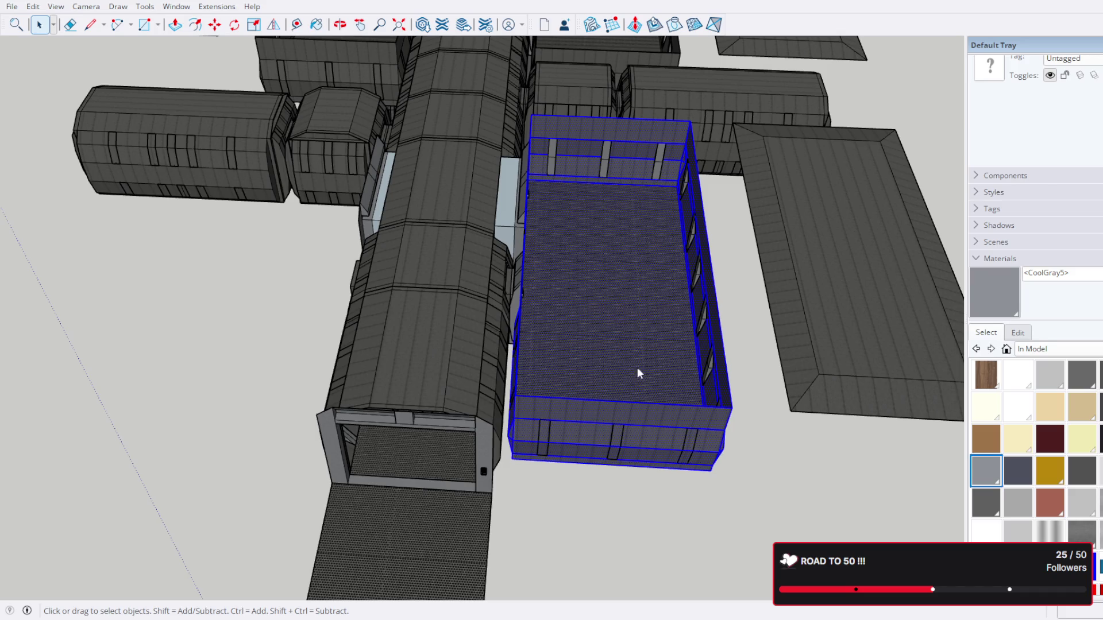
Step: Group the room's geometry and select the room group with its window frames
{"action": "key", "text": "ctrl+g"}
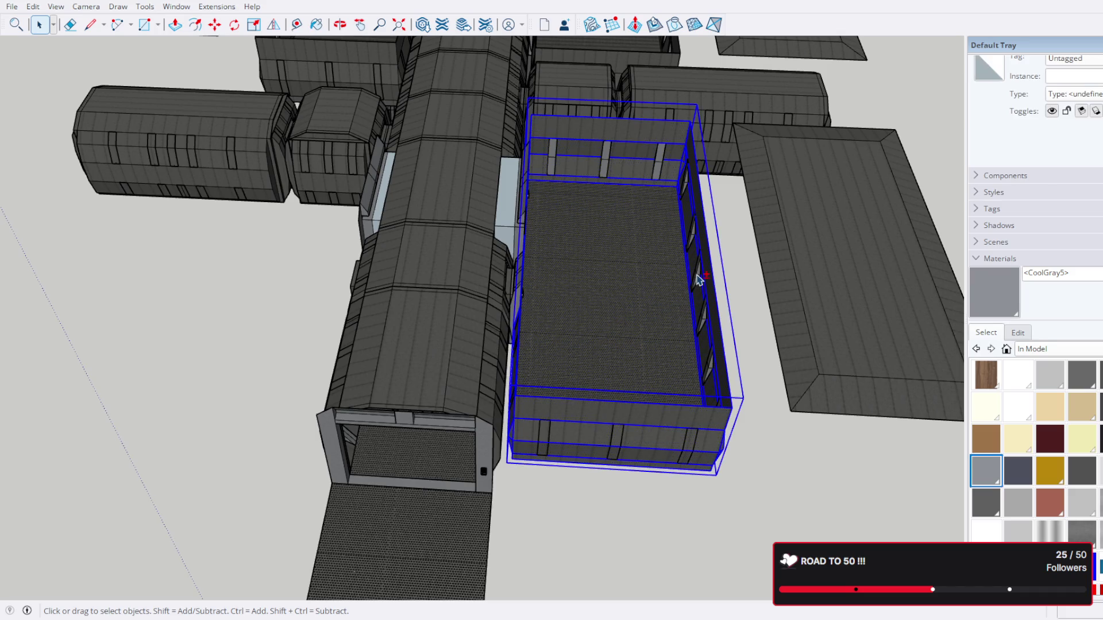
{"action": "left_click", "coordinate": [699, 280]}
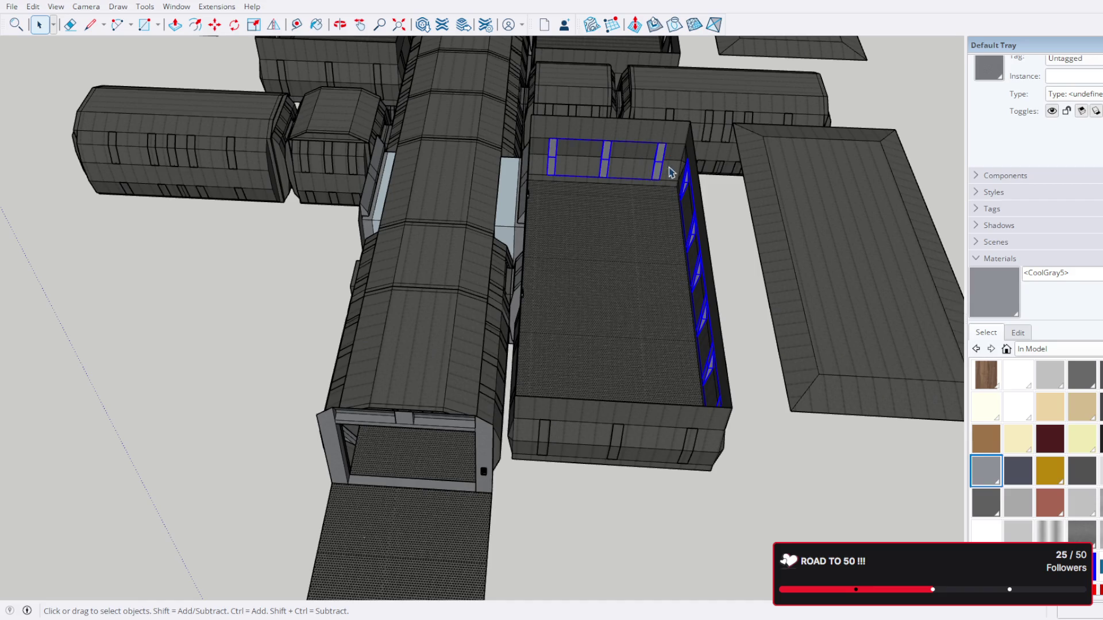
{"action": "left_click_drag", "start_coordinate": [671, 172], "coordinate": [432, 290]}
{"action": "left_click", "coordinate": [433, 274]}
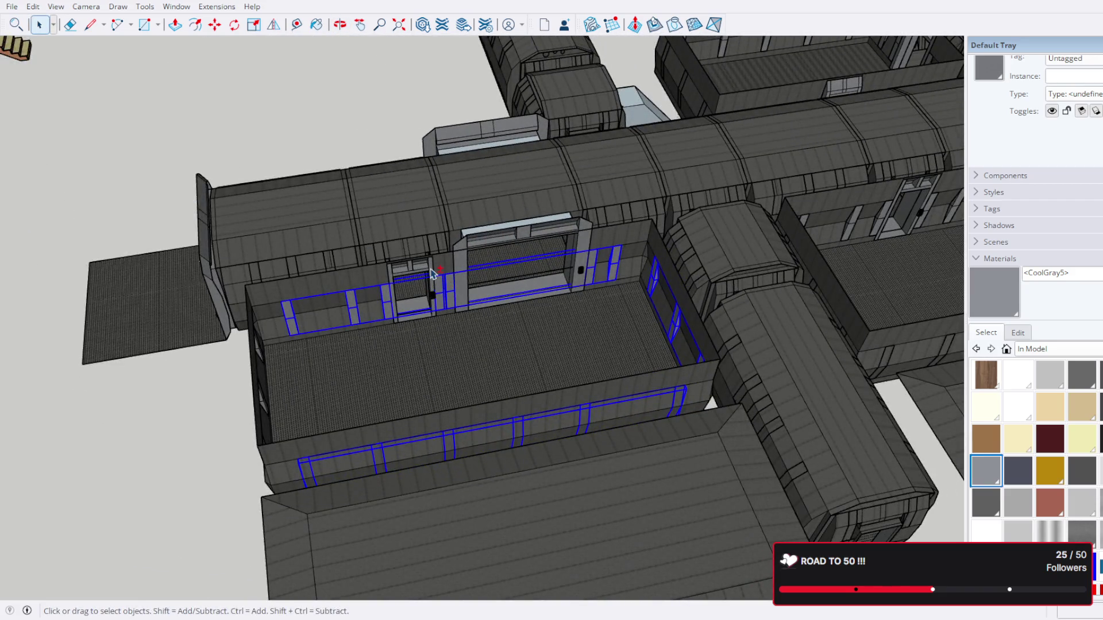
{"action": "left_click", "coordinate": [457, 260]}
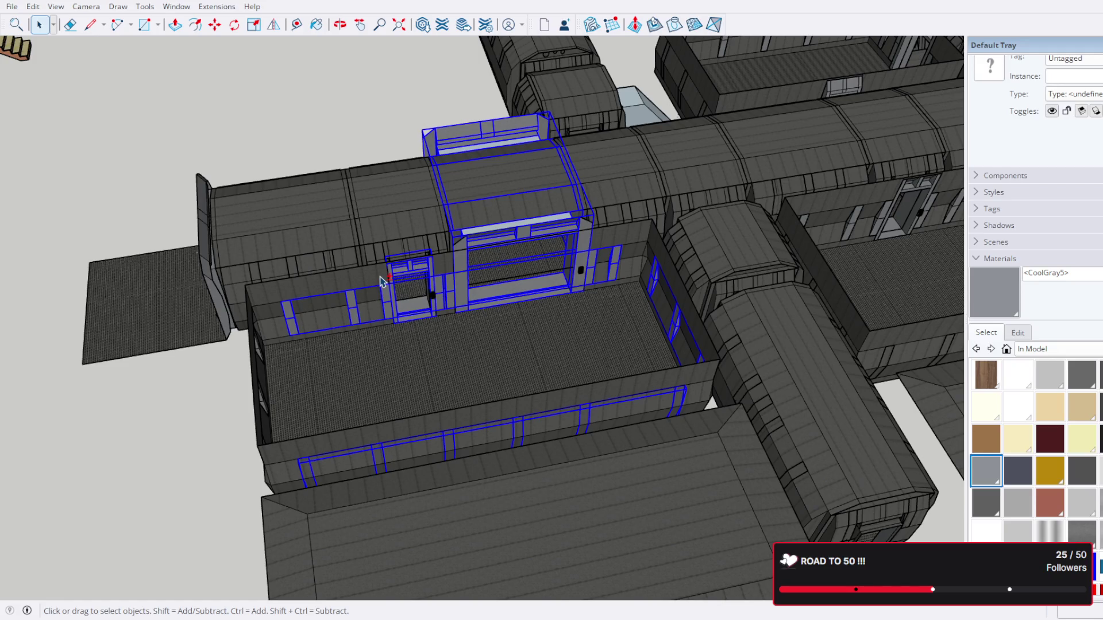
{"action": "left_click", "coordinate": [458, 266]}
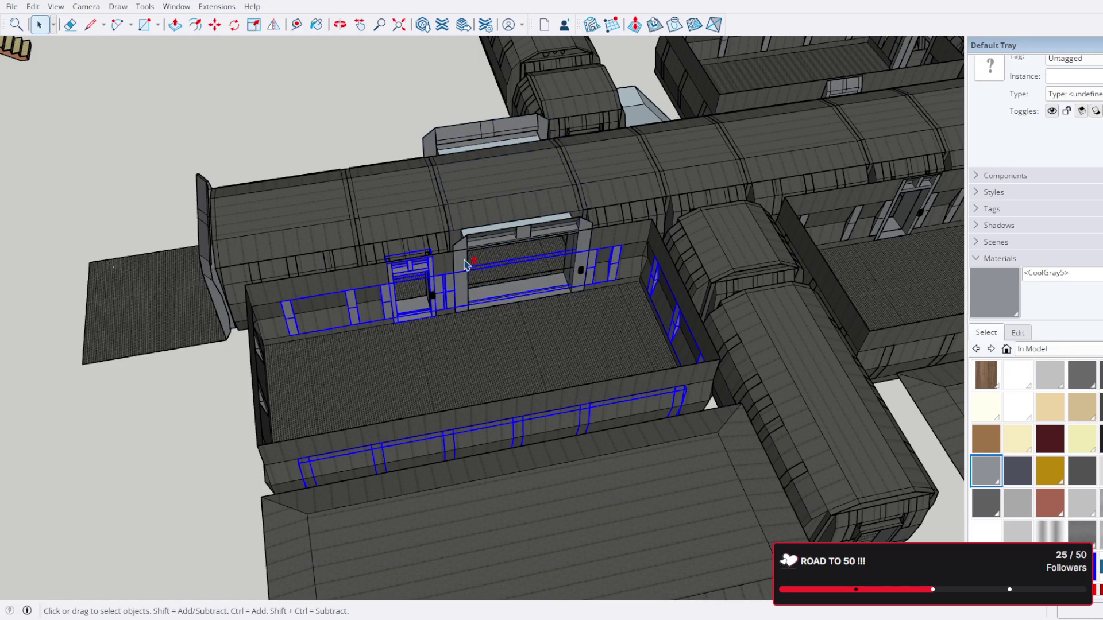
{"action": "left_click", "coordinate": [451, 272]}
Step: Add the neighbouring roof slab and front wall panels to the selection
{"action": "left_click_drag", "start_coordinate": [406, 304], "coordinate": [754, 214]}
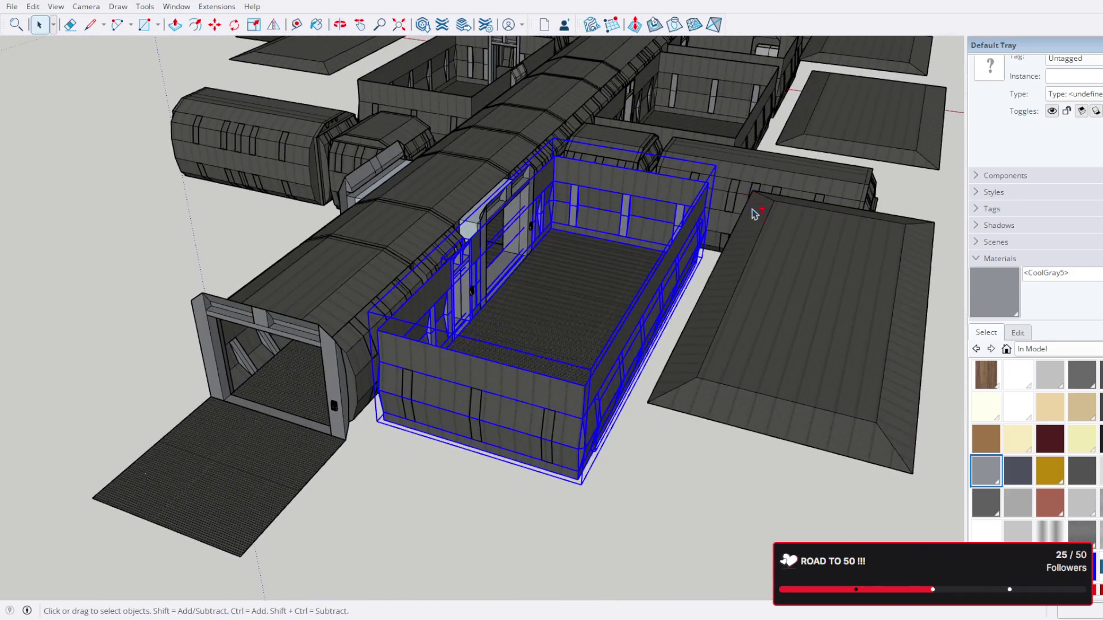
{"action": "left_click", "coordinate": [775, 290]}
{"action": "left_click", "coordinate": [549, 431]}
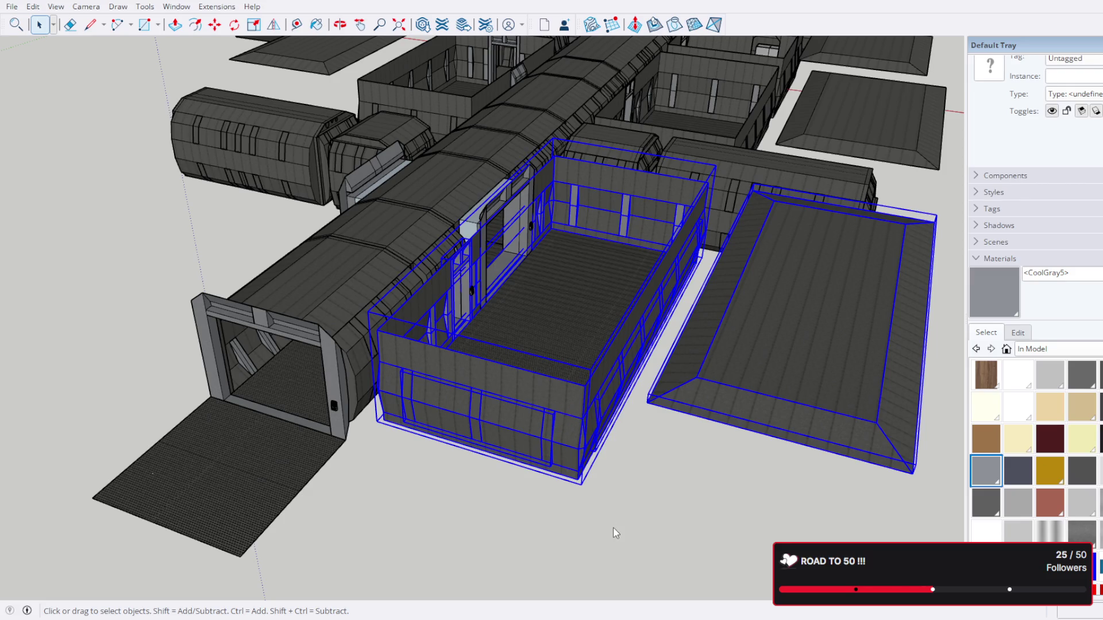
{"action": "left_click_drag", "start_coordinate": [537, 239], "coordinate": [262, 116]}
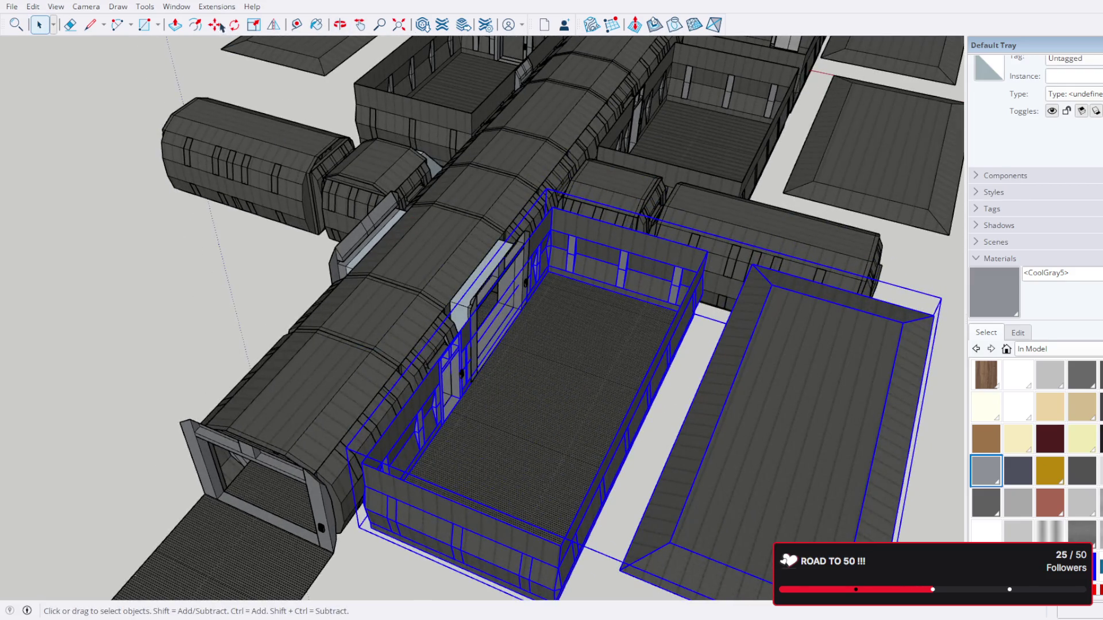
{"action": "left_click", "coordinate": [220, 27]}
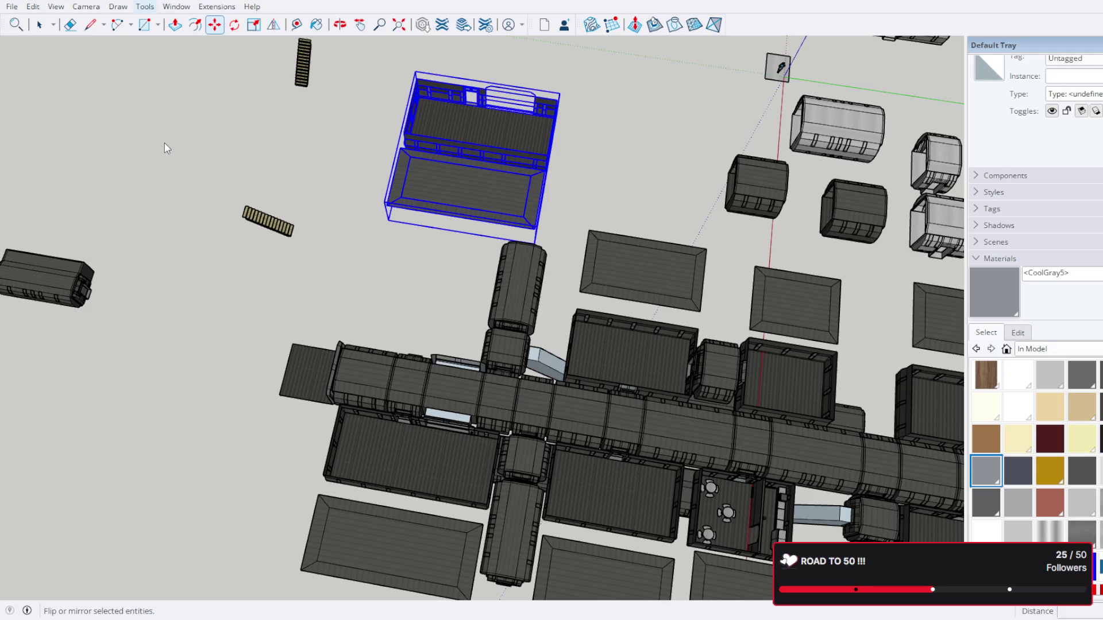
Step: Flip the room across the red plane so its detailed end swaps sides
{"action": "key", "text": "shift+f"}
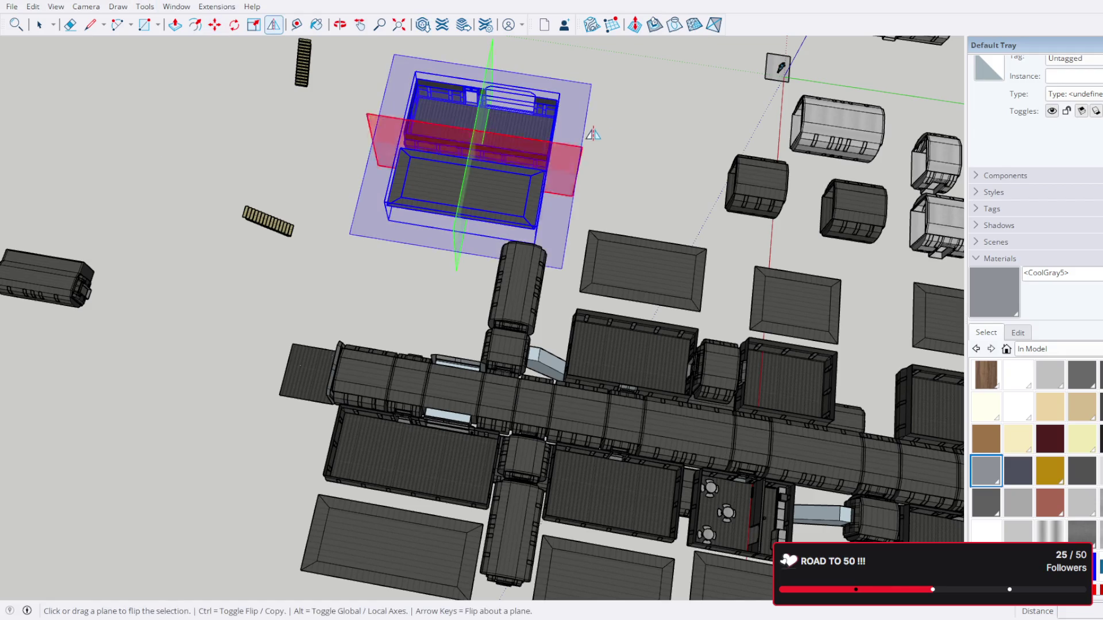
{"action": "left_click", "coordinate": [558, 160]}
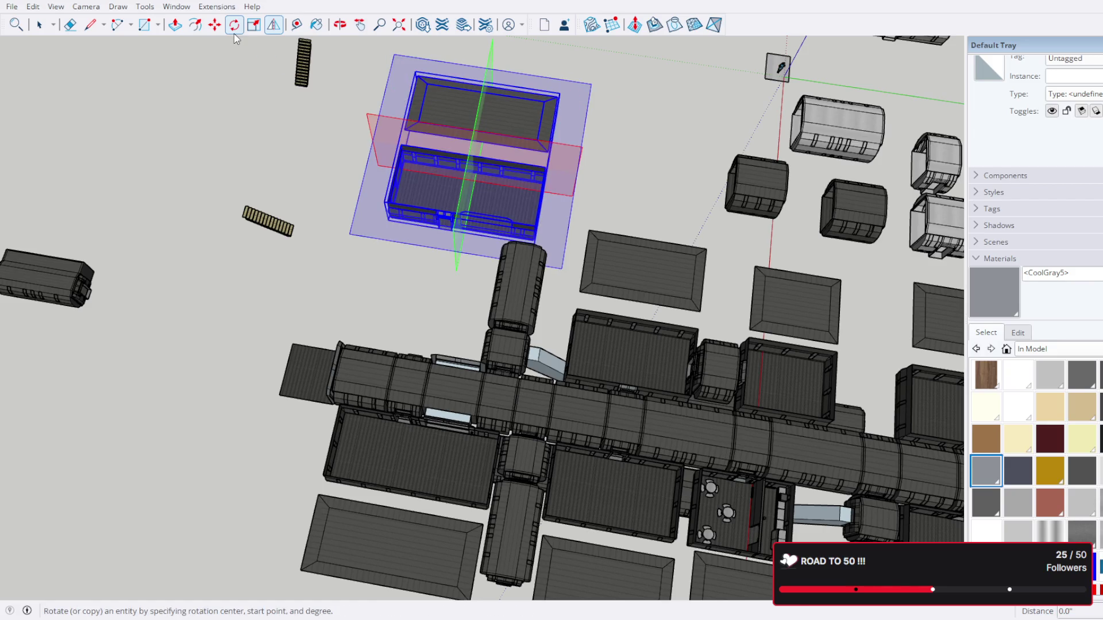
{"action": "left_click", "coordinate": [39, 25]}
{"action": "scroll", "scroll_direction": "up", "scroll_amount": 3}
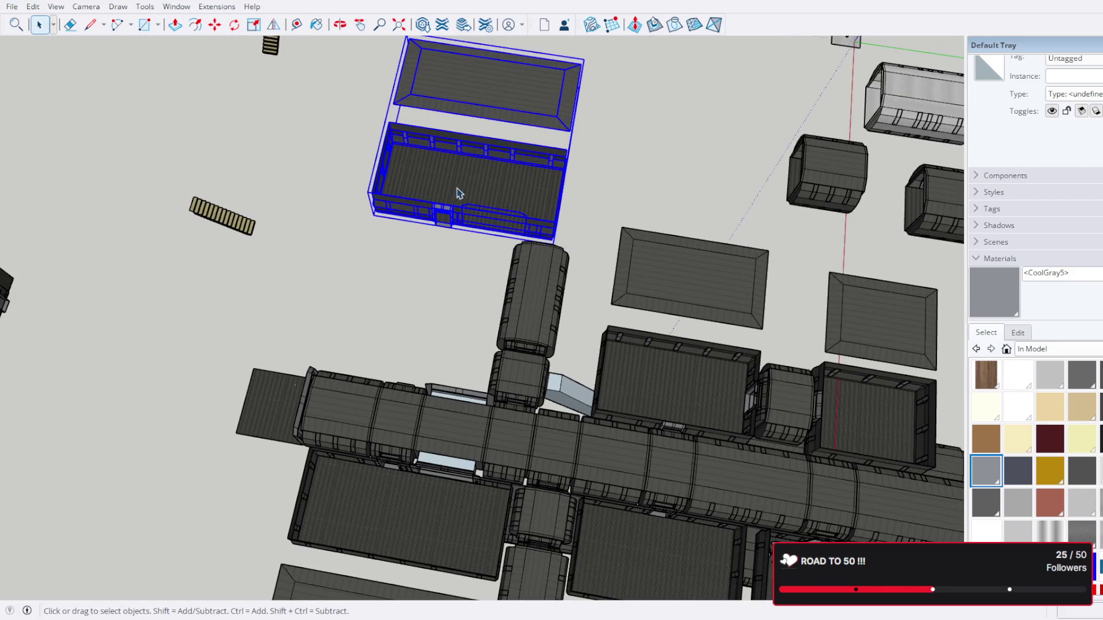
{"action": "scroll", "scroll_direction": "up", "scroll_amount": 3}
Step: Start moving the flipped room and view it from beside the corridor
{"action": "key", "text": "m"}
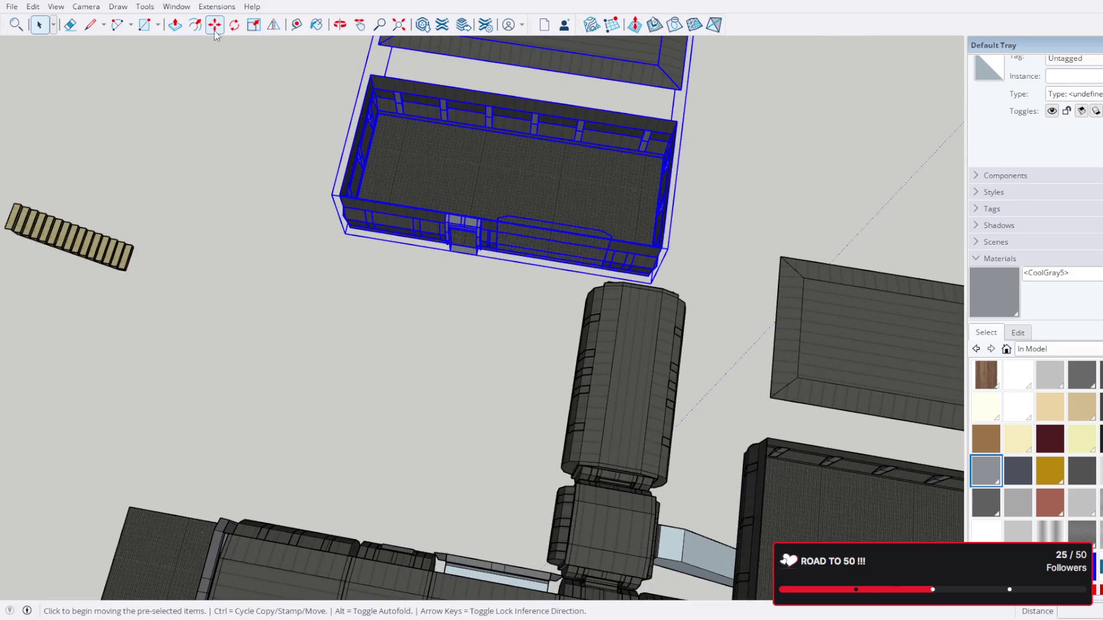
{"action": "scroll", "scroll_direction": "up", "scroll_amount": 3}
{"action": "left_click_drag", "start_coordinate": [542, 224], "coordinate": [325, 205]}
{"action": "scroll", "scroll_direction": "up", "scroll_amount": 3}
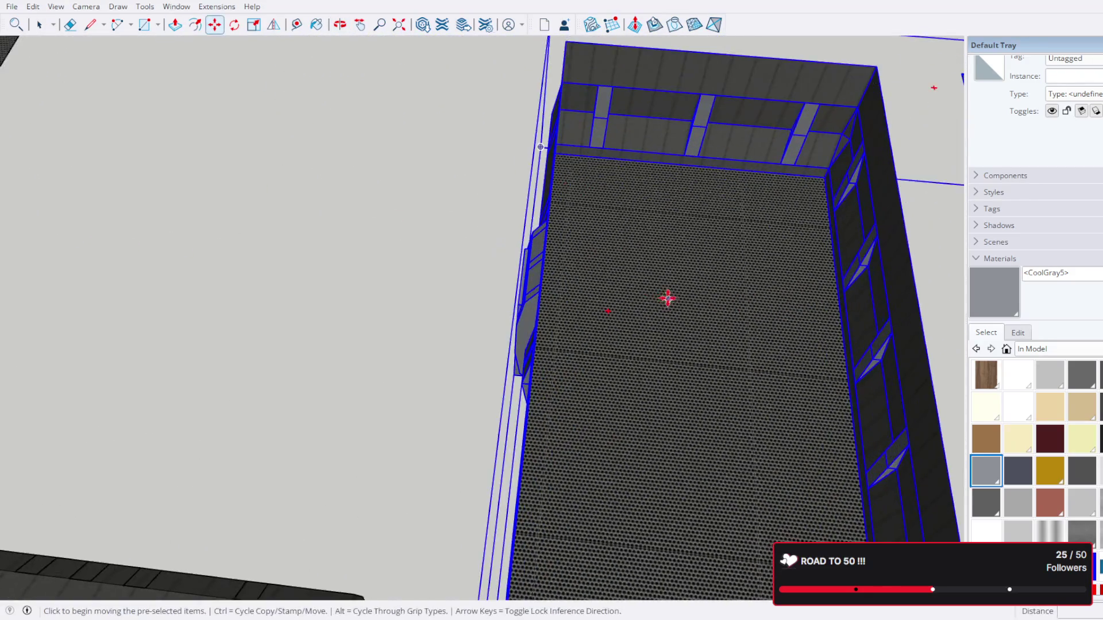
{"action": "left_click_drag", "start_coordinate": [667, 298], "coordinate": [837, 265]}
{"action": "left_click_drag", "start_coordinate": [576, 257], "coordinate": [395, 315]}
{"action": "scroll", "scroll_direction": "up", "scroll_amount": 3}
{"action": "scroll", "scroll_direction": "up", "scroll_amount": 3}
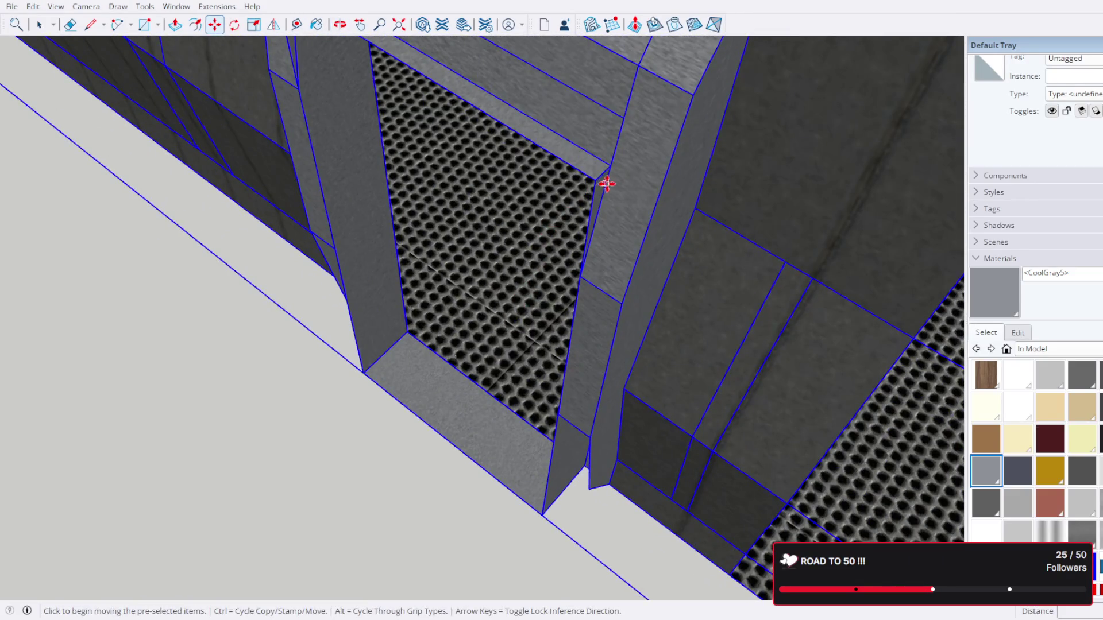
{"action": "scroll", "scroll_direction": "down", "scroll_amount": 3}
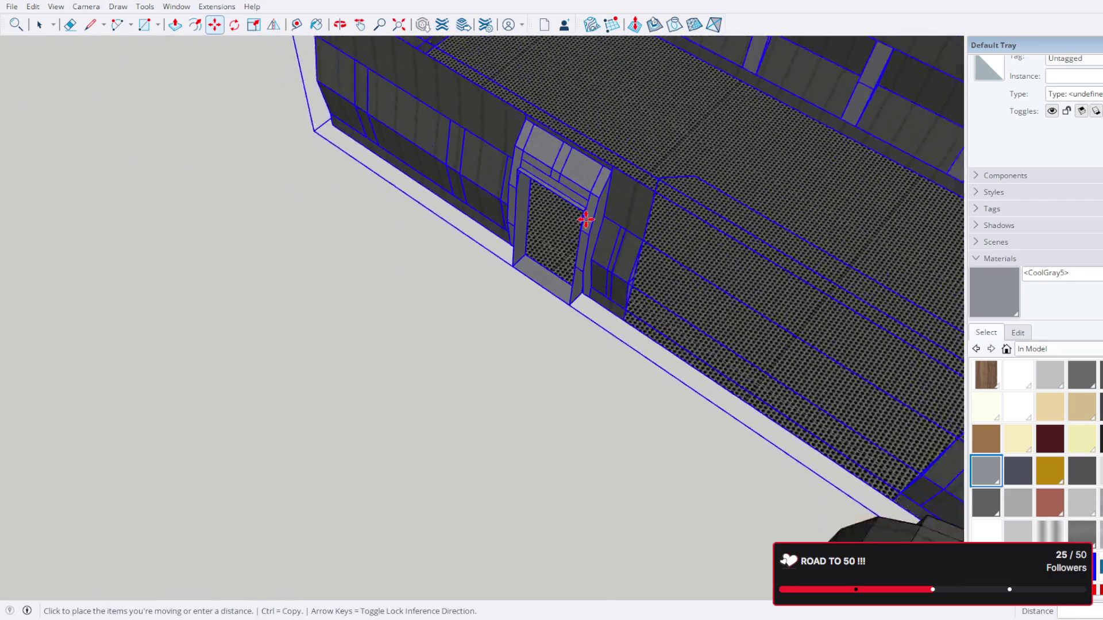
{"action": "left_click_drag", "start_coordinate": [579, 220], "coordinate": [571, 247]}
{"action": "scroll", "scroll_direction": "up", "scroll_amount": 3}
{"action": "left_click_drag", "start_coordinate": [670, 263], "coordinate": [623, 230]}
Step: Grab the room by its wall edge and drop it against the corridor wall
{"action": "key", "text": "m"}
{"action": "left_click", "coordinate": [623, 230]}
{"action": "scroll", "scroll_direction": "up", "scroll_amount": 3}
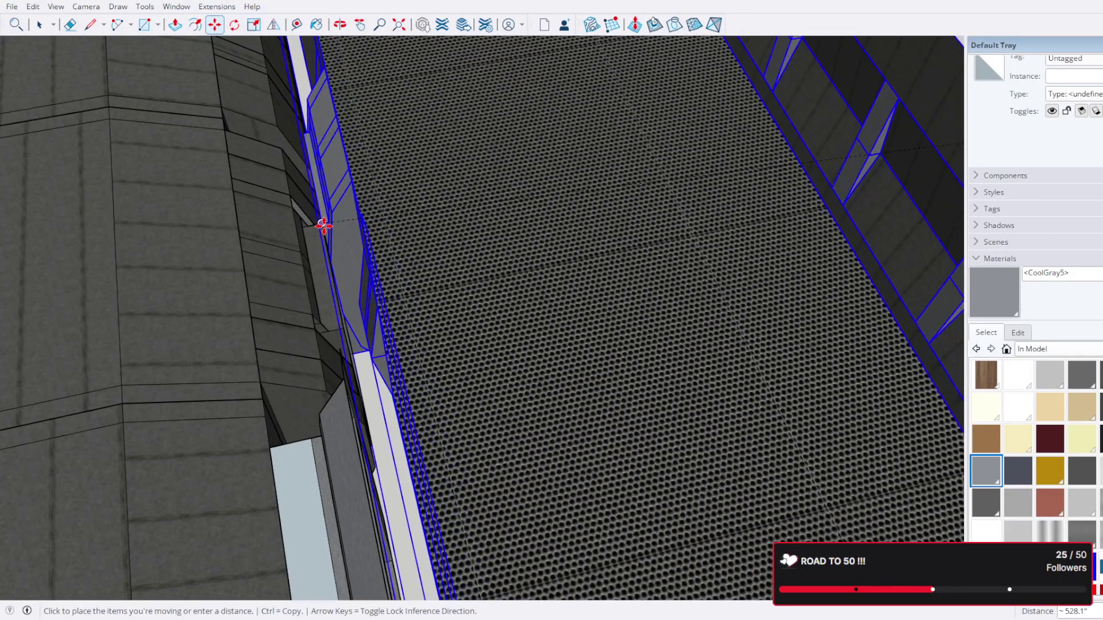
{"action": "left_click_drag", "start_coordinate": [322, 227], "coordinate": [583, 185]}
{"action": "scroll", "scroll_direction": "up", "scroll_amount": 3}
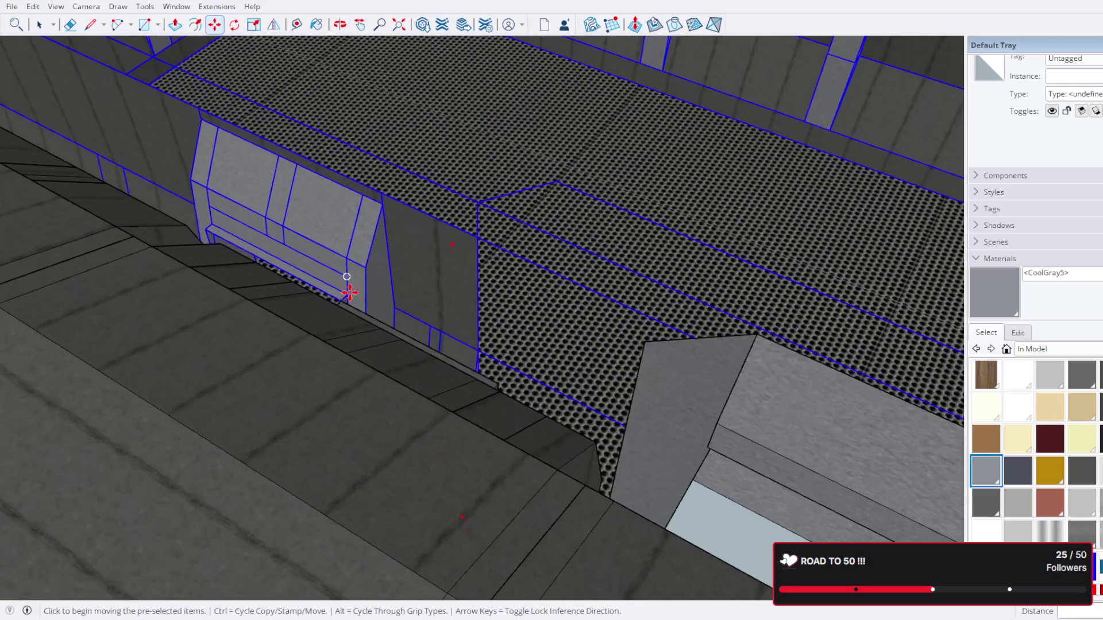
{"action": "scroll", "scroll_direction": "up", "scroll_amount": 3}
{"action": "left_click_drag", "start_coordinate": [342, 298], "coordinate": [311, 320]}
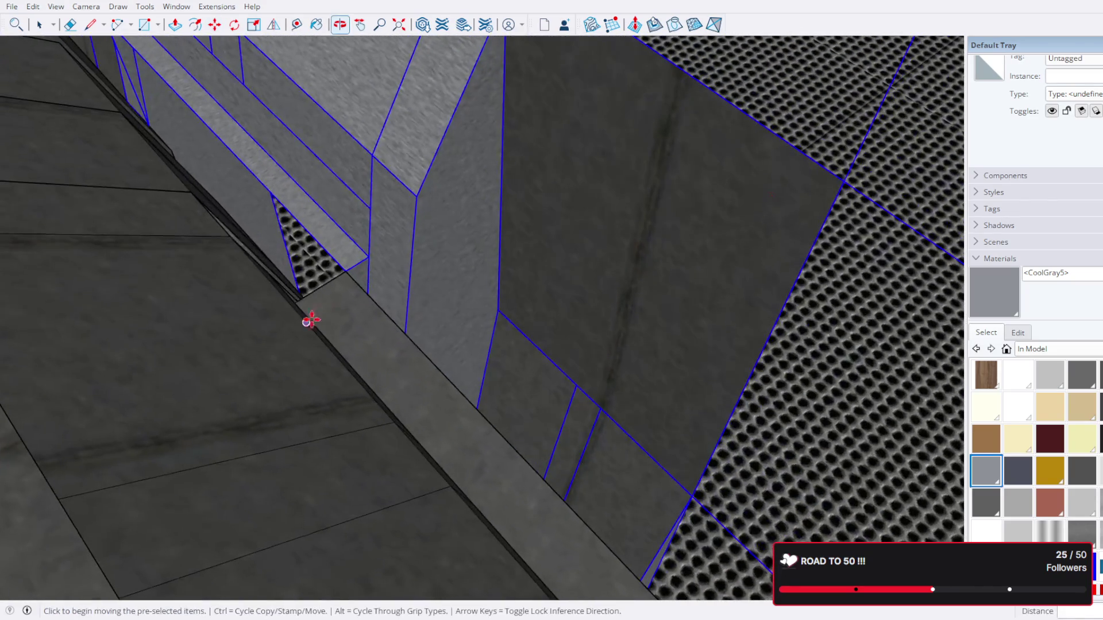
{"action": "left_click_drag", "start_coordinate": [345, 263], "coordinate": [388, 254]}
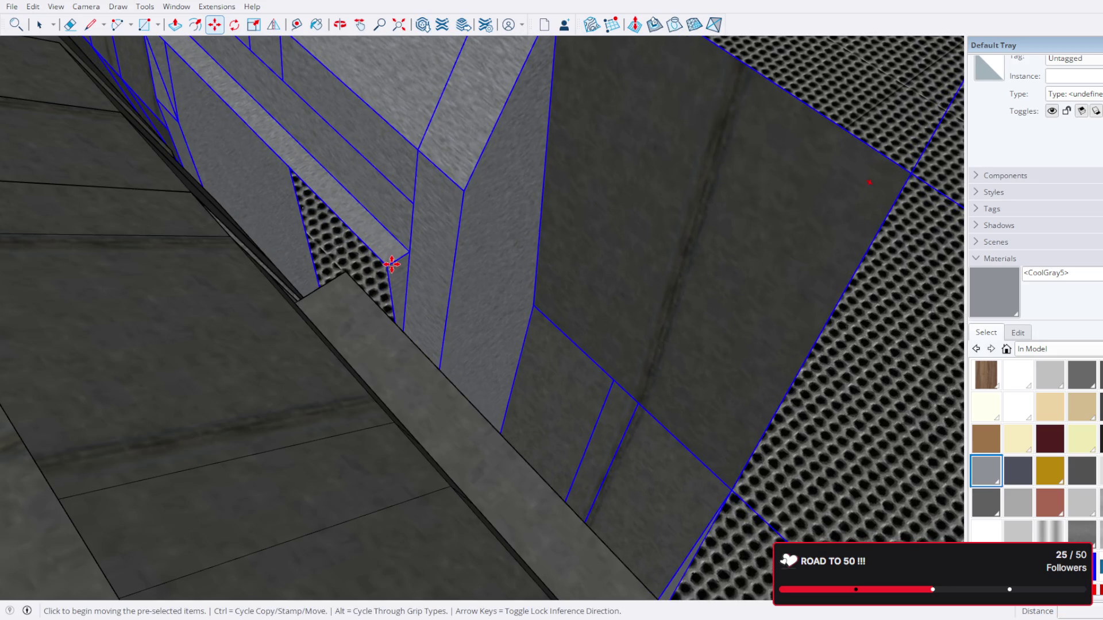
{"action": "left_click", "coordinate": [391, 264]}
{"action": "scroll", "scroll_direction": "down", "scroll_amount": 3}
{"action": "left_click_drag", "start_coordinate": [525, 340], "coordinate": [507, 456]}
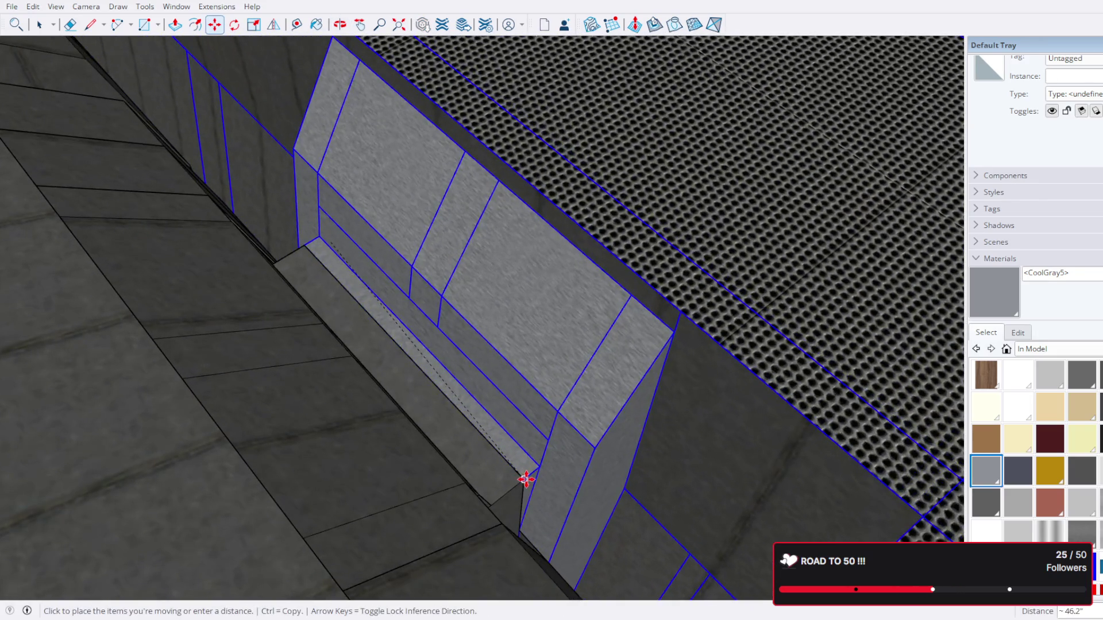
{"action": "left_click", "coordinate": [525, 480]}
{"action": "scroll", "scroll_direction": "down", "scroll_amount": 3}
{"action": "left_click_drag", "start_coordinate": [545, 418], "coordinate": [381, 226]}
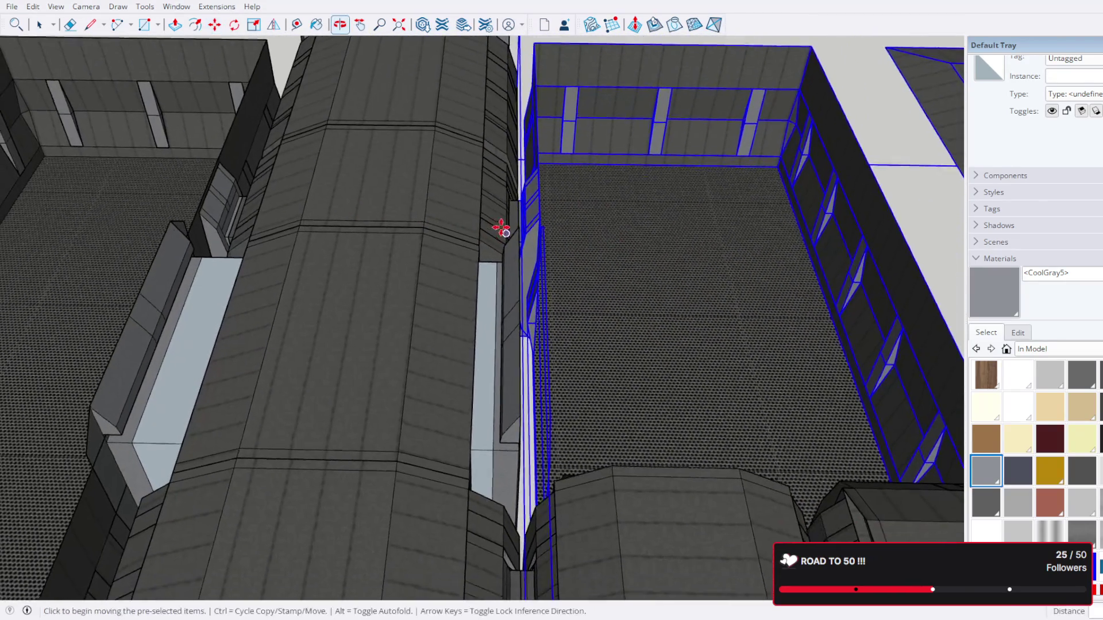
Step: Delete the right-side strip inside the corridor section
{"action": "left_click", "coordinate": [41, 24]}
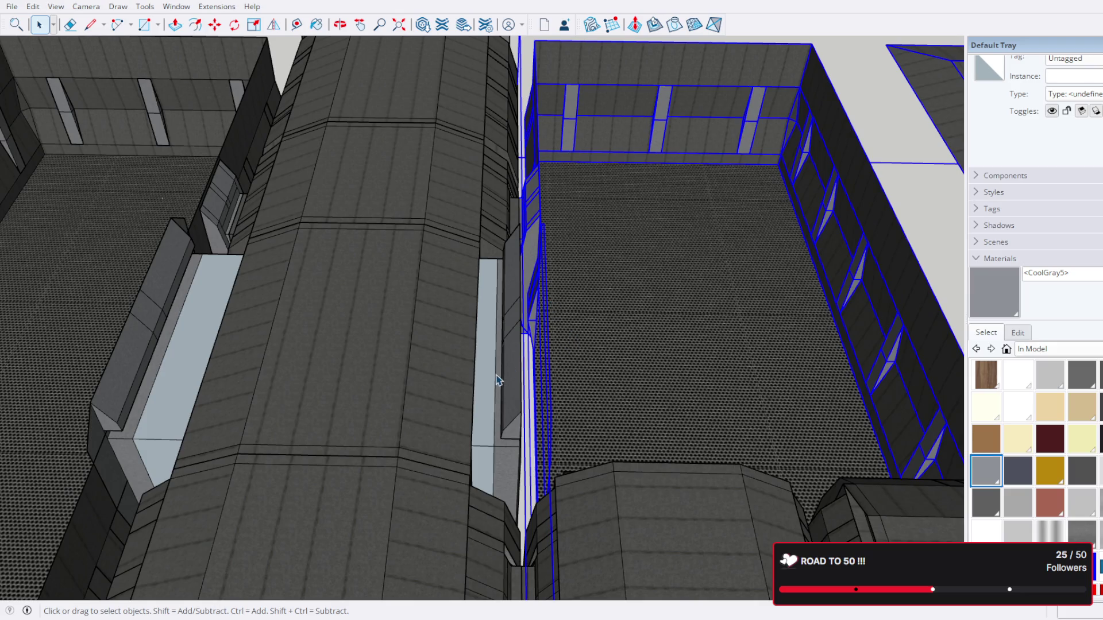
{"action": "double_click", "coordinate": [498, 380]}
{"action": "left_click", "coordinate": [497, 380]}
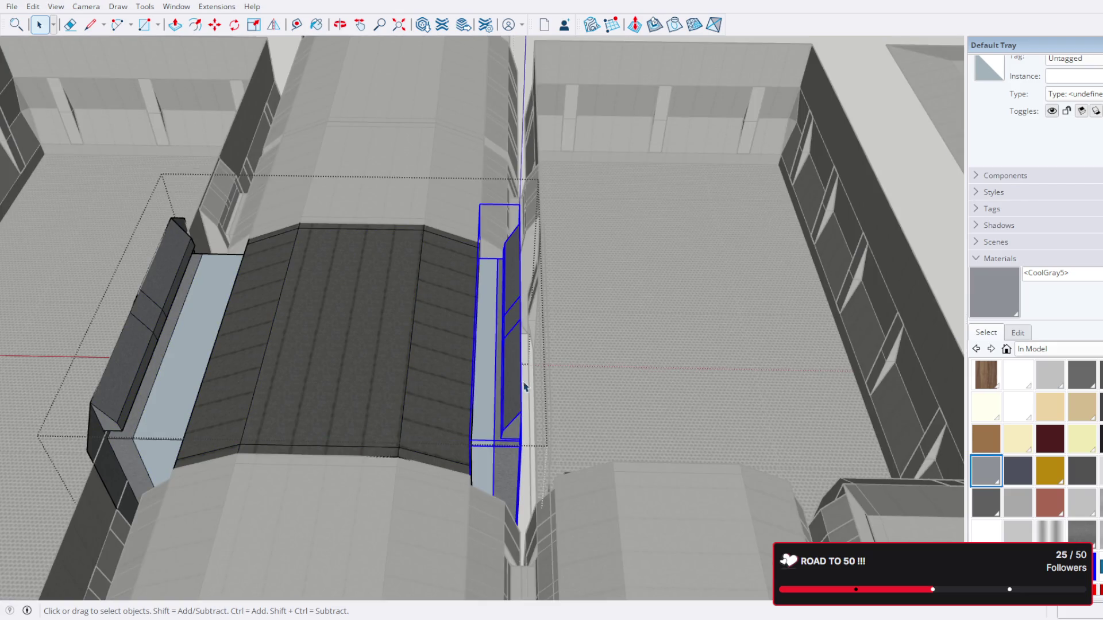
{"action": "key", "text": "Delete"}
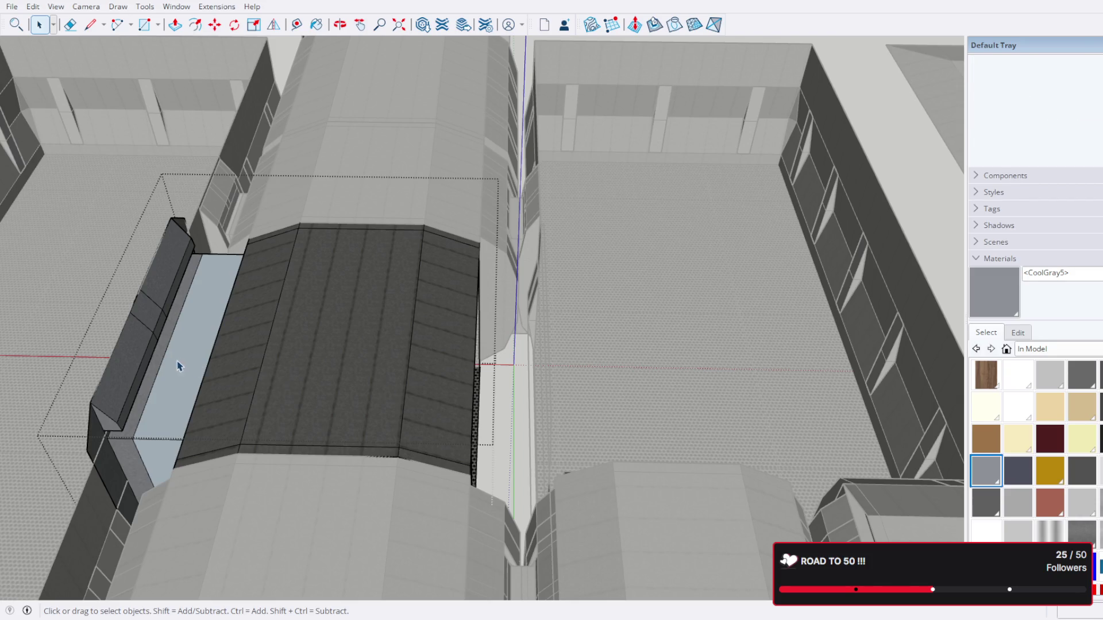
Step: Copy the left bench over to the right side
{"action": "left_click", "coordinate": [178, 365]}
{"action": "key", "text": "m"}
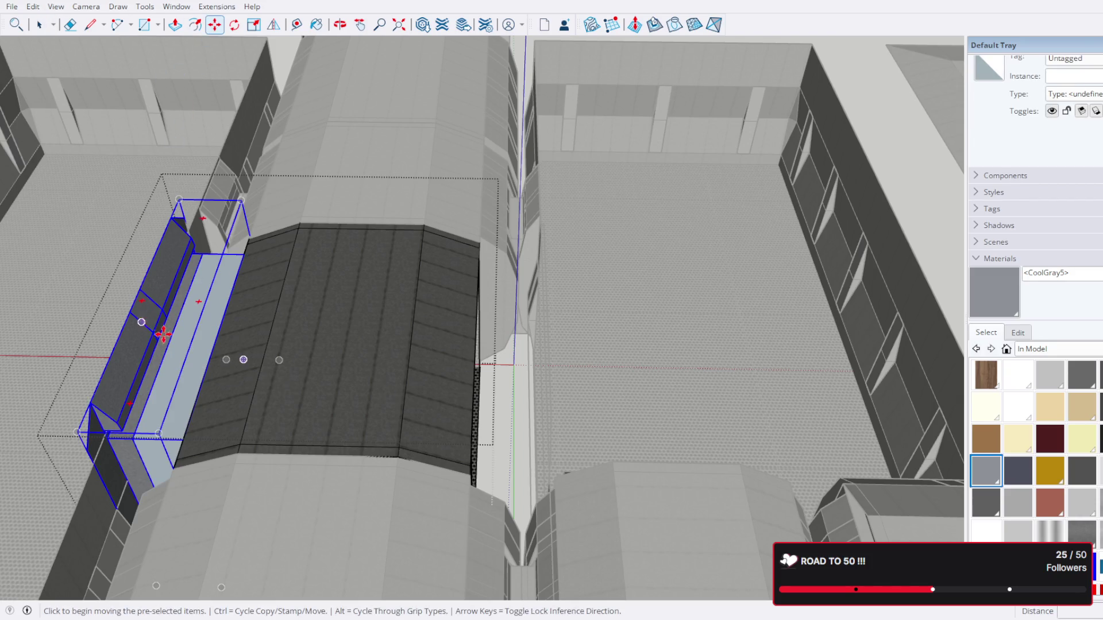
{"action": "key", "text": "ctrl"}
{"action": "left_click", "coordinate": [144, 316]}
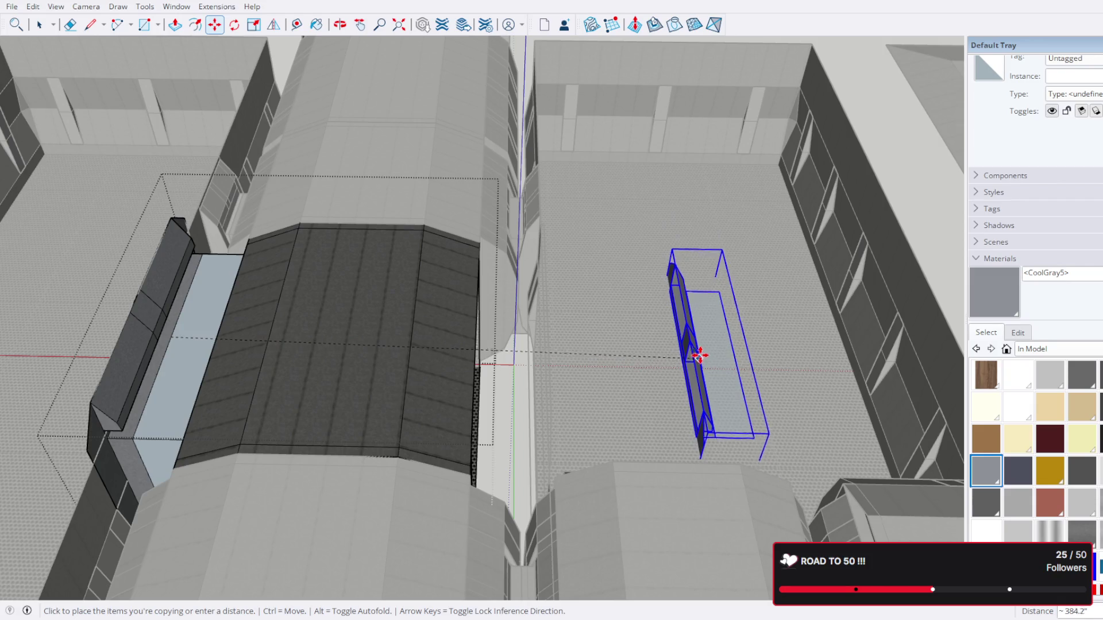
{"action": "left_click", "coordinate": [697, 356]}
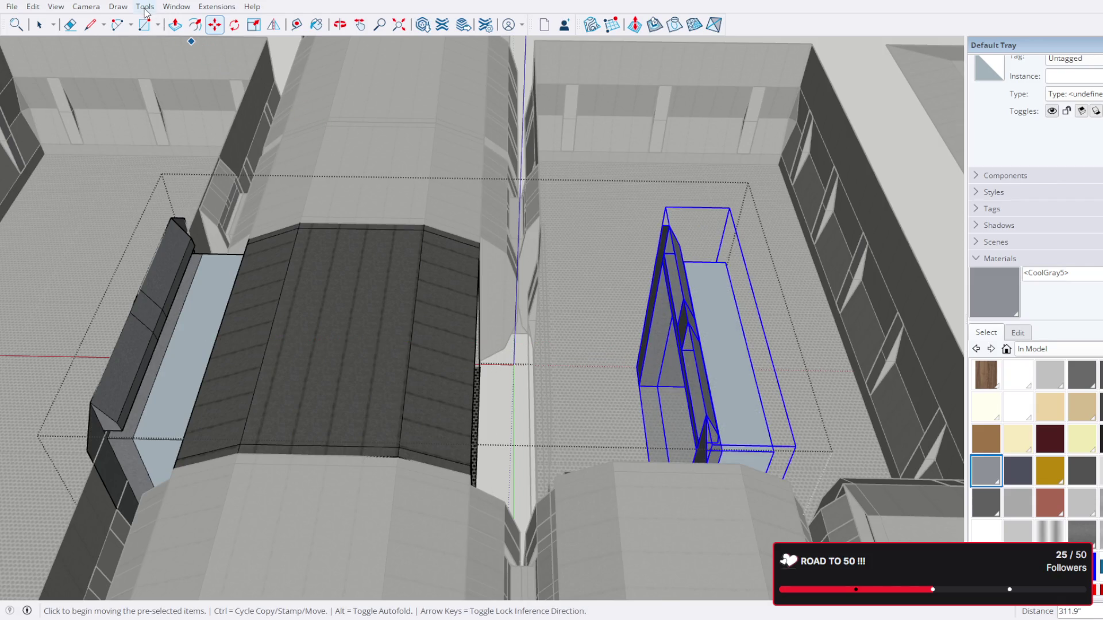
Step: Mirror the bench copy and move it into its final position
{"action": "key", "text": "shift+f"}
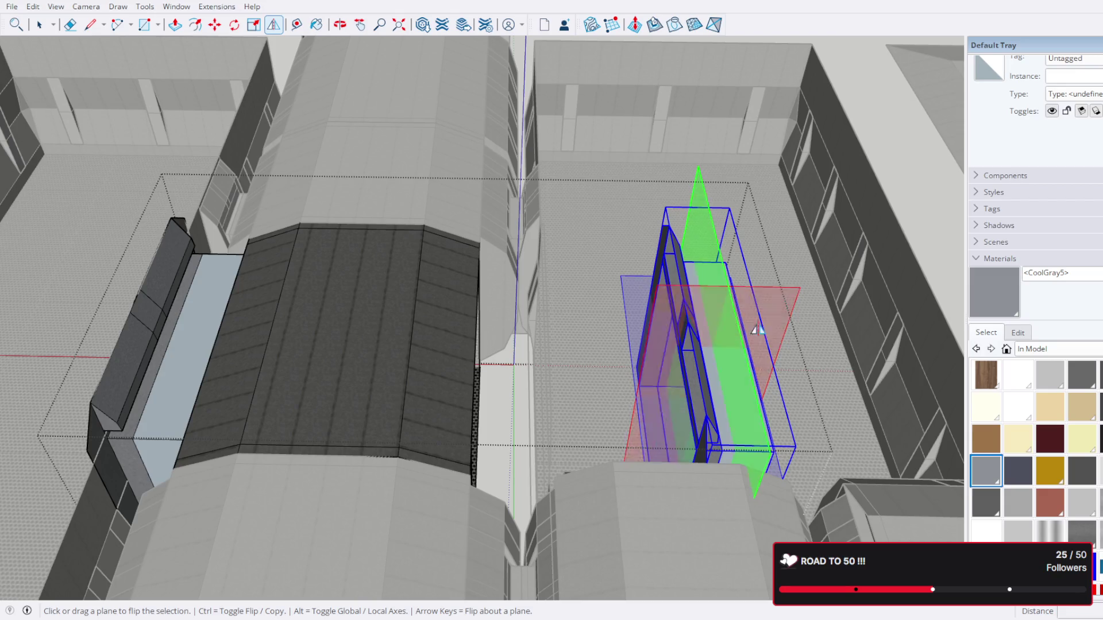
{"action": "left_click_drag", "start_coordinate": [756, 329], "coordinate": [689, 402]}
{"action": "left_click", "coordinate": [879, 289]}
{"action": "key", "text": "m"}
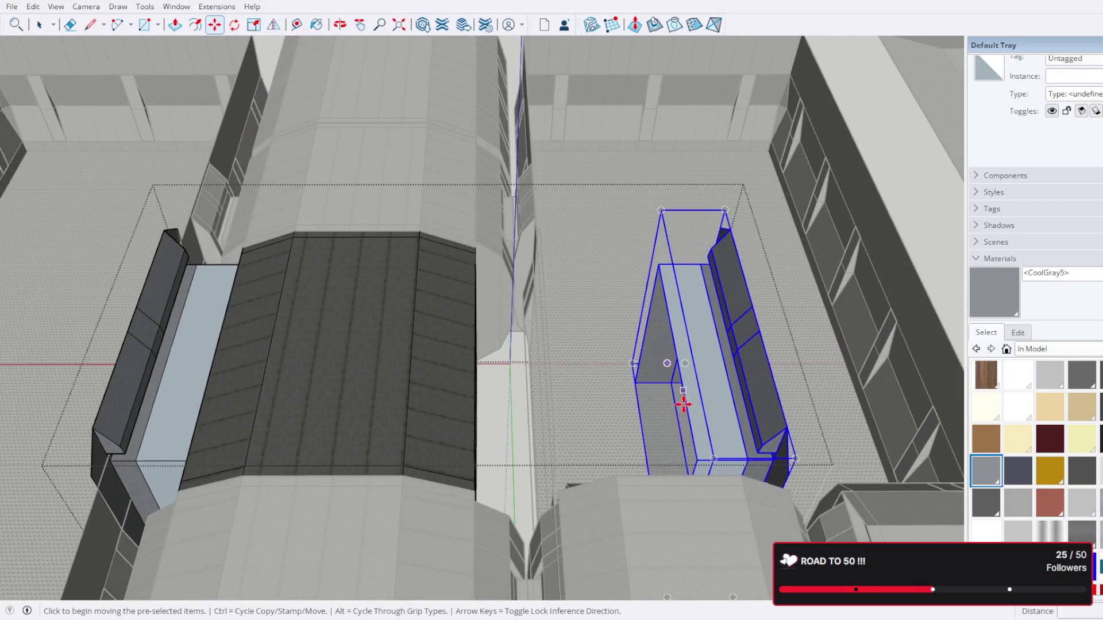
{"action": "left_click", "coordinate": [695, 458]}
{"action": "left_click_drag", "start_coordinate": [480, 409], "coordinate": [288, 386]}
{"action": "scroll", "scroll_direction": "up", "scroll_amount": 3}
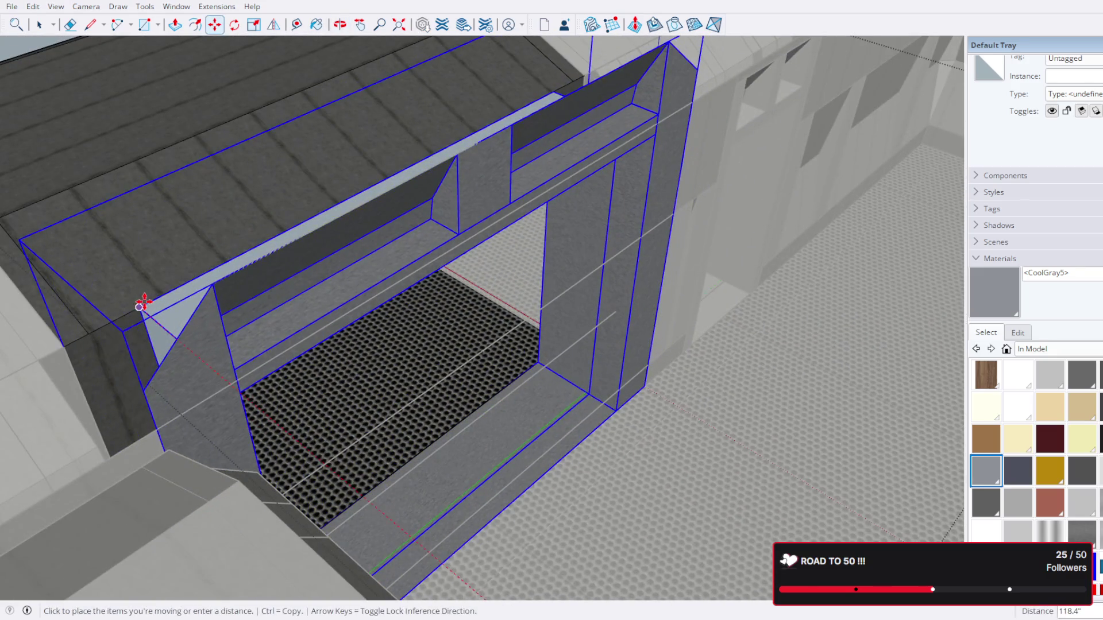
{"action": "left_click", "coordinate": [143, 308]}
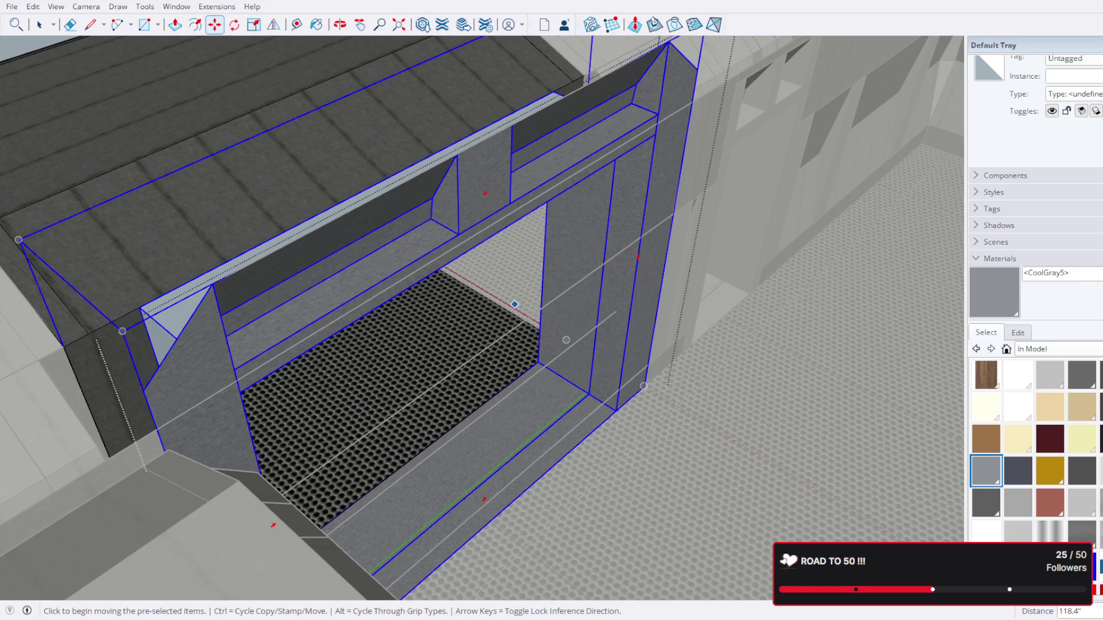
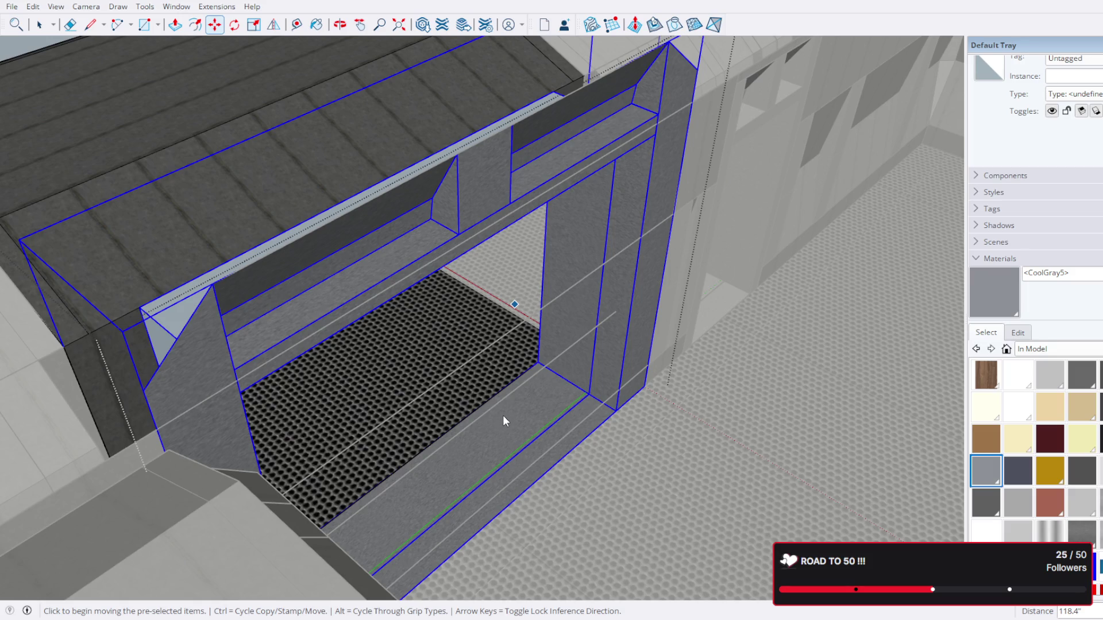
Step: Orbit above the room, enter its wall group, and test-select the edge across the doorway
{"action": "left_click_drag", "start_coordinate": [502, 415], "coordinate": [385, 181]}
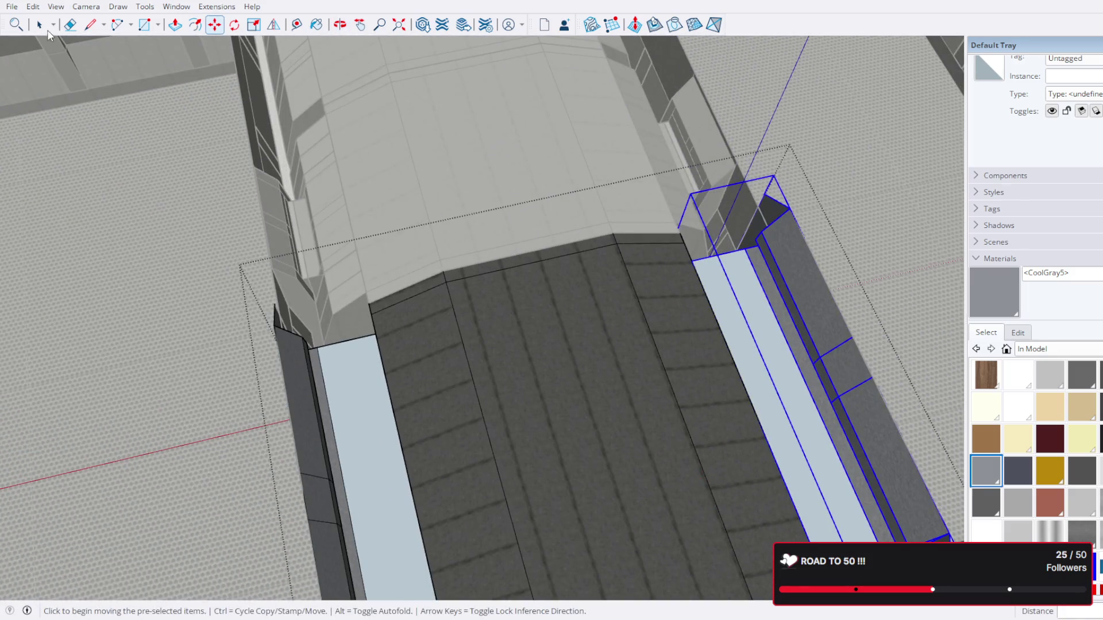
{"action": "left_click", "coordinate": [40, 25]}
{"action": "left_click_drag", "start_coordinate": [575, 173], "coordinate": [496, 320]}
{"action": "scroll", "scroll_direction": "up", "scroll_amount": 3}
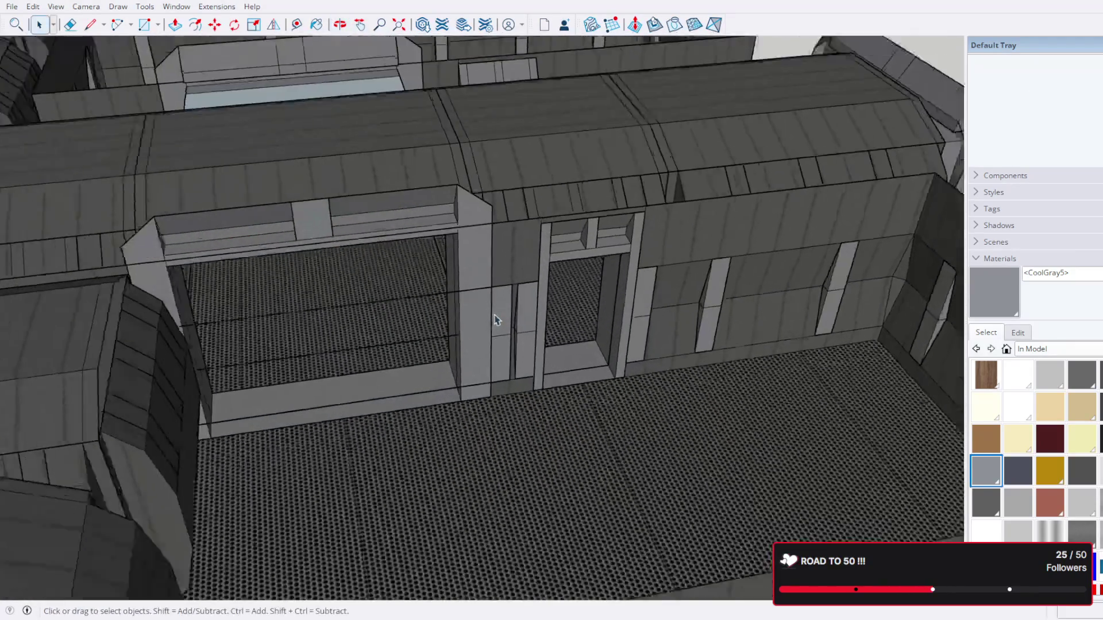
{"action": "scroll", "scroll_direction": "up", "scroll_amount": 3}
{"action": "double_click", "coordinate": [442, 297]}
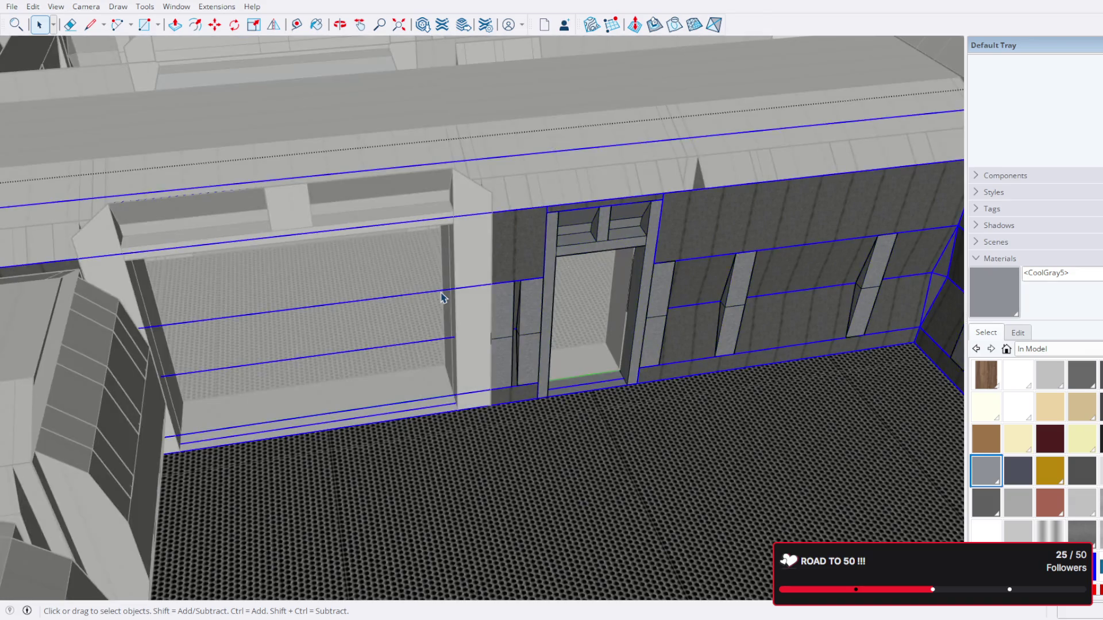
{"action": "left_click", "coordinate": [442, 297]}
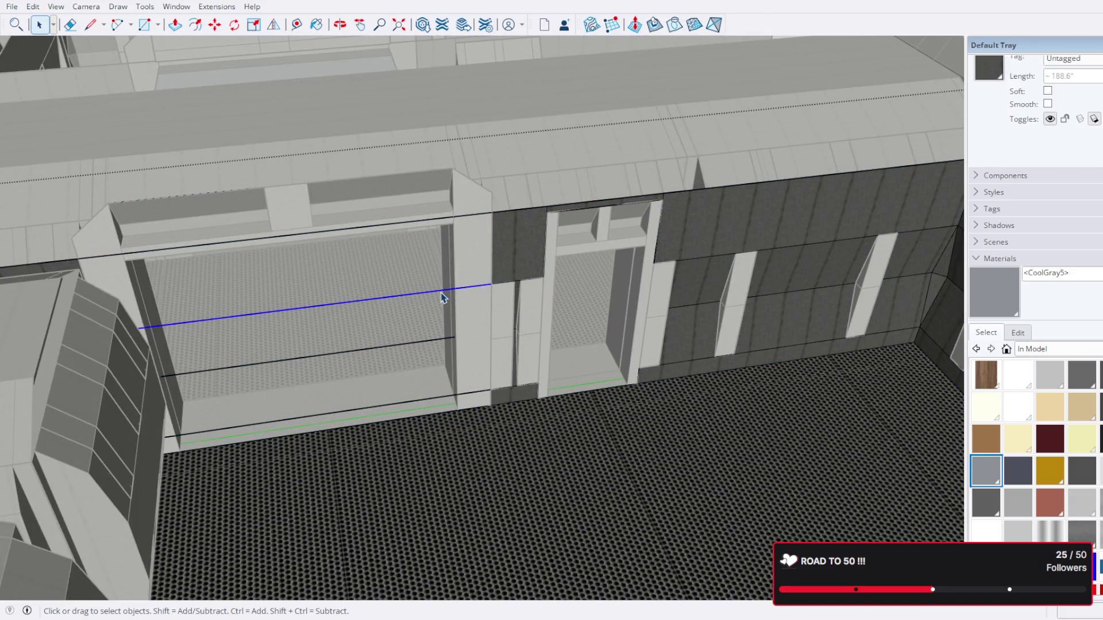
{"action": "left_click", "coordinate": [443, 310]}
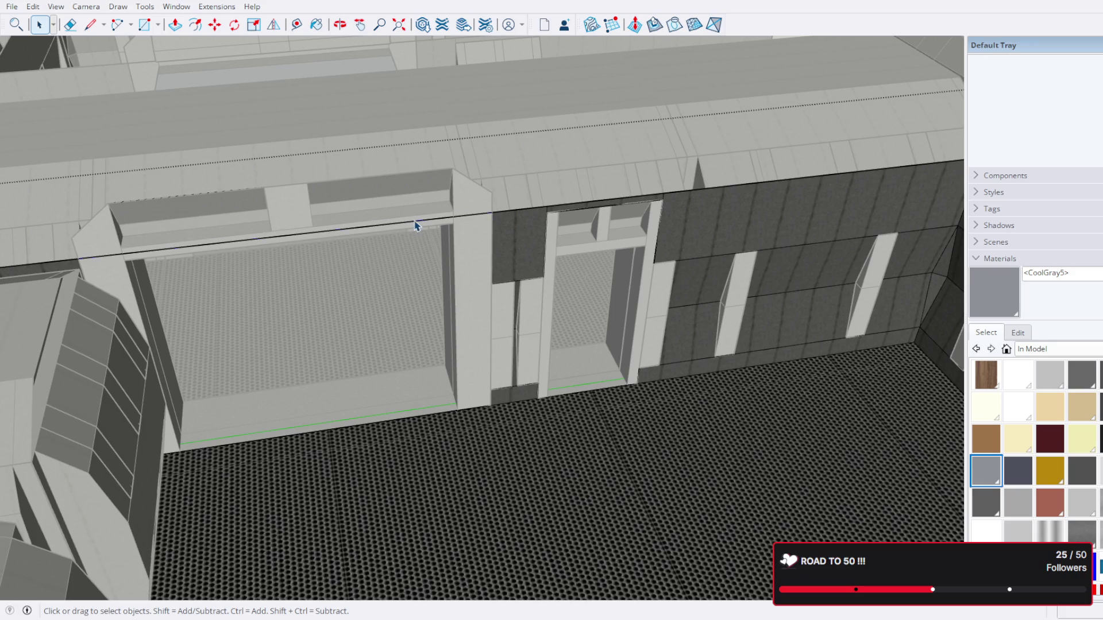
{"action": "scroll", "scroll_direction": "down", "scroll_amount": 3}
Step: Inspect the doorway group's frame and canopy pieces, then exit the group with Esc
{"action": "left_click_drag", "start_coordinate": [401, 243], "coordinate": [835, 261]}
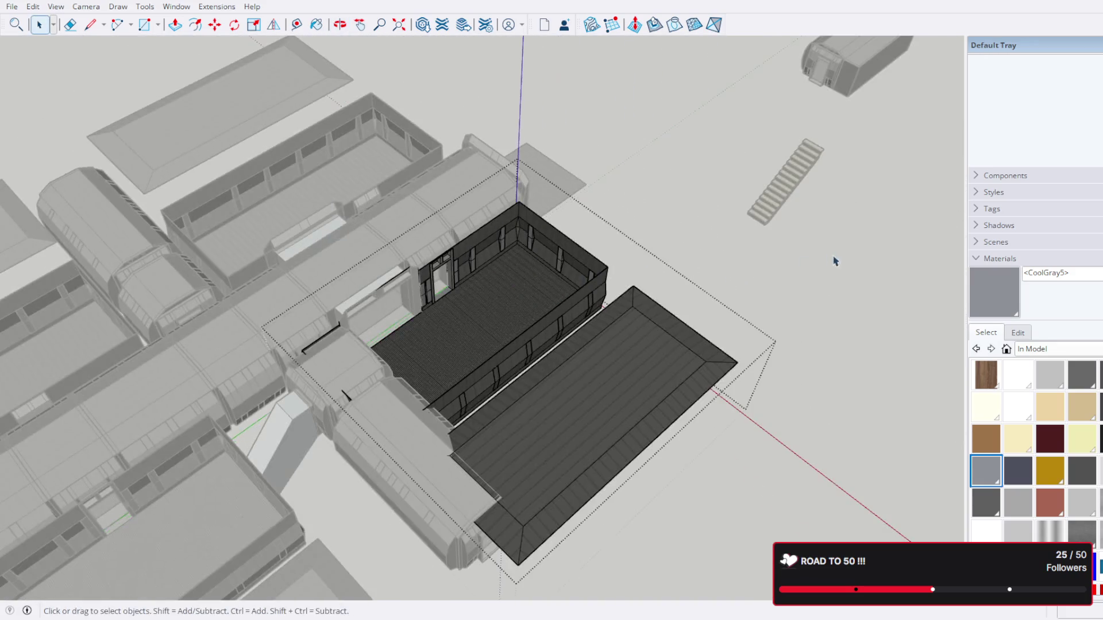
{"action": "left_click_drag", "start_coordinate": [240, 263], "coordinate": [943, 185]}
{"action": "scroll", "scroll_direction": "up", "scroll_amount": 3}
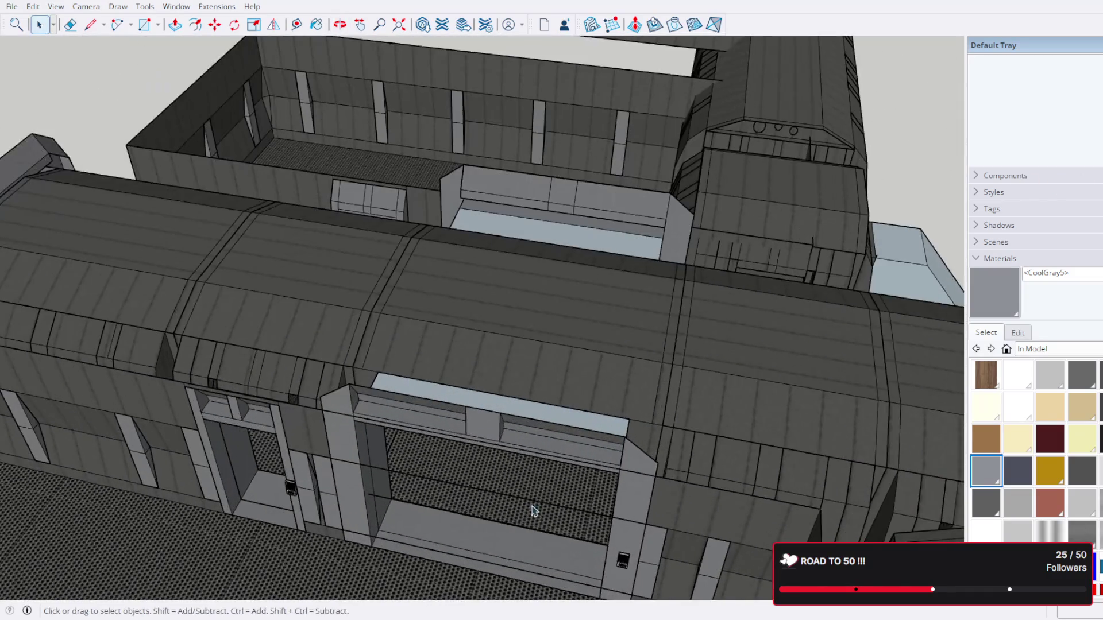
{"action": "scroll", "scroll_direction": "down", "scroll_amount": 3}
{"action": "double_click", "coordinate": [561, 372]}
{"action": "left_click", "coordinate": [560, 372]}
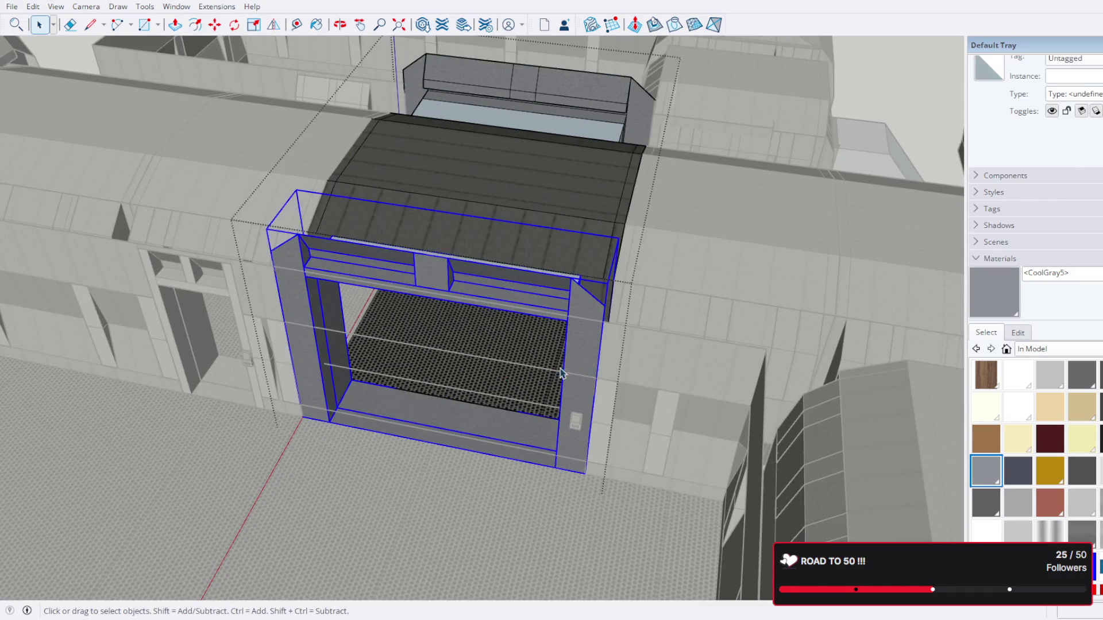
{"action": "left_click", "coordinate": [556, 378]}
{"action": "key", "text": "Escape"}
Step: Crossing-select the three stray edges across the opening in the building geometry and delete them
{"action": "left_click", "coordinate": [558, 376]}
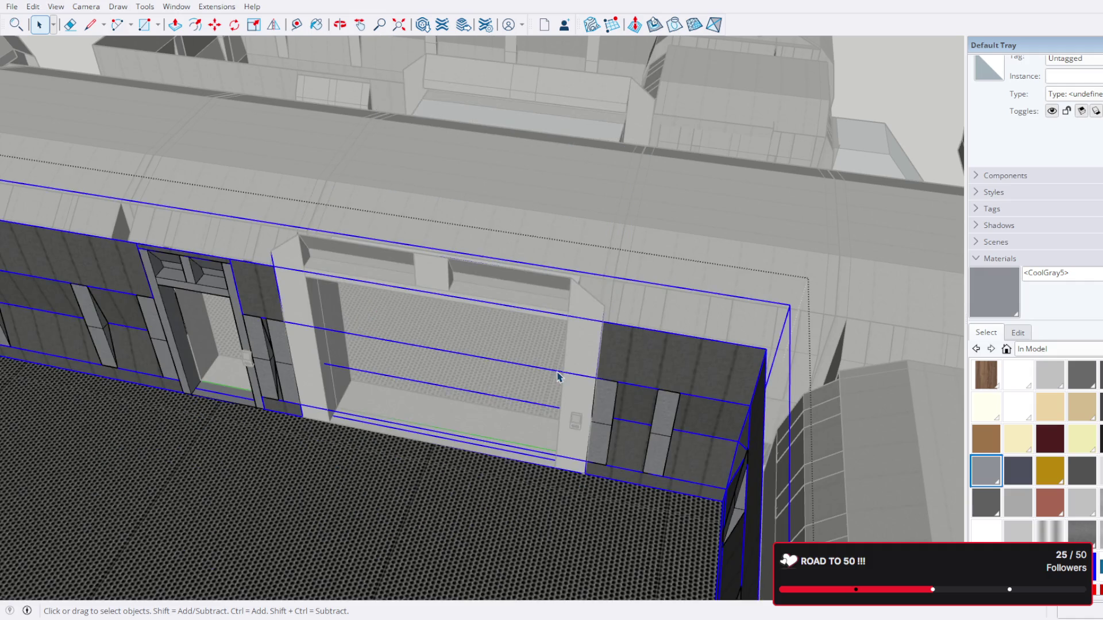
{"action": "triple_click", "coordinate": [557, 377]}
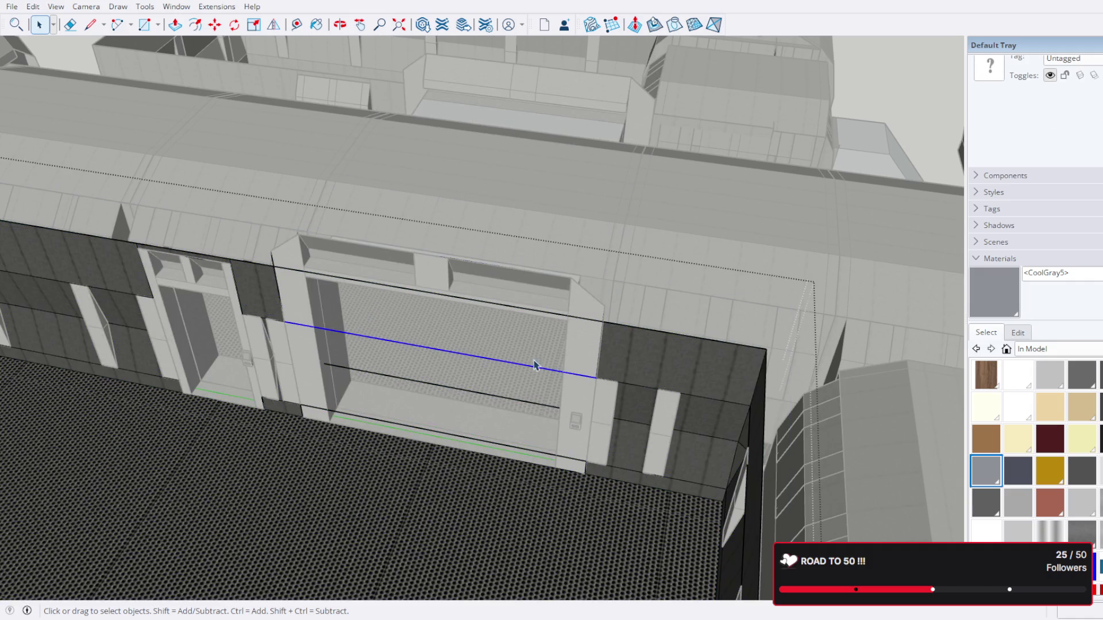
{"action": "left_click_drag", "start_coordinate": [533, 350], "coordinate": [470, 454]}
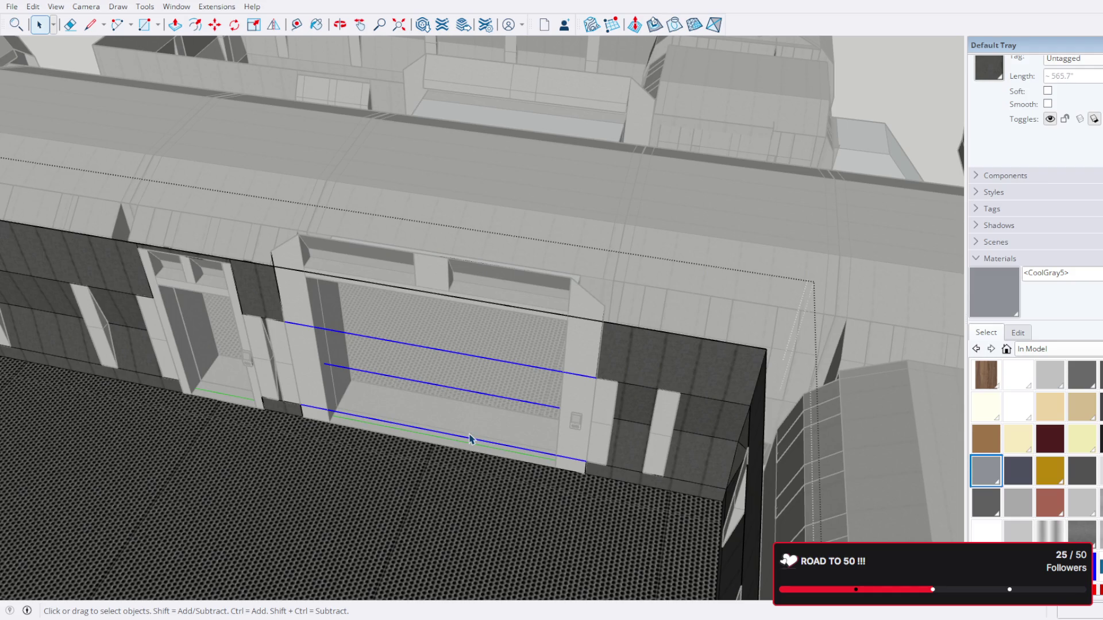
{"action": "key", "text": "Delete"}
{"action": "scroll", "scroll_direction": "down", "scroll_amount": 3}
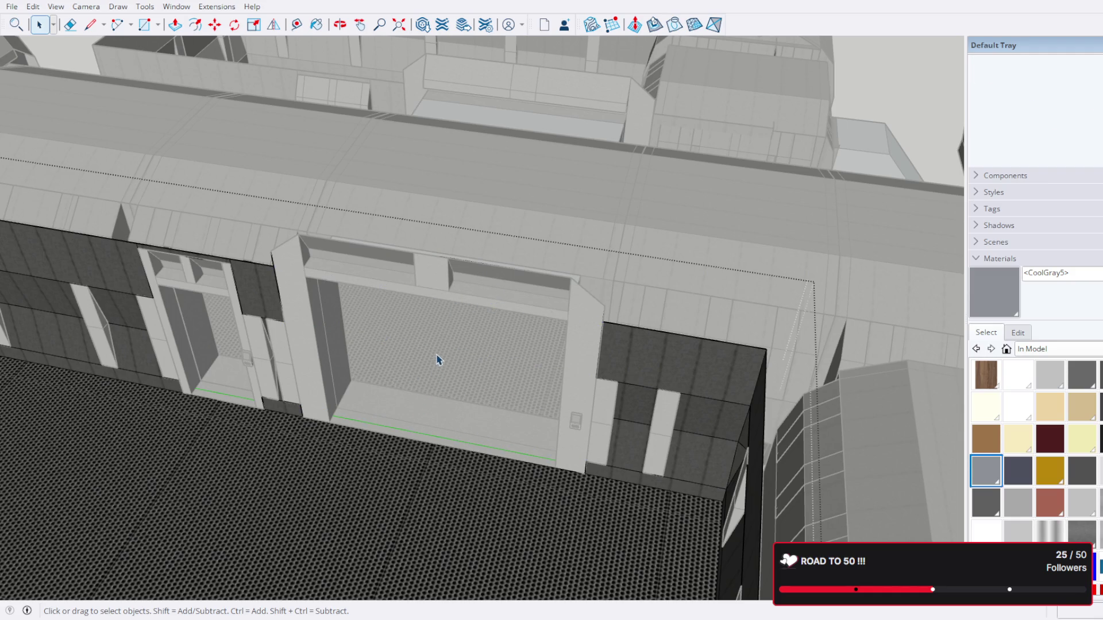
{"action": "scroll", "scroll_direction": "down", "scroll_amount": 3}
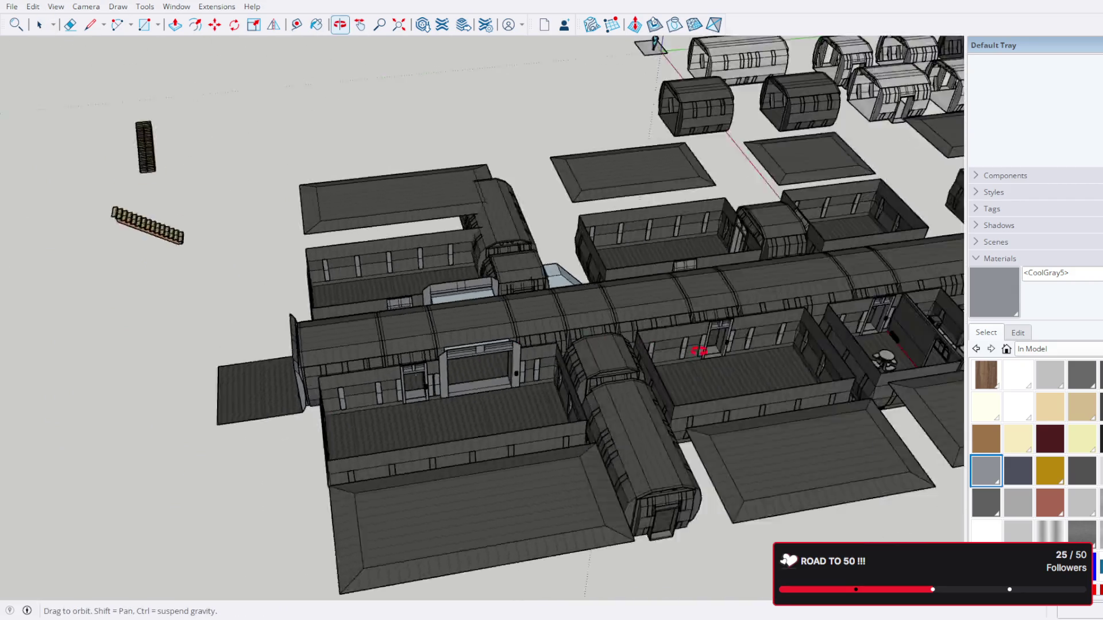
Step: From an overhead view, select the stray teststairs component beside the station and delete it
{"action": "left_click_drag", "start_coordinate": [701, 347], "coordinate": [728, 522]}
{"action": "scroll", "scroll_direction": "up", "scroll_amount": 3}
{"action": "scroll", "scroll_direction": "up", "scroll_amount": 3}
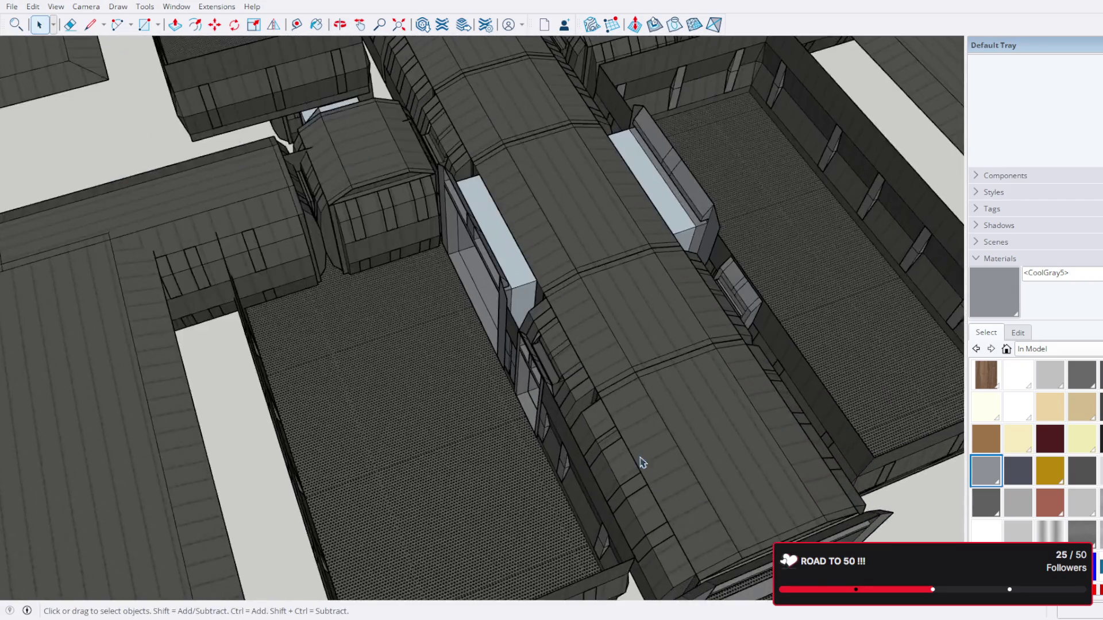
{"action": "left_click_drag", "start_coordinate": [640, 460], "coordinate": [916, 425]}
{"action": "scroll", "scroll_direction": "up", "scroll_amount": 3}
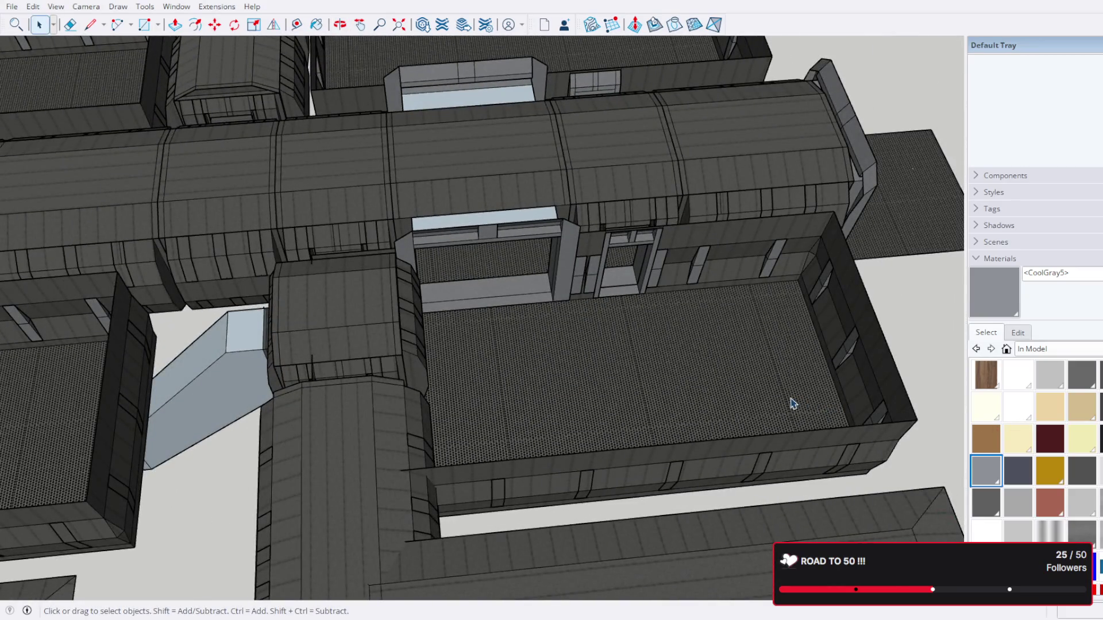
{"action": "scroll", "scroll_direction": "down", "scroll_amount": 3}
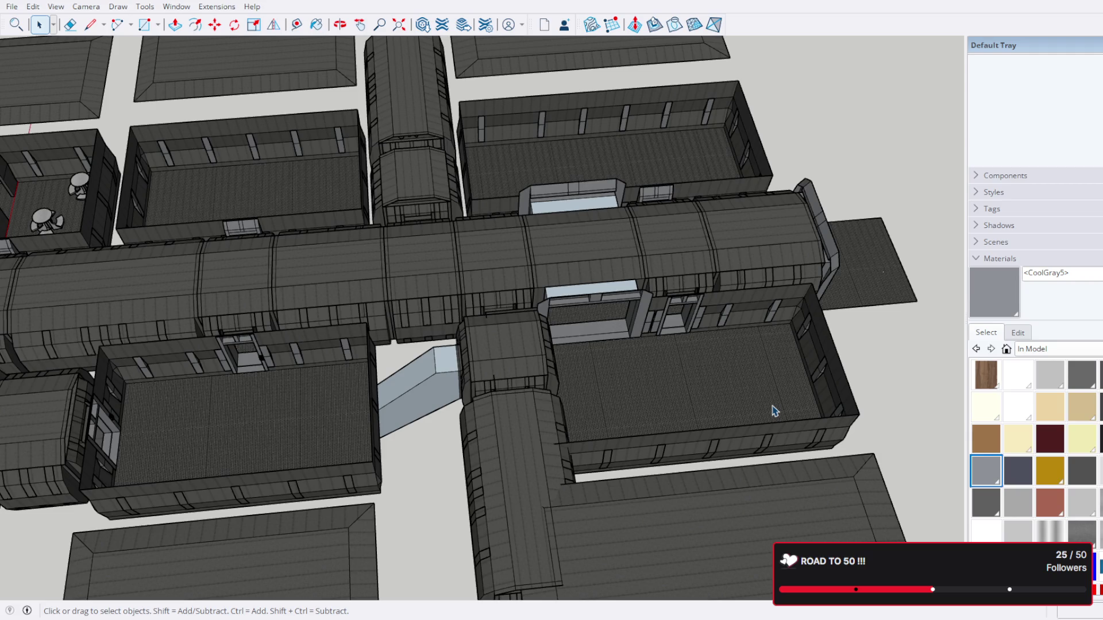
{"action": "scroll", "scroll_direction": "down", "scroll_amount": 3}
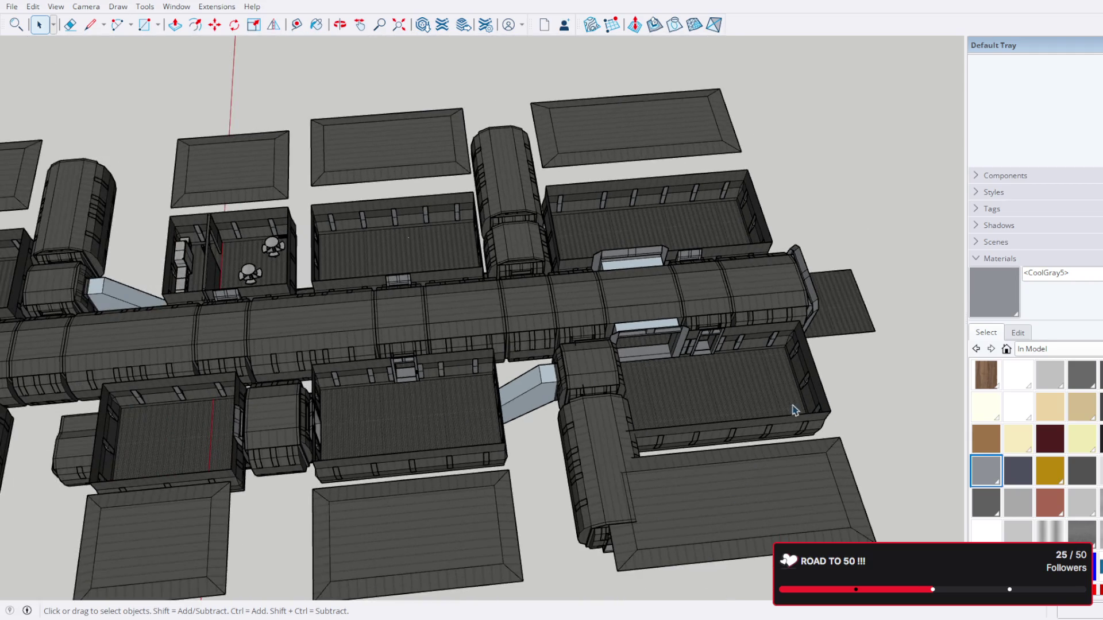
{"action": "left_click_drag", "start_coordinate": [775, 410], "coordinate": [695, 494]}
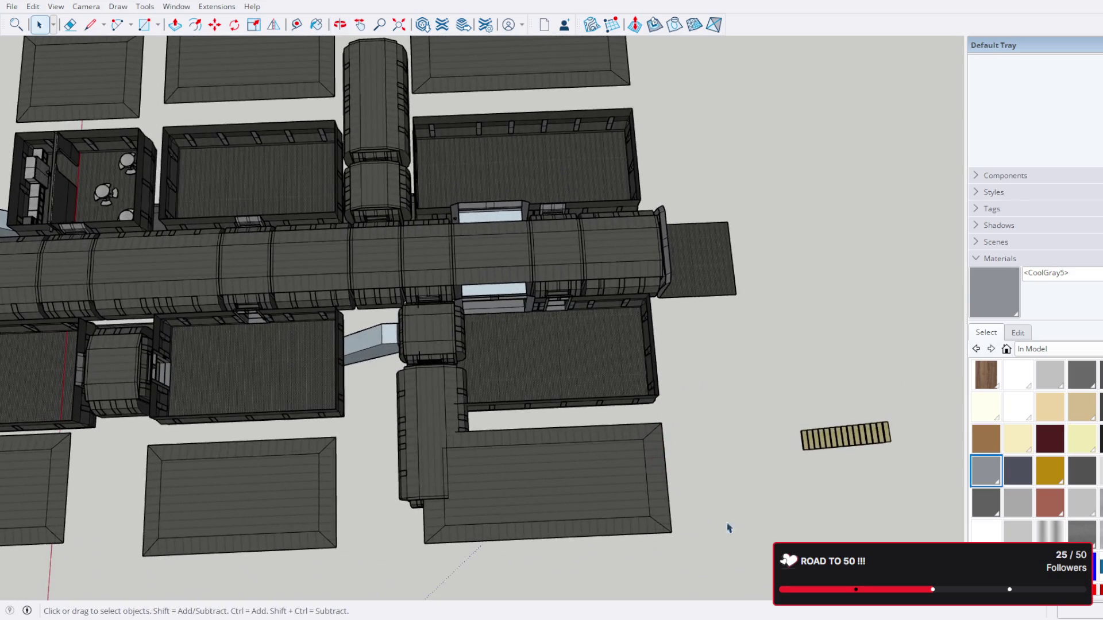
{"action": "left_click_drag", "start_coordinate": [737, 421], "coordinate": [871, 471]}
{"action": "left_click", "coordinate": [856, 451]}
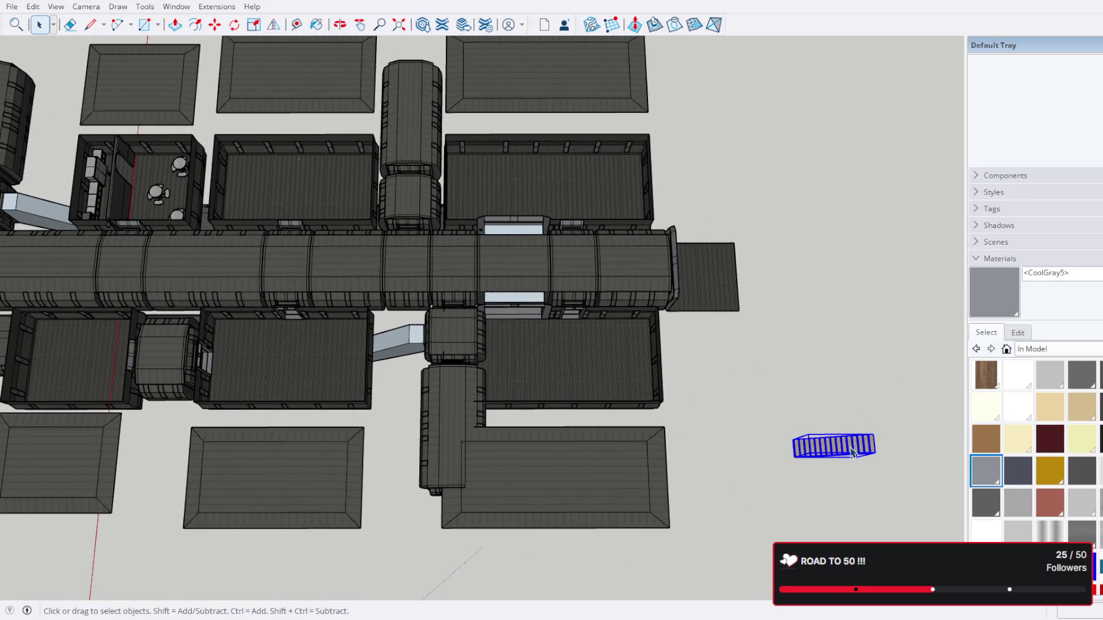
{"action": "key", "text": "Delete"}
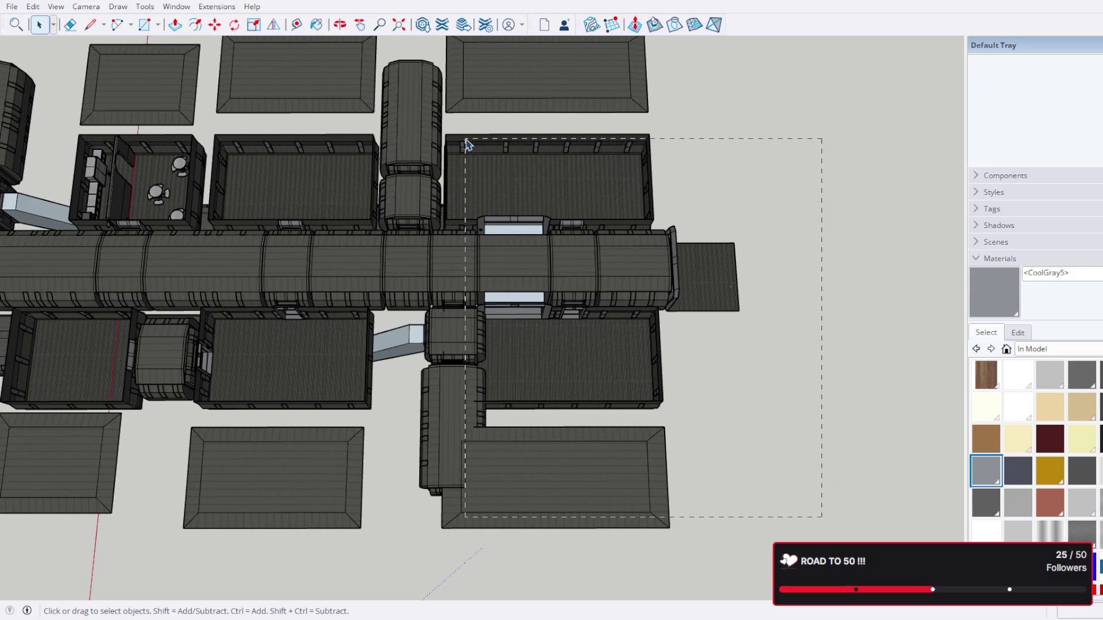
{"action": "left_click_drag", "start_coordinate": [464, 144], "coordinate": [467, 147]}
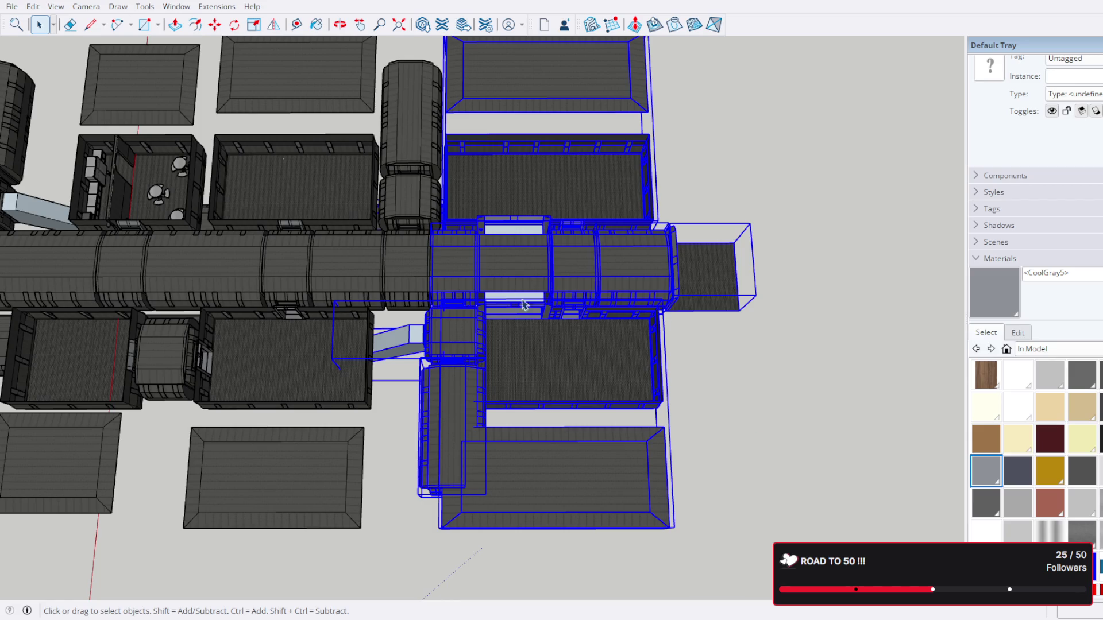
Step: Select the central corridor module, both right-hand rooms, the next corridor module, end module and end floor tile
{"action": "left_click", "coordinate": [432, 418]}
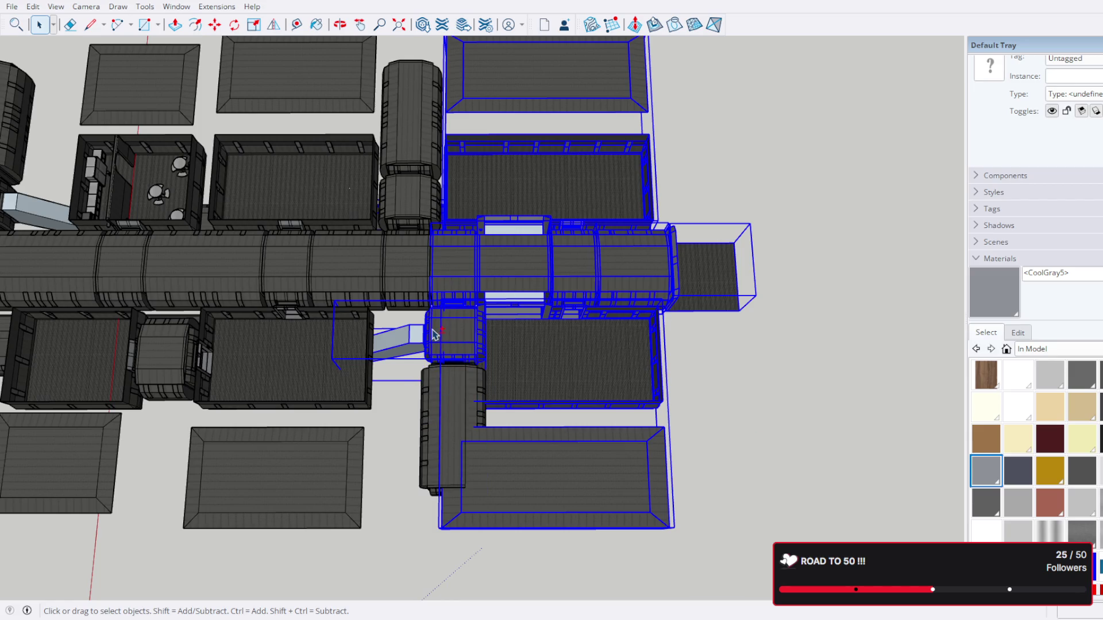
{"action": "left_click", "coordinate": [435, 336]}
{"action": "scroll", "scroll_direction": "up", "scroll_amount": 3}
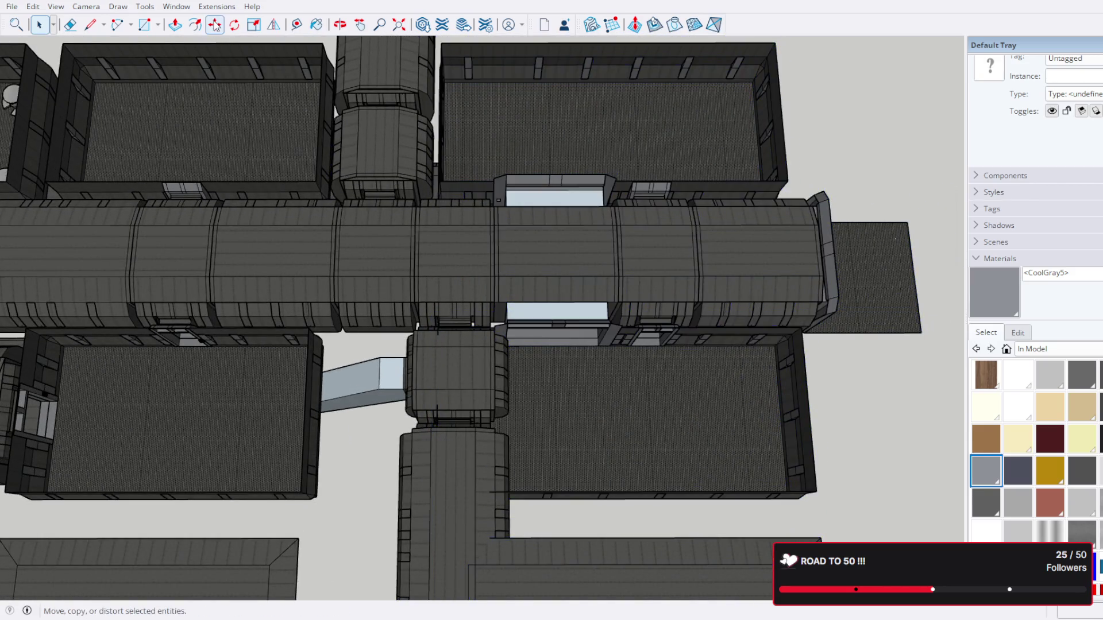
{"action": "key", "text": "ctrl+t"}
{"action": "left_click", "coordinate": [591, 264]}
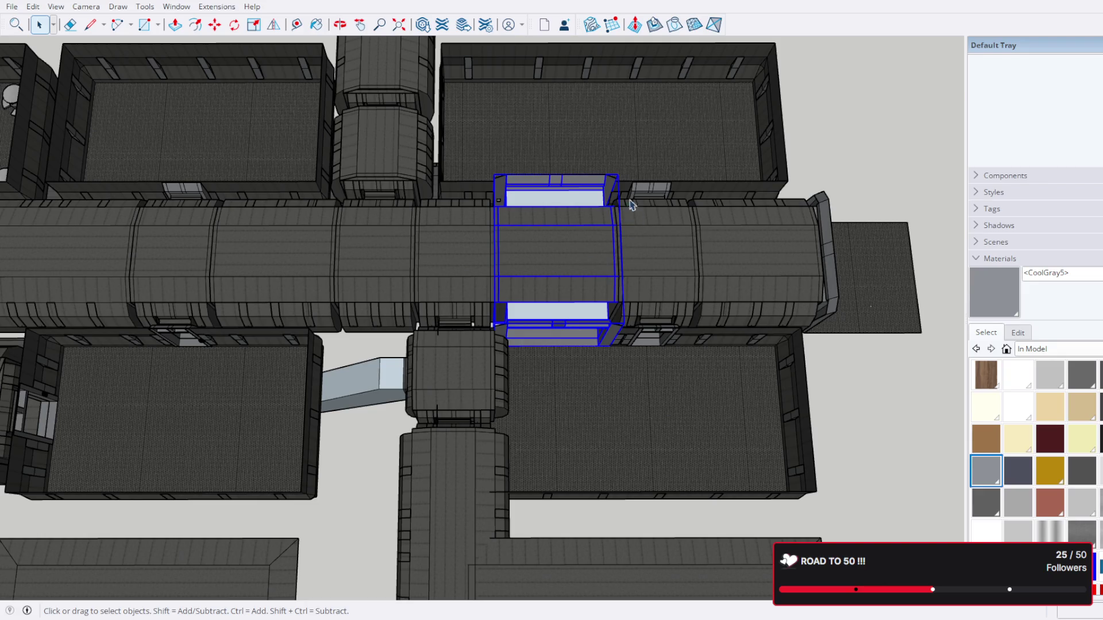
{"action": "left_click", "coordinate": [631, 206]}
{"action": "left_click", "coordinate": [638, 386]}
{"action": "left_click", "coordinate": [664, 255]}
{"action": "left_click", "coordinate": [779, 272]}
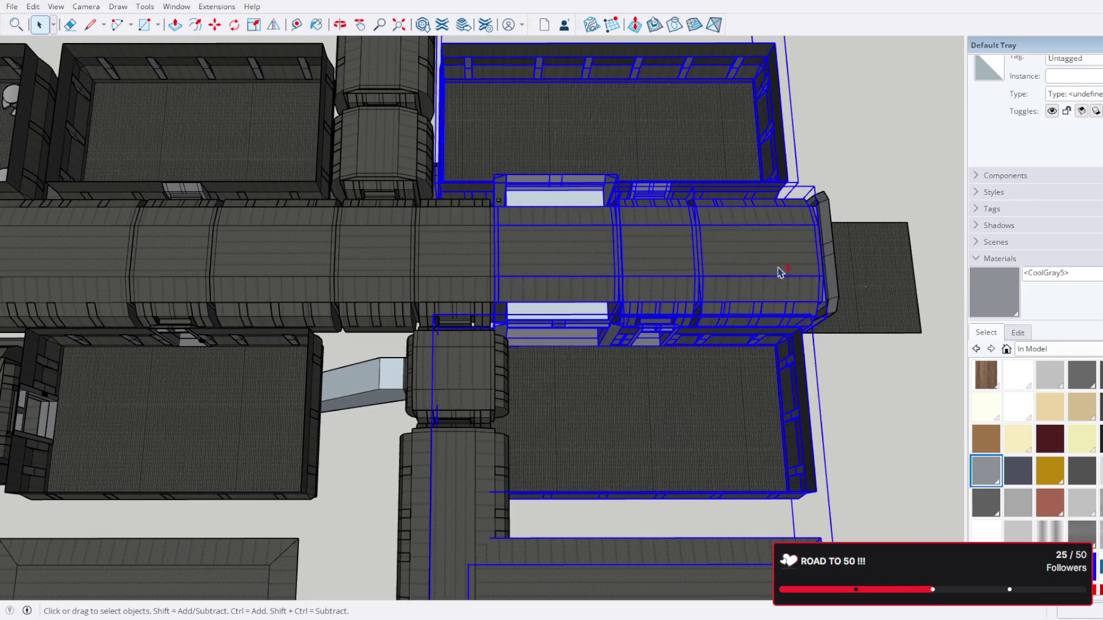
{"action": "left_click", "coordinate": [863, 280]}
{"action": "left_click_drag", "start_coordinate": [850, 297], "coordinate": [793, 277]}
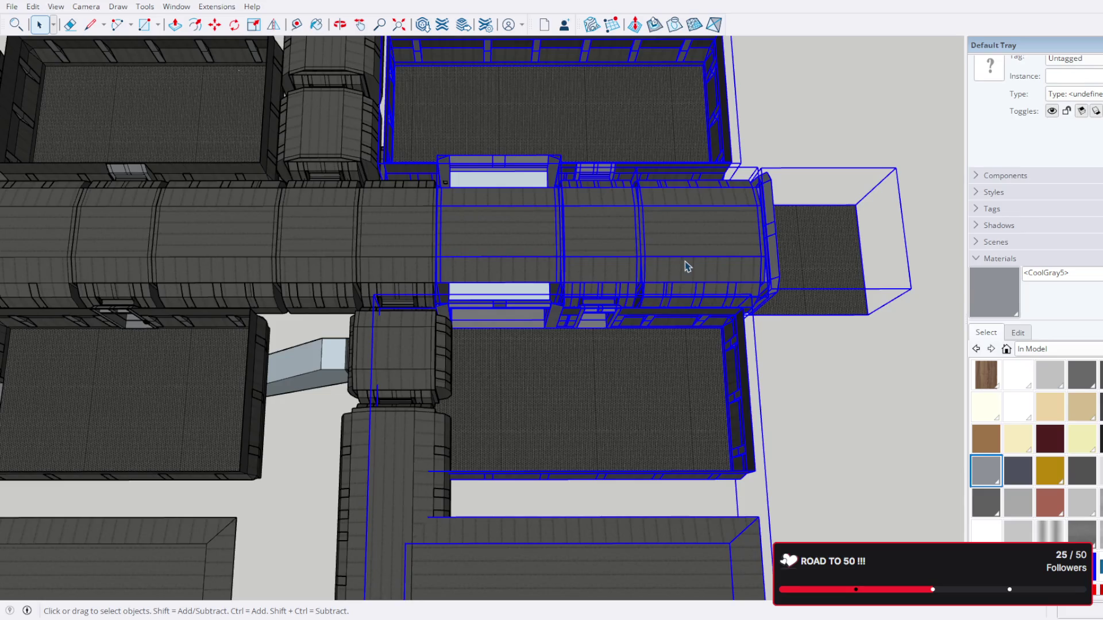
Step: Move the selected corridor wing off to the right, then select the door keypad
{"action": "key", "text": "m"}
{"action": "left_click", "coordinate": [483, 236]}
{"action": "scroll", "scroll_direction": "down", "scroll_amount": 3}
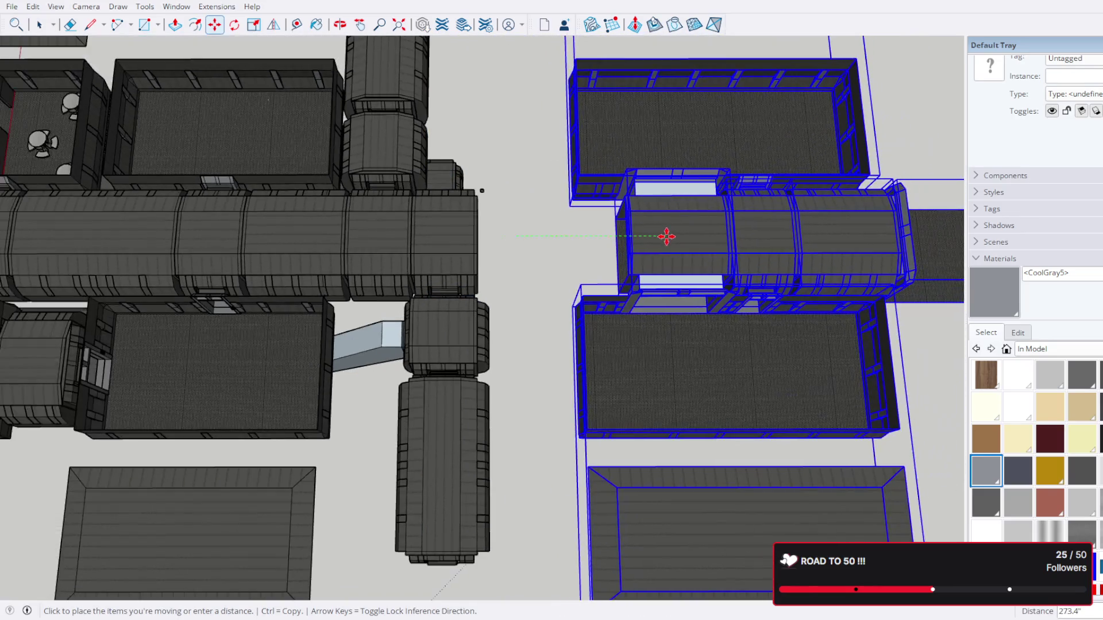
{"action": "left_click", "coordinate": [666, 236]}
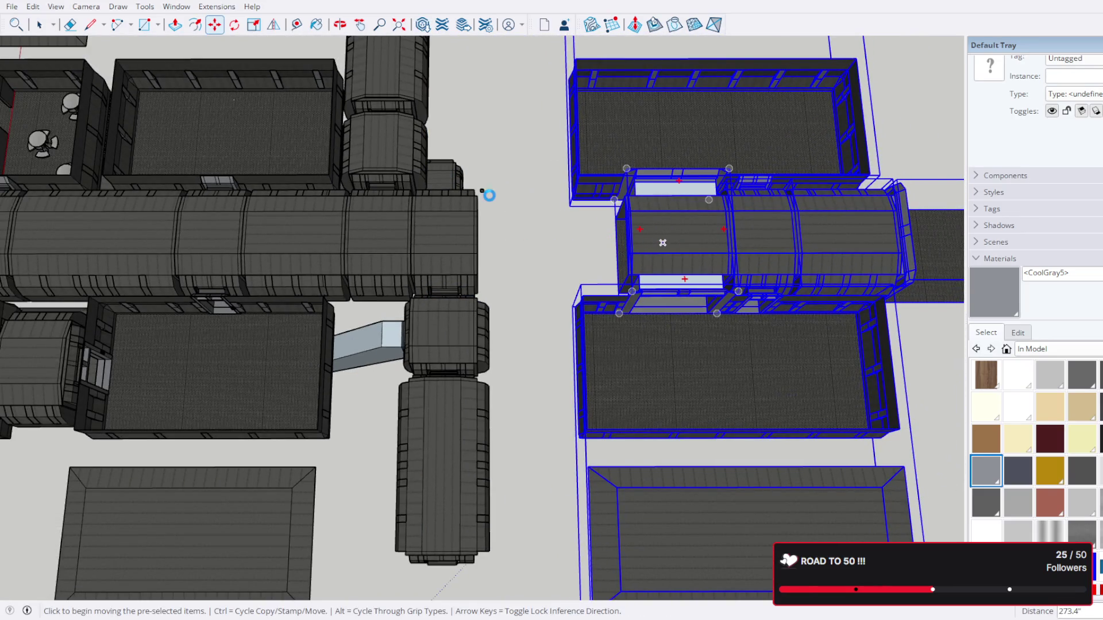
{"action": "left_click_drag", "start_coordinate": [662, 243], "coordinate": [598, 345]}
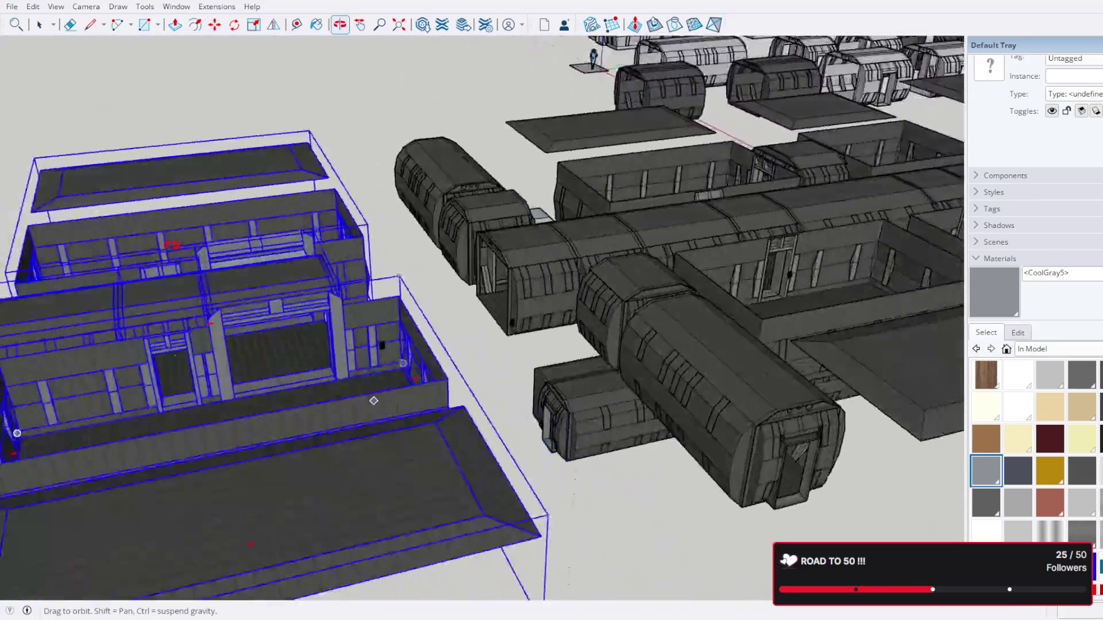
{"action": "left_click_drag", "start_coordinate": [172, 245], "coordinate": [370, 316]}
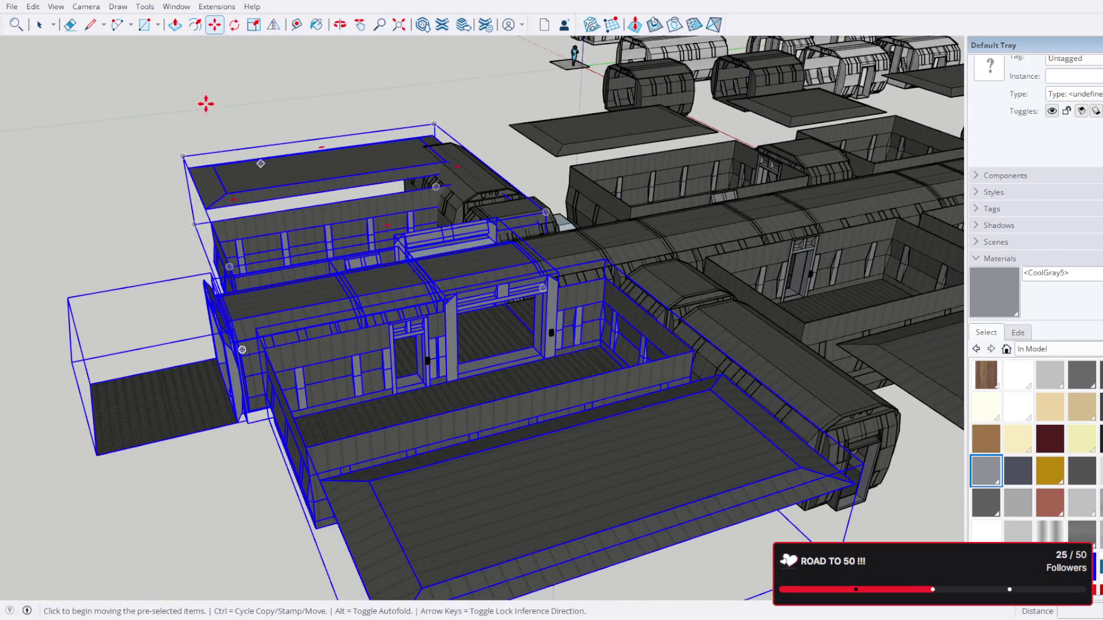
{"action": "key", "text": "space"}
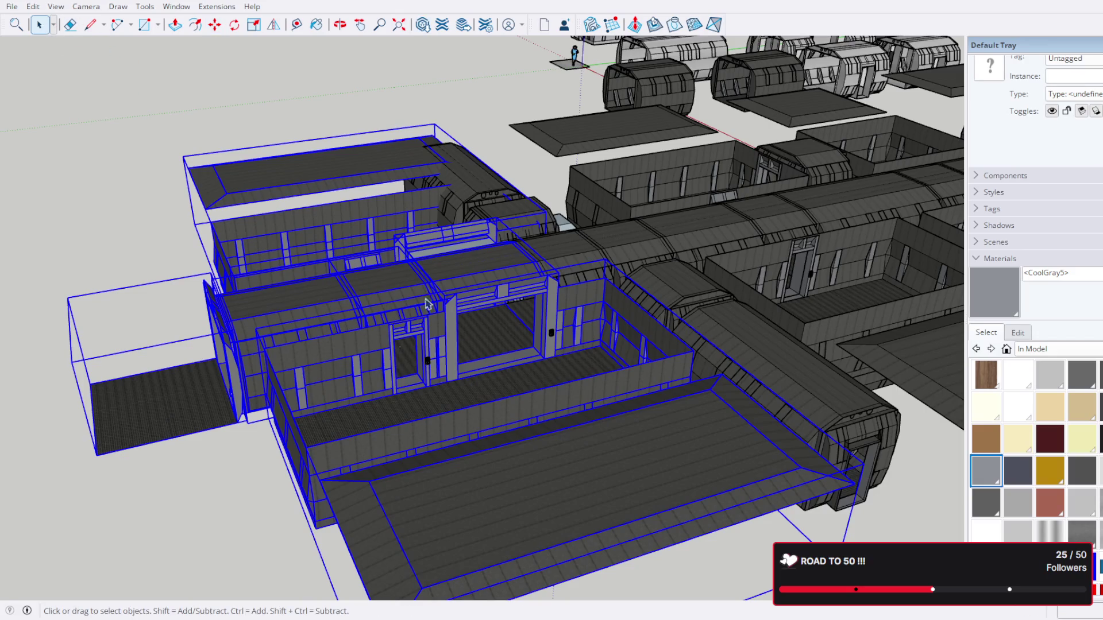
{"action": "scroll", "scroll_direction": "up", "scroll_amount": 3}
{"action": "left_click", "coordinate": [406, 353]}
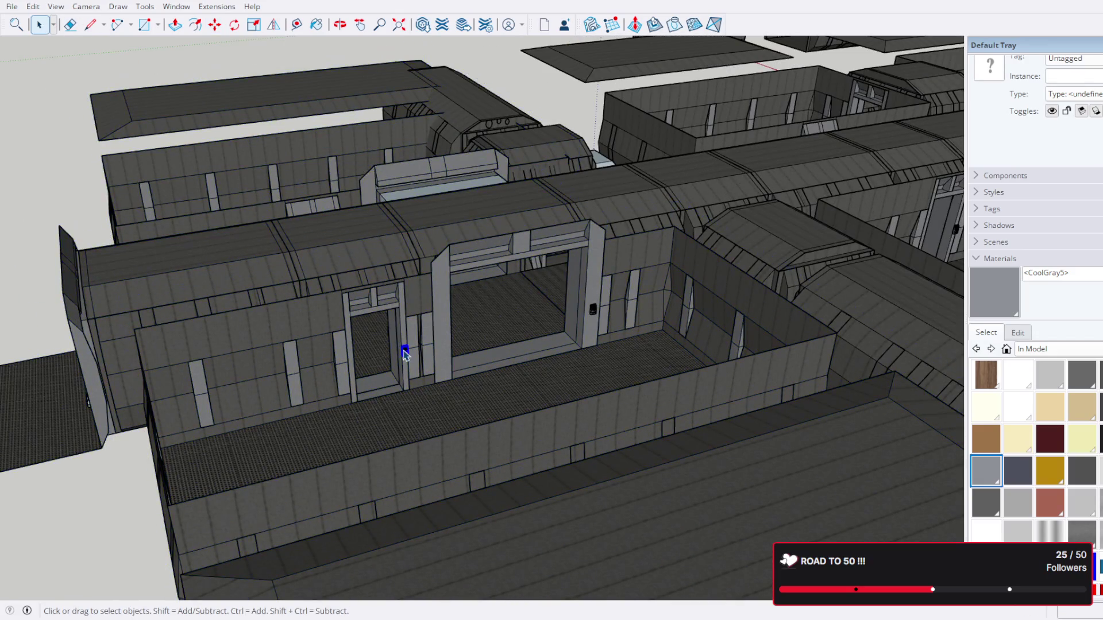
Step: Adjust the selection around the doorway, adding frame and left beams and dropping the roof piece
{"action": "scroll", "scroll_direction": "up", "scroll_amount": 3}
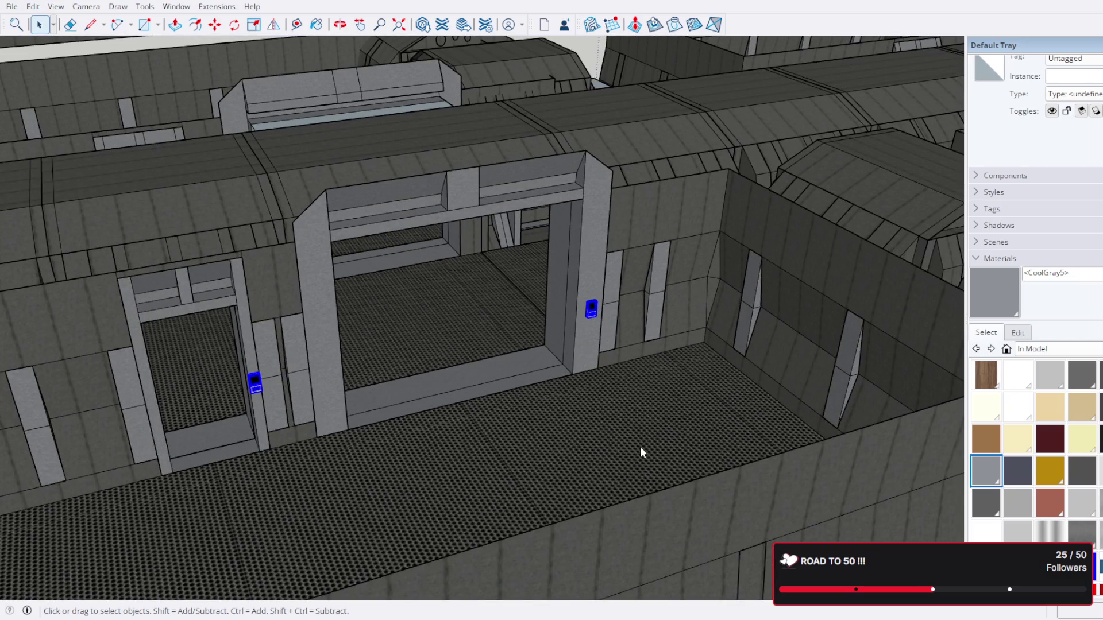
{"action": "left_click", "coordinate": [604, 243]}
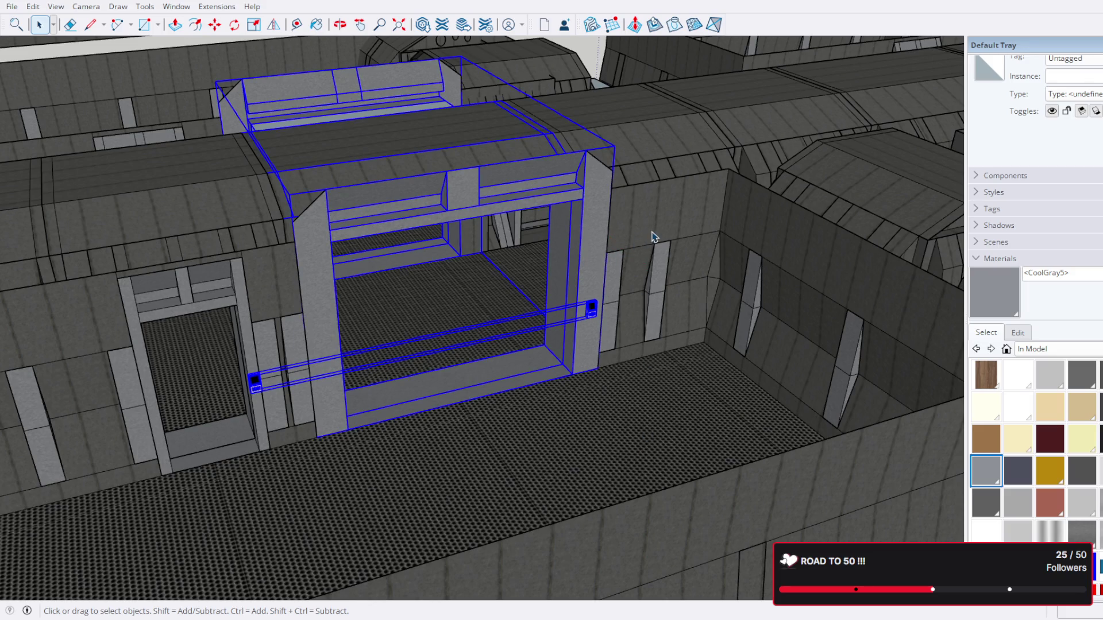
{"action": "left_click", "coordinate": [654, 234]}
{"action": "left_click", "coordinate": [603, 250]}
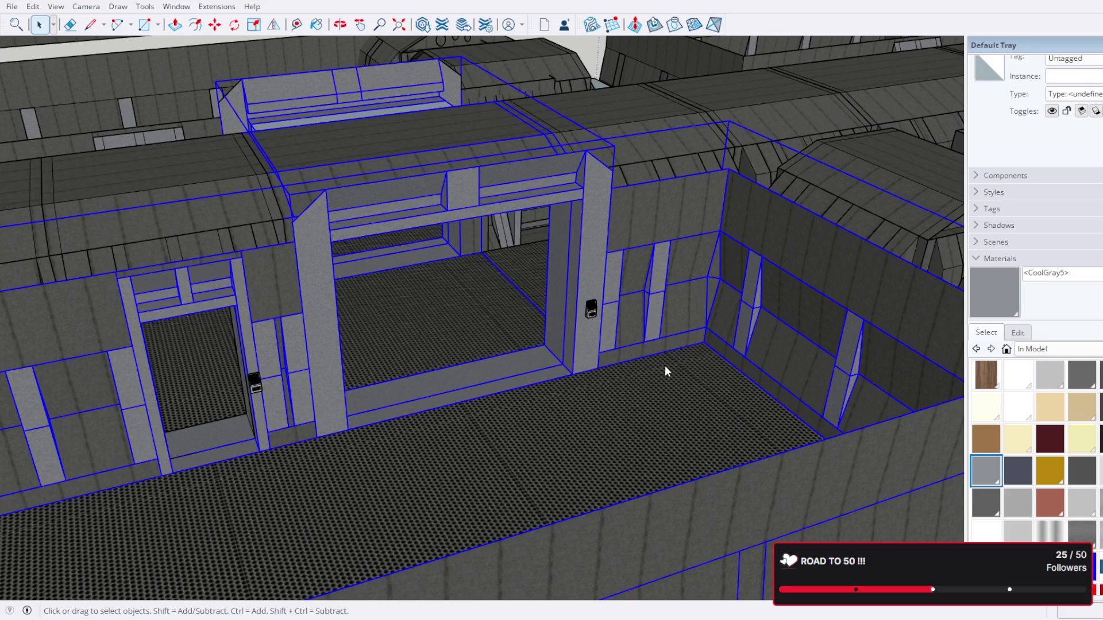
{"action": "left_click_drag", "start_coordinate": [401, 226], "coordinate": [261, 191]}
{"action": "left_click", "coordinate": [188, 175]}
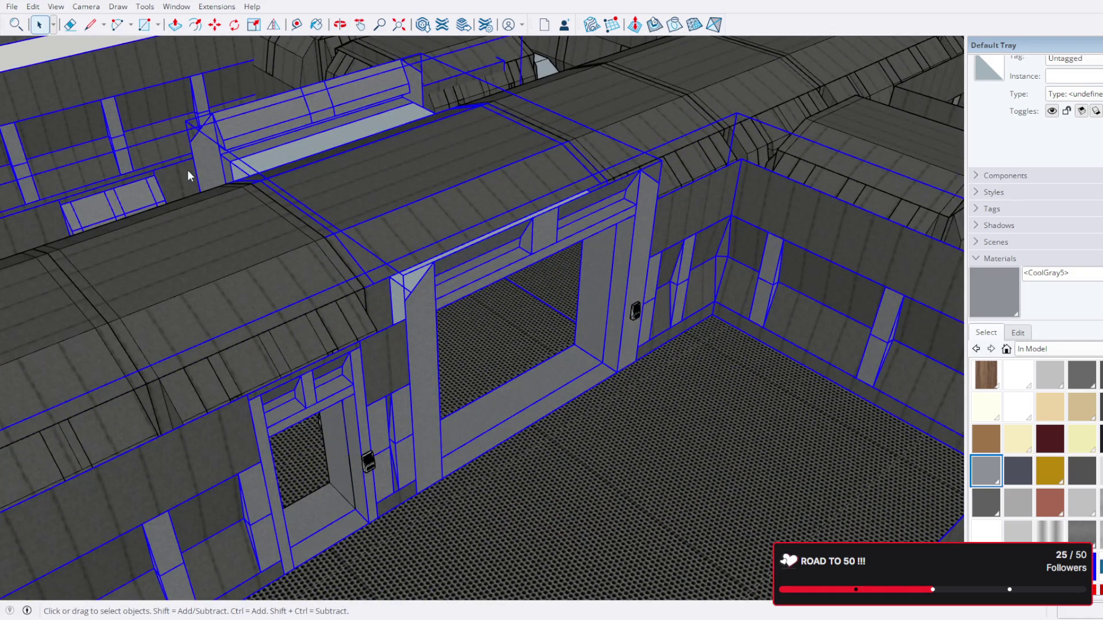
{"action": "left_click", "coordinate": [250, 294]}
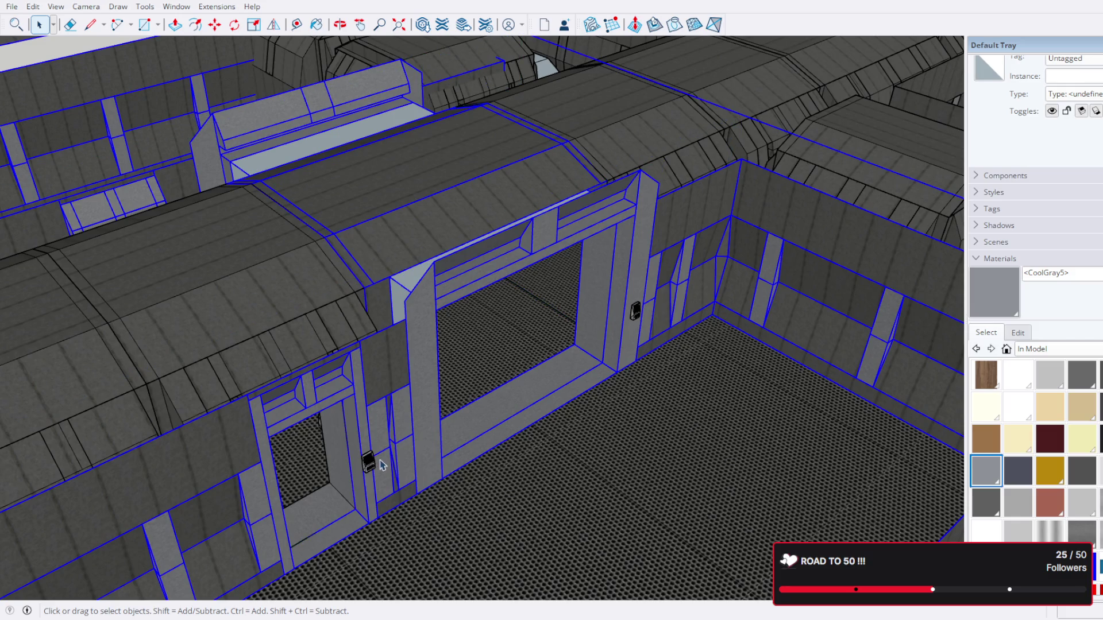
Step: Inspect the keypad-pair group, then select it as a whole and activate Move
{"action": "double_click", "coordinate": [370, 467]}
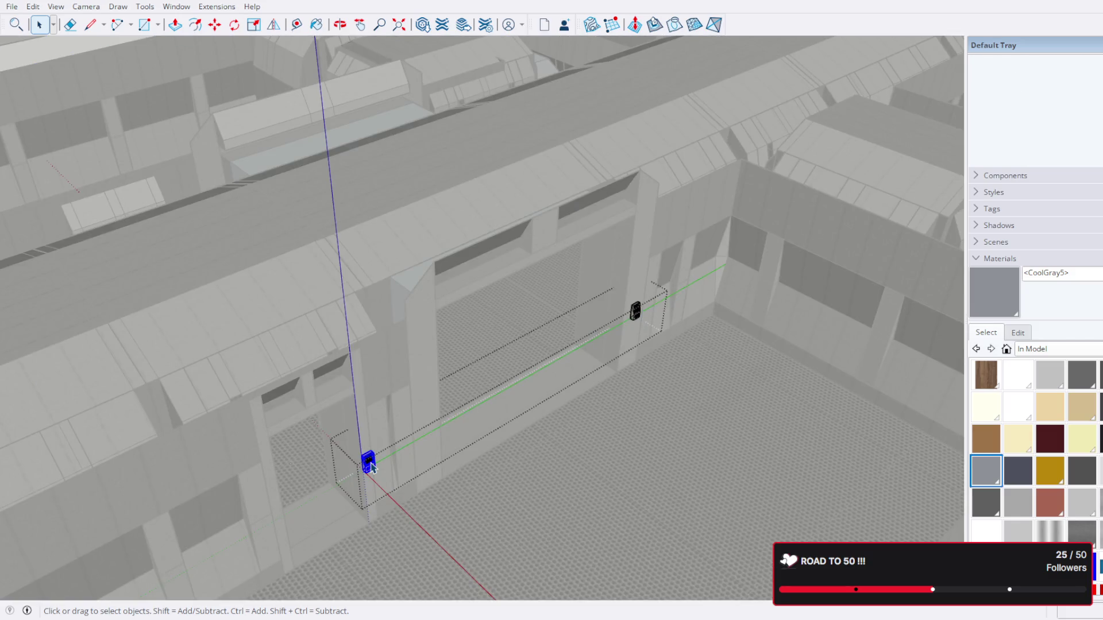
{"action": "left_click", "coordinate": [644, 330]}
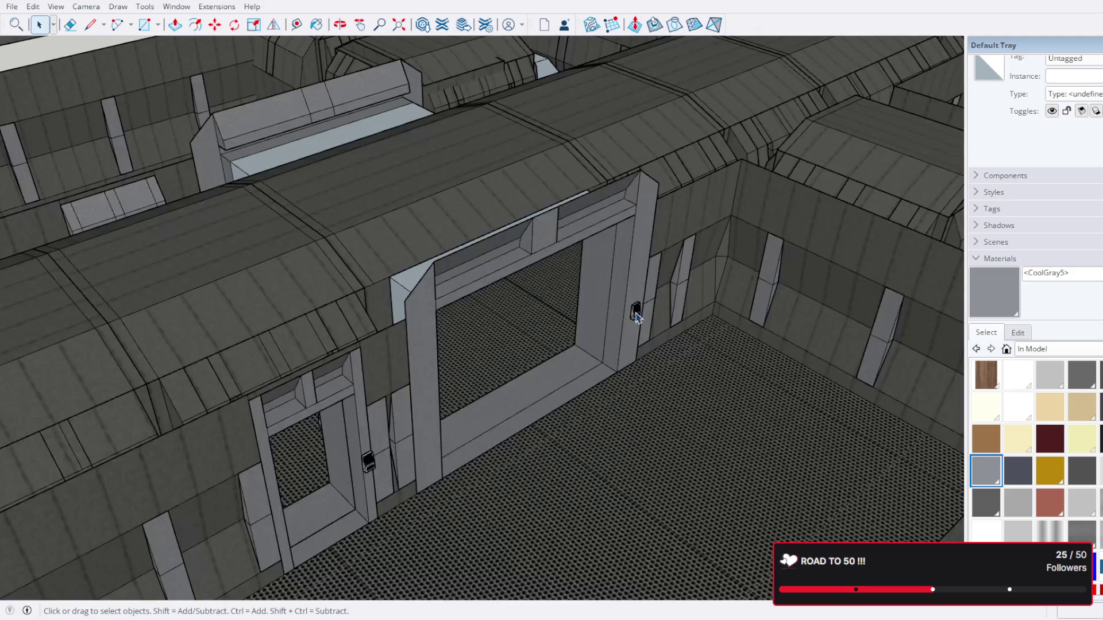
{"action": "left_click", "coordinate": [637, 315]}
{"action": "left_click", "coordinate": [214, 24]}
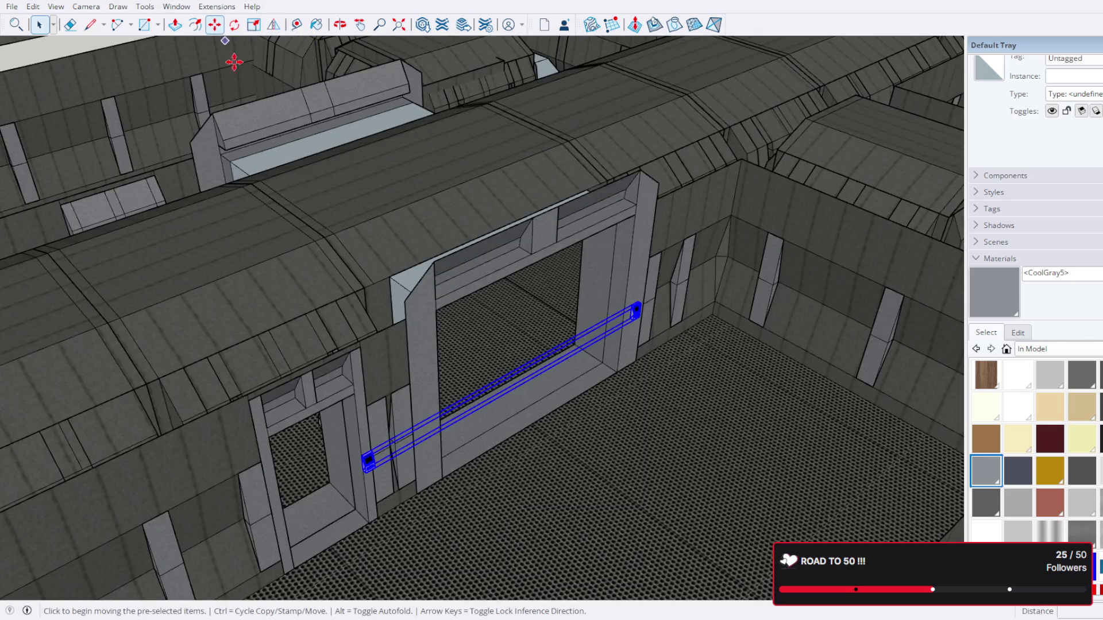
Step: Copy the keypad-pair group onto the open ground beside the station
{"action": "scroll", "scroll_direction": "up", "scroll_amount": 3}
{"action": "scroll", "scroll_direction": "down", "scroll_amount": 3}
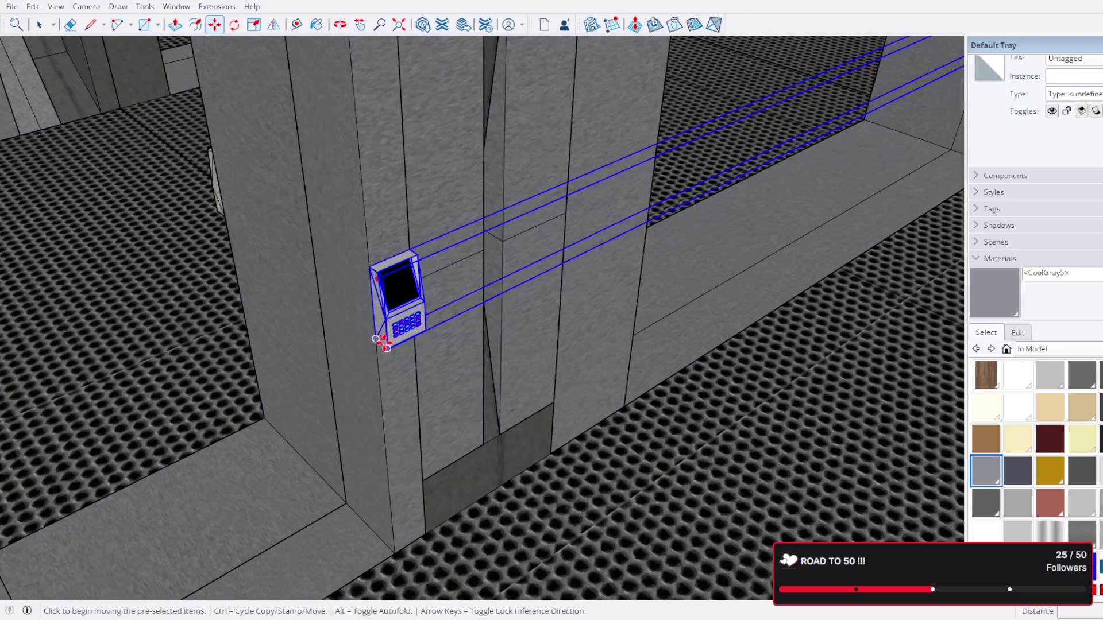
{"action": "left_click", "coordinate": [376, 340]}
{"action": "left_click_drag", "start_coordinate": [377, 339], "coordinate": [285, 278]}
{"action": "scroll", "scroll_direction": "down", "scroll_amount": 3}
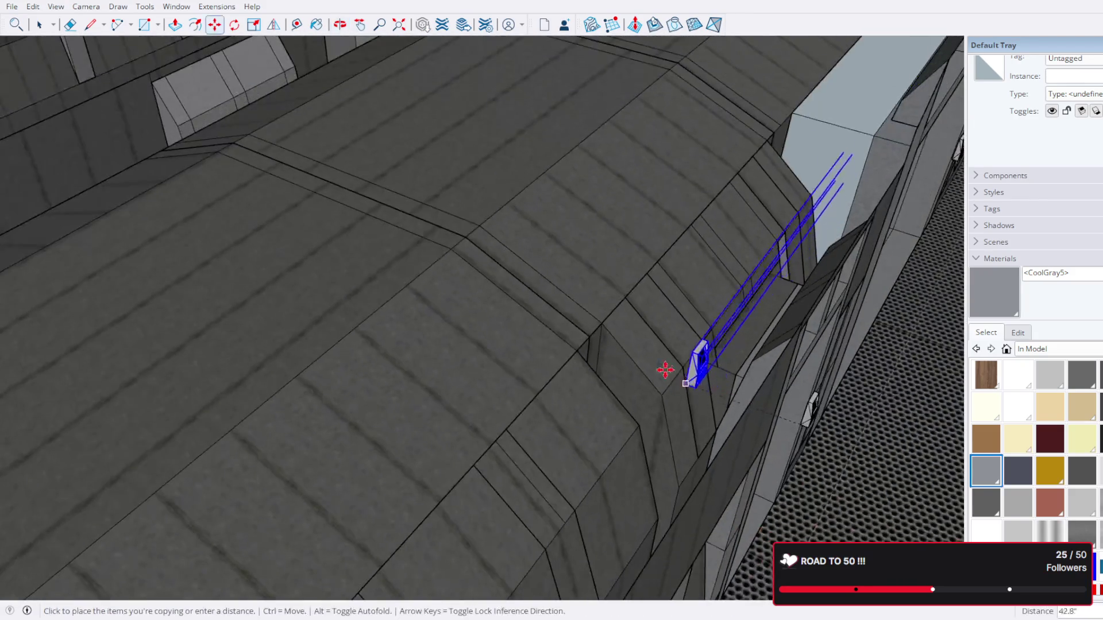
{"action": "left_click_drag", "start_coordinate": [443, 298], "coordinate": [446, 321]}
{"action": "scroll", "scroll_direction": "up", "scroll_amount": 3}
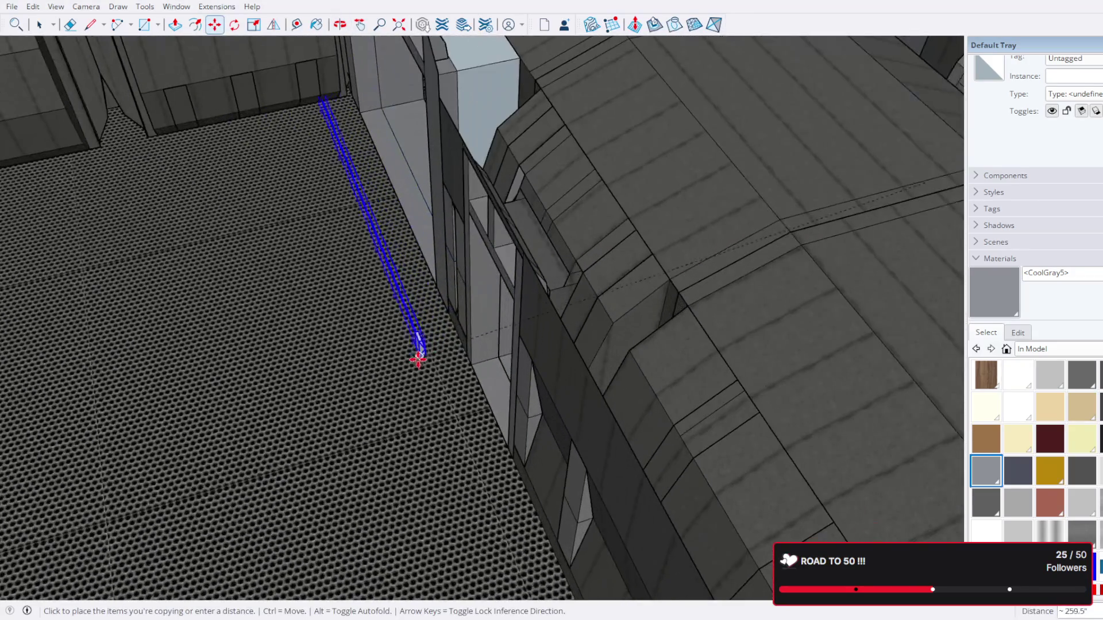
{"action": "left_click_drag", "start_coordinate": [430, 438], "coordinate": [532, 206]}
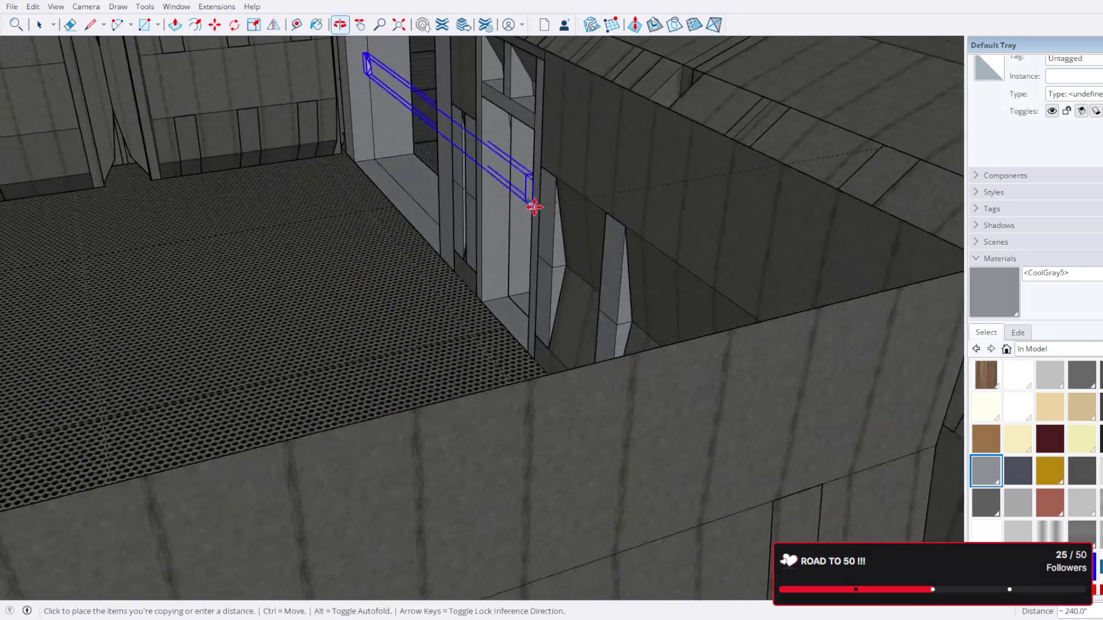
{"action": "scroll", "scroll_direction": "up", "scroll_amount": 3}
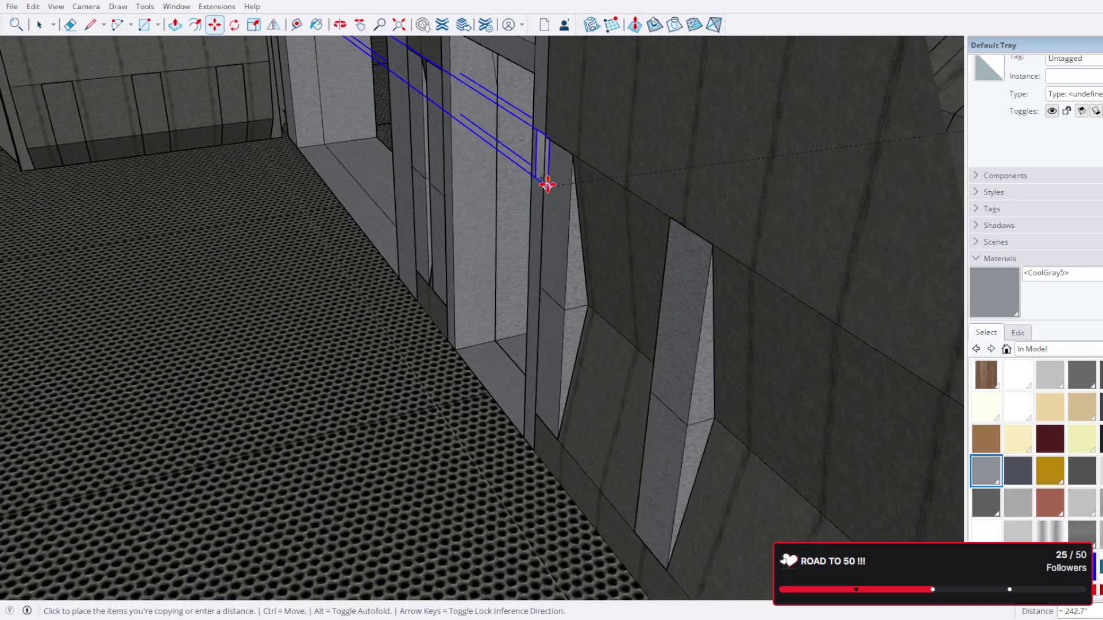
{"action": "scroll", "scroll_direction": "down", "scroll_amount": 3}
{"action": "scroll", "scroll_direction": "down", "scroll_amount": 3}
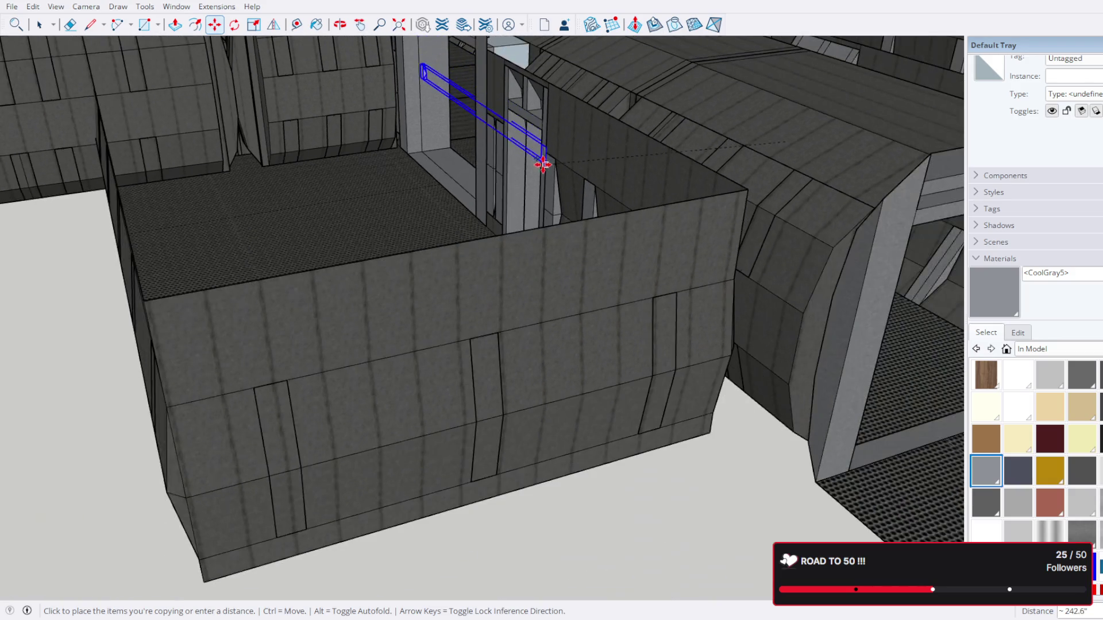
{"action": "scroll", "scroll_direction": "up", "scroll_amount": 3}
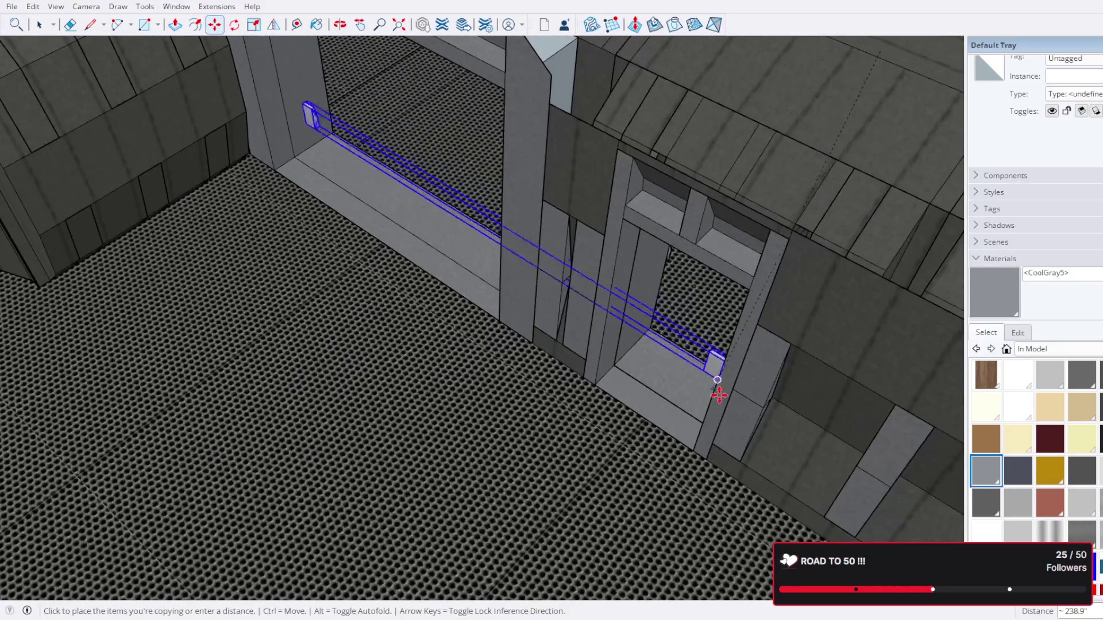
{"action": "scroll", "scroll_direction": "up", "scroll_amount": 3}
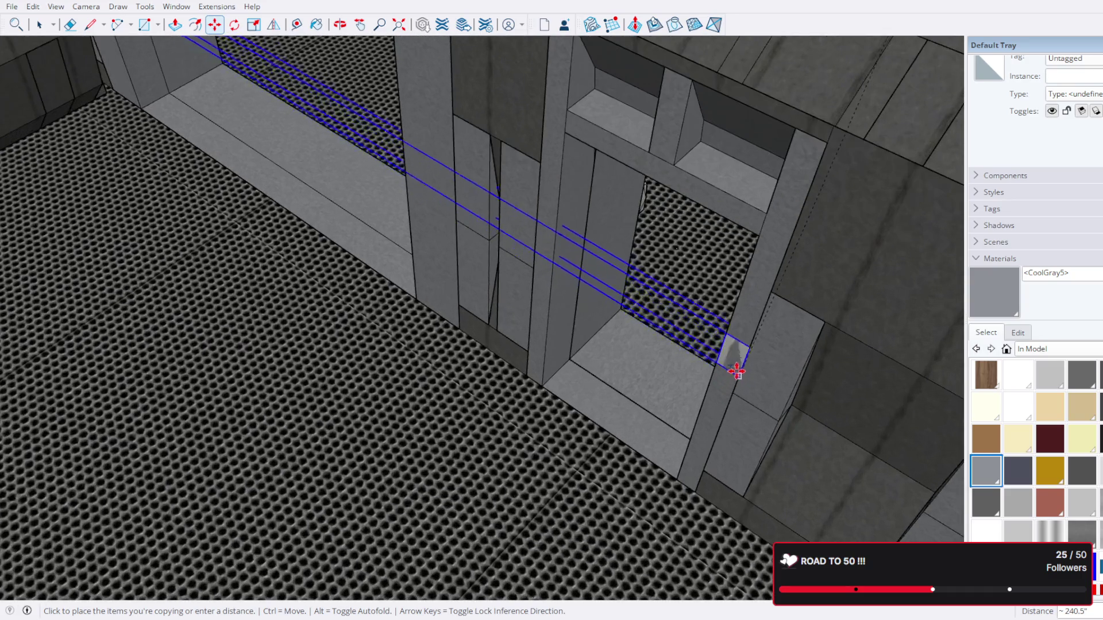
{"action": "scroll", "scroll_direction": "down", "scroll_amount": 3}
{"action": "scroll", "scroll_direction": "down", "scroll_amount": 3}
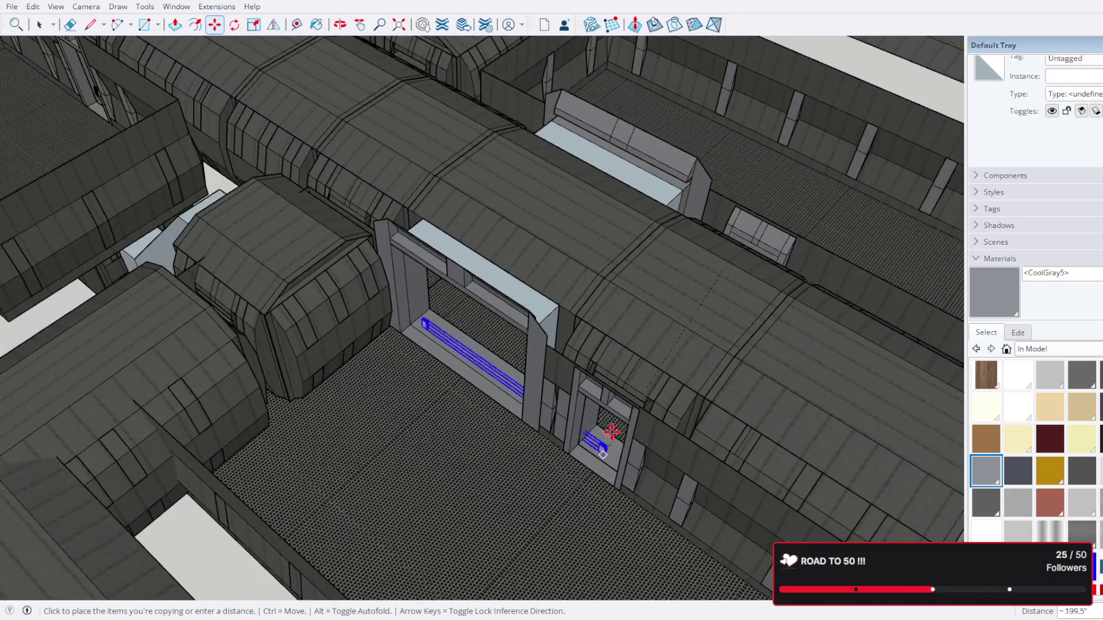
{"action": "left_click_drag", "start_coordinate": [193, 246], "coordinate": [424, 278]}
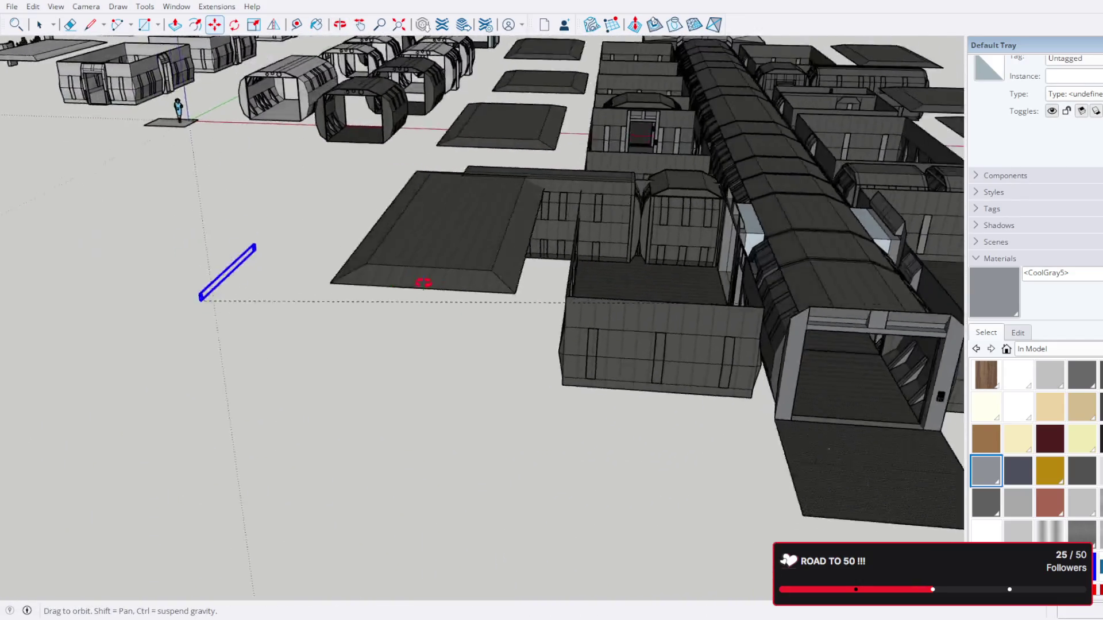
{"action": "scroll", "scroll_direction": "up", "scroll_amount": 3}
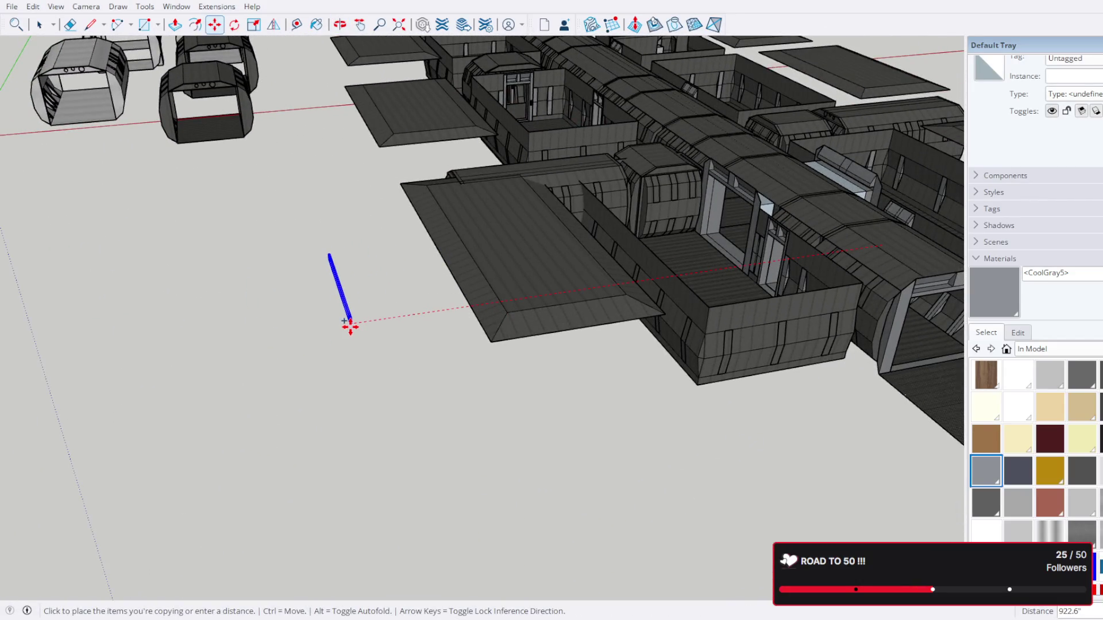
{"action": "left_click", "coordinate": [352, 324]}
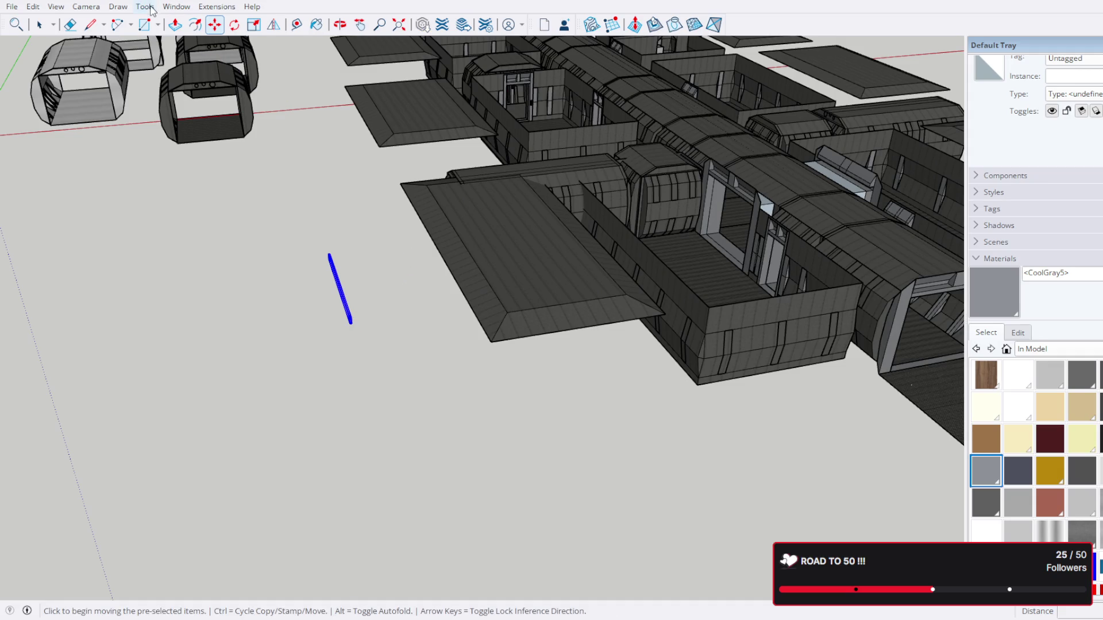
Step: Flip the keypad copy across the red plane
{"action": "key", "text": "shift+f"}
{"action": "left_click_drag", "start_coordinate": [423, 285], "coordinate": [598, 255]}
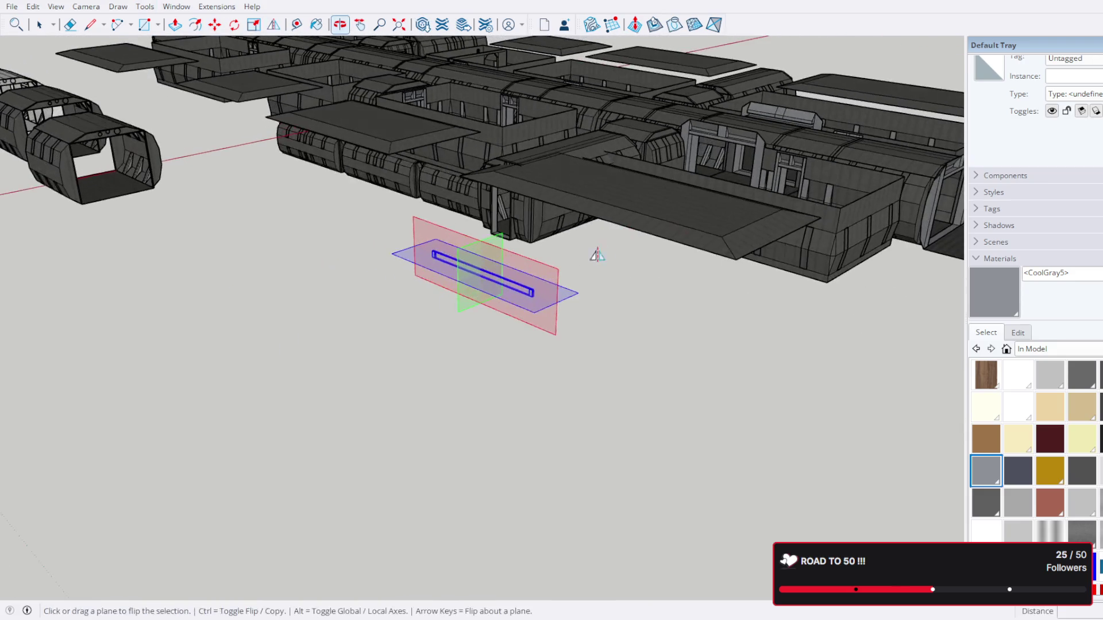
{"action": "left_click", "coordinate": [544, 276]}
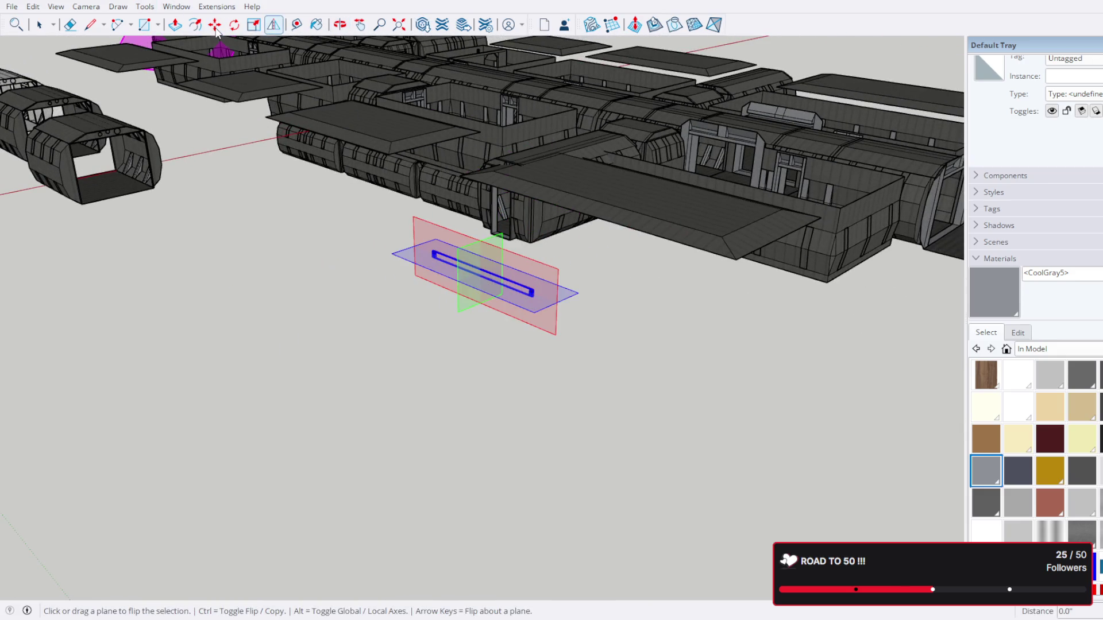
{"action": "left_click", "coordinate": [214, 25]}
{"action": "left_click_drag", "start_coordinate": [566, 344], "coordinate": [507, 303]}
{"action": "scroll", "scroll_direction": "up", "scroll_amount": 3}
{"action": "scroll", "scroll_direction": "up", "scroll_amount": 3}
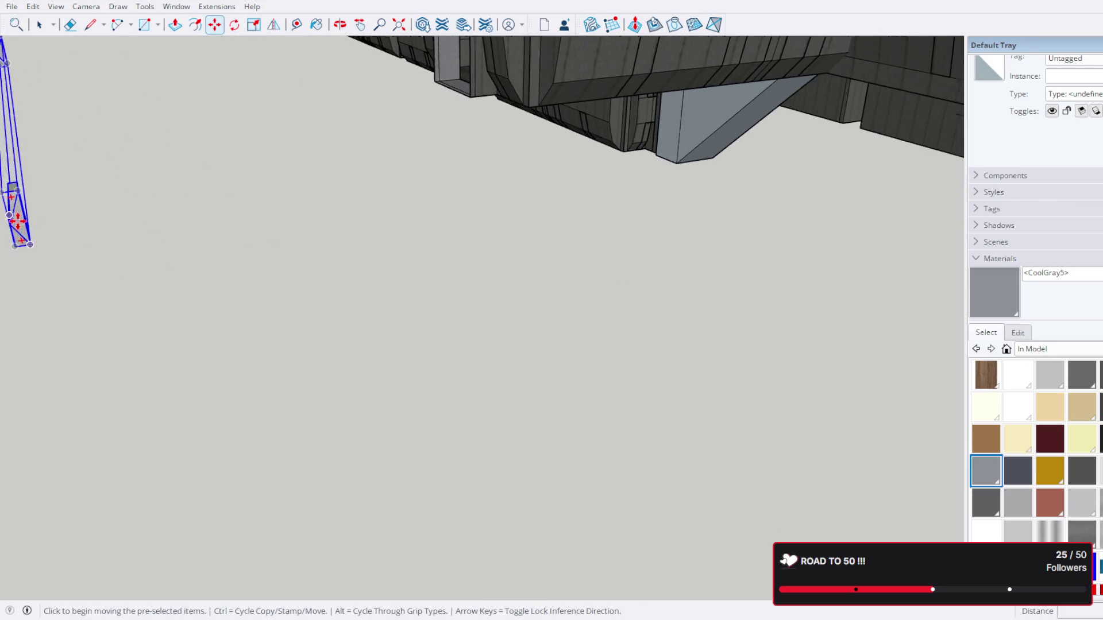
Step: Pick up the keypad kiosk copy and carry it toward the small doorway
{"action": "scroll", "scroll_direction": "up", "scroll_amount": 3}
{"action": "left_click_drag", "start_coordinate": [19, 238], "coordinate": [419, 293]}
{"action": "left_click_drag", "start_coordinate": [320, 362], "coordinate": [335, 357]}
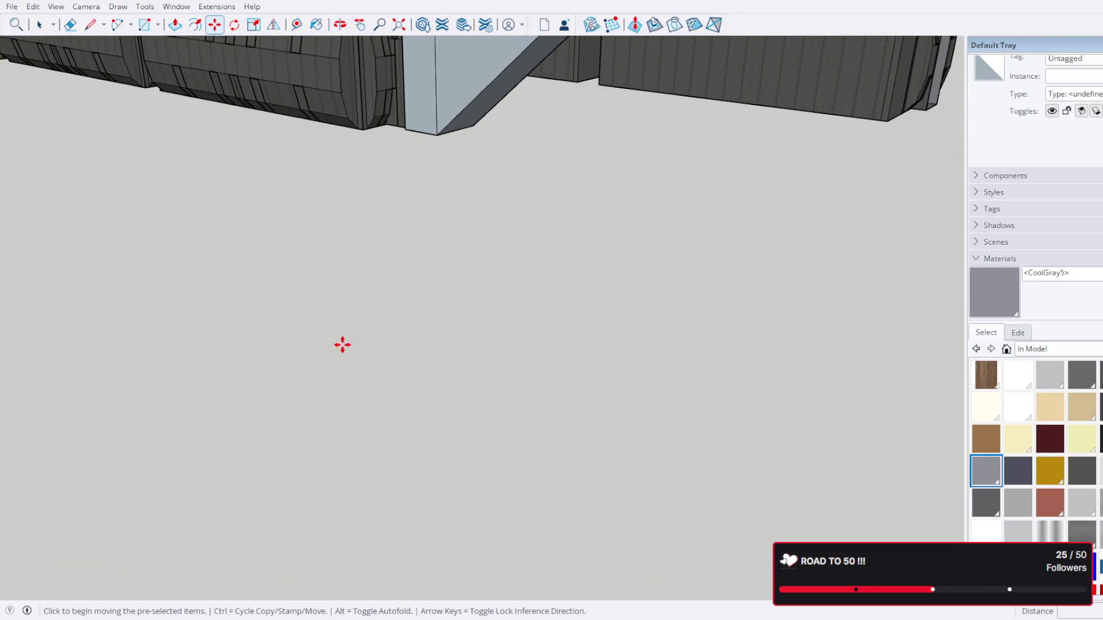
{"action": "scroll", "scroll_direction": "down", "scroll_amount": 3}
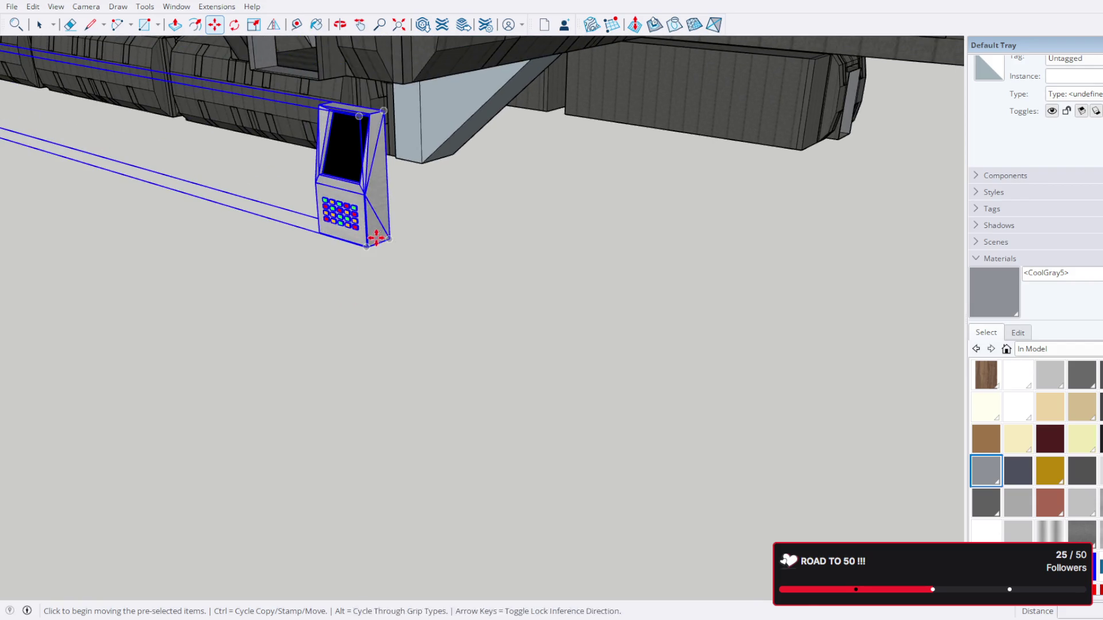
{"action": "scroll", "scroll_direction": "up", "scroll_amount": 3}
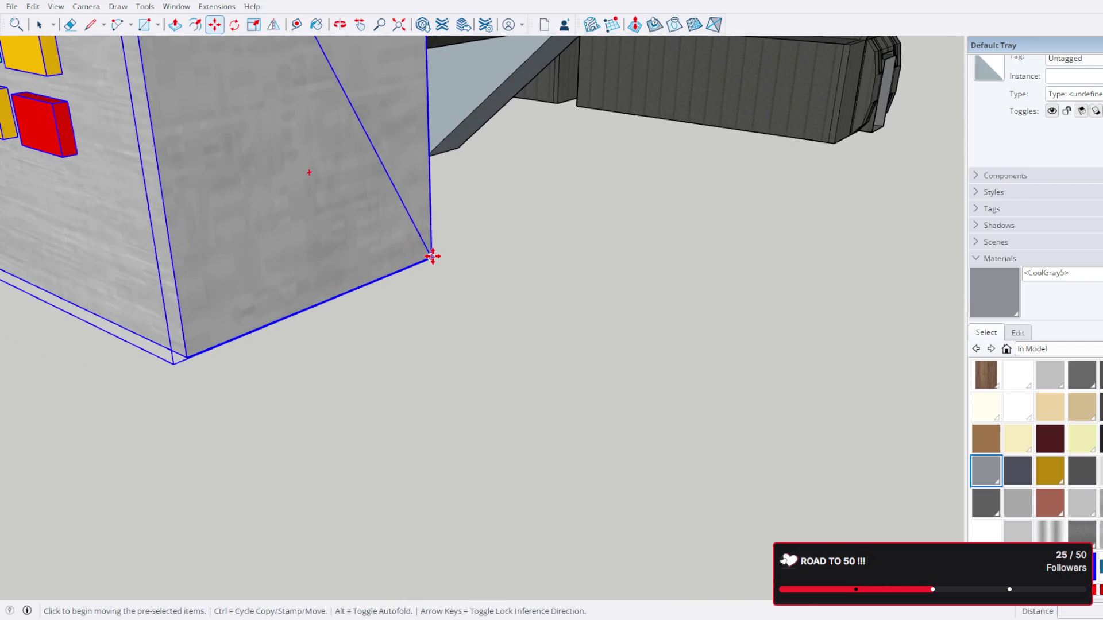
{"action": "left_click", "coordinate": [434, 256]}
{"action": "scroll", "scroll_direction": "down", "scroll_amount": 3}
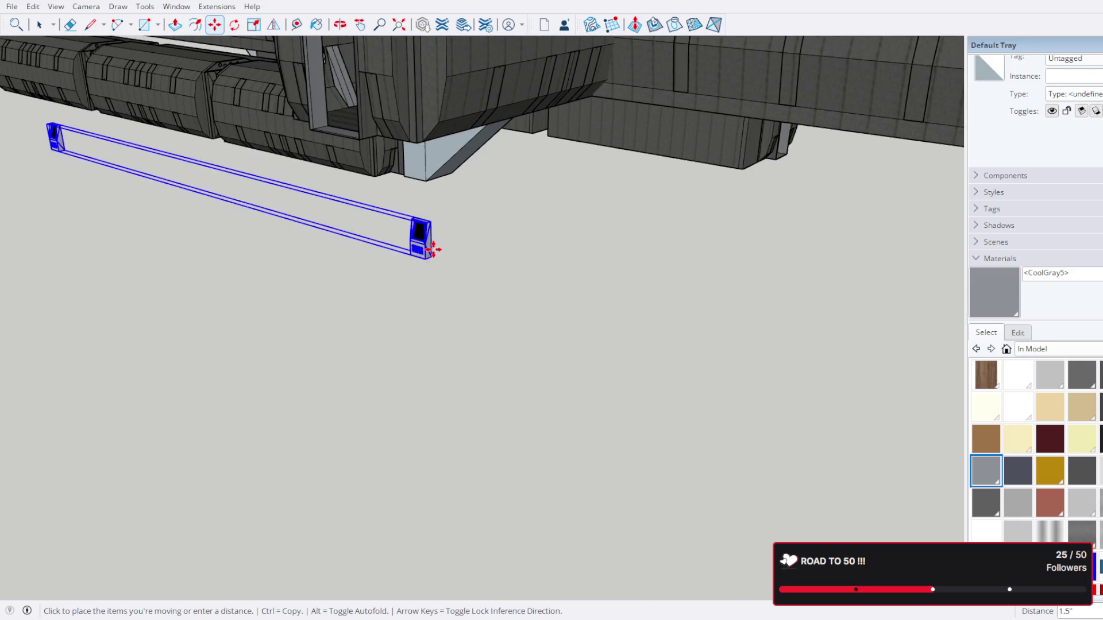
{"action": "scroll", "scroll_direction": "up", "scroll_amount": 3}
{"action": "scroll", "scroll_direction": "down", "scroll_amount": 3}
{"action": "left_click_drag", "start_coordinate": [433, 320], "coordinate": [509, 288]}
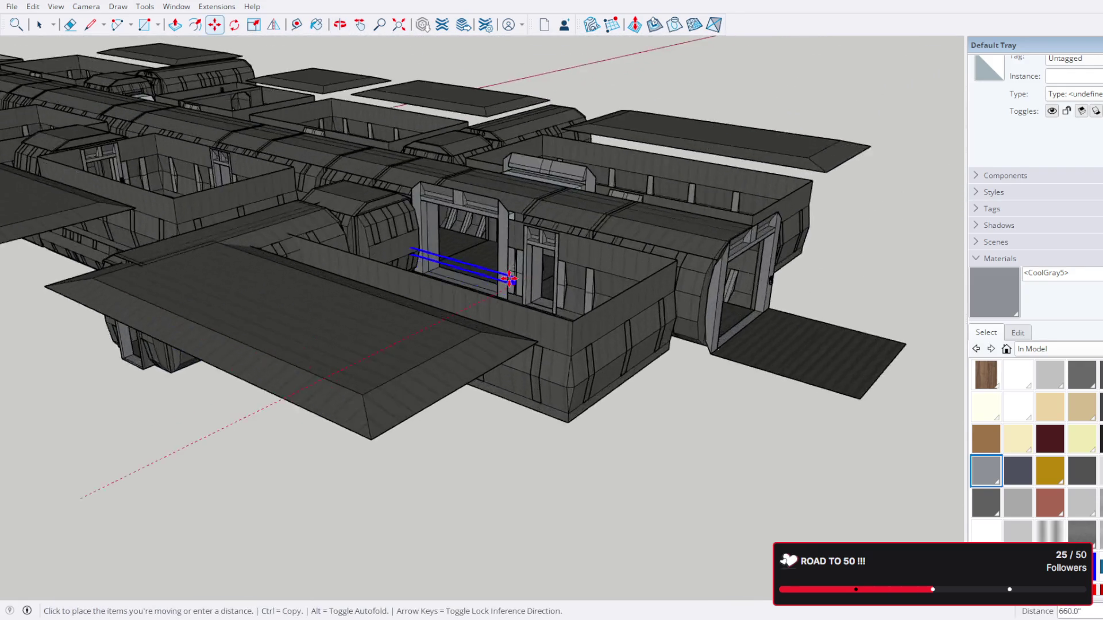
{"action": "scroll", "scroll_direction": "up", "scroll_amount": 3}
{"action": "scroll", "scroll_direction": "up", "scroll_amount": 3}
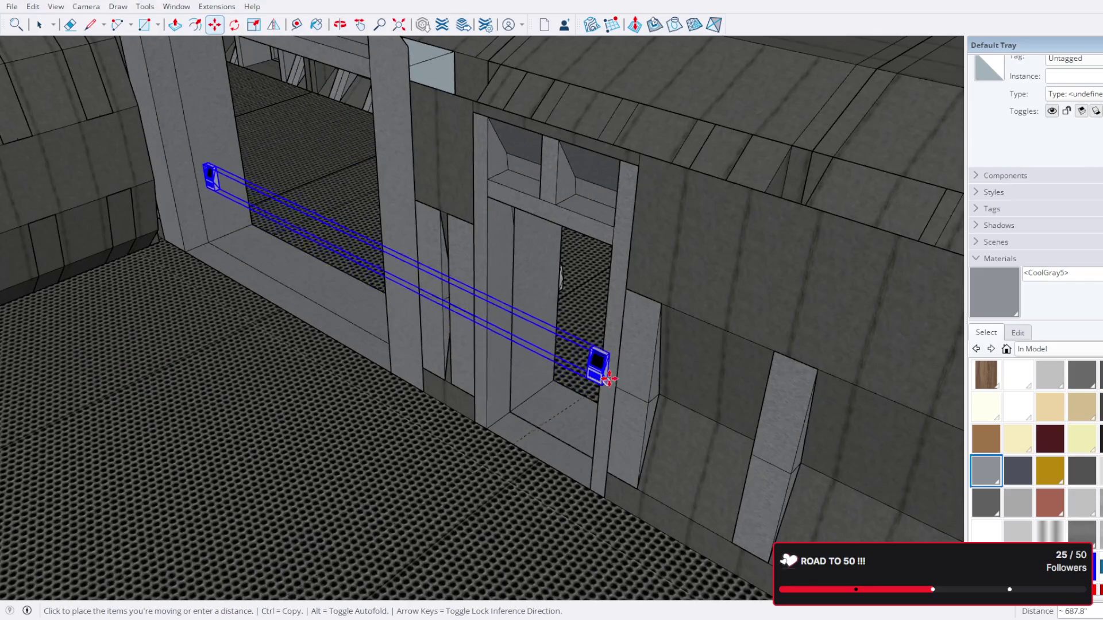
{"action": "scroll", "scroll_direction": "up", "scroll_amount": 3}
Step: Snap the terminal against the small doorway's jamb edge
{"action": "left_click_drag", "start_coordinate": [620, 345], "coordinate": [812, 226]}
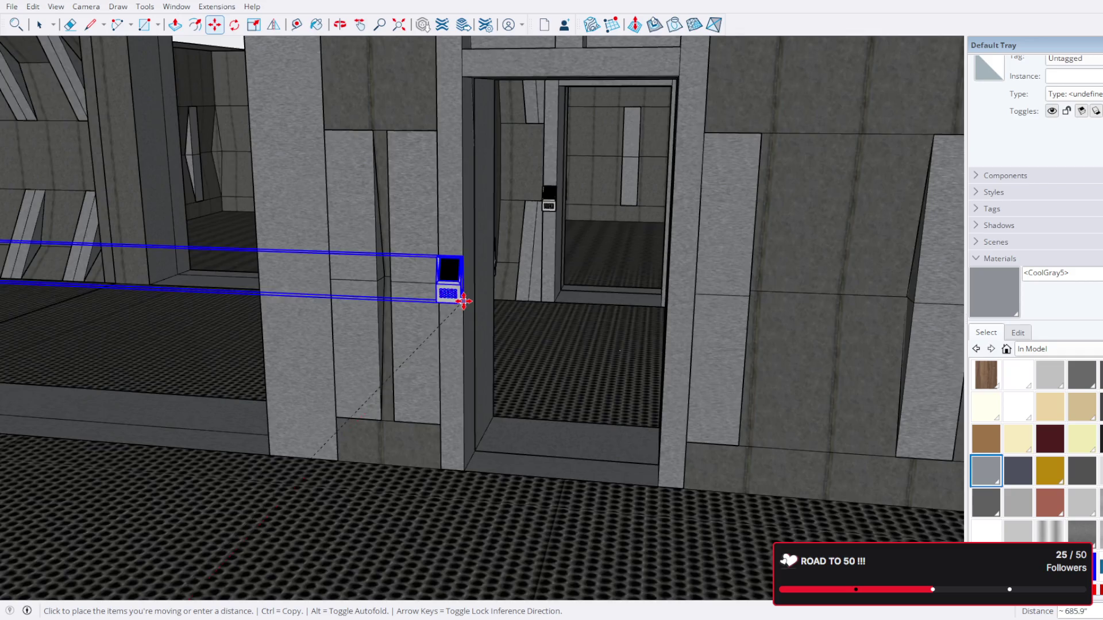
{"action": "scroll", "scroll_direction": "up", "scroll_amount": 3}
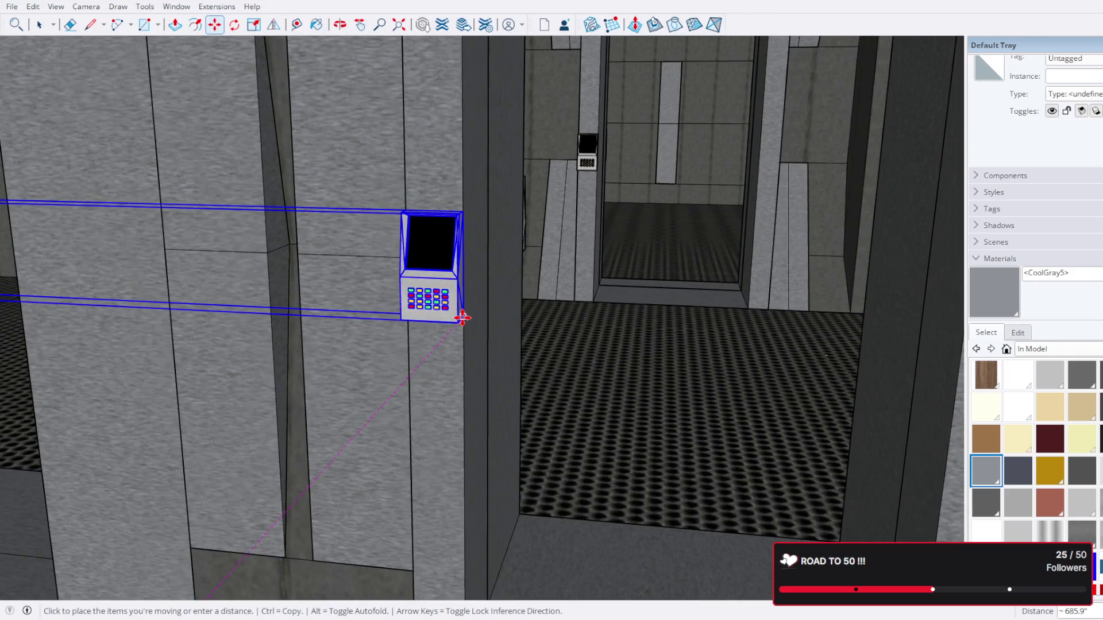
{"action": "left_click", "coordinate": [463, 317]}
{"action": "scroll", "scroll_direction": "down", "scroll_amount": 3}
{"action": "left_click_drag", "start_coordinate": [458, 309], "coordinate": [587, 368]}
{"action": "left_click_drag", "start_coordinate": [646, 350], "coordinate": [673, 366]}
Step: Set the terminal group near the doorway, then undo the misplaced move with Ctrl+Z
{"action": "scroll", "scroll_direction": "up", "scroll_amount": 3}
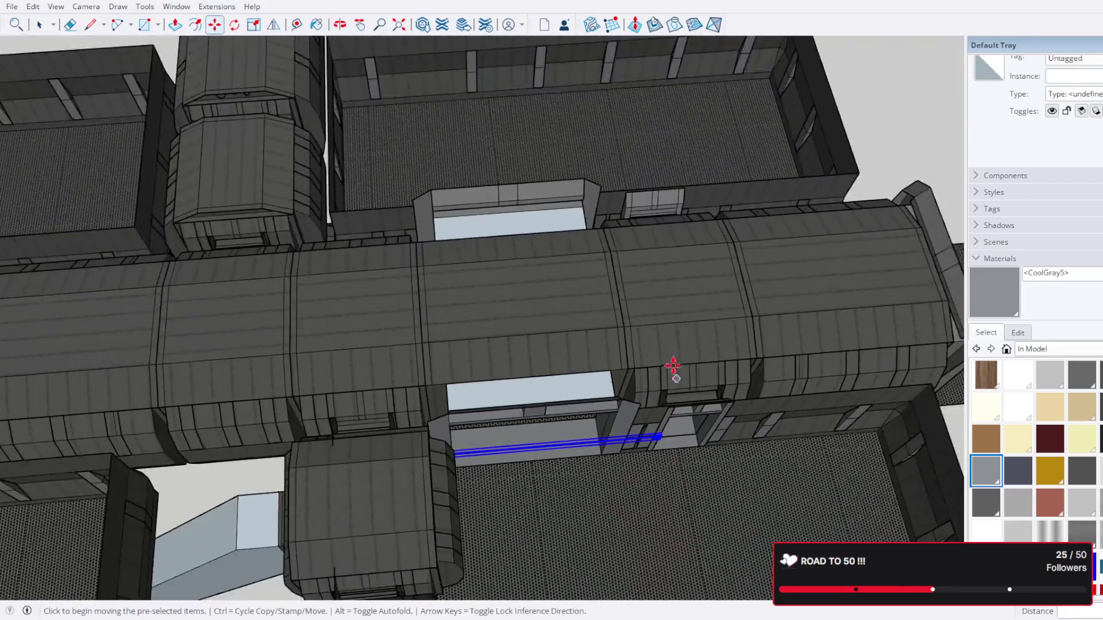
{"action": "scroll", "scroll_direction": "up", "scroll_amount": 3}
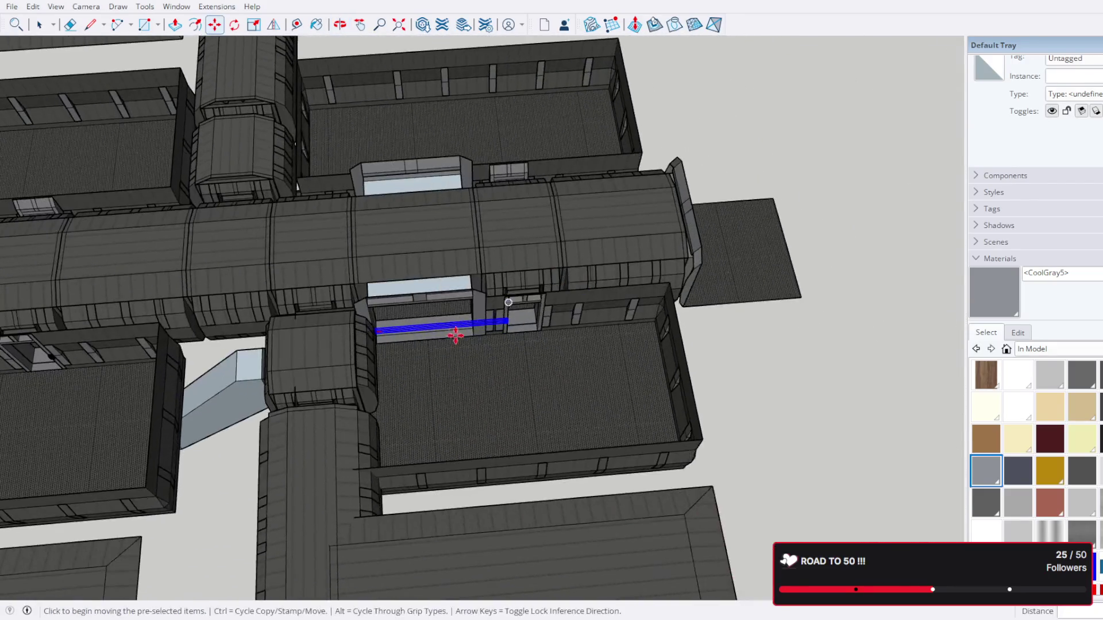
{"action": "scroll", "scroll_direction": "down", "scroll_amount": 3}
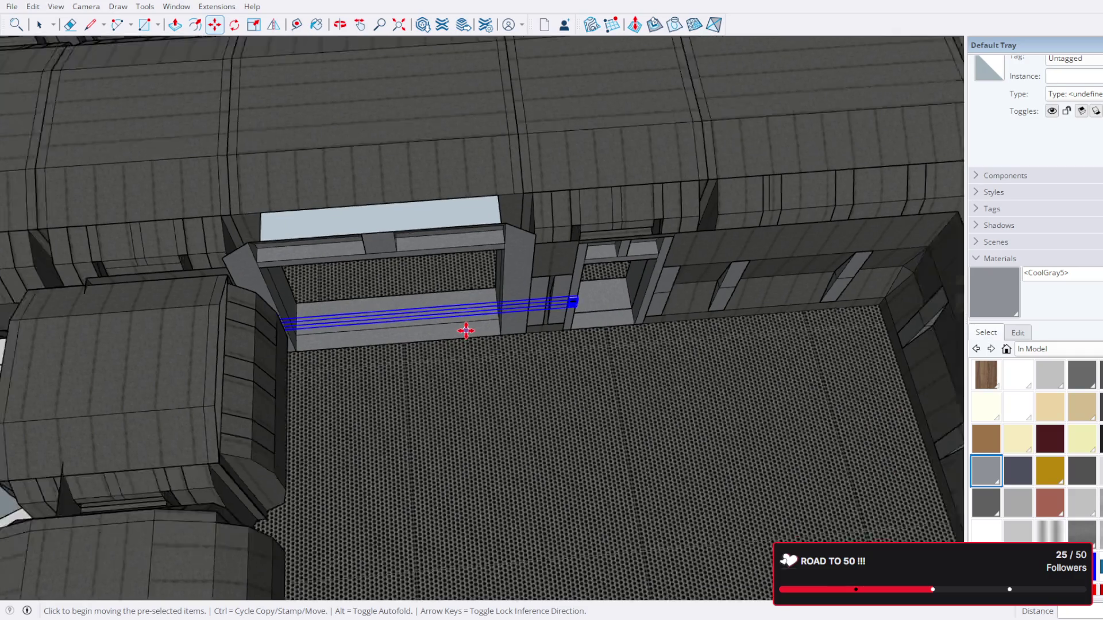
{"action": "scroll", "scroll_direction": "up", "scroll_amount": 3}
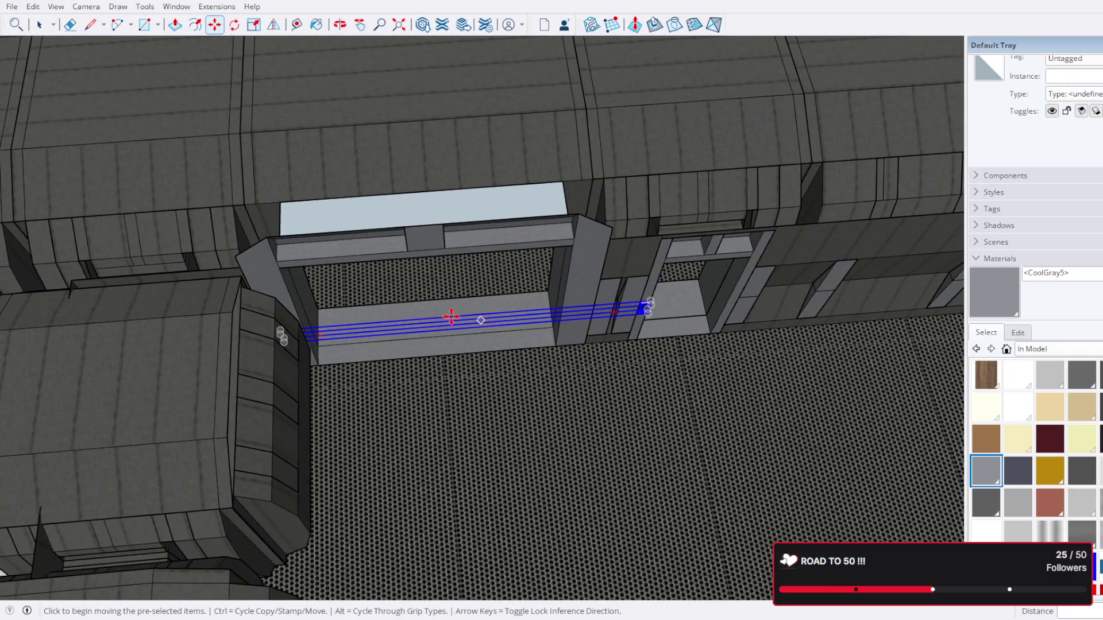
{"action": "scroll", "scroll_direction": "up", "scroll_amount": 3}
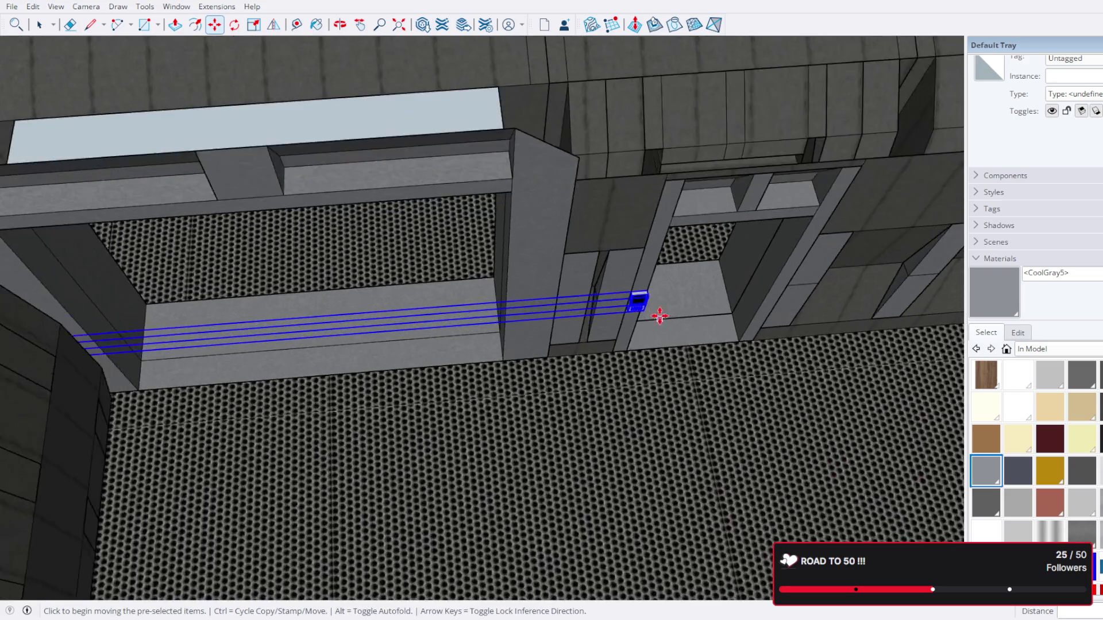
{"action": "scroll", "scroll_direction": "down", "scroll_amount": 3}
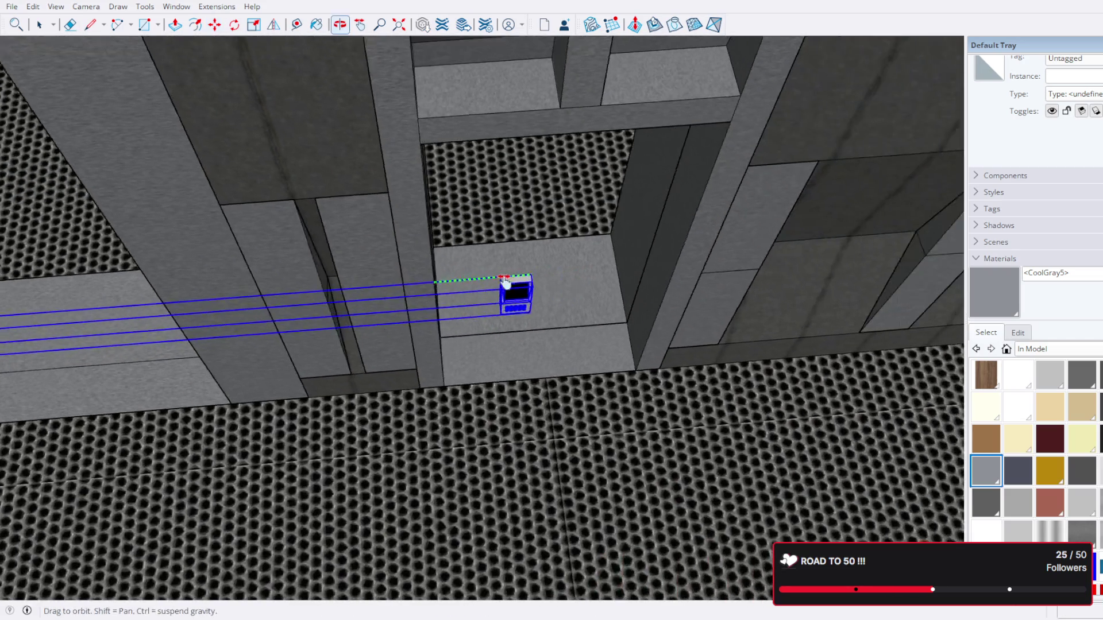
{"action": "left_click", "coordinate": [687, 264]}
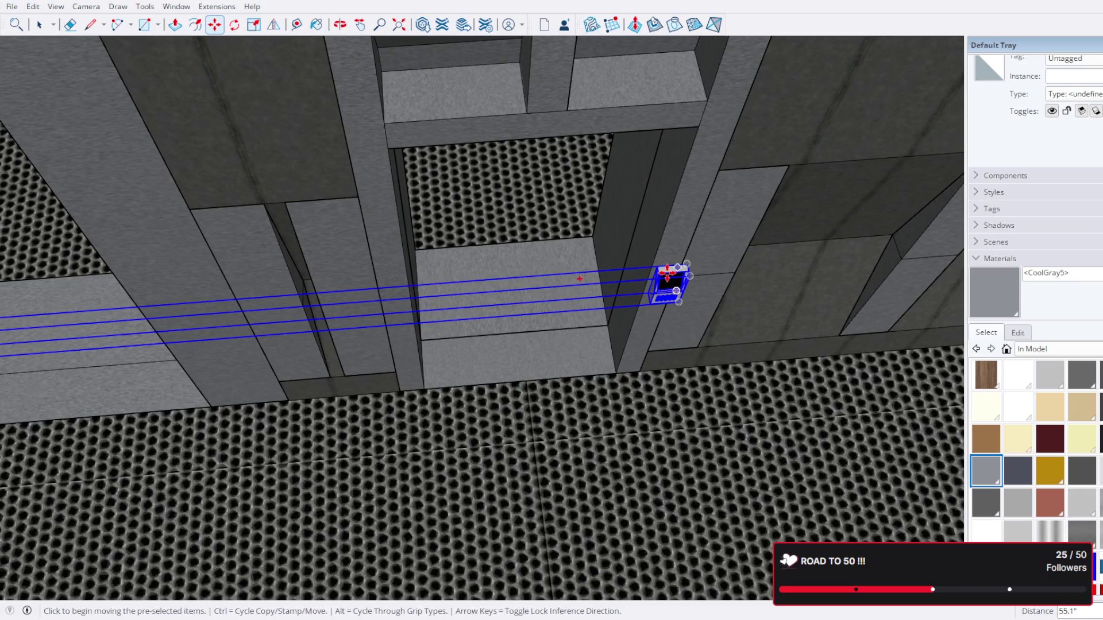
{"action": "key", "text": "ctrl+z"}
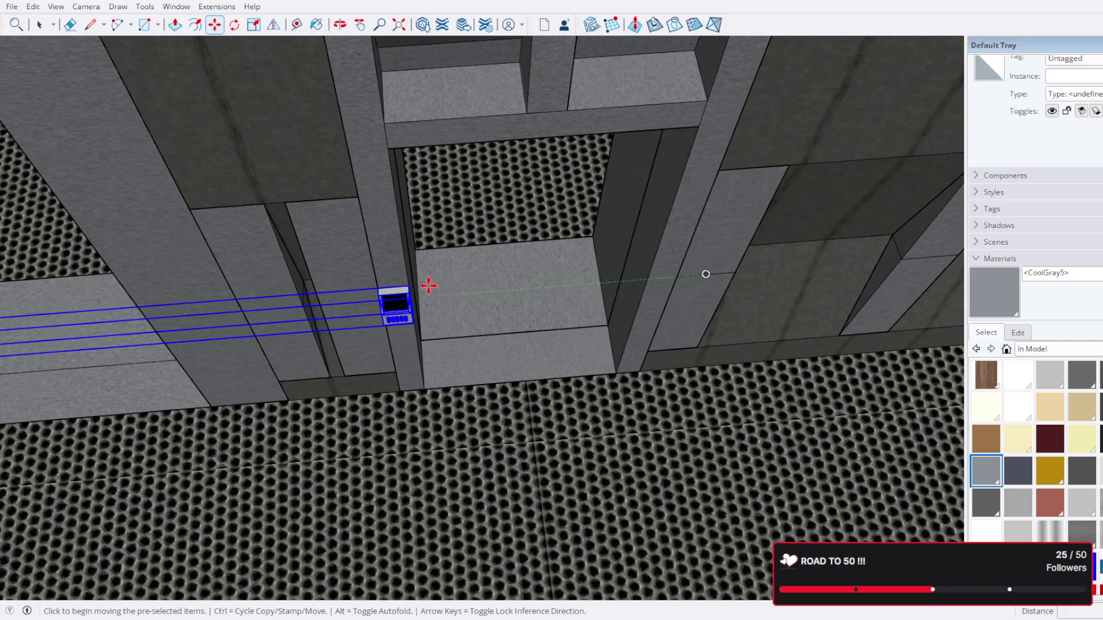
Step: Move the terminal group again so its right terminal sits flush against the jamb
{"action": "left_click", "coordinate": [411, 288]}
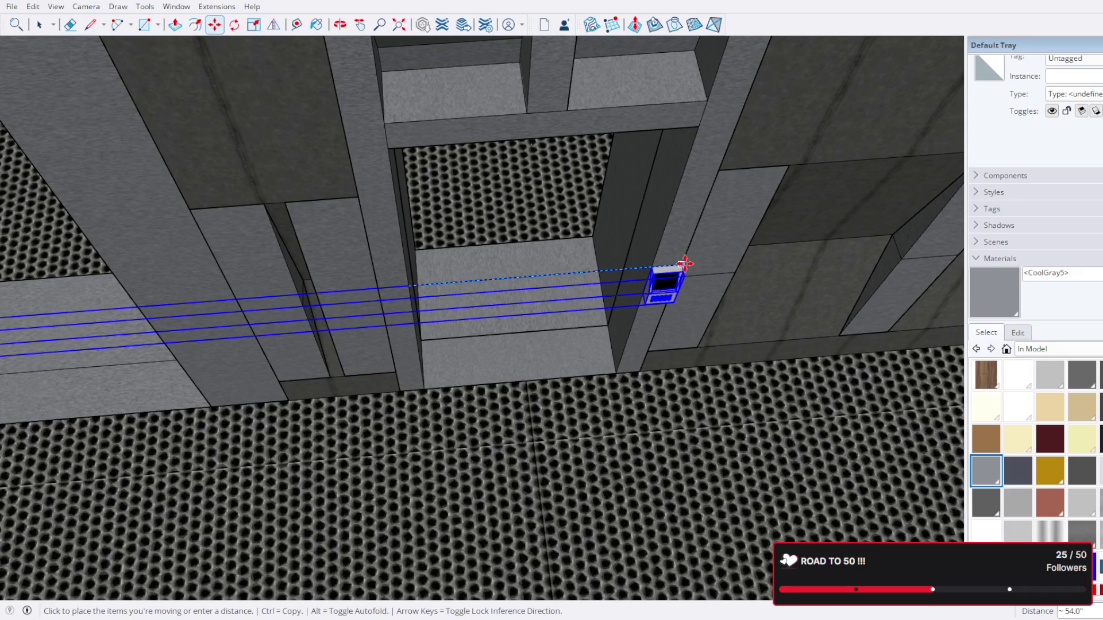
{"action": "left_click", "coordinate": [684, 263]}
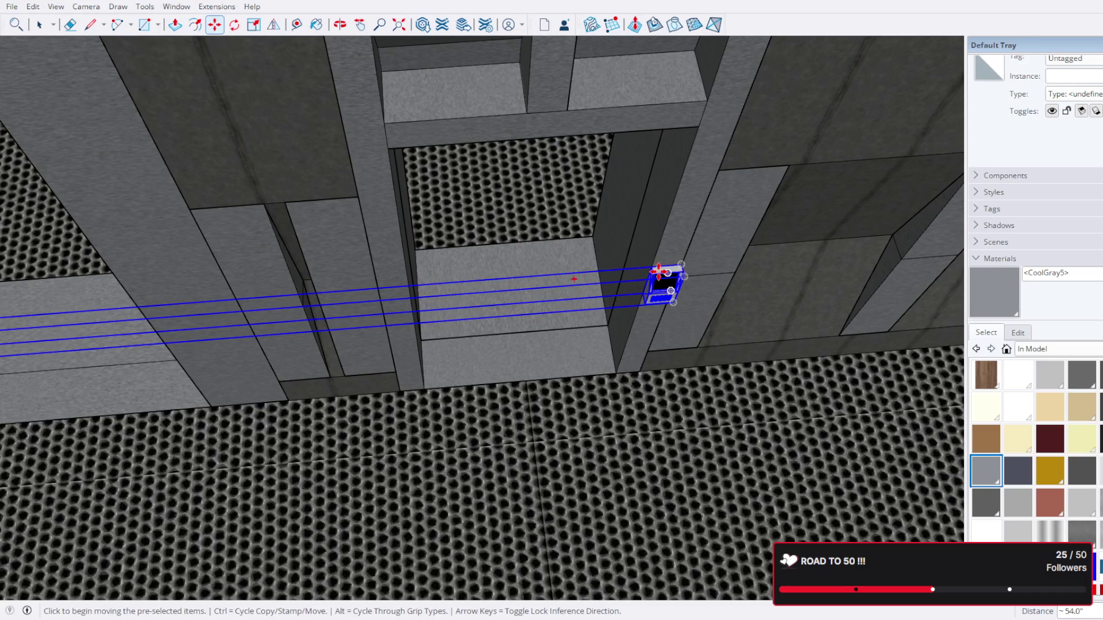
{"action": "scroll", "scroll_direction": "up", "scroll_amount": 3}
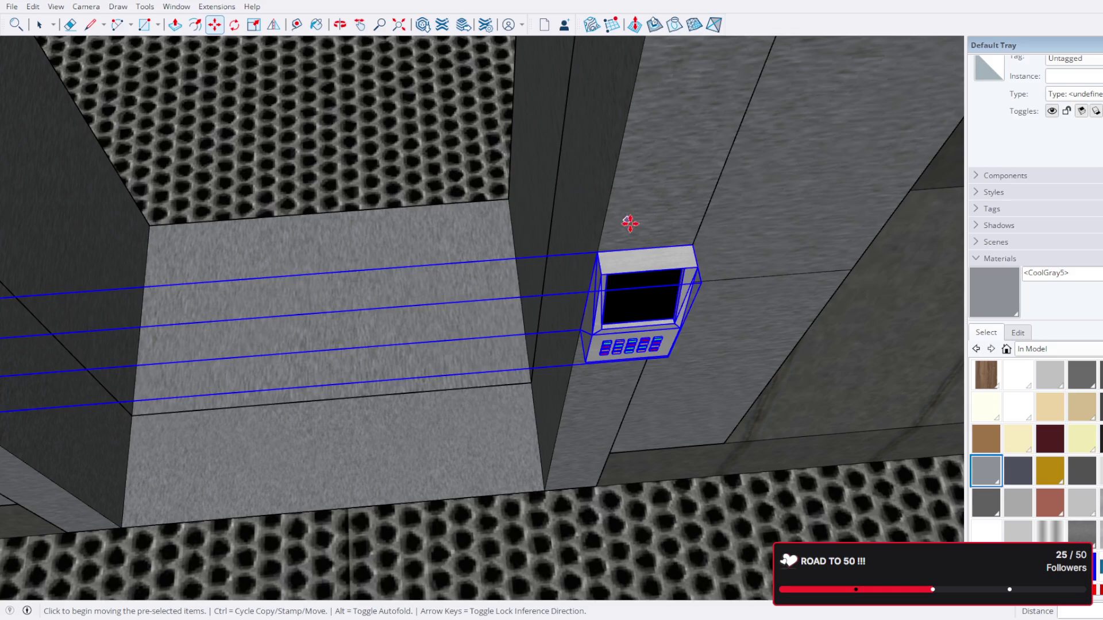
{"action": "scroll", "scroll_direction": "down", "scroll_amount": 3}
{"action": "left_click_drag", "start_coordinate": [314, 255], "coordinate": [574, 187]}
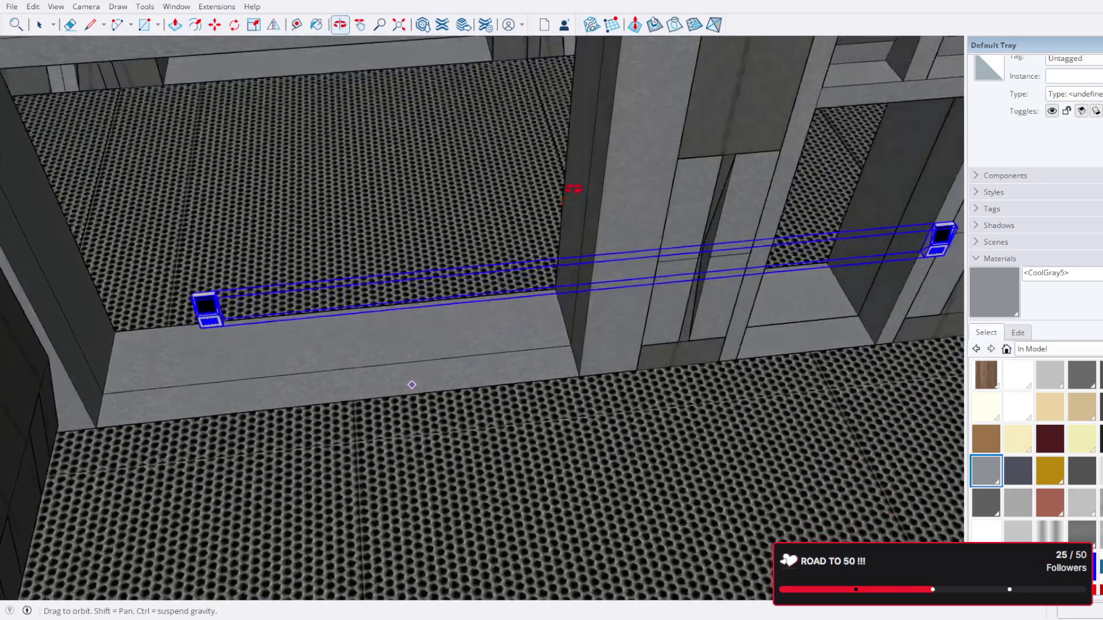
{"action": "left_click", "coordinate": [40, 27]}
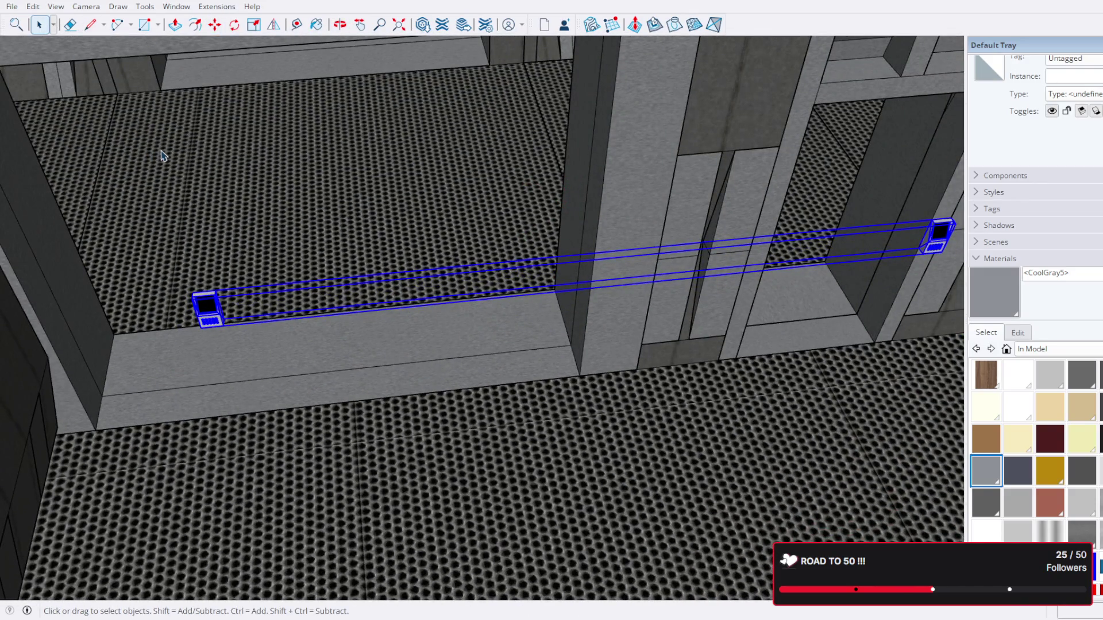
Step: Inside the terminal group, select the left terminal and carry it toward the central pillar
{"action": "double_click", "coordinate": [213, 304]}
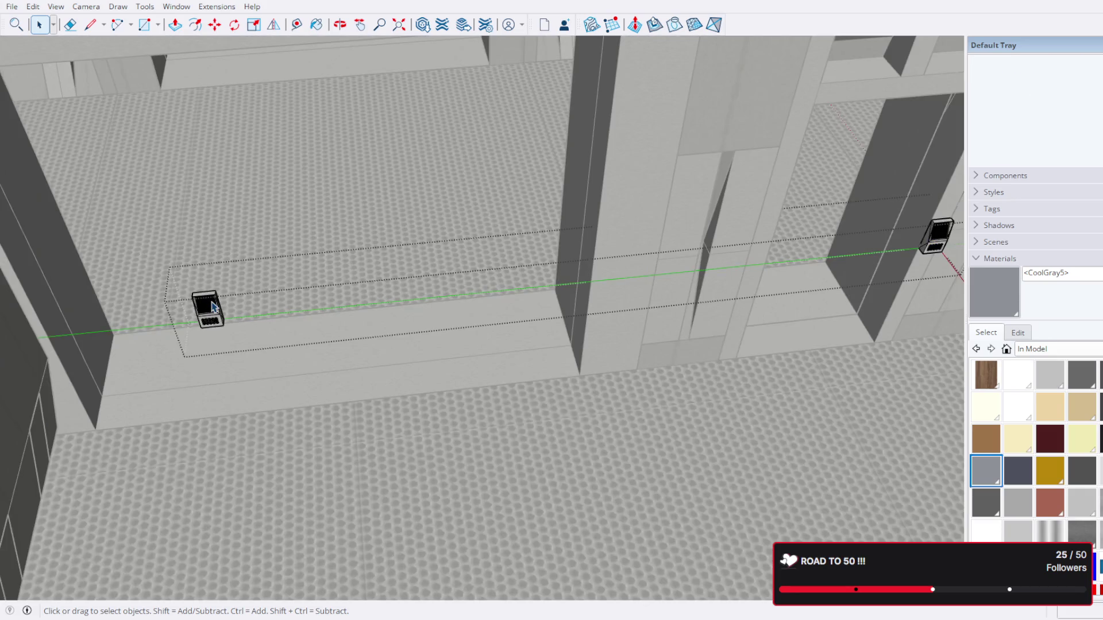
{"action": "left_click", "coordinate": [209, 306]}
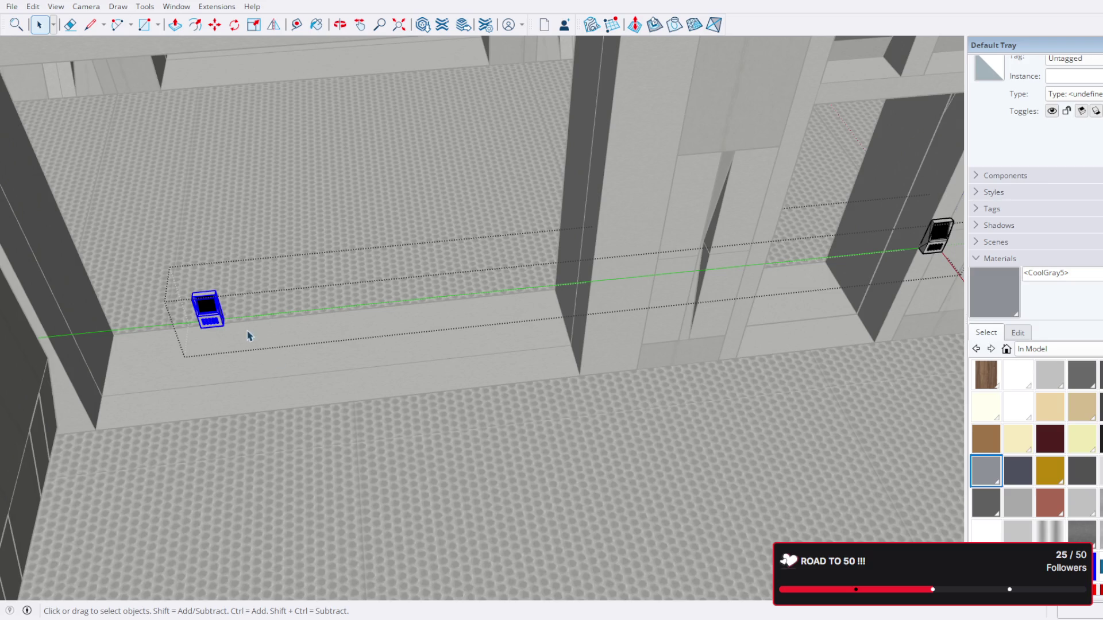
{"action": "left_click_drag", "start_coordinate": [233, 313], "coordinate": [291, 315]}
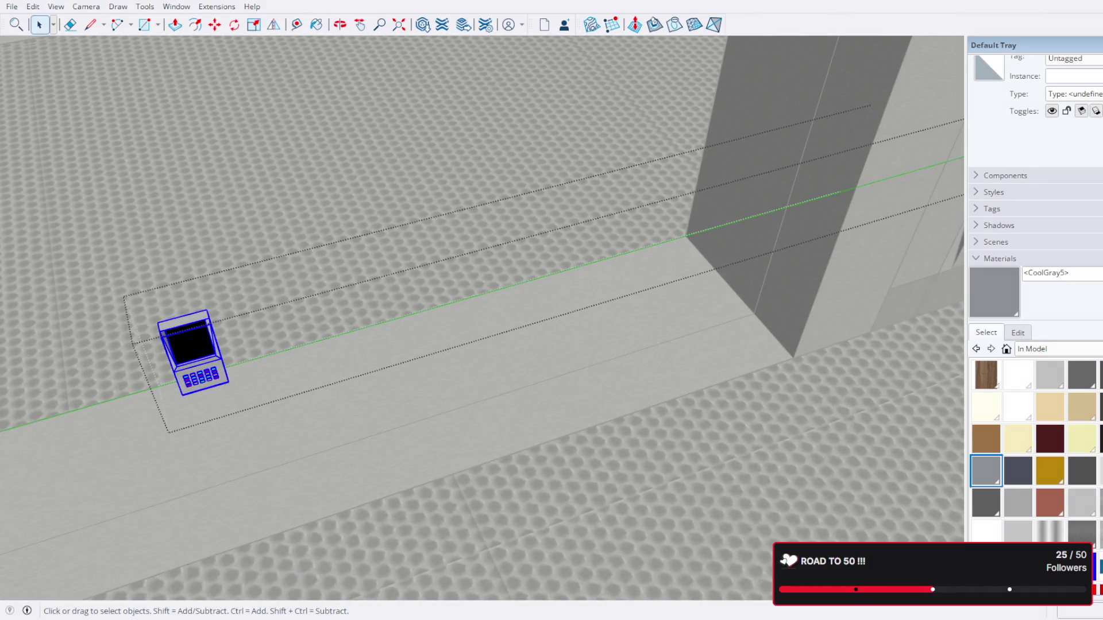
{"action": "left_click", "coordinate": [214, 24]}
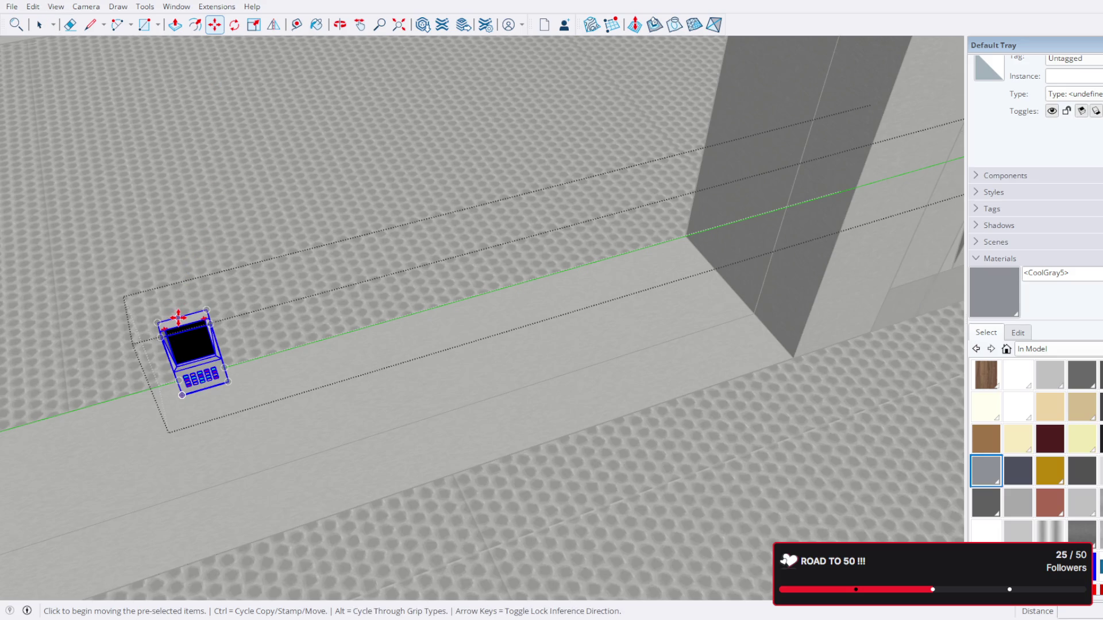
{"action": "left_click", "coordinate": [178, 317]}
{"action": "left_click_drag", "start_coordinate": [204, 316], "coordinate": [449, 254]}
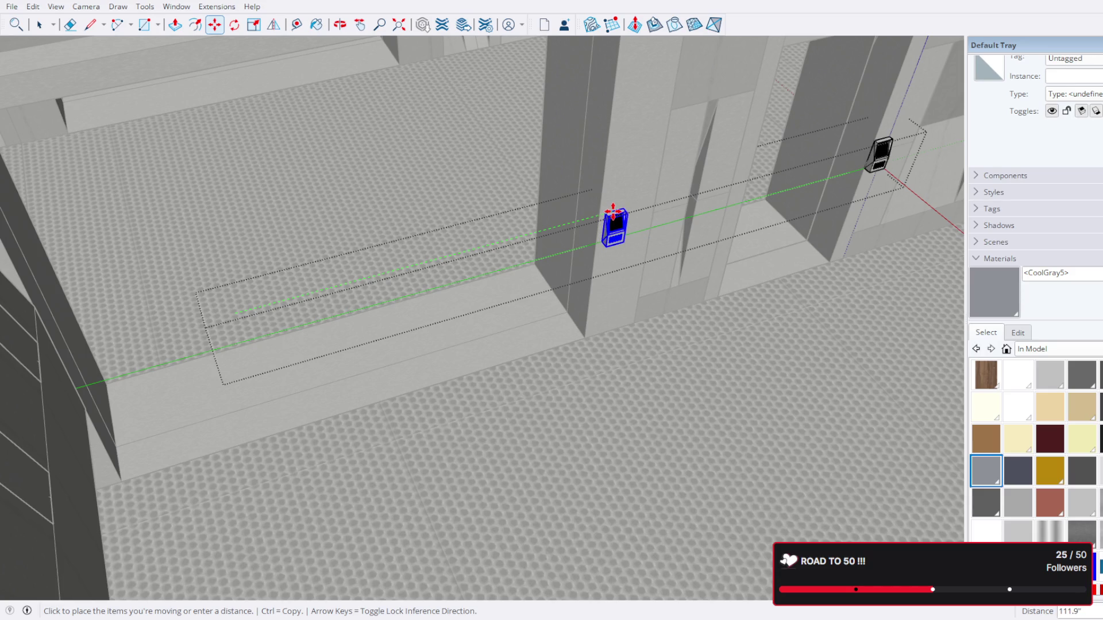
{"action": "scroll", "scroll_direction": "up", "scroll_amount": 3}
{"action": "left_click_drag", "start_coordinate": [628, 221], "coordinate": [556, 170]}
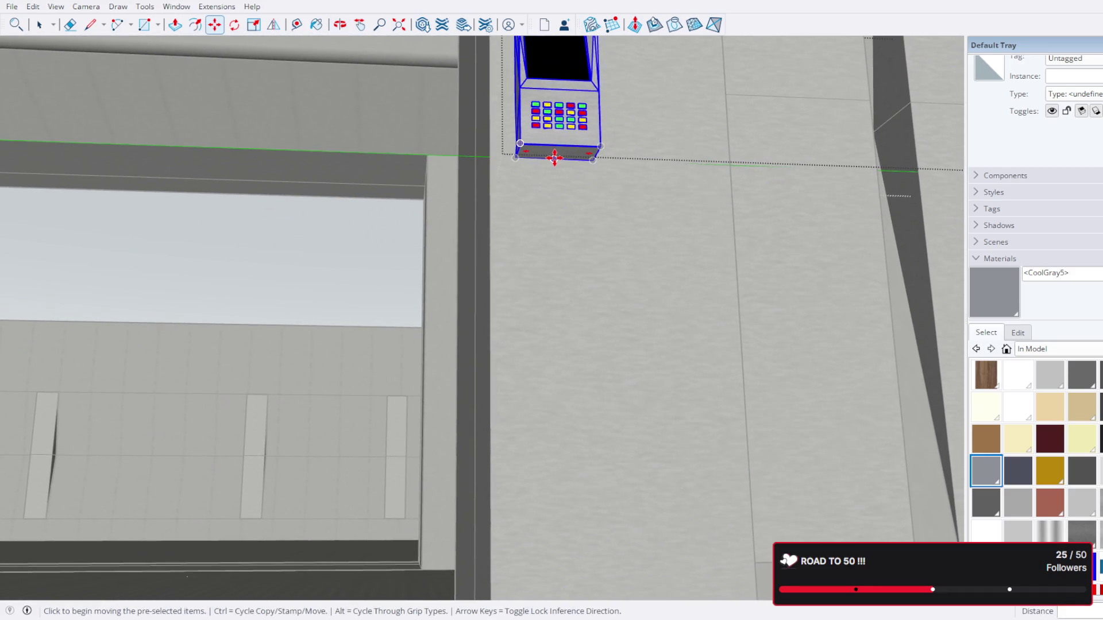
{"action": "left_click", "coordinate": [555, 158]}
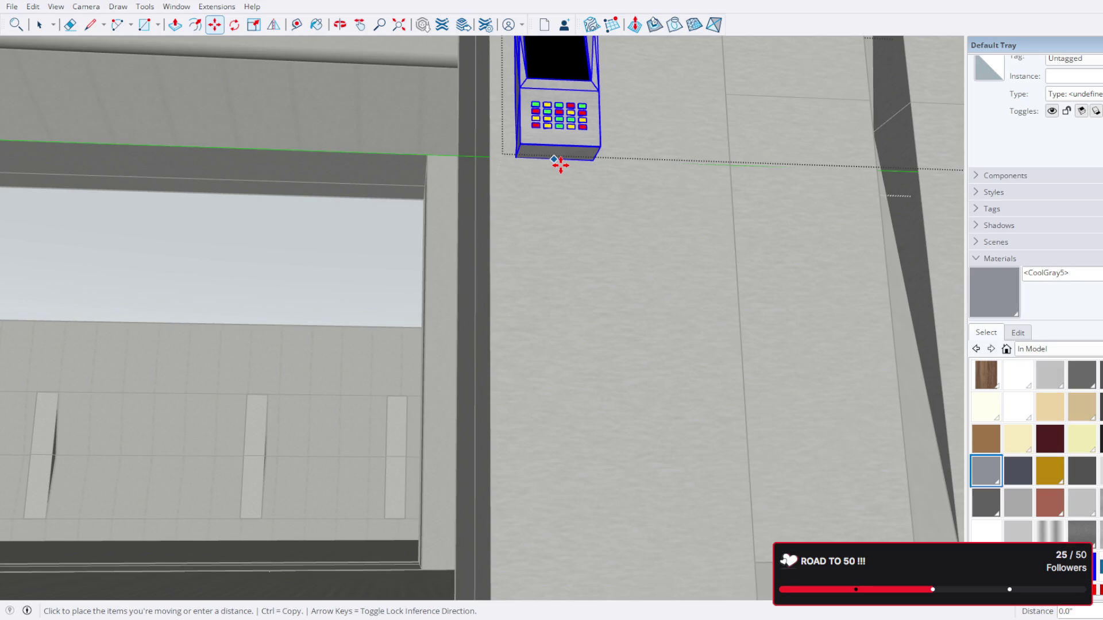
{"action": "left_click_drag", "start_coordinate": [561, 166], "coordinate": [555, 336]}
Step: Move the keypad terminal down to the central pillar's base and inspect the cabinet from around it
{"action": "key", "text": "m"}
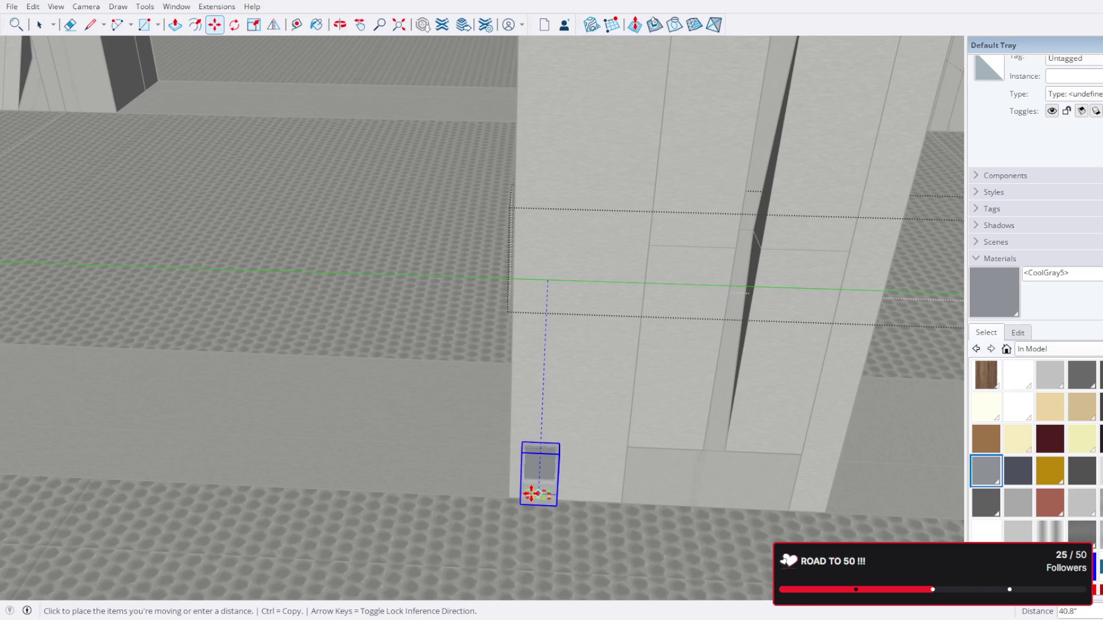
{"action": "left_click_drag", "start_coordinate": [531, 494], "coordinate": [534, 494]}
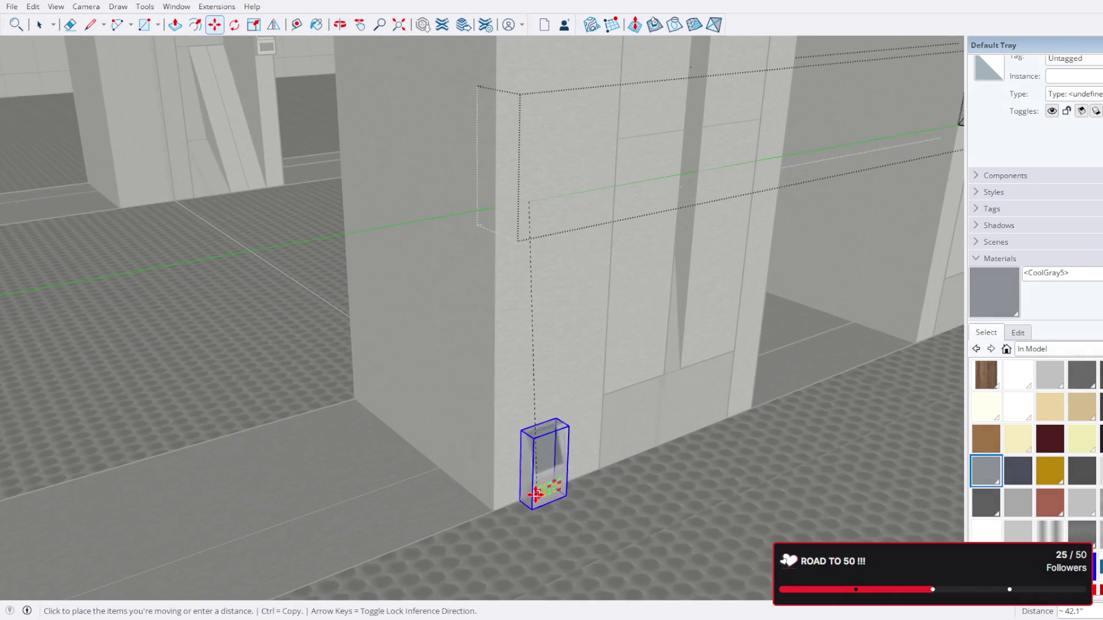
{"action": "left_click", "coordinate": [523, 498]}
{"action": "scroll", "scroll_direction": "up", "scroll_amount": 3}
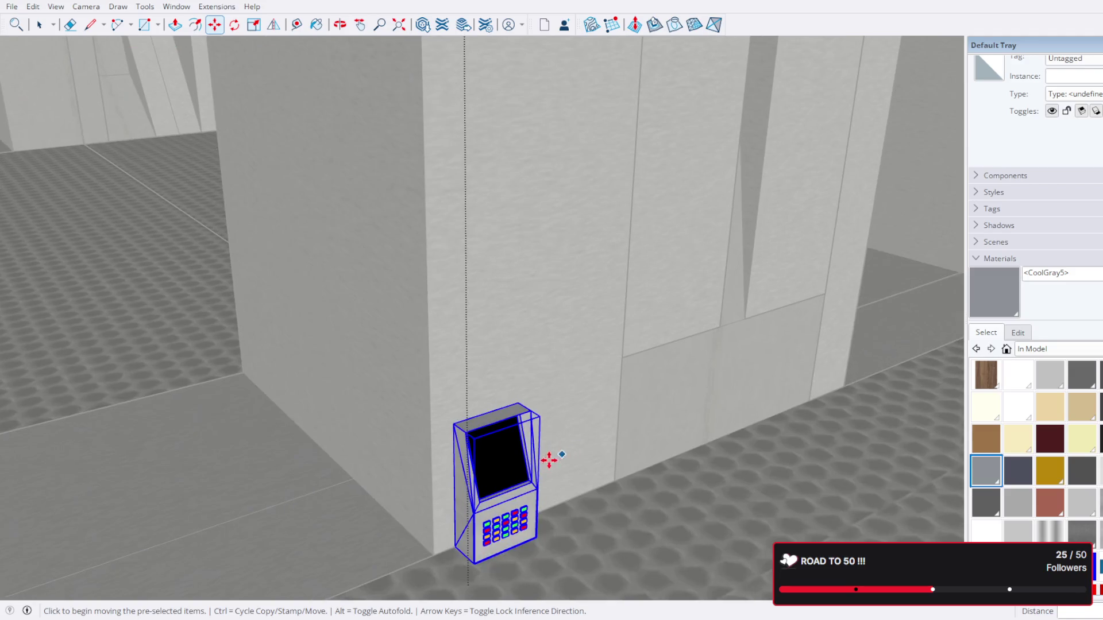
{"action": "left_click_drag", "start_coordinate": [552, 458], "coordinate": [366, 523]}
{"action": "scroll", "scroll_direction": "up", "scroll_amount": 3}
{"action": "left_click_drag", "start_coordinate": [453, 524], "coordinate": [357, 475]}
{"action": "scroll", "scroll_direction": "up", "scroll_amount": 3}
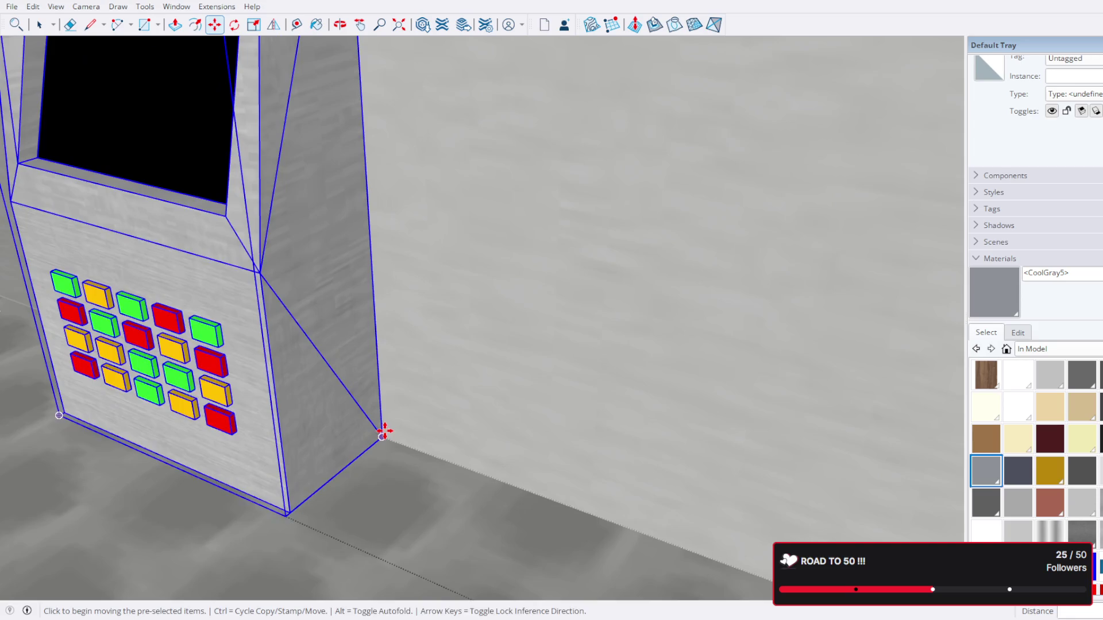
{"action": "left_click_drag", "start_coordinate": [384, 431], "coordinate": [349, 387]}
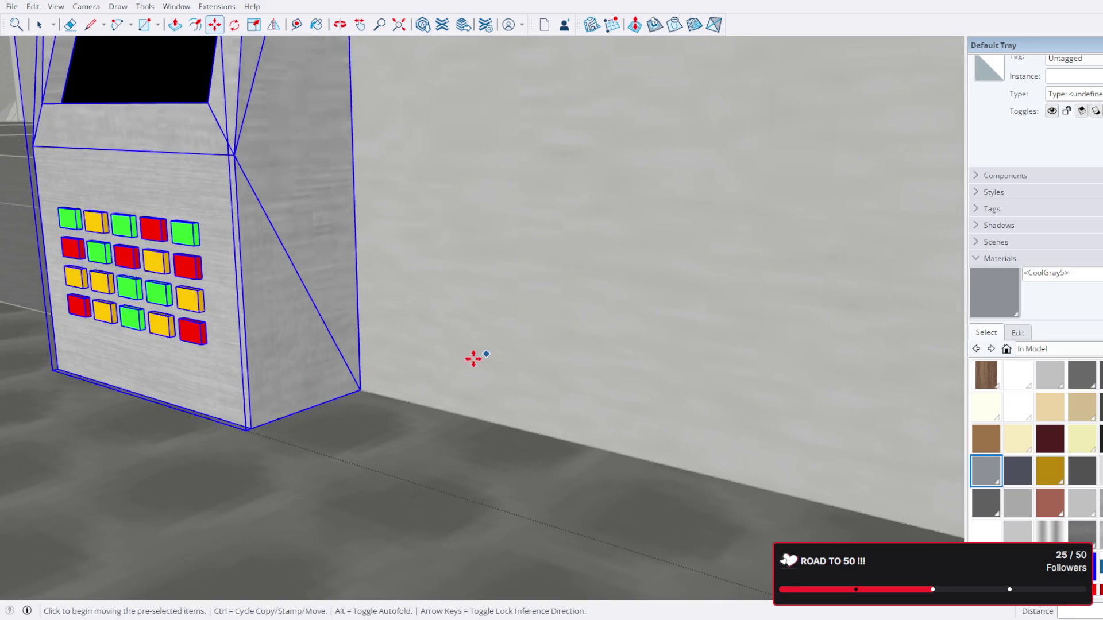
{"action": "left_click", "coordinate": [361, 389]}
{"action": "left_click_drag", "start_coordinate": [394, 404], "coordinate": [679, 472]}
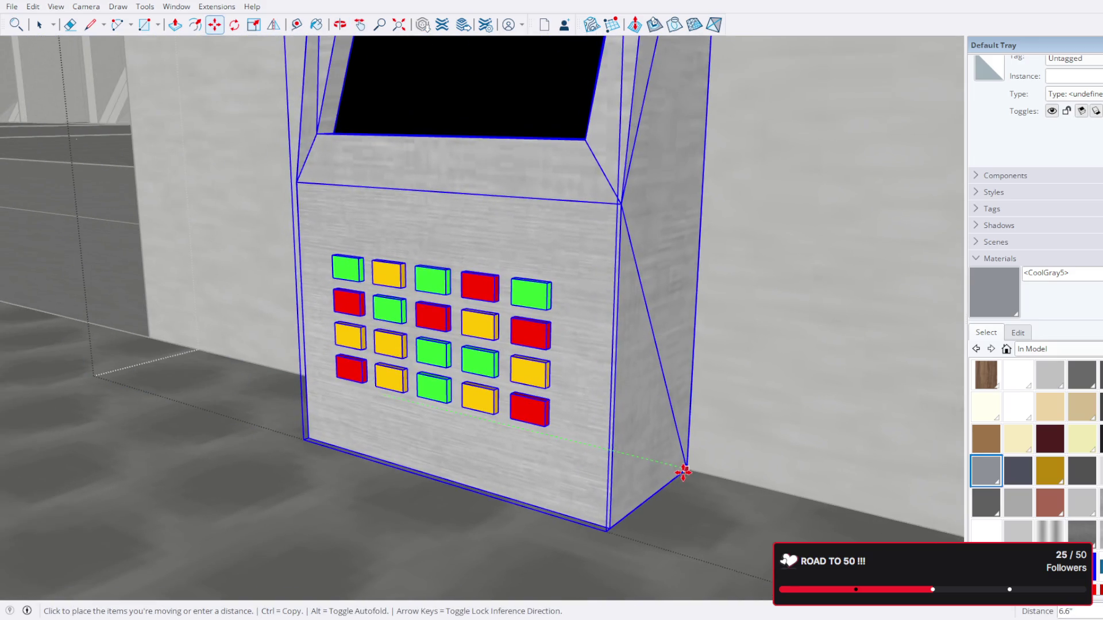
{"action": "key", "text": "Escape"}
{"action": "left_click_drag", "start_coordinate": [446, 426], "coordinate": [978, 482]}
{"action": "scroll", "scroll_direction": "up", "scroll_amount": 3}
{"action": "left_click_drag", "start_coordinate": [583, 384], "coordinate": [882, 431]}
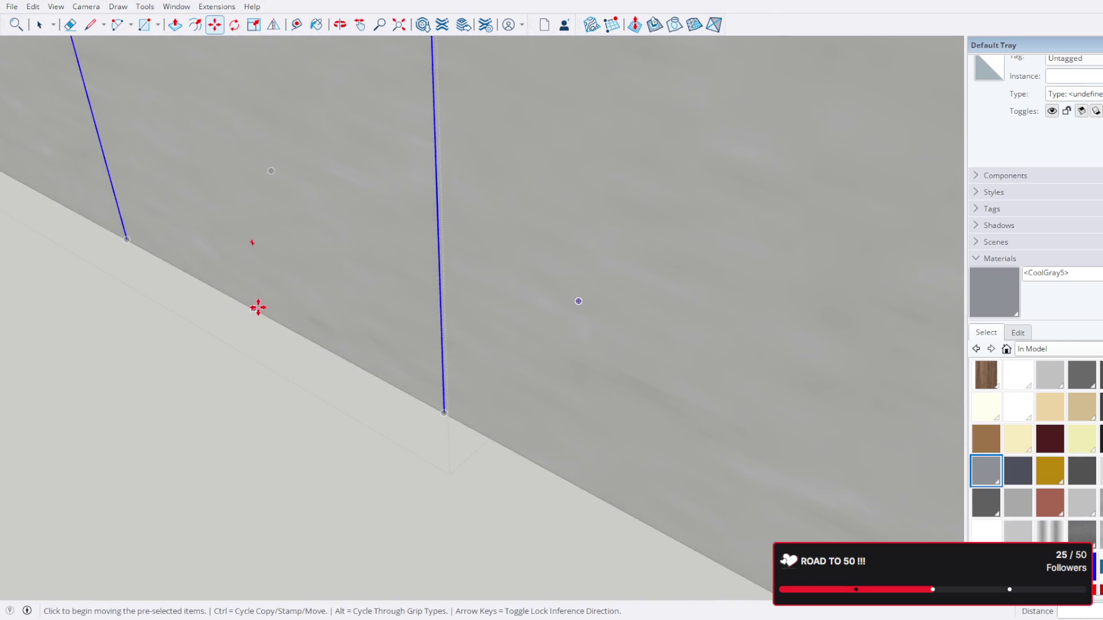
Step: Carry the terminal along the wall and place it on the wall beside the doorway
{"action": "left_click", "coordinate": [266, 315]}
{"action": "scroll", "scroll_direction": "down", "scroll_amount": 3}
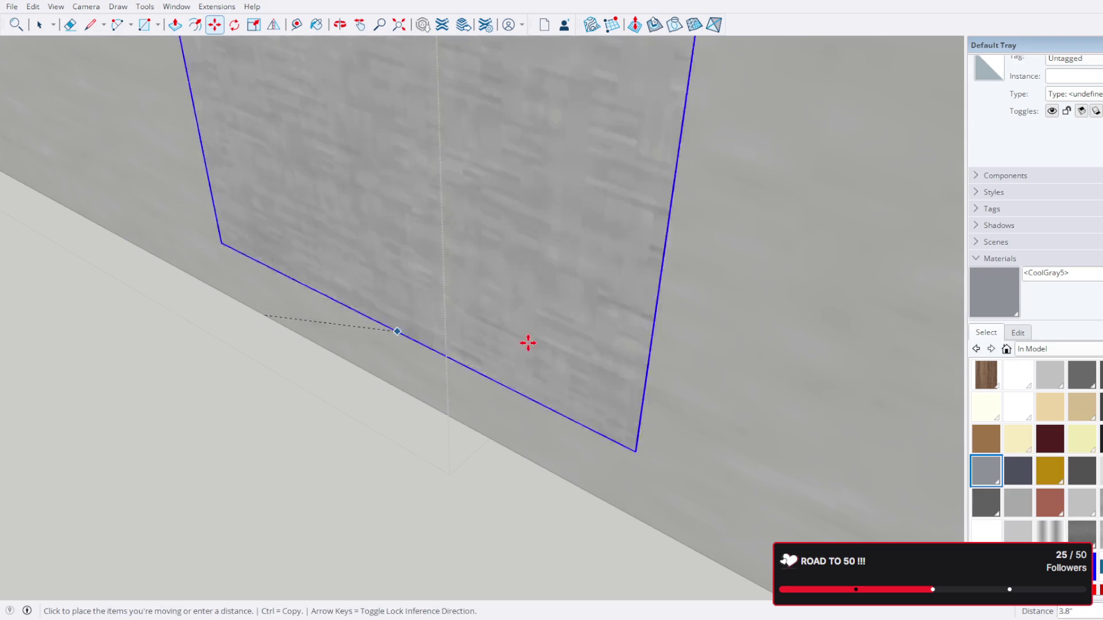
{"action": "left_click_drag", "start_coordinate": [526, 343], "coordinate": [389, 235]}
{"action": "scroll", "scroll_direction": "down", "scroll_amount": 3}
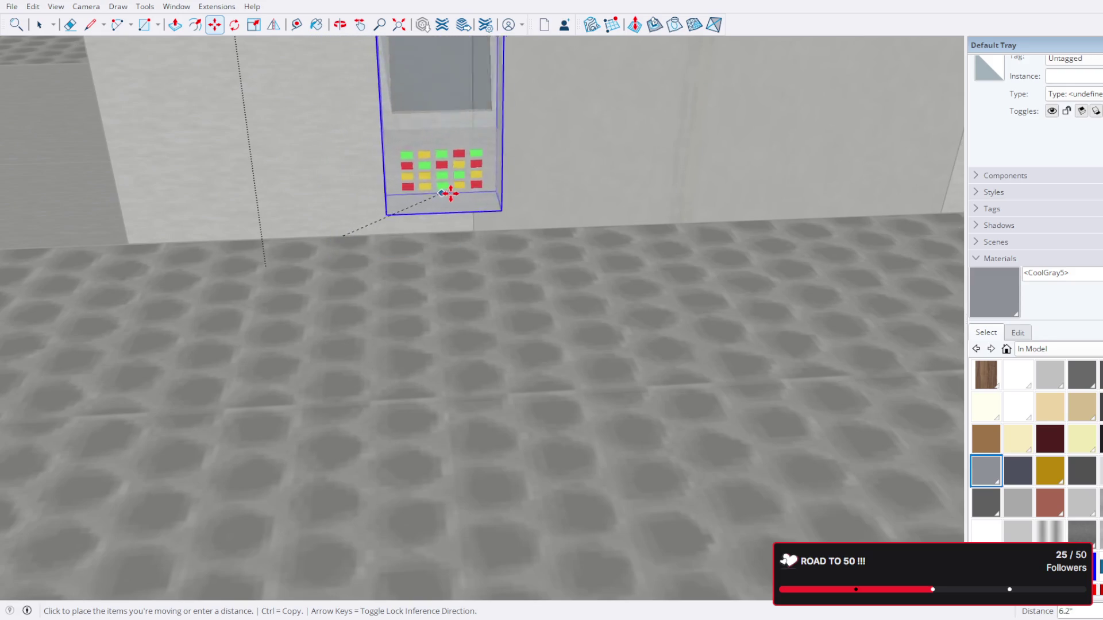
{"action": "scroll", "scroll_direction": "down", "scroll_amount": 3}
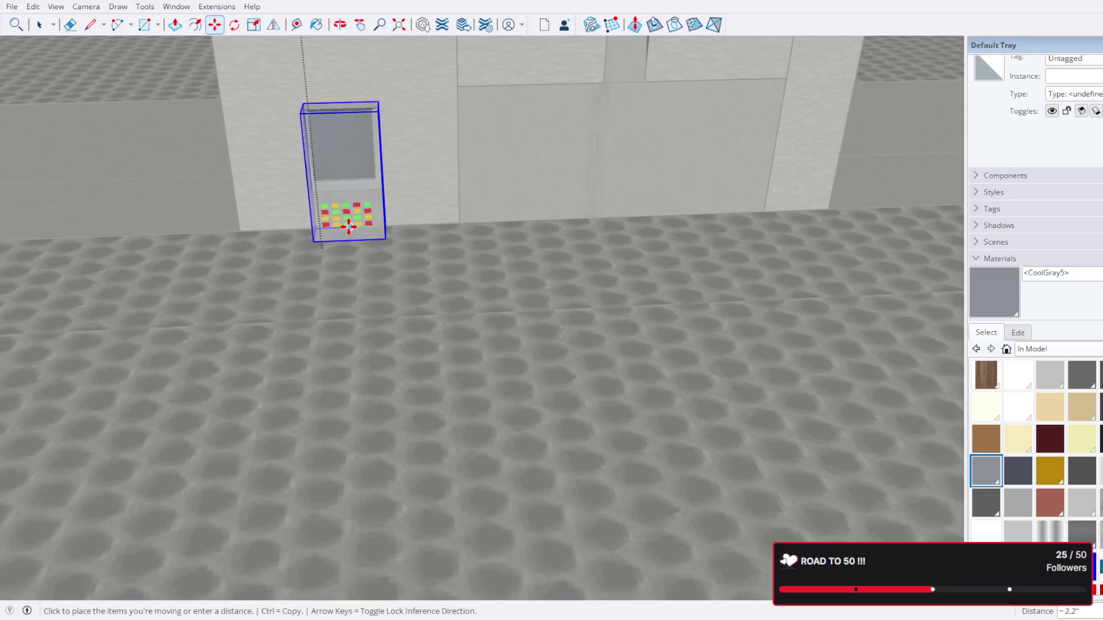
{"action": "left_click", "coordinate": [349, 226]}
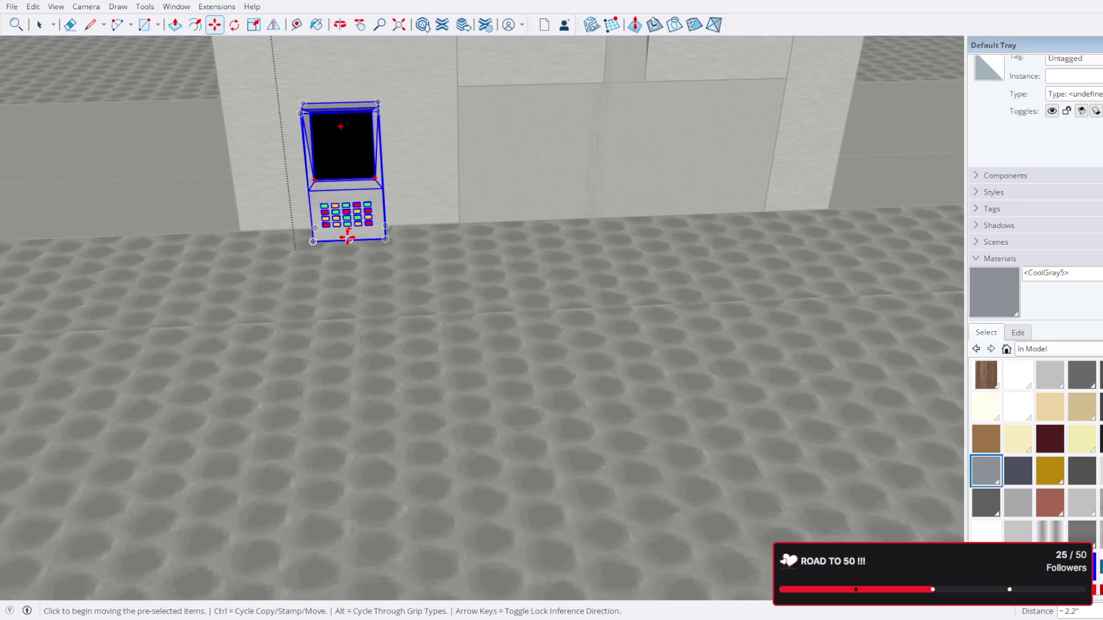
{"action": "scroll", "scroll_direction": "up", "scroll_amount": 3}
{"action": "left_click", "coordinate": [348, 240]}
{"action": "scroll", "scroll_direction": "down", "scroll_amount": 3}
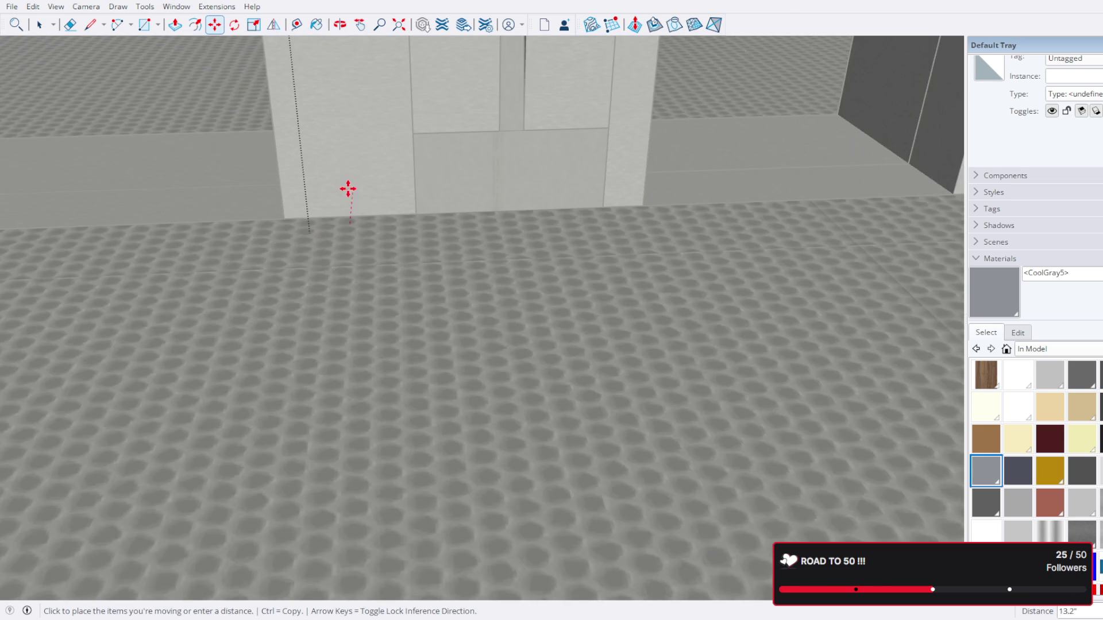
{"action": "left_click_drag", "start_coordinate": [347, 188], "coordinate": [437, 262]}
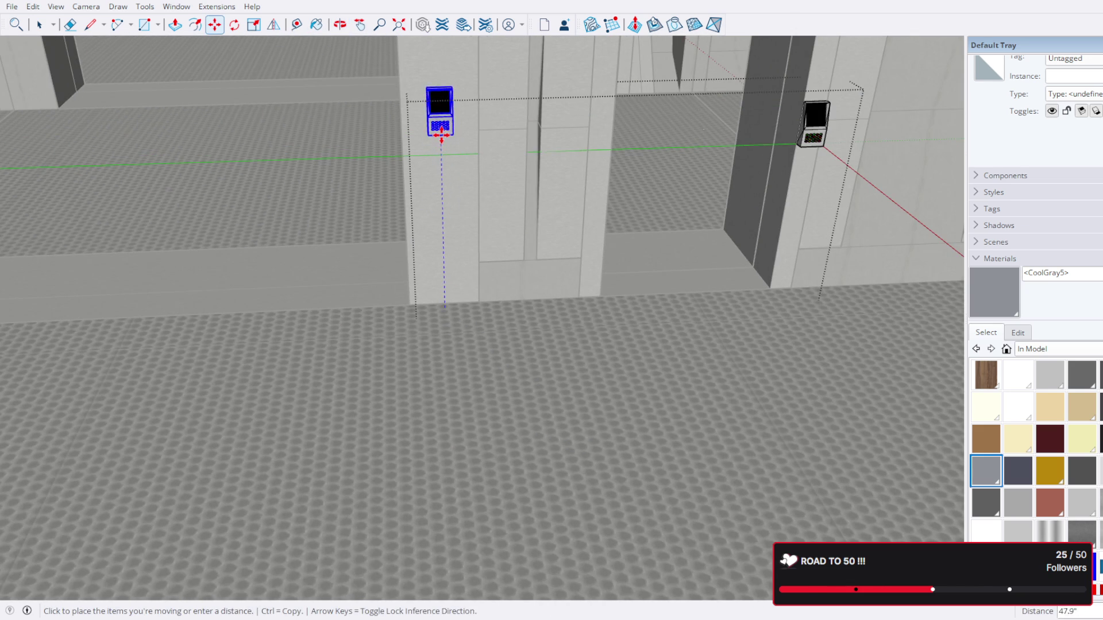
{"action": "scroll", "scroll_direction": "up", "scroll_amount": 3}
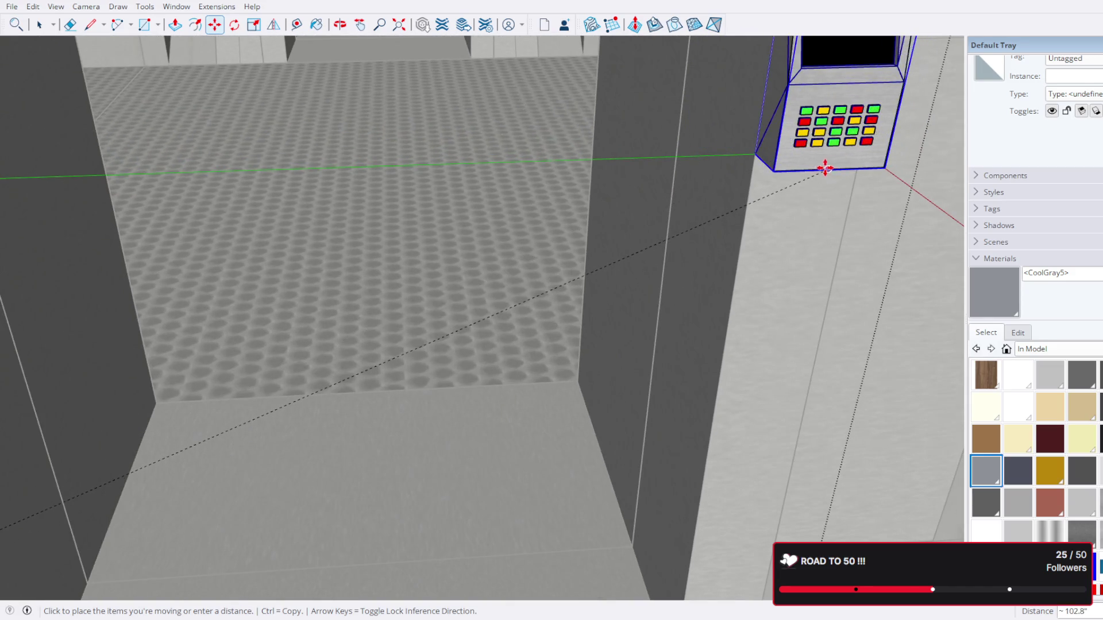
{"action": "scroll", "scroll_direction": "down", "scroll_amount": 3}
{"action": "scroll", "scroll_direction": "down", "scroll_amount": 3}
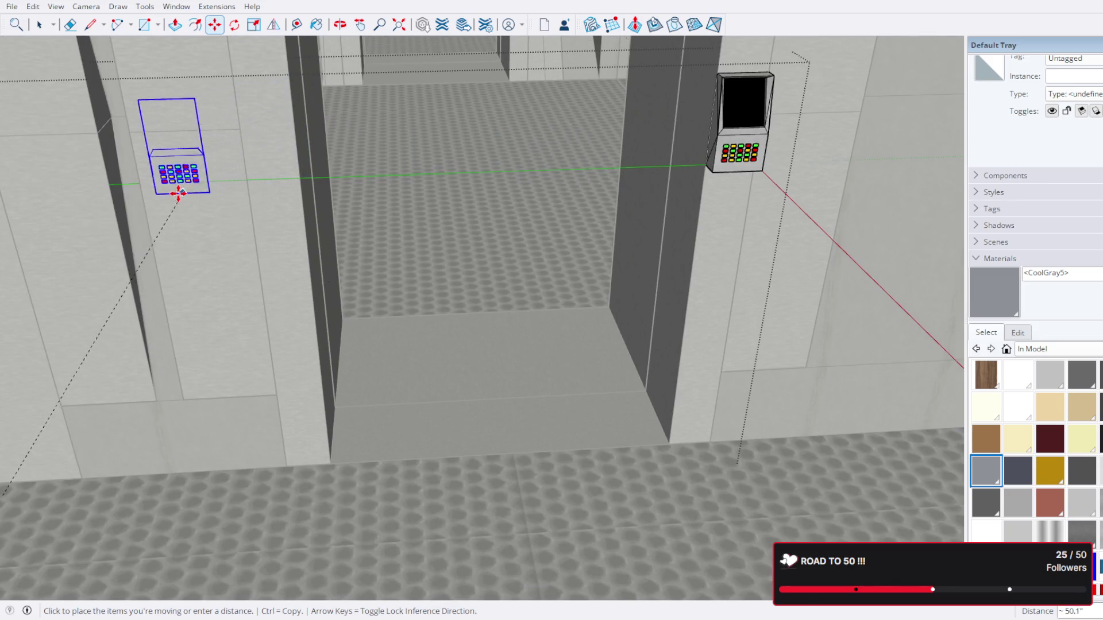
{"action": "left_click_drag", "start_coordinate": [143, 199], "coordinate": [308, 221]}
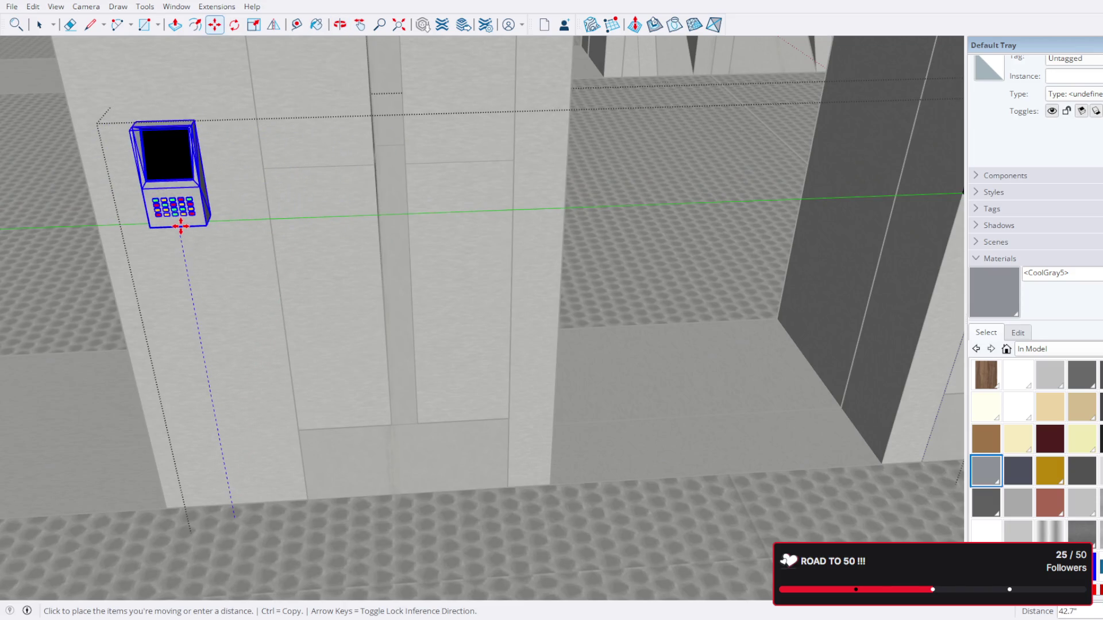
{"action": "left_click", "coordinate": [182, 225]}
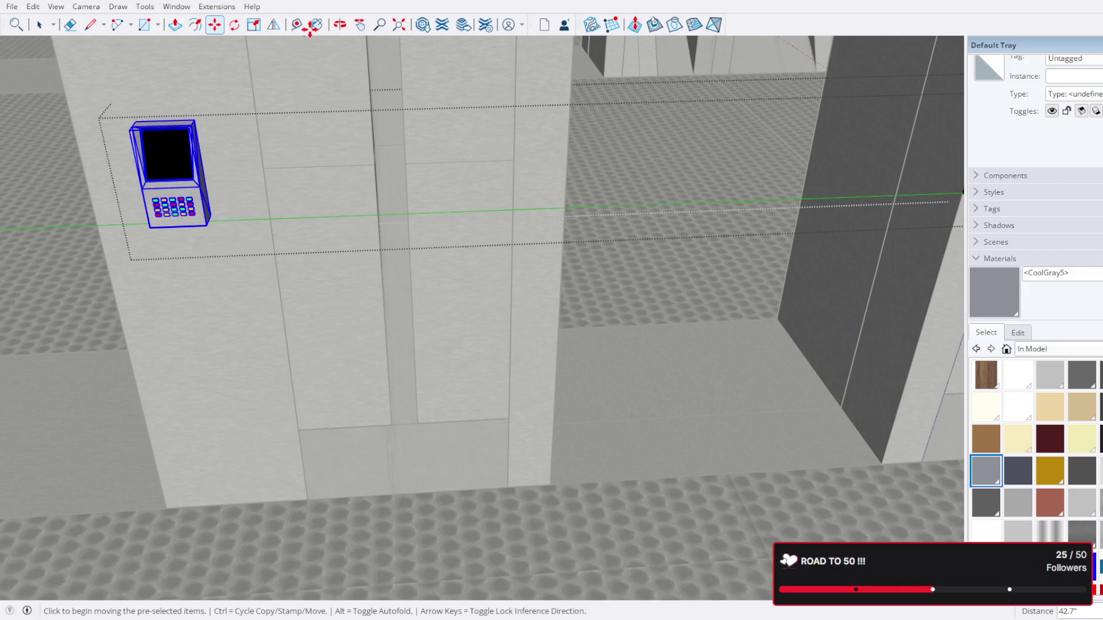
Step: Measure the terminal's height from its base with the Tape Measure
{"action": "left_click", "coordinate": [296, 24]}
{"action": "left_click_drag", "start_coordinate": [588, 156], "coordinate": [418, 258]}
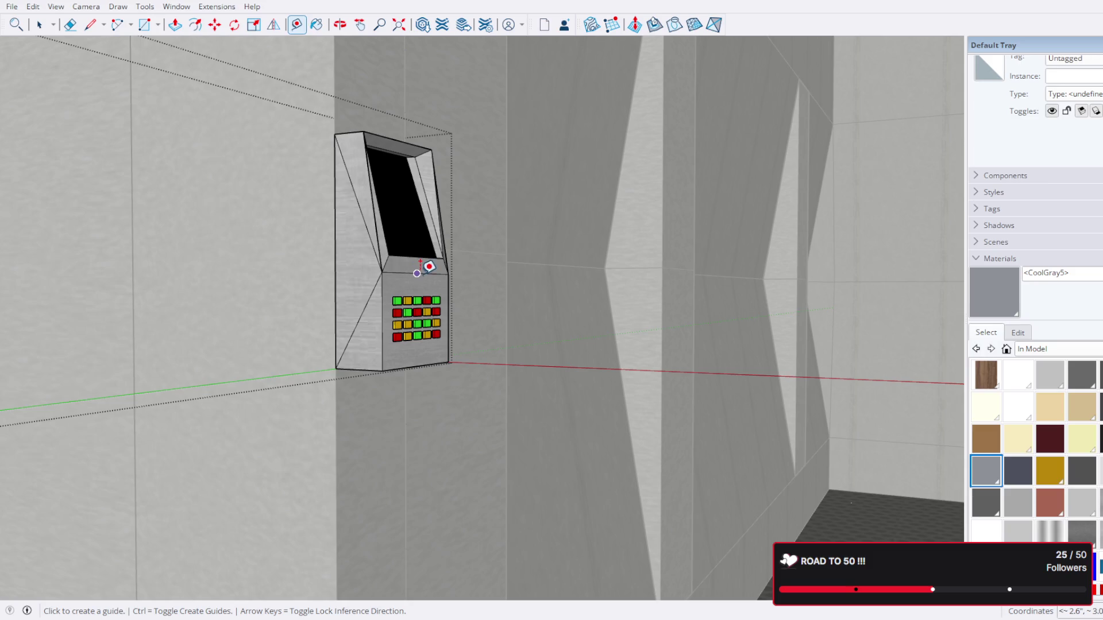
{"action": "left_click", "coordinate": [417, 273]}
{"action": "scroll", "scroll_direction": "down", "scroll_amount": 3}
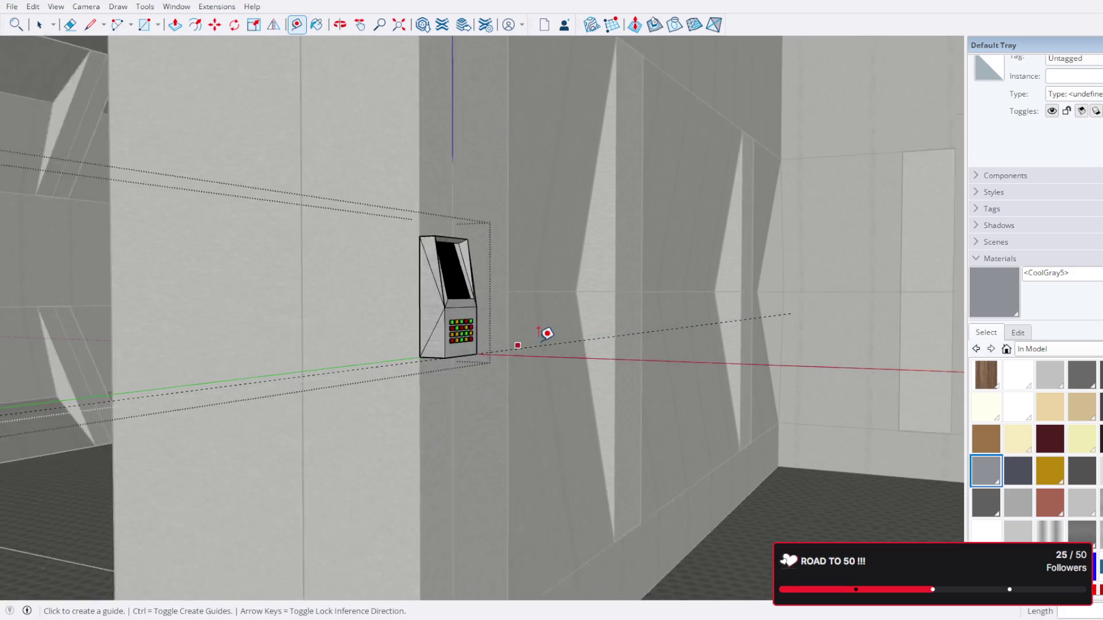
{"action": "left_click_drag", "start_coordinate": [546, 333], "coordinate": [397, 400]}
Step: Nudge the terminal slightly down to match the opposite terminal, then deselect it
{"action": "key", "text": "m"}
{"action": "scroll", "scroll_direction": "up", "scroll_amount": 3}
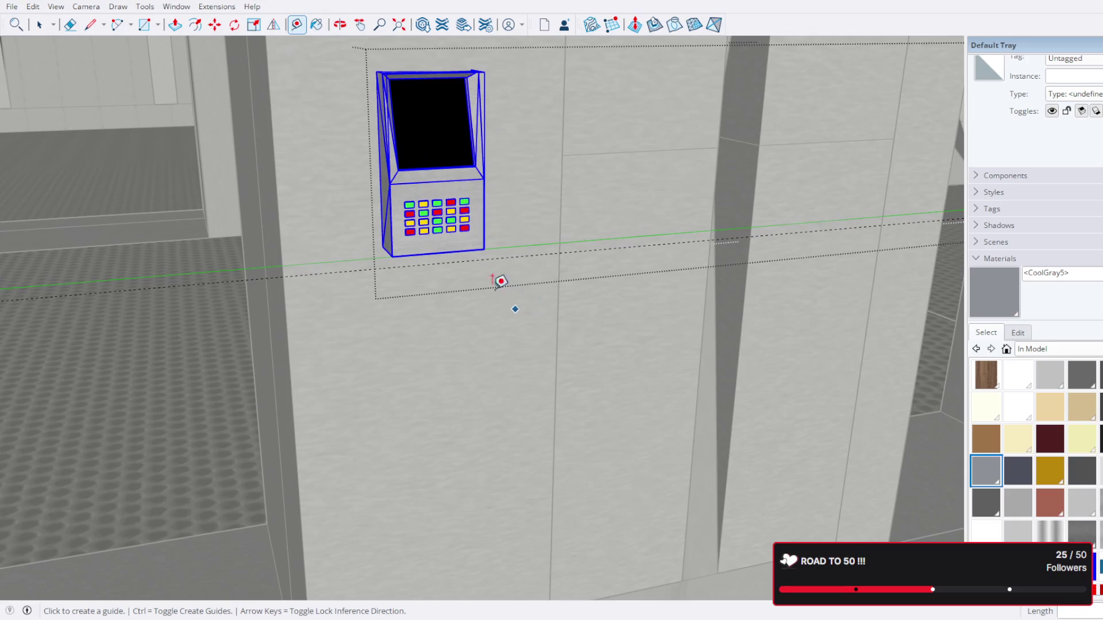
{"action": "scroll", "scroll_direction": "up", "scroll_amount": 3}
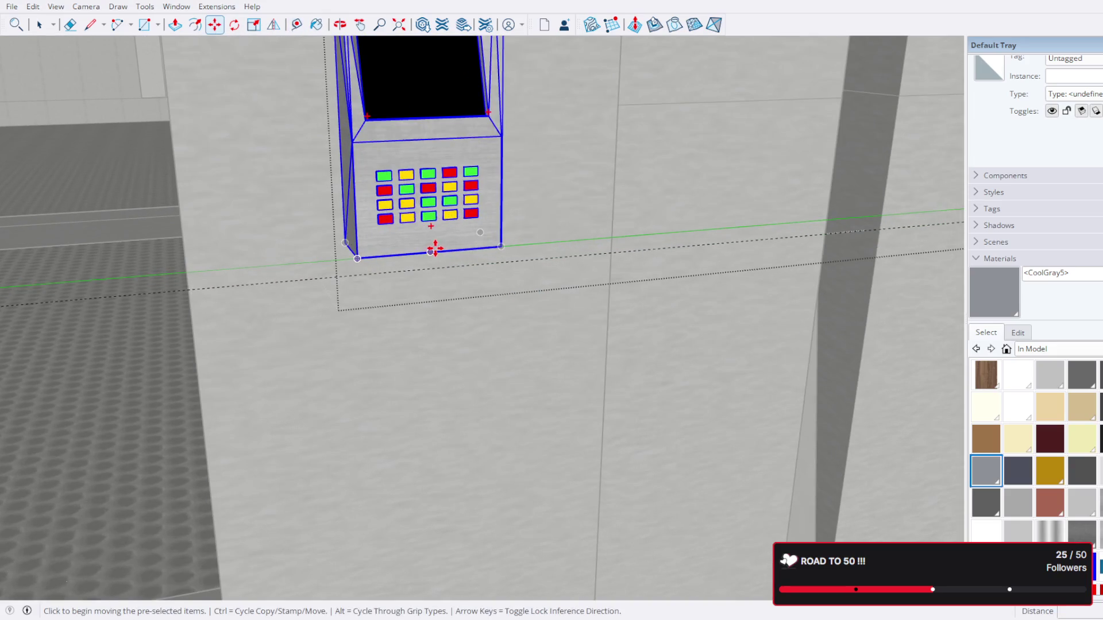
{"action": "left_click", "coordinate": [432, 251]}
{"action": "left_click", "coordinate": [431, 268]}
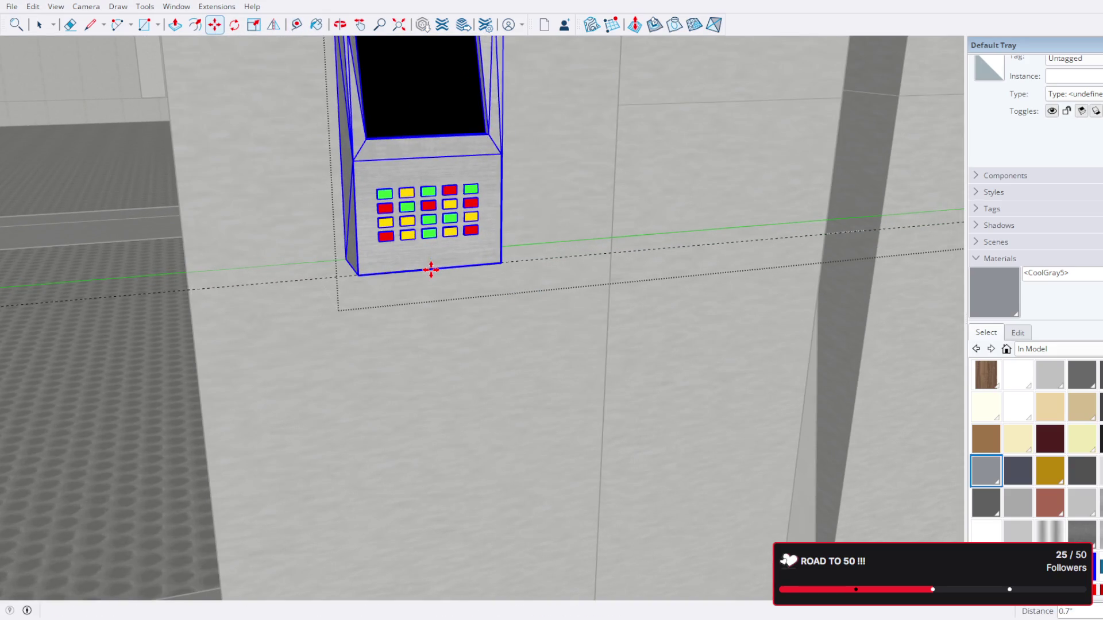
{"action": "left_click", "coordinate": [39, 25]}
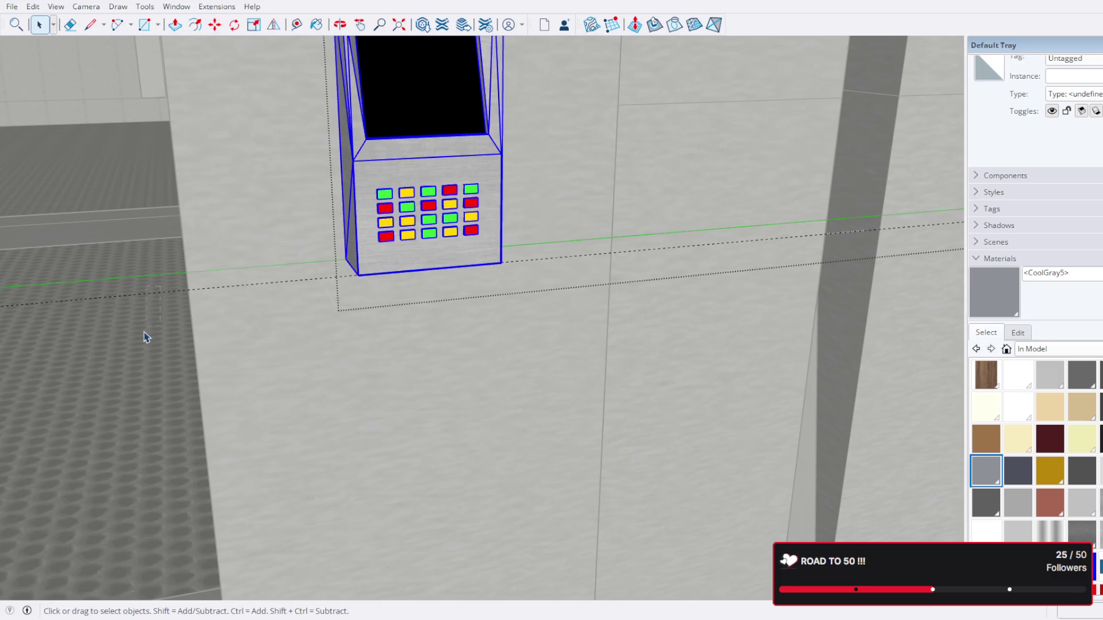
{"action": "left_click", "coordinate": [145, 337]}
{"action": "scroll", "scroll_direction": "down", "scroll_amount": 3}
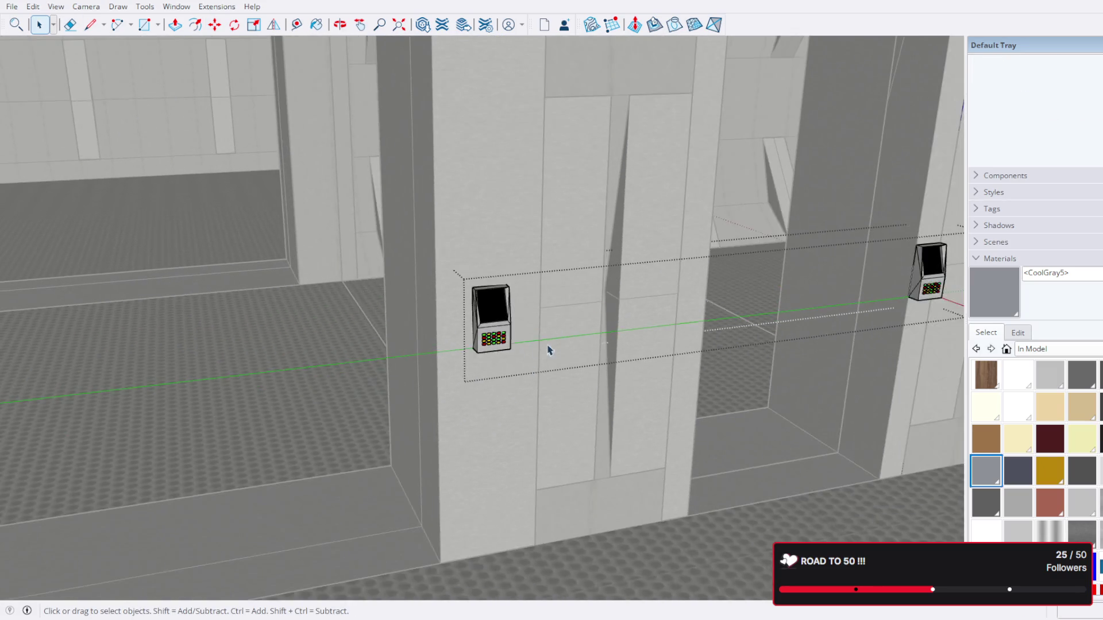
{"action": "scroll", "scroll_direction": "down", "scroll_amount": 3}
{"action": "left_click_drag", "start_coordinate": [603, 345], "coordinate": [701, 402]}
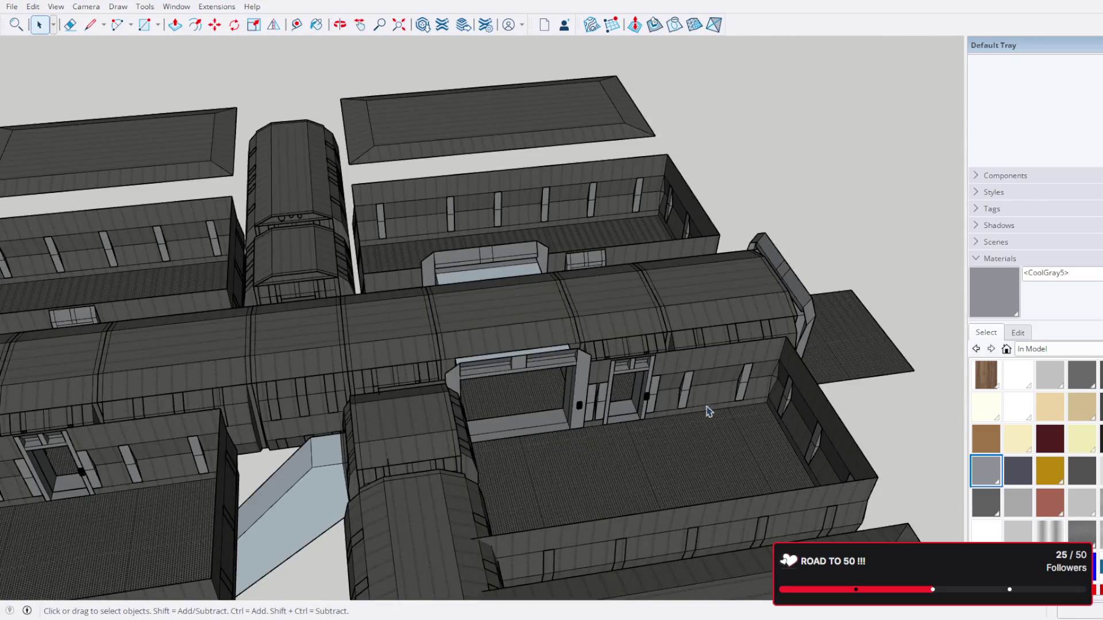
Step: Inside the building group, select the middle corridor section and the wing of room walls
{"action": "scroll", "scroll_direction": "up", "scroll_amount": 3}
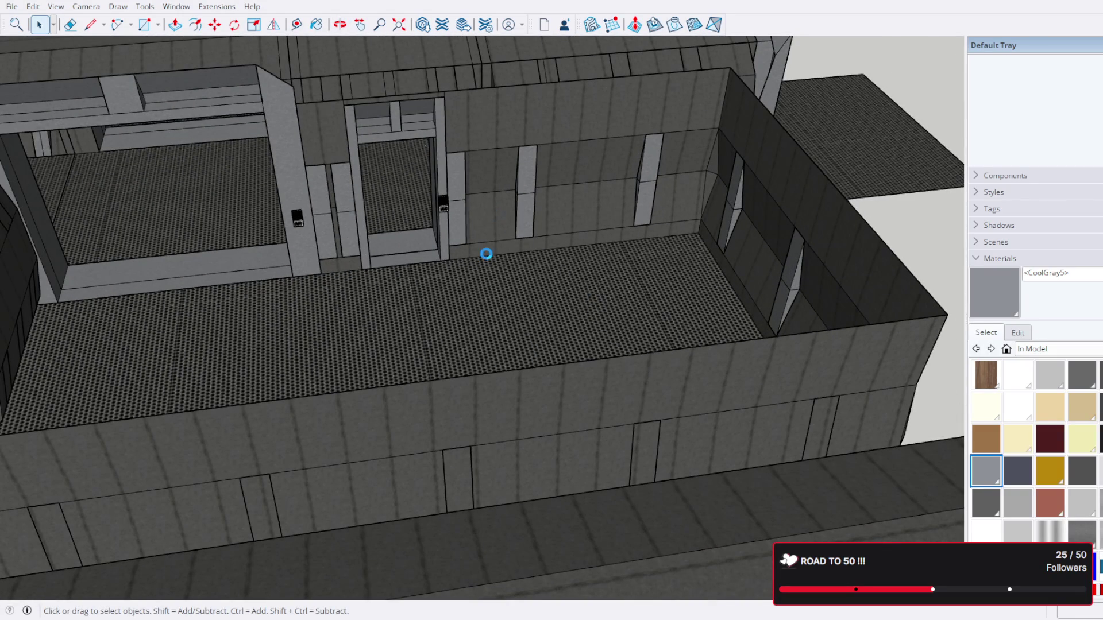
{"action": "left_click_drag", "start_coordinate": [410, 190], "coordinate": [499, 313]}
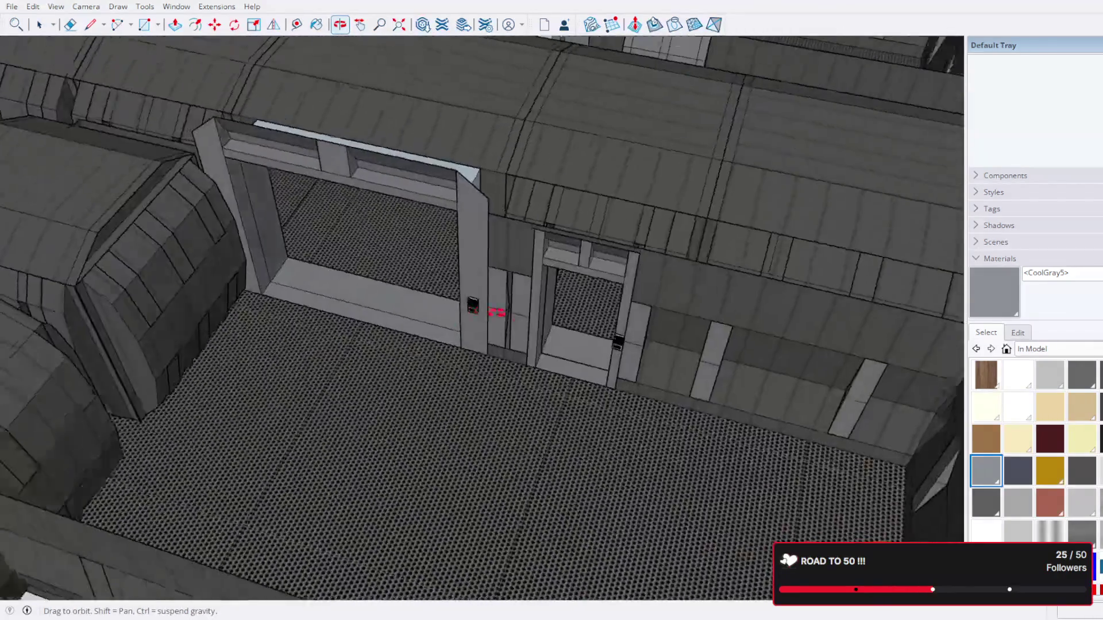
{"action": "scroll", "scroll_direction": "down", "scroll_amount": 3}
{"action": "left_click_drag", "start_coordinate": [613, 352], "coordinate": [586, 316]}
{"action": "scroll", "scroll_direction": "up", "scroll_amount": 3}
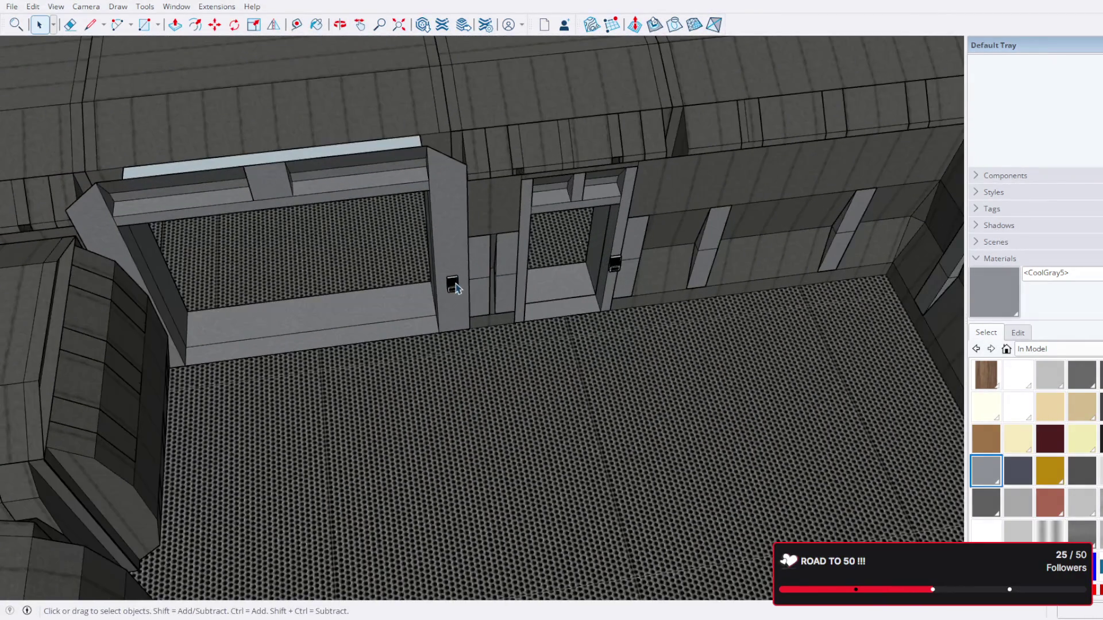
{"action": "left_click", "coordinate": [455, 288]}
{"action": "key", "text": "Escape"}
{"action": "scroll", "scroll_direction": "down", "scroll_amount": 3}
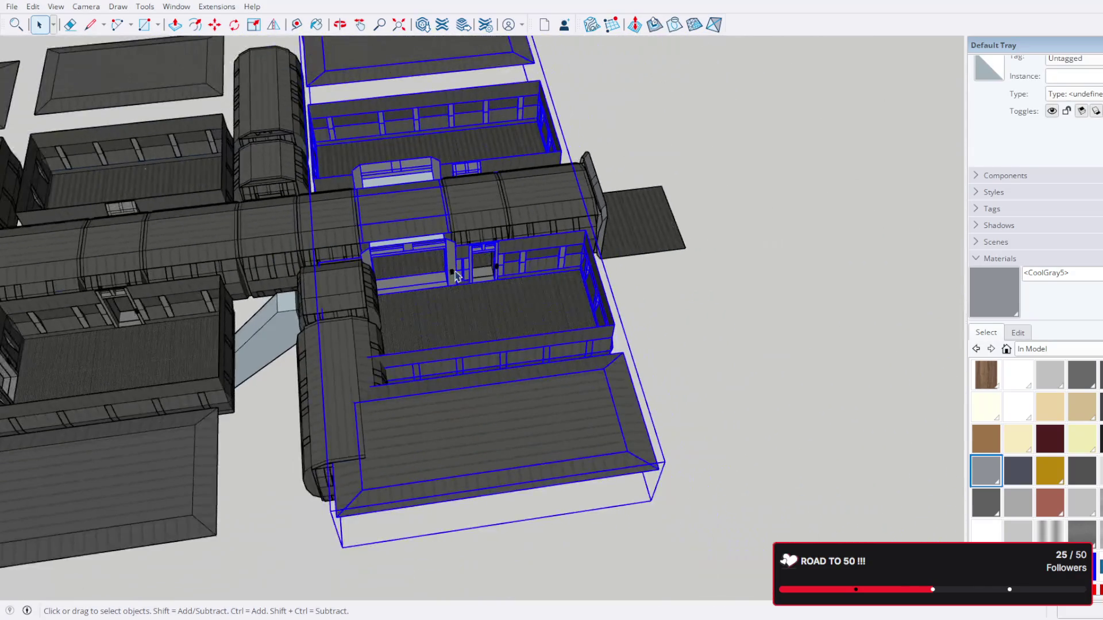
{"action": "double_click", "coordinate": [535, 214]}
{"action": "scroll", "scroll_direction": "up", "scroll_amount": 3}
{"action": "left_click", "coordinate": [491, 222]}
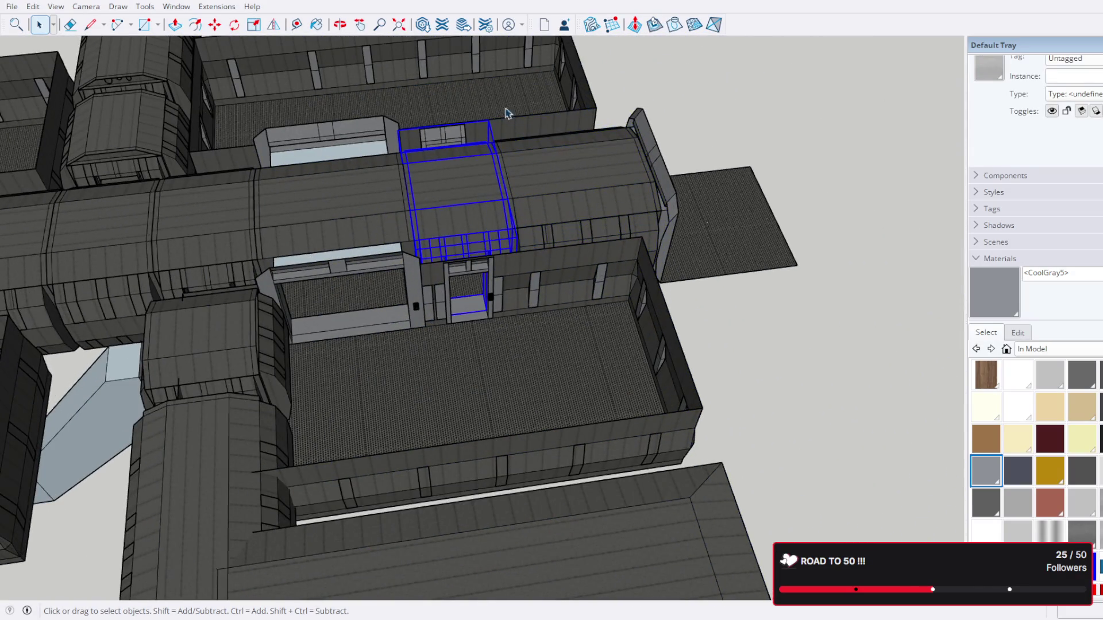
{"action": "left_click", "coordinate": [556, 121]}
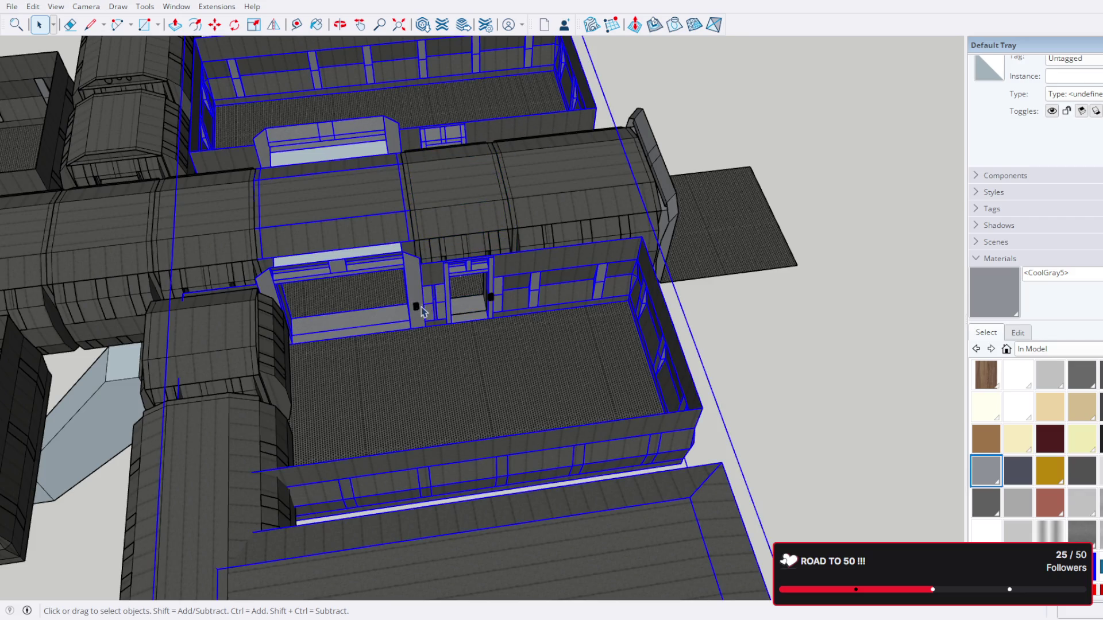
Step: Pick up the selected wing with Move, carrying it about 485" left of the main corridor
{"action": "left_click_drag", "start_coordinate": [337, 263], "coordinate": [387, 419]}
{"action": "scroll", "scroll_direction": "down", "scroll_amount": 3}
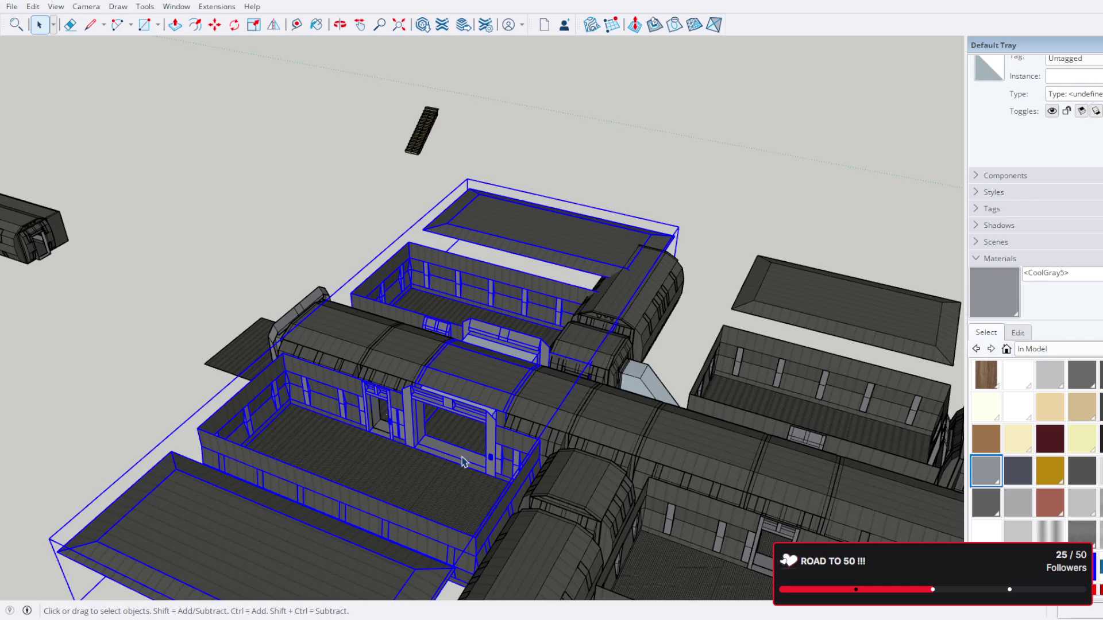
{"action": "scroll", "scroll_direction": "up", "scroll_amount": 3}
{"action": "scroll", "scroll_direction": "down", "scroll_amount": 3}
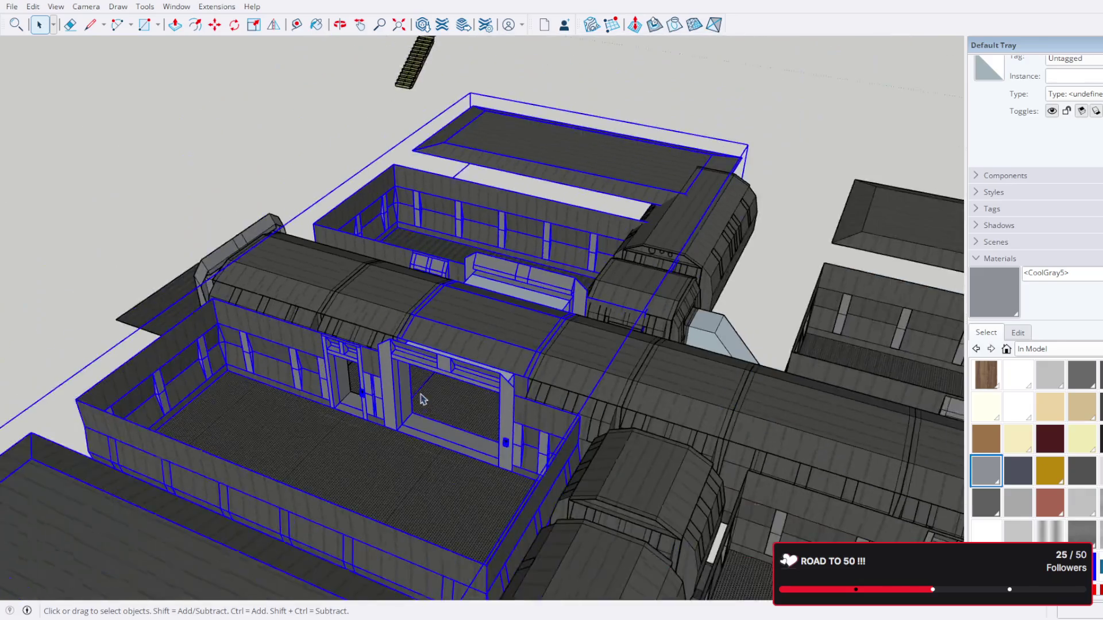
{"action": "left_click_drag", "start_coordinate": [400, 404], "coordinate": [792, 429]}
{"action": "scroll", "scroll_direction": "down", "scroll_amount": 3}
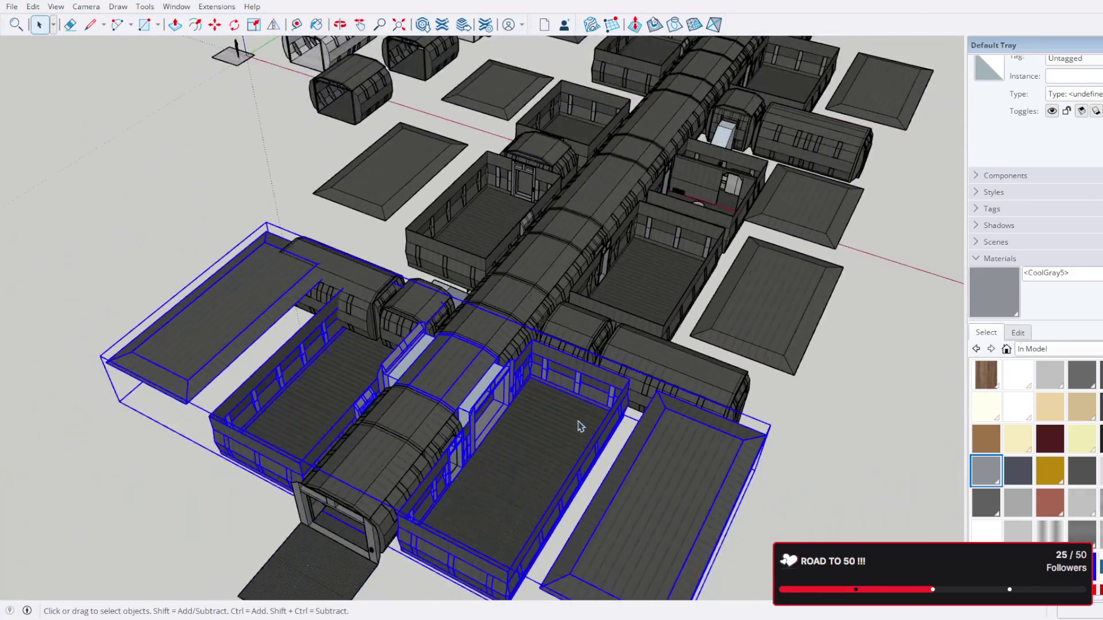
{"action": "left_click_drag", "start_coordinate": [583, 419], "coordinate": [537, 350]}
{"action": "scroll", "scroll_direction": "up", "scroll_amount": 3}
{"action": "left_click_drag", "start_coordinate": [550, 289], "coordinate": [497, 341]}
{"action": "scroll", "scroll_direction": "down", "scroll_amount": 3}
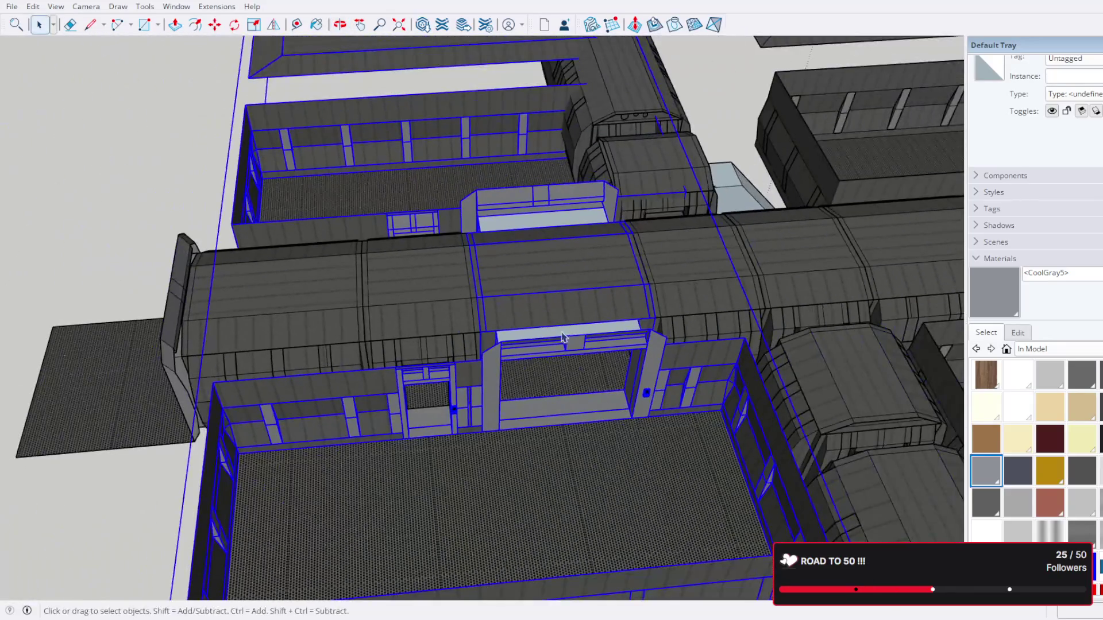
{"action": "scroll", "scroll_direction": "down", "scroll_amount": 3}
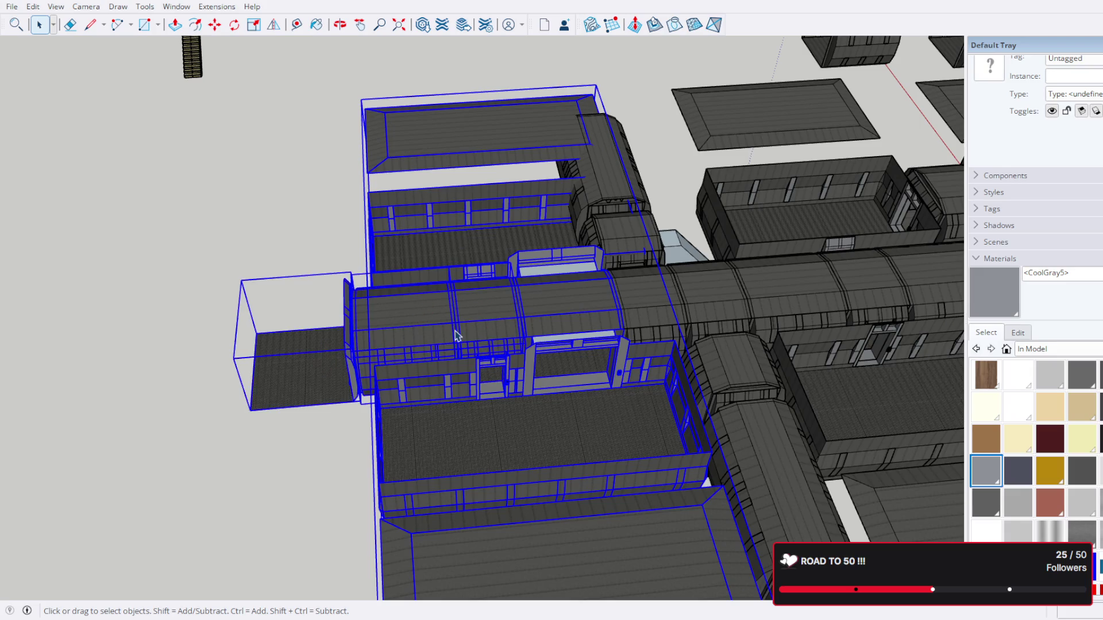
{"action": "key", "text": "m"}
{"action": "left_click", "coordinate": [471, 315]}
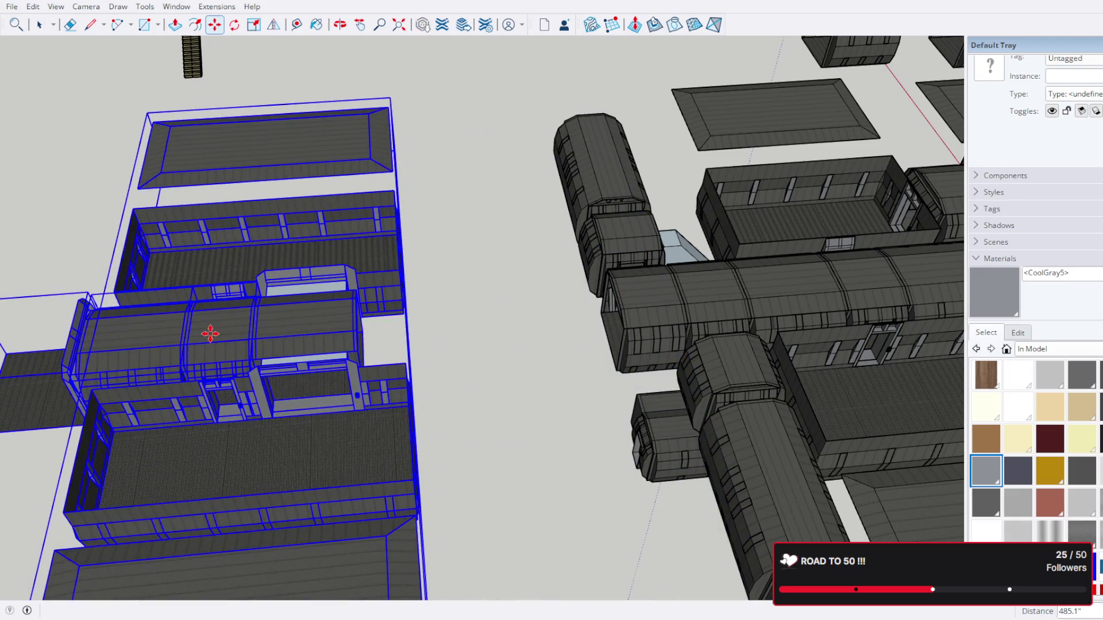
Step: Set the room wing down in its new spot and clear the selection
{"action": "left_click", "coordinate": [211, 334]}
{"action": "left_click_drag", "start_coordinate": [591, 350], "coordinate": [475, 239]}
{"action": "key", "text": "space"}
{"action": "scroll", "scroll_direction": "down", "scroll_amount": 3}
{"action": "scroll", "scroll_direction": "up", "scroll_amount": 3}
{"action": "scroll", "scroll_direction": "up", "scroll_amount": 3}
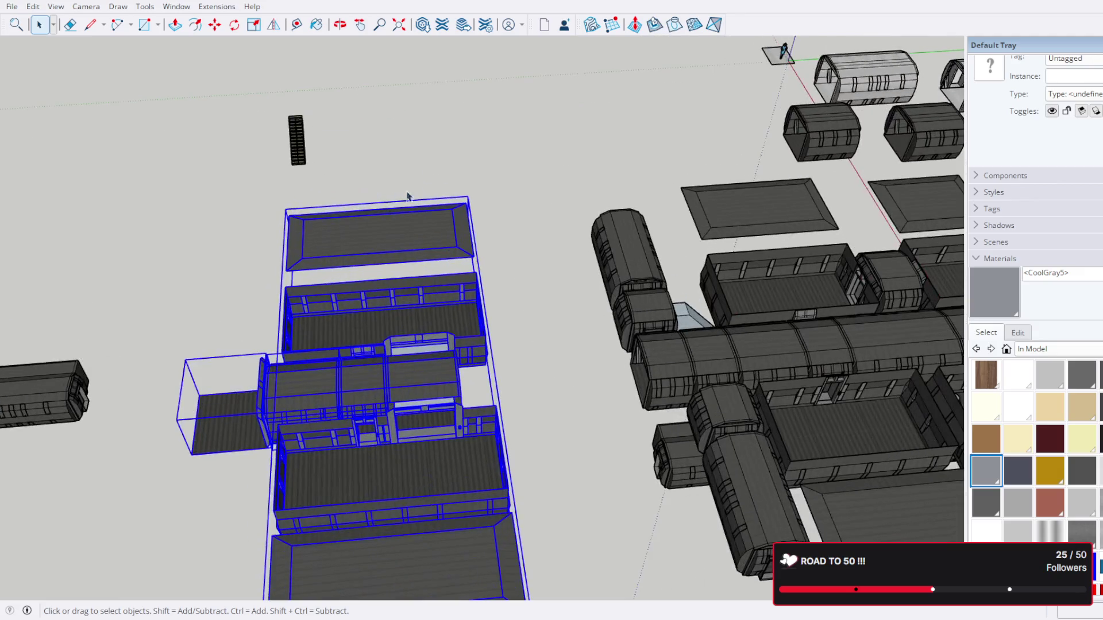
{"action": "left_click", "coordinate": [551, 172]}
{"action": "scroll", "scroll_direction": "up", "scroll_amount": 3}
{"action": "scroll", "scroll_direction": "down", "scroll_amount": 3}
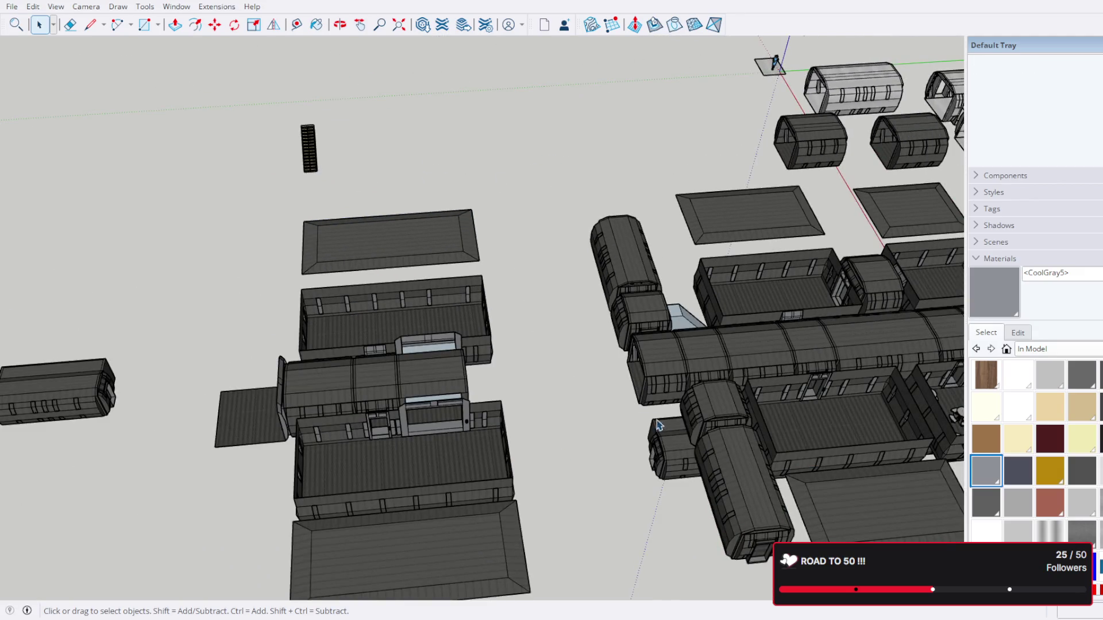
{"action": "scroll", "scroll_direction": "down", "scroll_amount": 3}
{"action": "scroll", "scroll_direction": "down", "scroll_amount": 3}
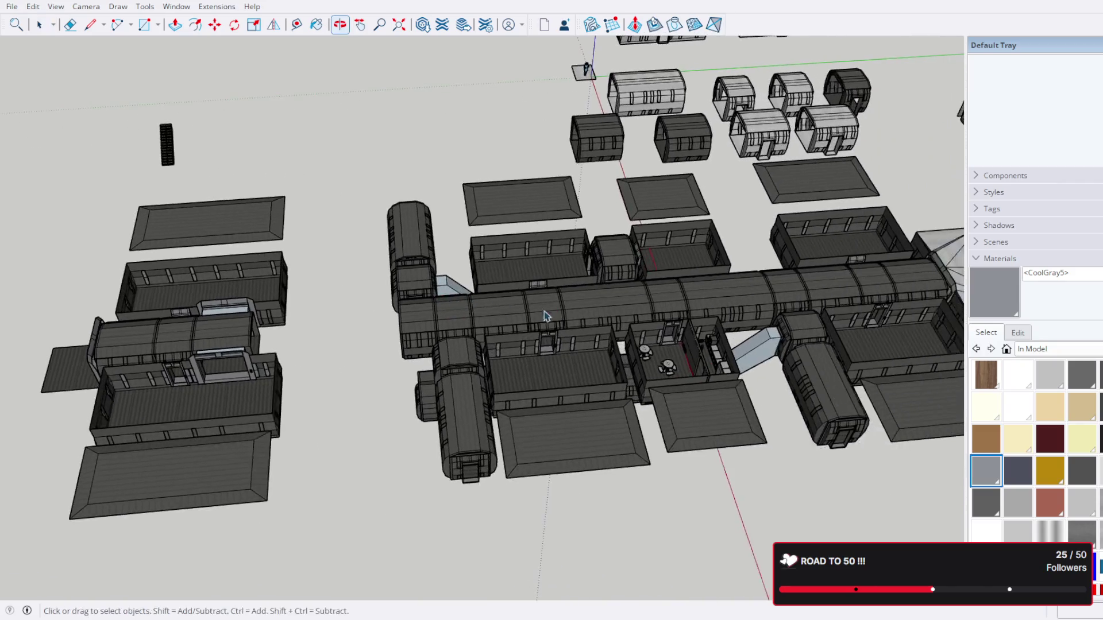
{"action": "scroll", "scroll_direction": "up", "scroll_amount": 3}
{"action": "scroll", "scroll_direction": "down", "scroll_amount": 3}
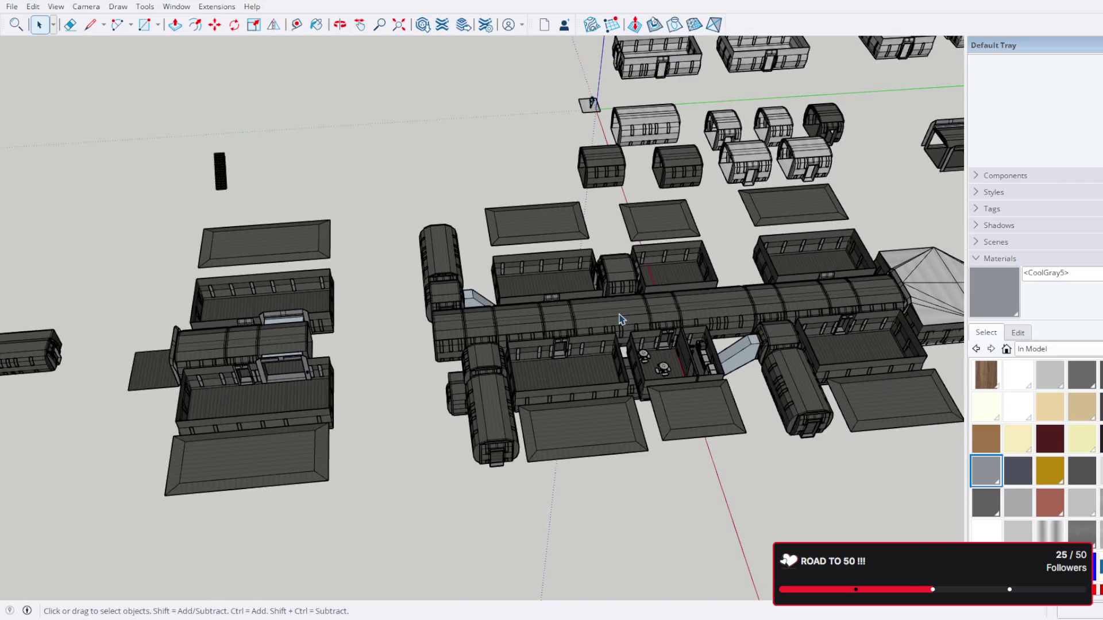
Step: Copy a corridor section with Move and Ctrl onto the main corridor's end
{"action": "left_click", "coordinate": [619, 319]}
{"action": "scroll", "scroll_direction": "up", "scroll_amount": 3}
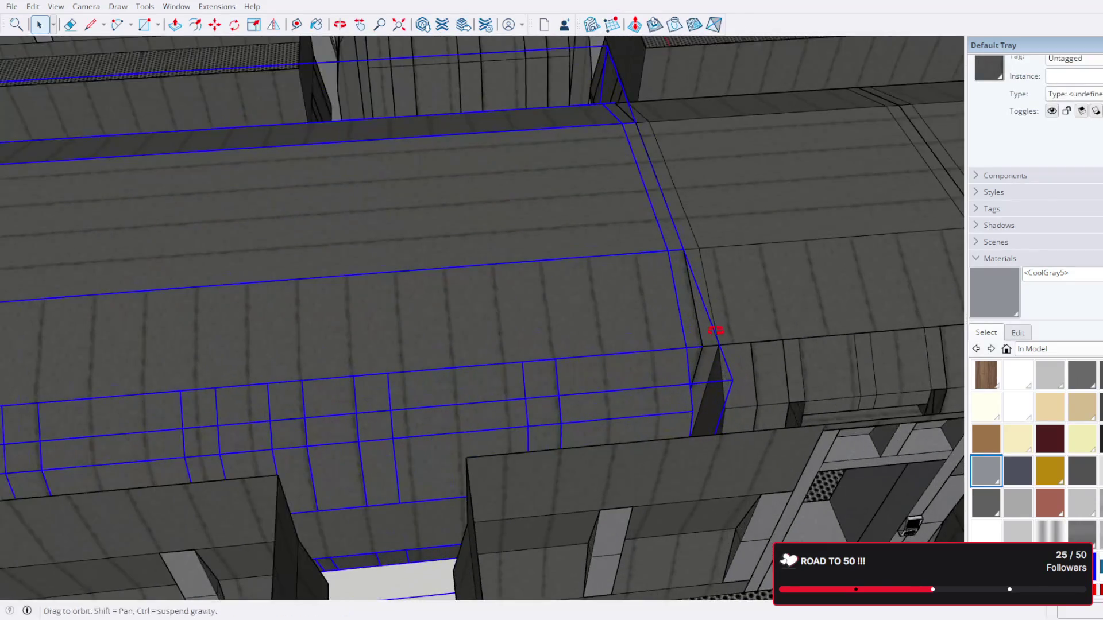
{"action": "left_click_drag", "start_coordinate": [719, 328], "coordinate": [591, 327]}
{"action": "left_click", "coordinate": [220, 28]}
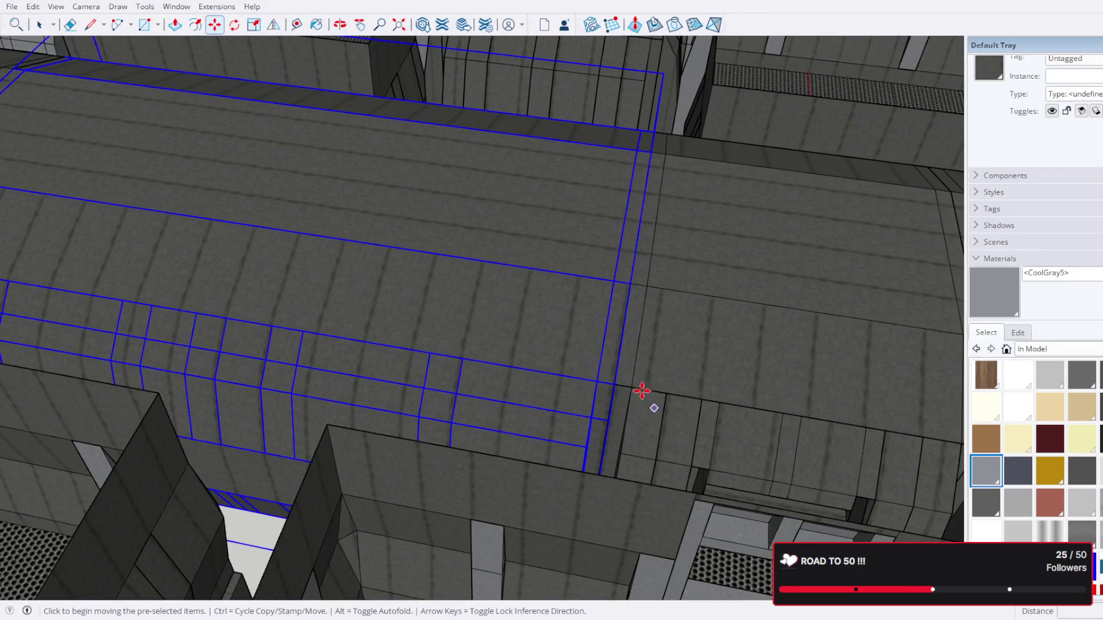
{"action": "left_click", "coordinate": [616, 382]}
{"action": "key", "text": "ctrl"}
{"action": "scroll", "scroll_direction": "down", "scroll_amount": 3}
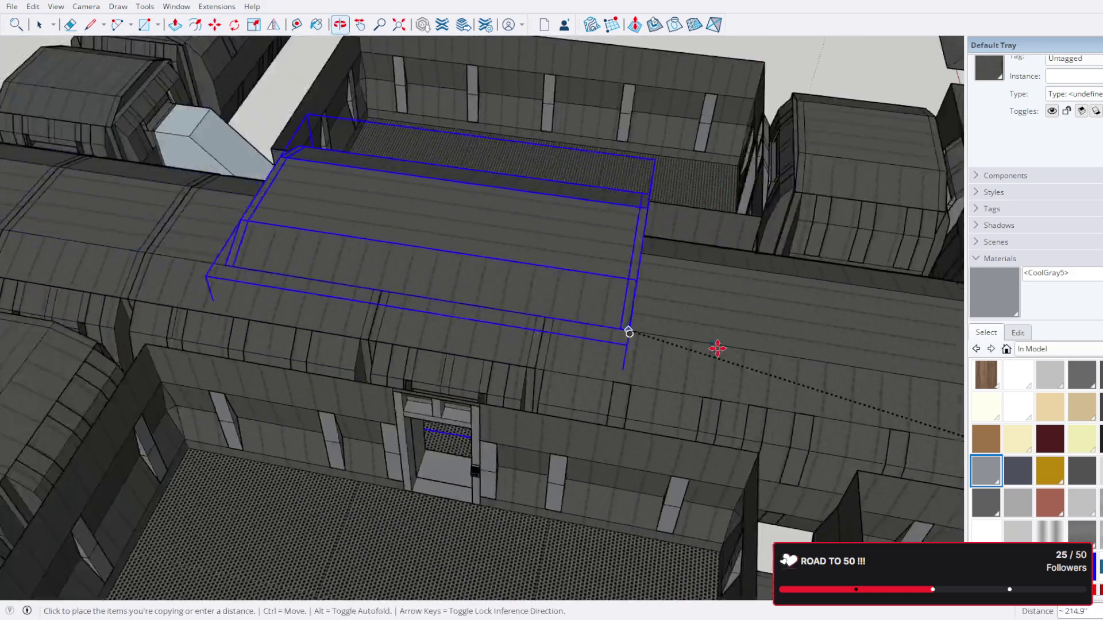
{"action": "scroll", "scroll_direction": "up", "scroll_amount": 3}
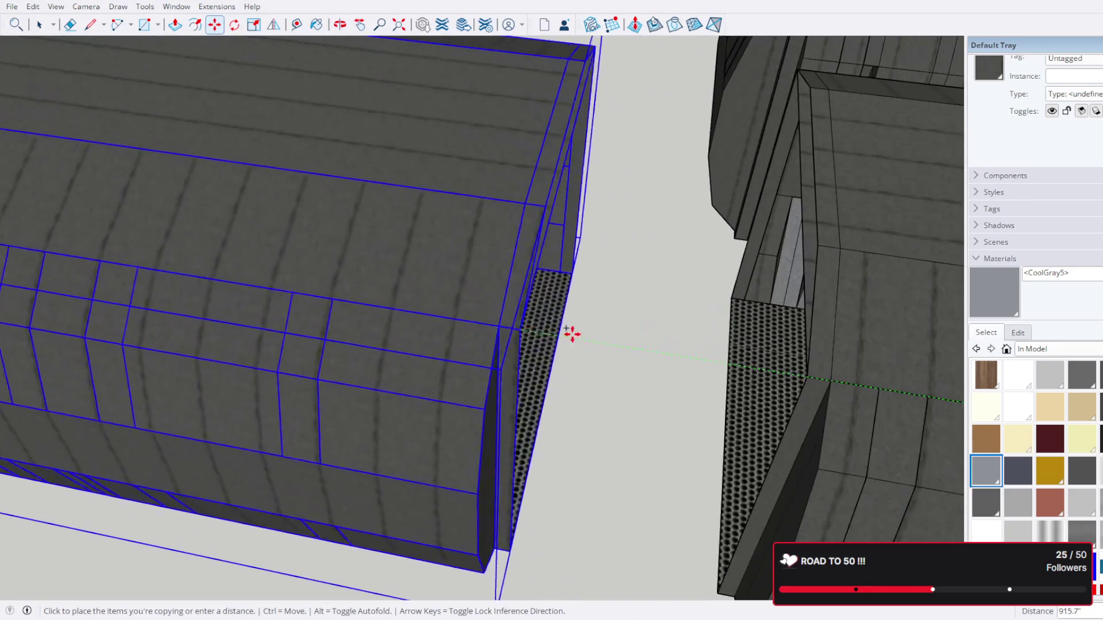
{"action": "scroll", "scroll_direction": "up", "scroll_amount": 3}
{"action": "left_click", "coordinate": [811, 376]}
{"action": "scroll", "scroll_direction": "down", "scroll_amount": 3}
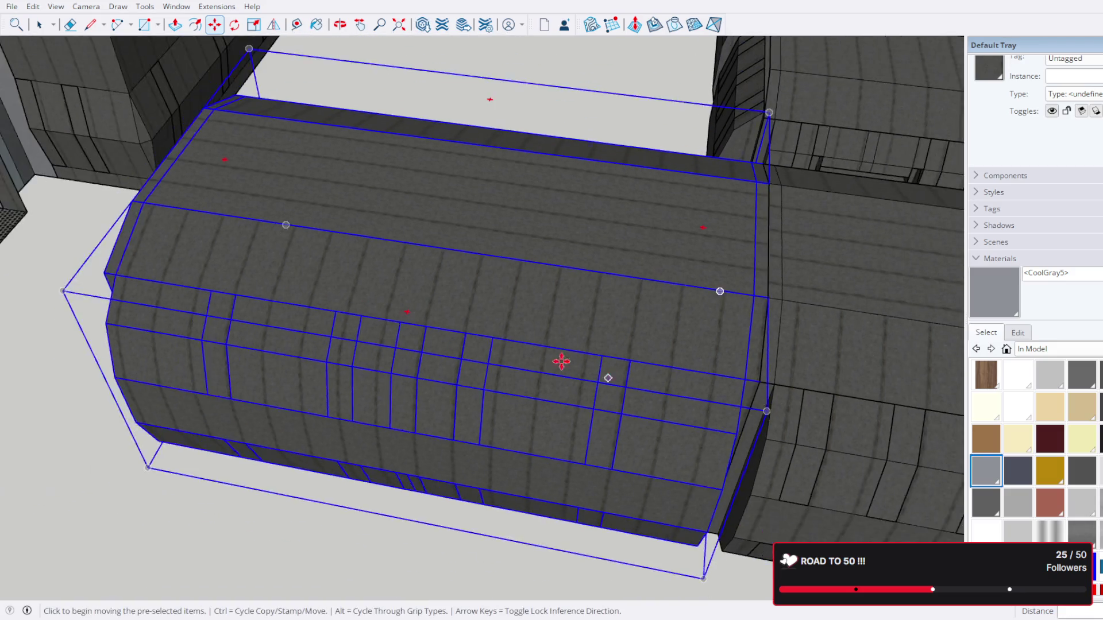
Step: Box-select the left room cluster and move it against the new corridor section
{"action": "left_click", "coordinate": [38, 28]}
{"action": "scroll", "scroll_direction": "down", "scroll_amount": 3}
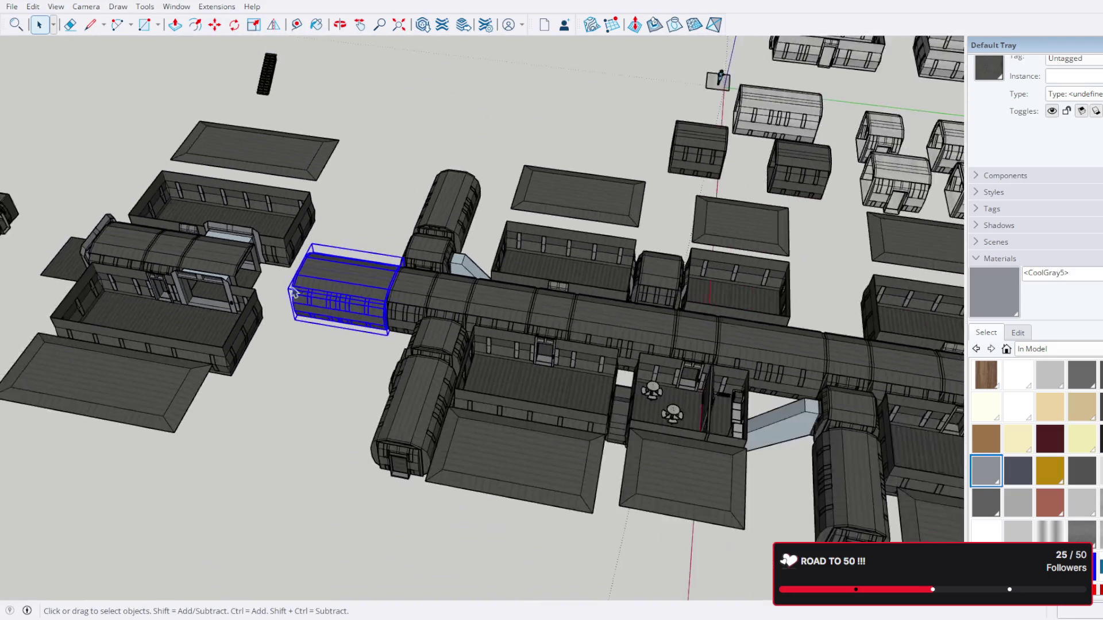
{"action": "left_click_drag", "start_coordinate": [298, 284], "coordinate": [516, 472]}
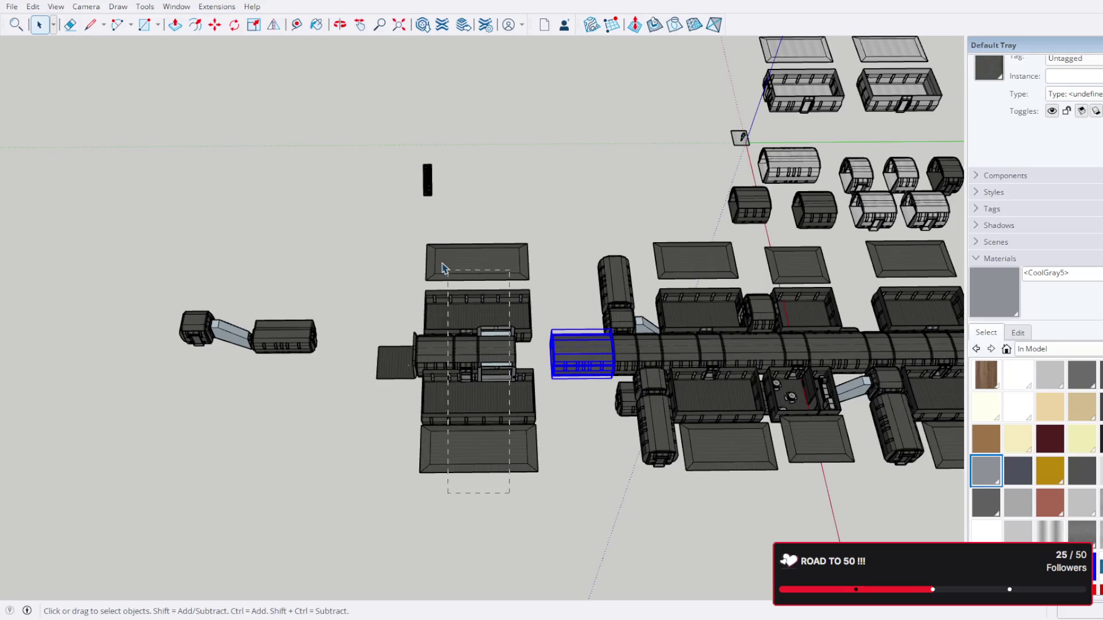
{"action": "scroll", "scroll_direction": "up", "scroll_amount": 3}
{"action": "left_click_drag", "start_coordinate": [529, 328], "coordinate": [402, 287]}
{"action": "left_click", "coordinate": [222, 30]}
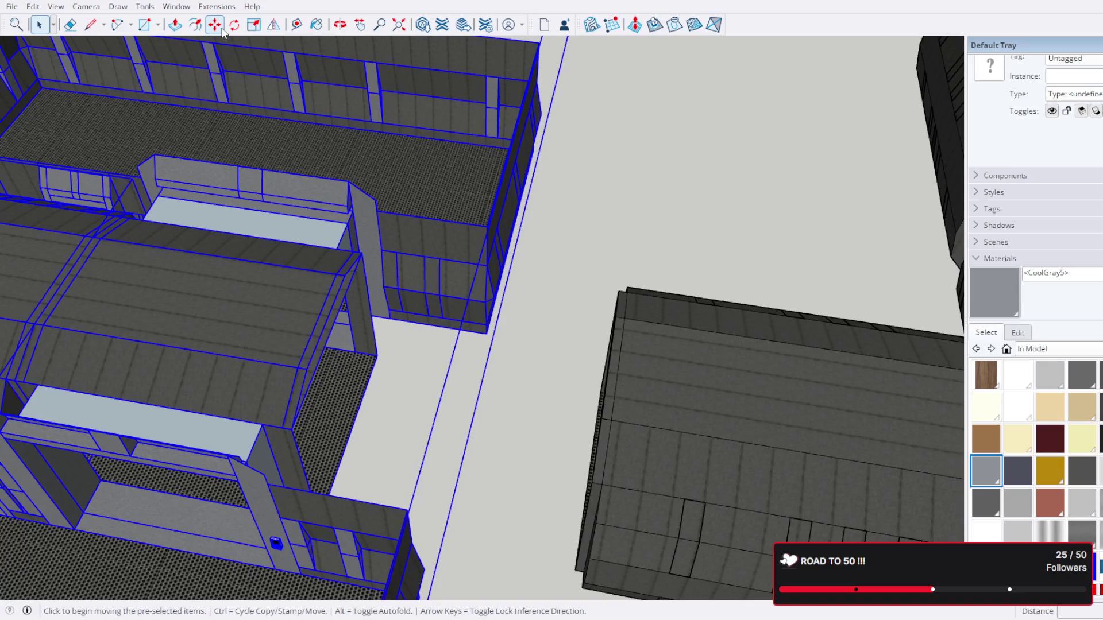
{"action": "left_click_drag", "start_coordinate": [291, 428], "coordinate": [575, 445]}
{"action": "scroll", "scroll_direction": "down", "scroll_amount": 3}
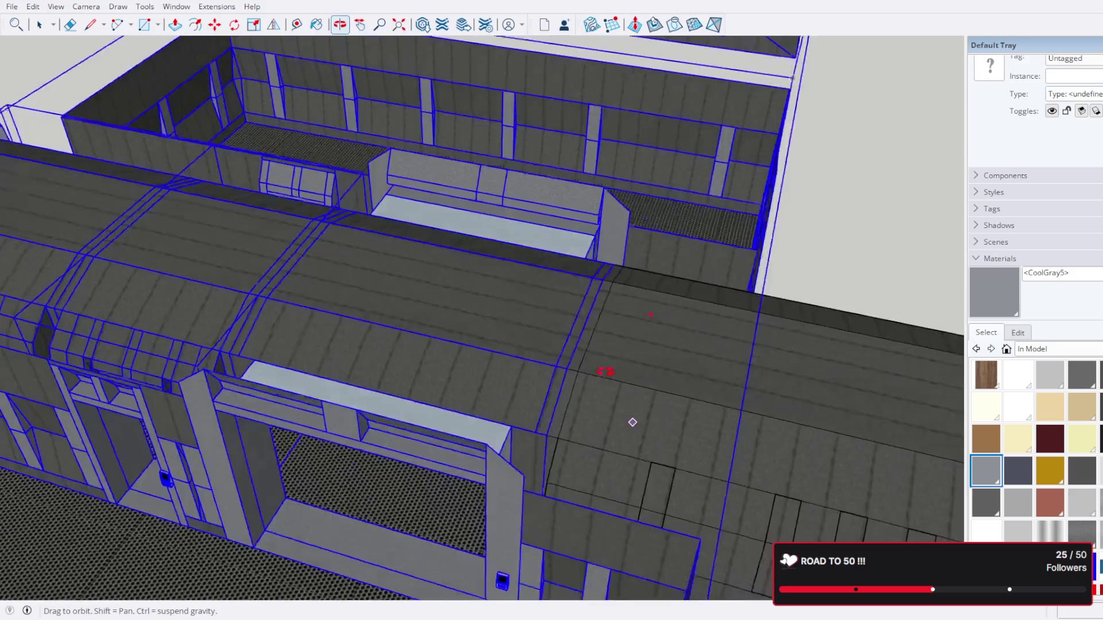
{"action": "left_click_drag", "start_coordinate": [608, 371], "coordinate": [781, 371]}
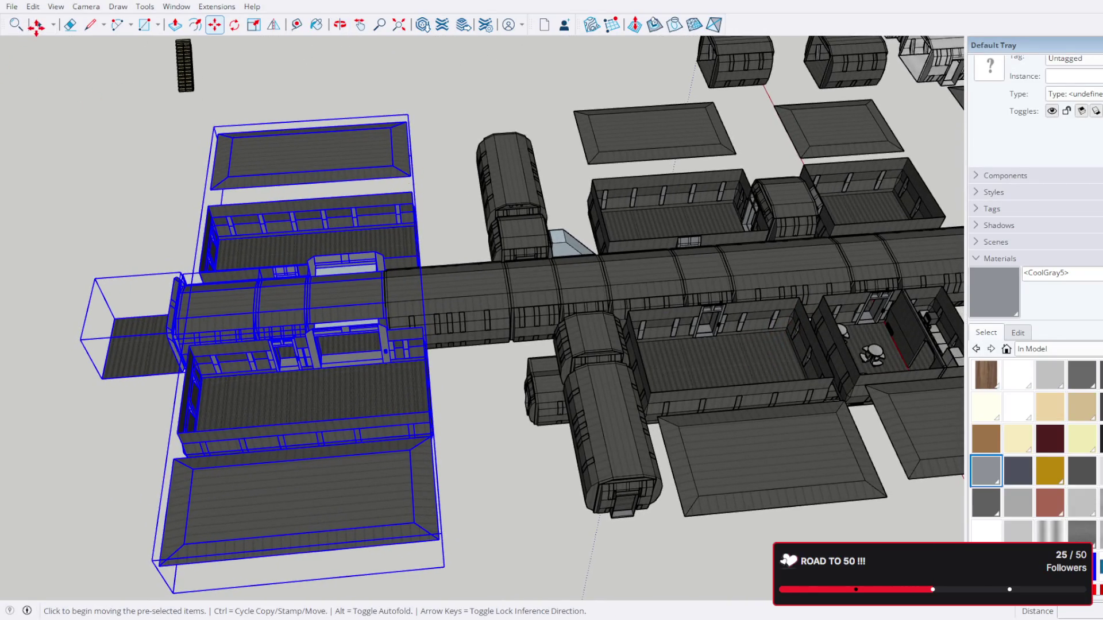
{"action": "scroll", "scroll_direction": "up", "scroll_amount": 3}
{"action": "left_click_drag", "start_coordinate": [413, 315], "coordinate": [483, 316]}
{"action": "left_click_drag", "start_coordinate": [671, 251], "coordinate": [556, 242]}
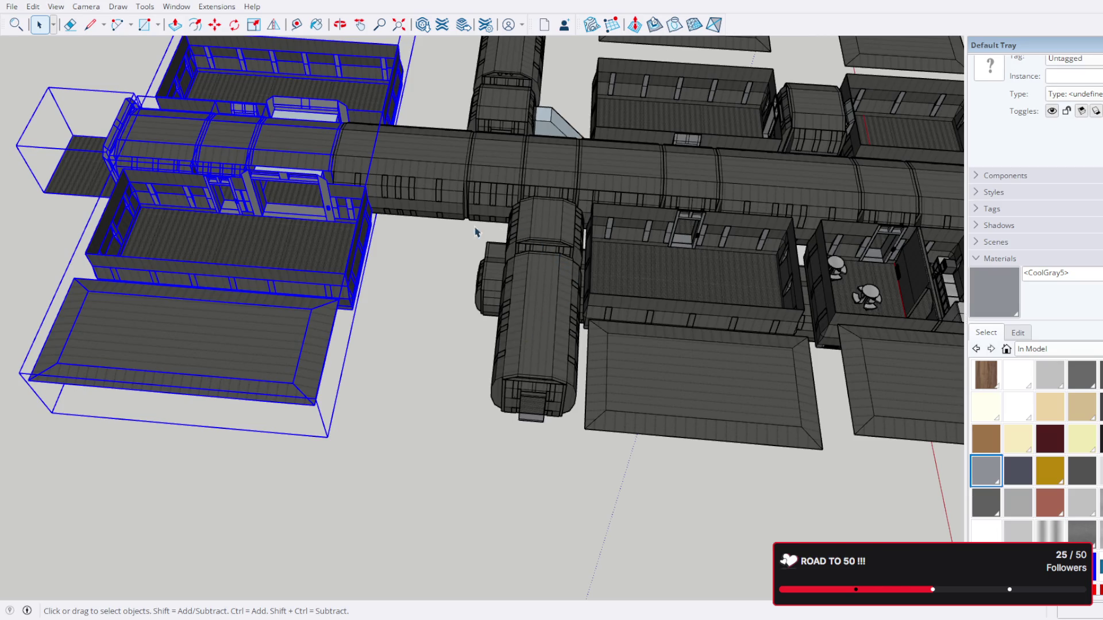
{"action": "left_click_drag", "start_coordinate": [556, 249], "coordinate": [591, 354]}
{"action": "scroll", "scroll_direction": "up", "scroll_amount": 3}
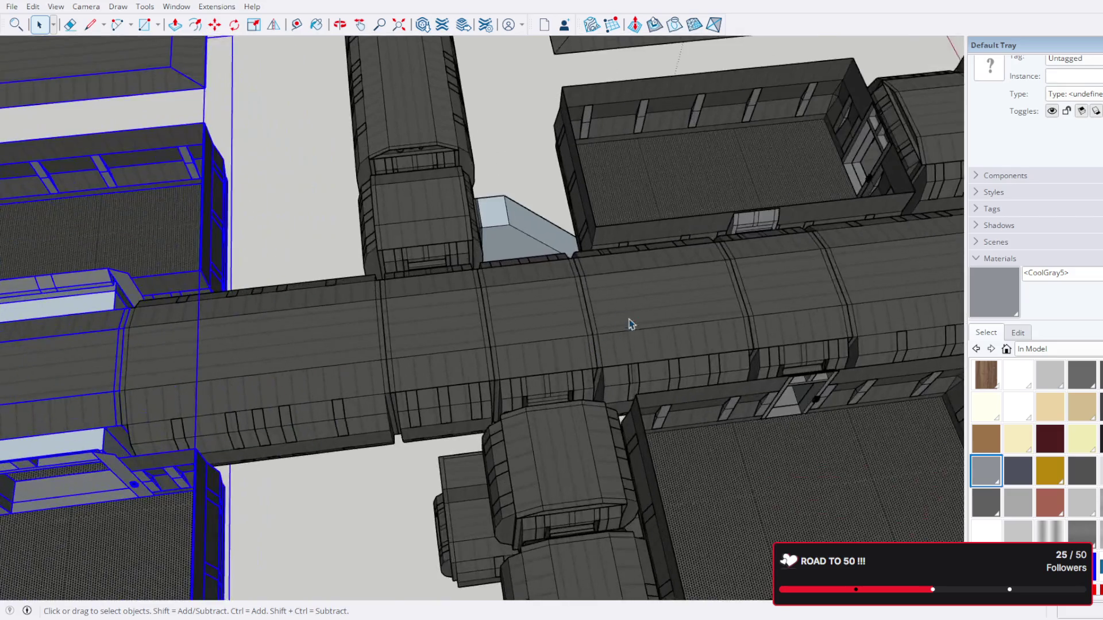
{"action": "left_click_drag", "start_coordinate": [630, 320], "coordinate": [623, 368]}
{"action": "scroll", "scroll_direction": "up", "scroll_amount": 3}
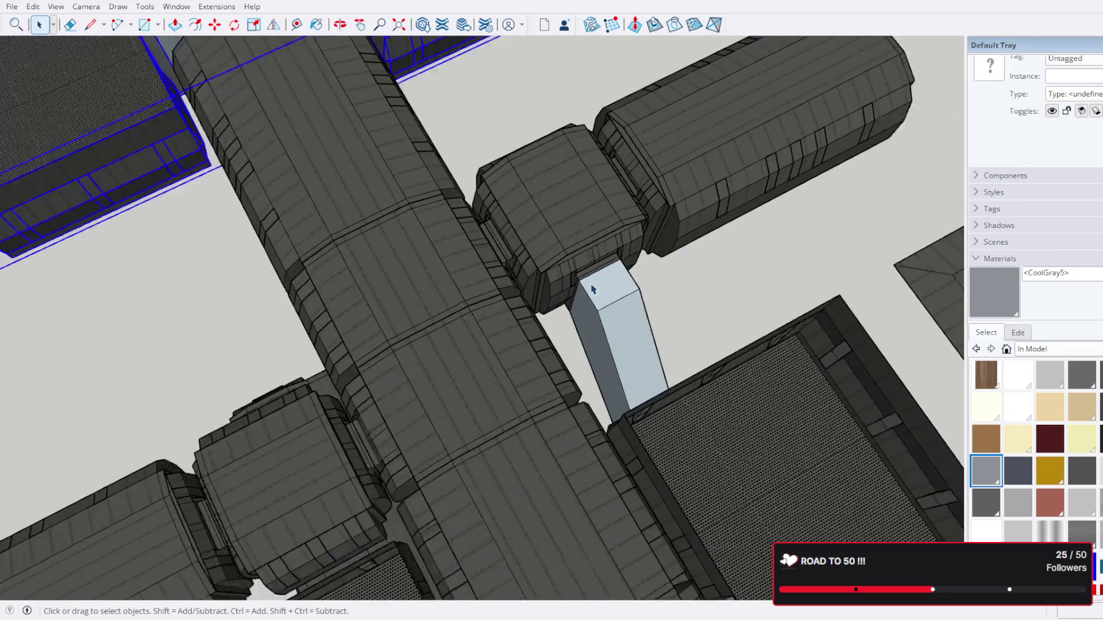
{"action": "left_click_drag", "start_coordinate": [493, 300], "coordinate": [629, 162]}
{"action": "scroll", "scroll_direction": "up", "scroll_amount": 3}
{"action": "left_click_drag", "start_coordinate": [480, 408], "coordinate": [636, 349]}
Step: Delete the junction piece from the corridor
{"action": "left_click", "coordinate": [546, 345]}
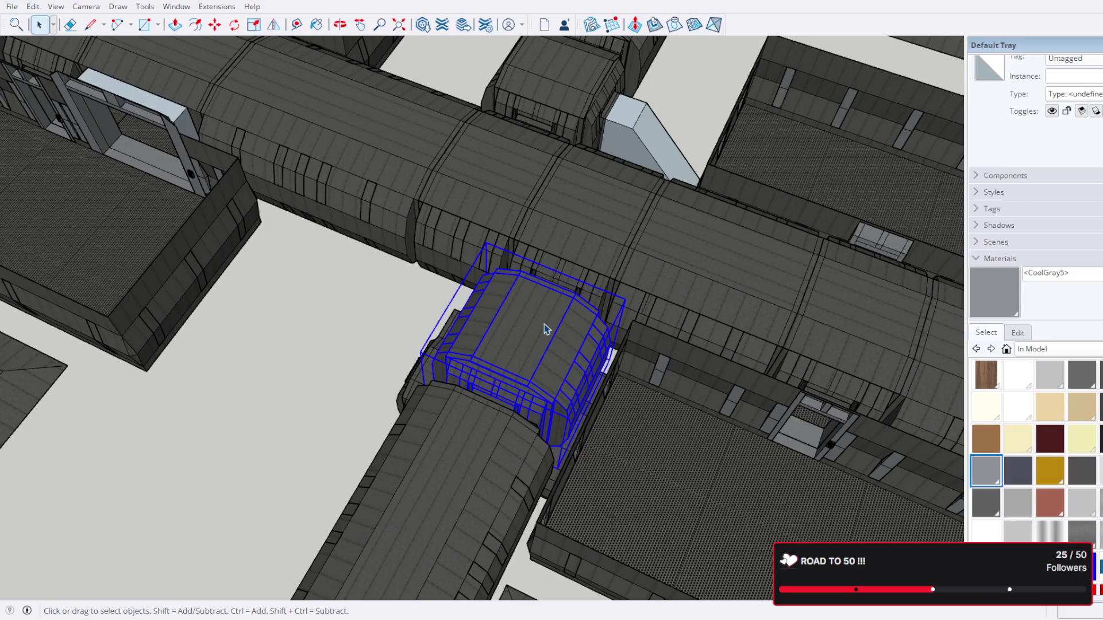
{"action": "key", "text": "Delete"}
{"action": "scroll", "scroll_direction": "down", "scroll_amount": 3}
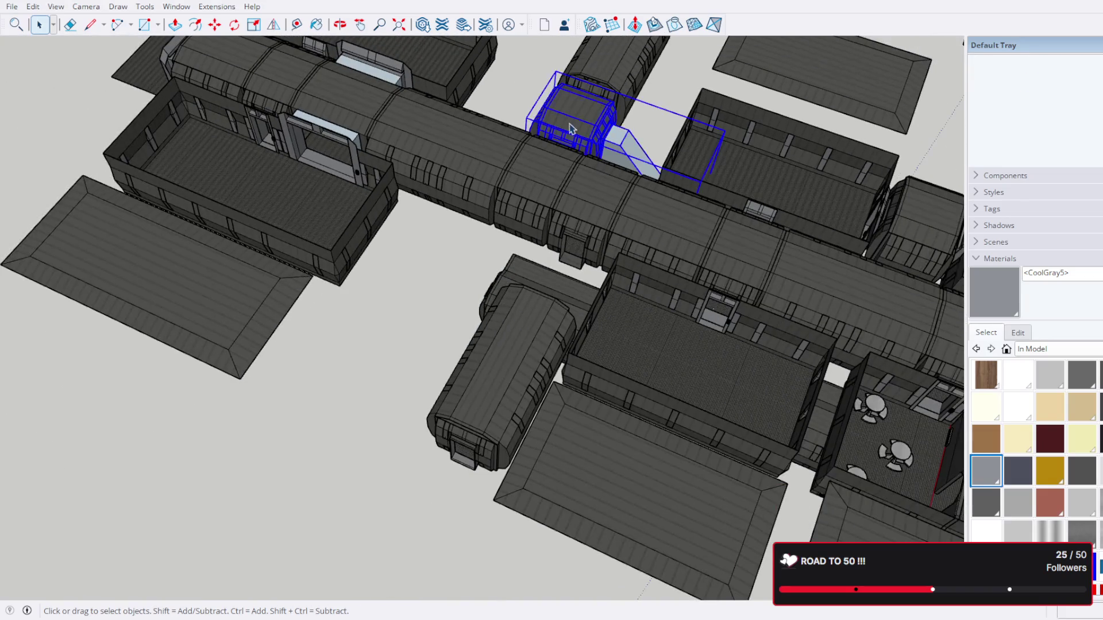
Step: Copy the pod, ramp and room assembly upward with Move and Ctrl
{"action": "left_click", "coordinate": [585, 146]}
{"action": "double_click", "coordinate": [584, 102]}
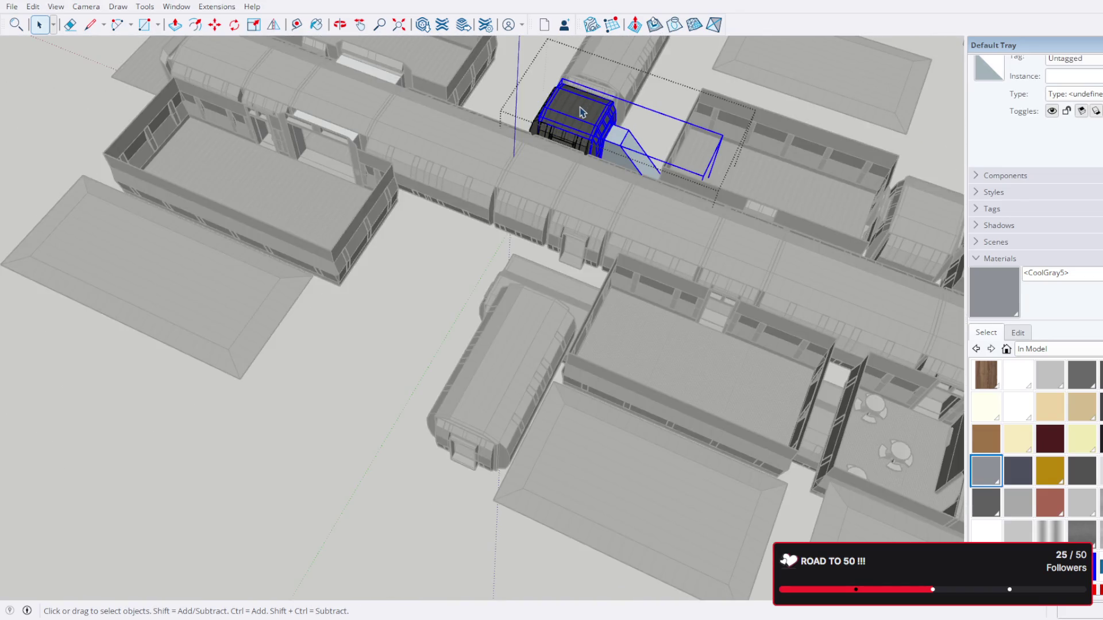
{"action": "scroll", "scroll_direction": "up", "scroll_amount": 3}
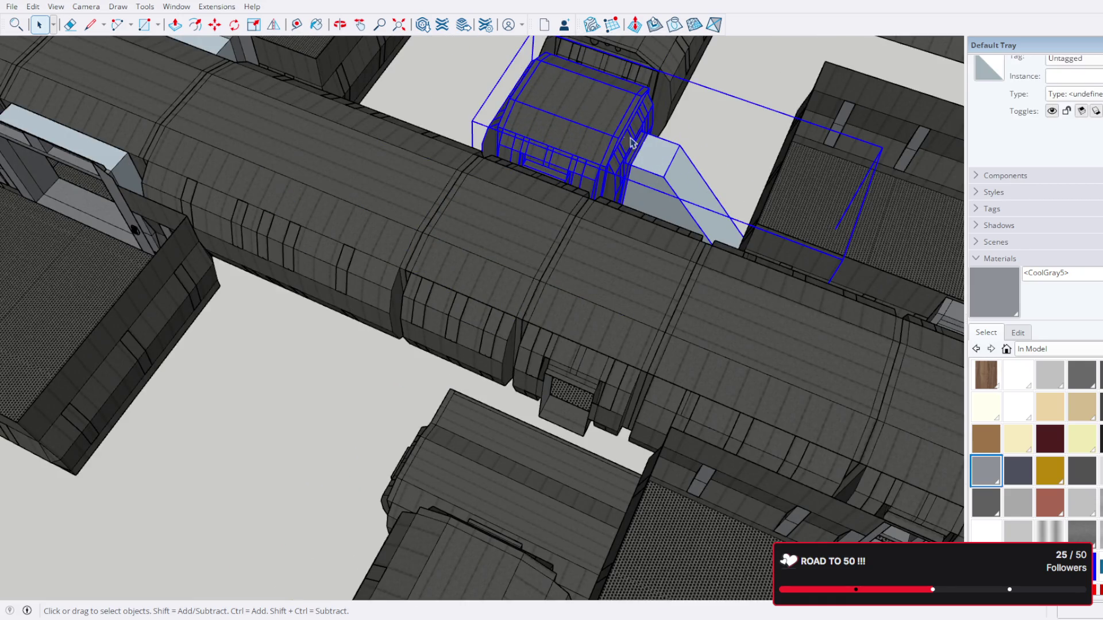
{"action": "scroll", "scroll_direction": "down", "scroll_amount": 3}
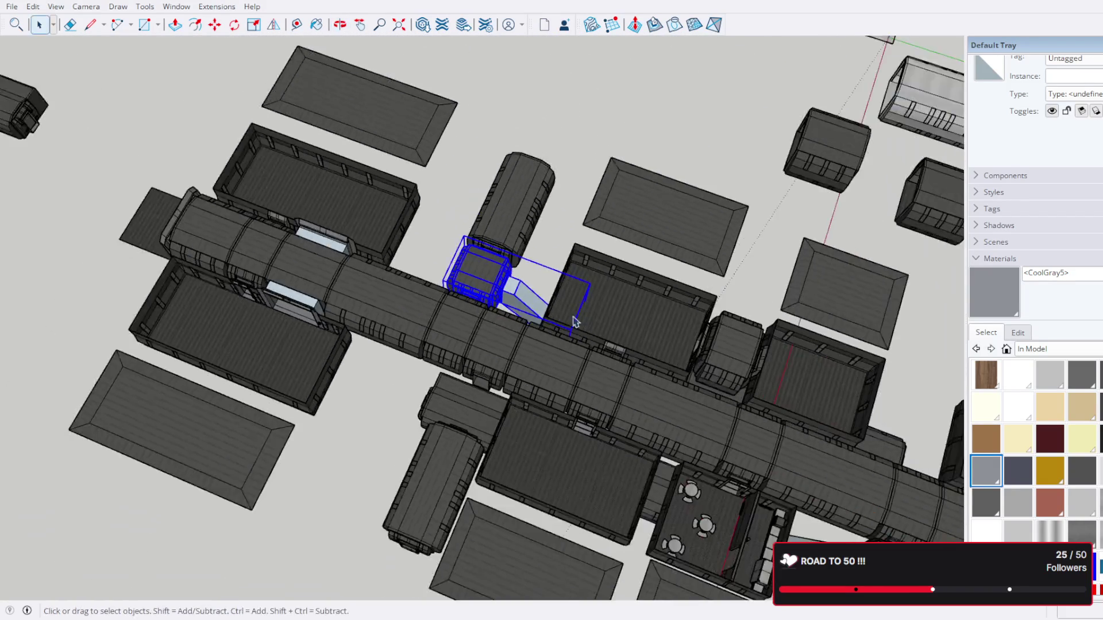
{"action": "left_click_drag", "start_coordinate": [584, 277], "coordinate": [464, 171]}
{"action": "scroll", "scroll_direction": "up", "scroll_amount": 3}
{"action": "left_click", "coordinate": [481, 262]}
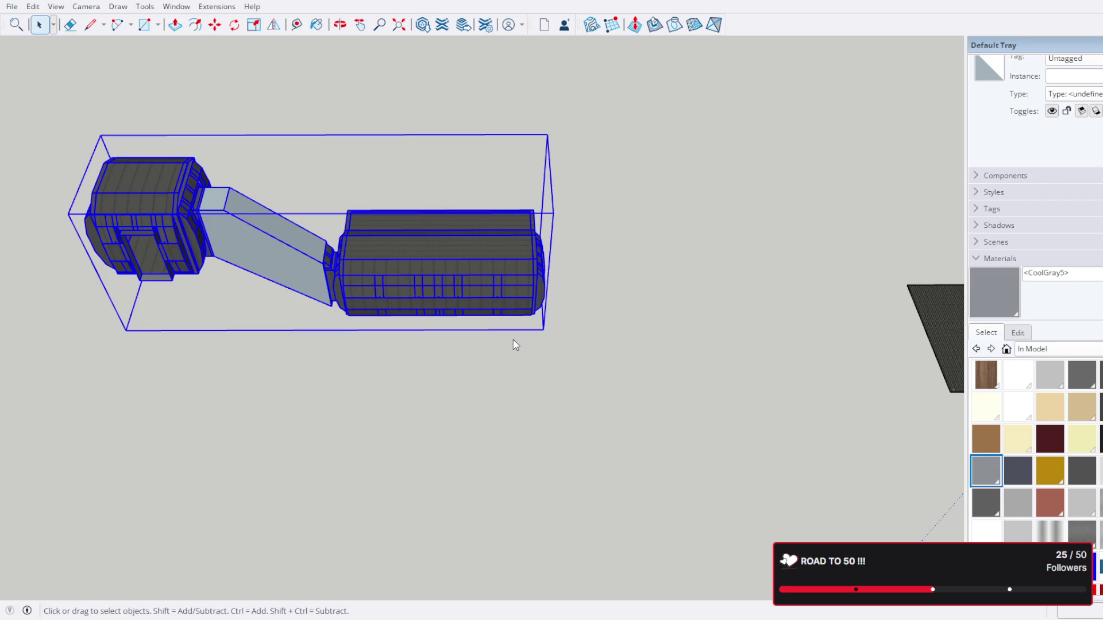
{"action": "key", "text": "m"}
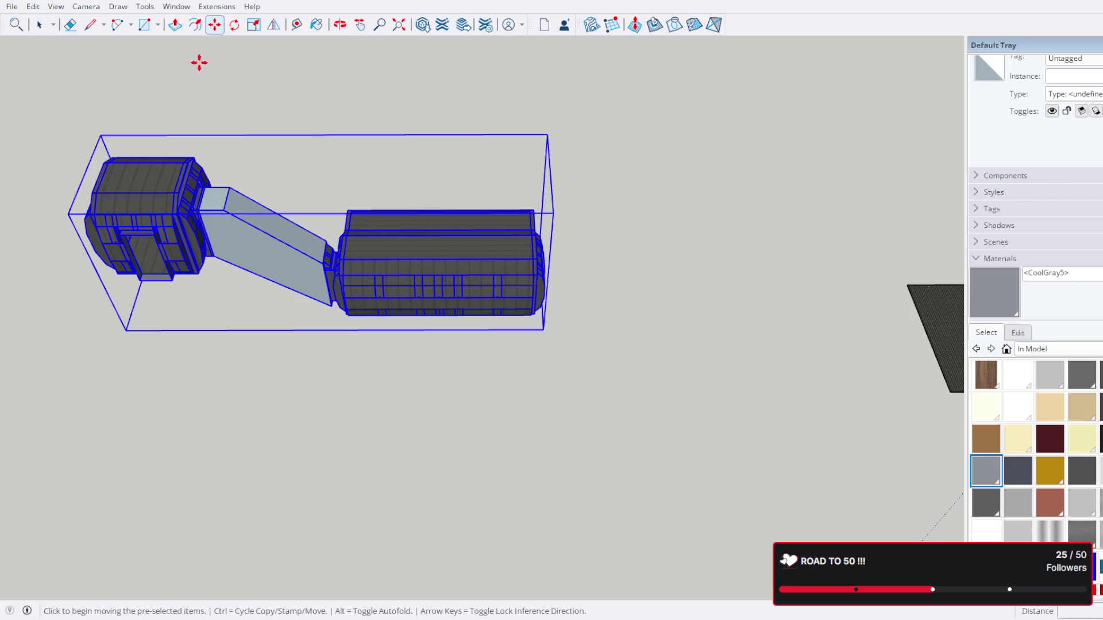
{"action": "left_click", "coordinate": [148, 177]}
{"action": "key", "text": "ctrl"}
{"action": "scroll", "scroll_direction": "up", "scroll_amount": 3}
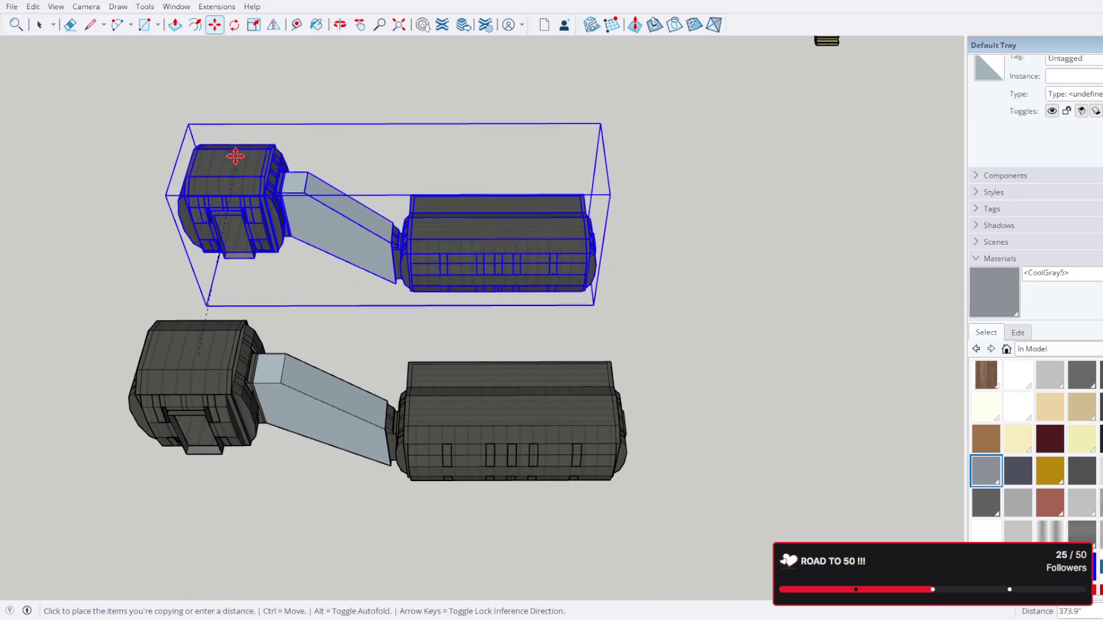
{"action": "left_click", "coordinate": [249, 159]}
Step: Delete the lower assembly's room block and remainder, then undo the last deletion and reselect it
{"action": "left_click", "coordinate": [42, 25]}
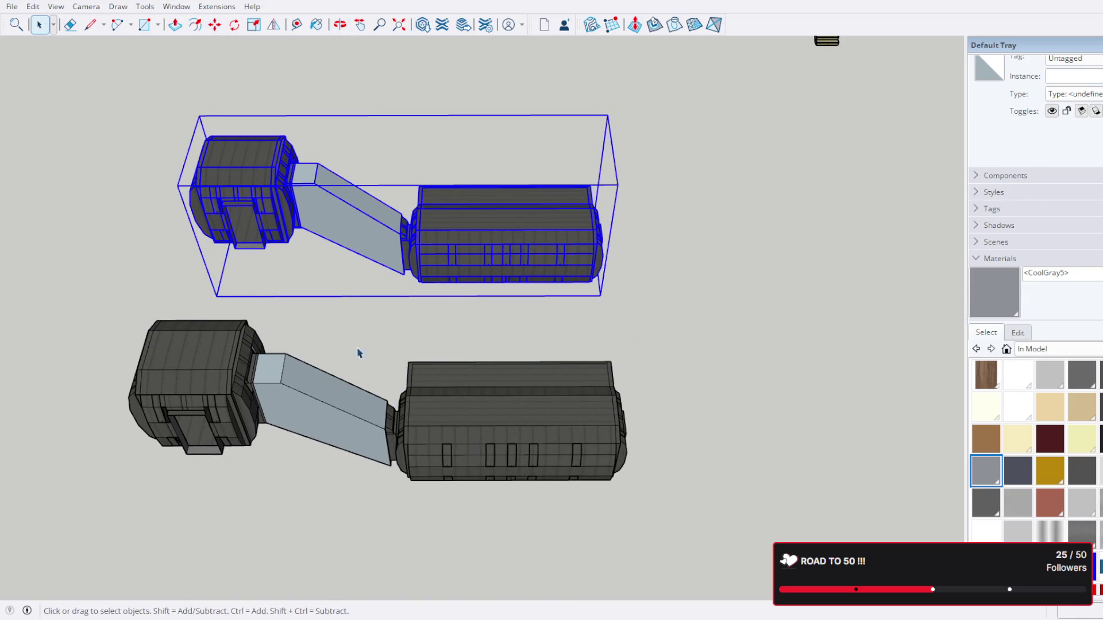
{"action": "left_click_drag", "start_coordinate": [359, 352], "coordinate": [627, 377]}
{"action": "left_click", "coordinate": [630, 379]}
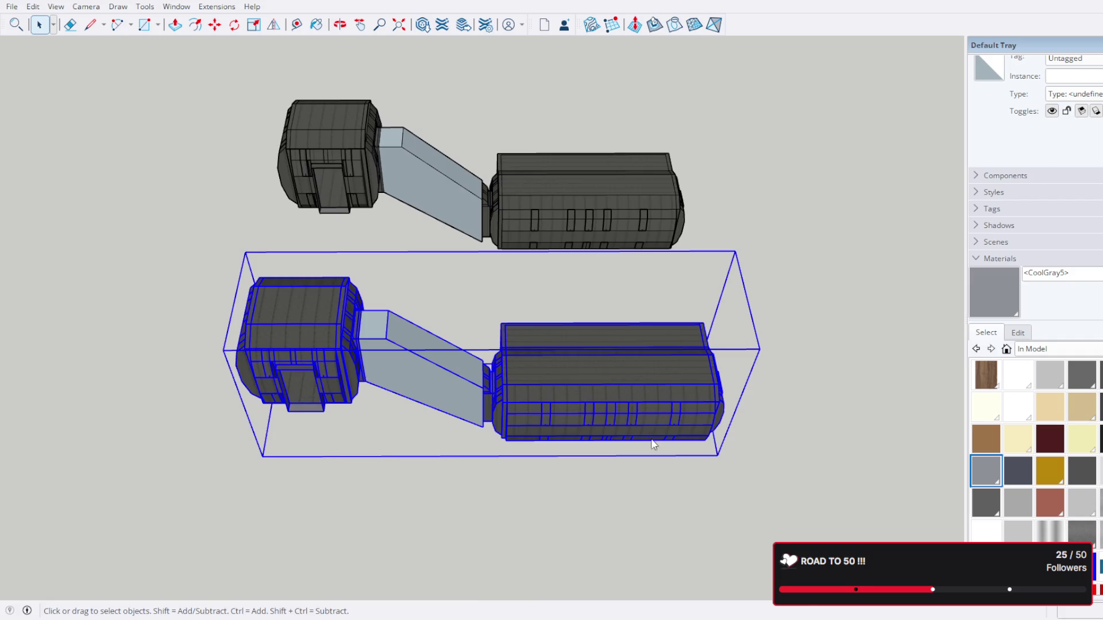
{"action": "double_click", "coordinate": [611, 401]}
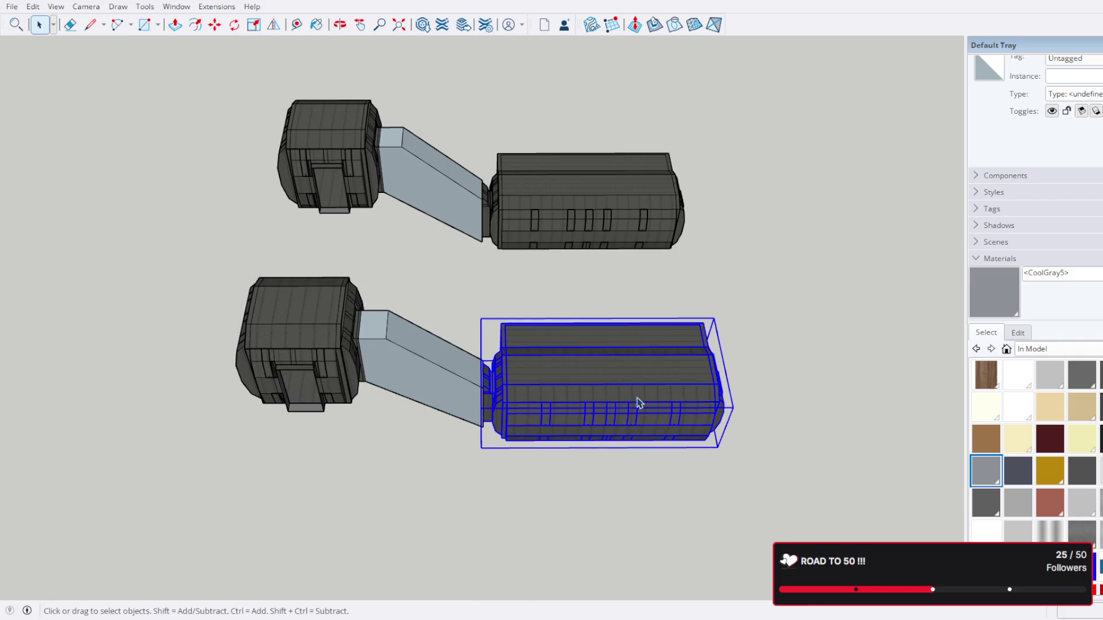
{"action": "key", "text": "Delete"}
{"action": "left_click", "coordinate": [406, 320]}
{"action": "key", "text": "Delete"}
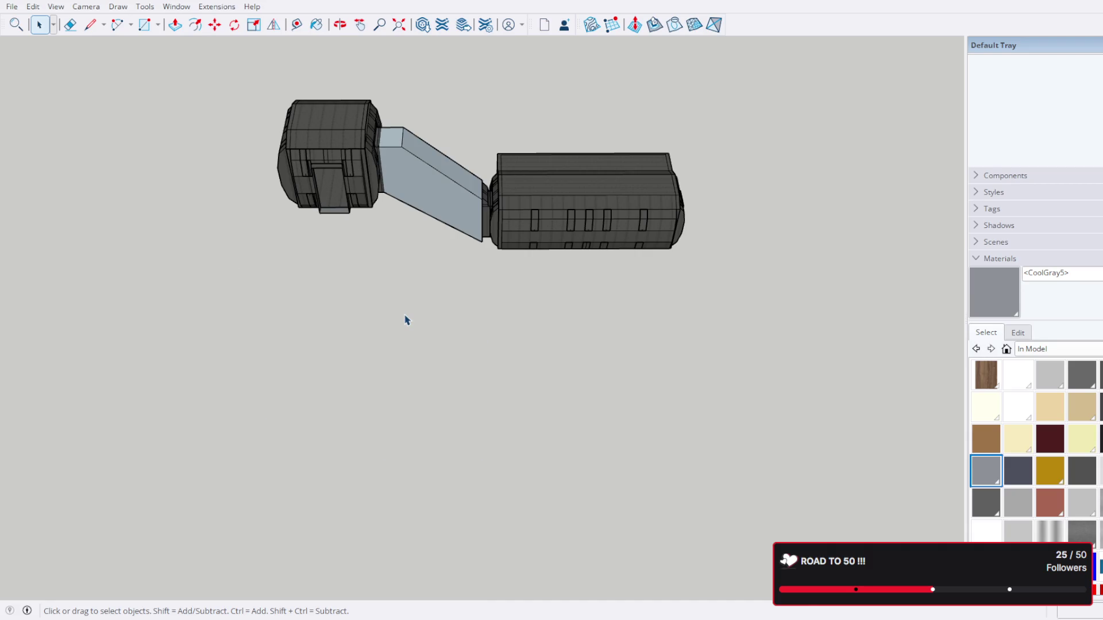
{"action": "key", "text": "ctrl+z"}
{"action": "left_click", "coordinate": [421, 360]}
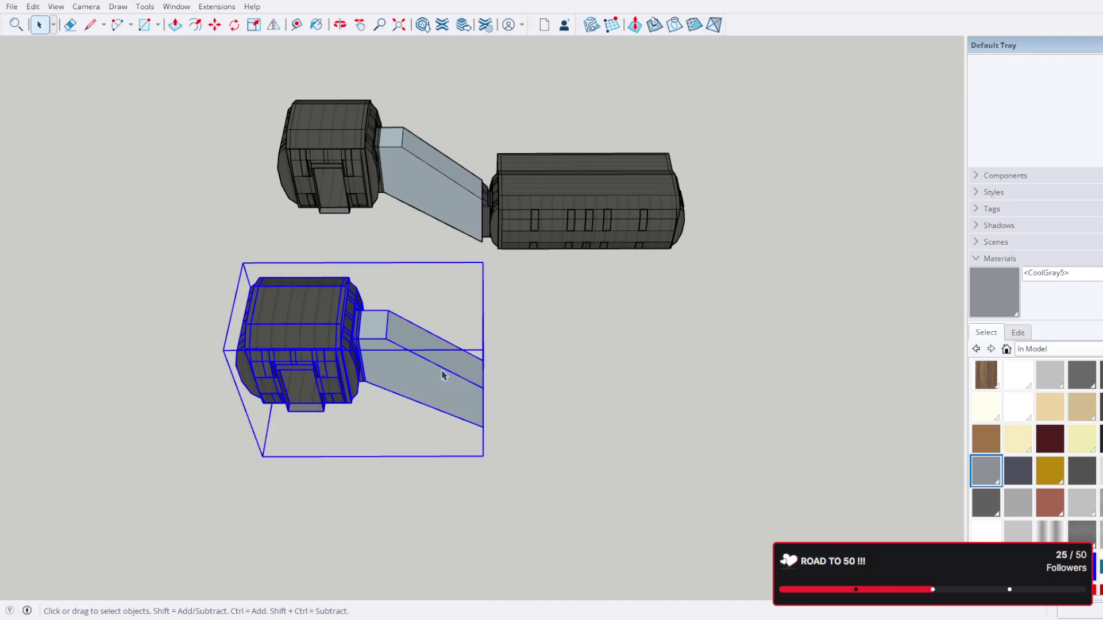
Step: Explode the lower copy and delete its connector piece
{"action": "scroll", "scroll_direction": "up", "scroll_amount": 3}
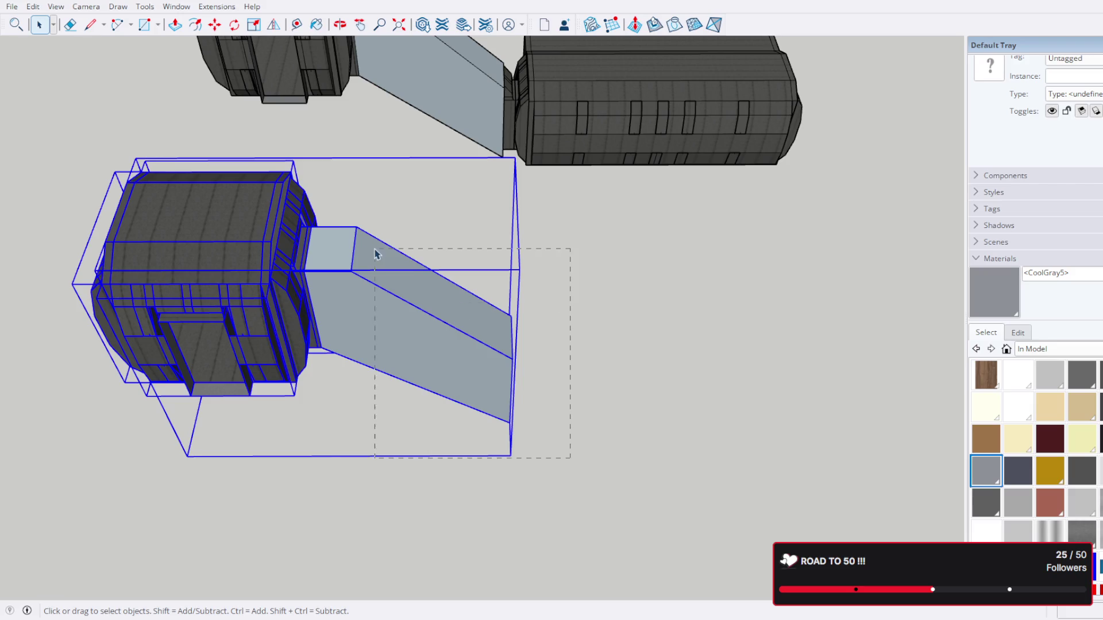
{"action": "left_click_drag", "start_coordinate": [344, 217], "coordinate": [345, 218]}
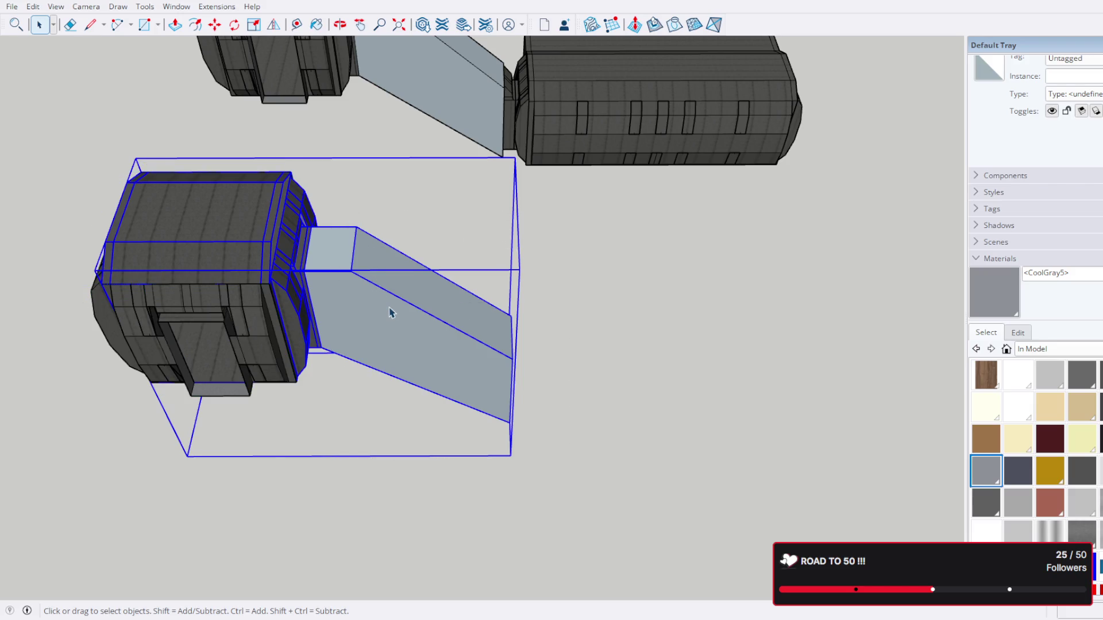
{"action": "key", "text": "shift+e"}
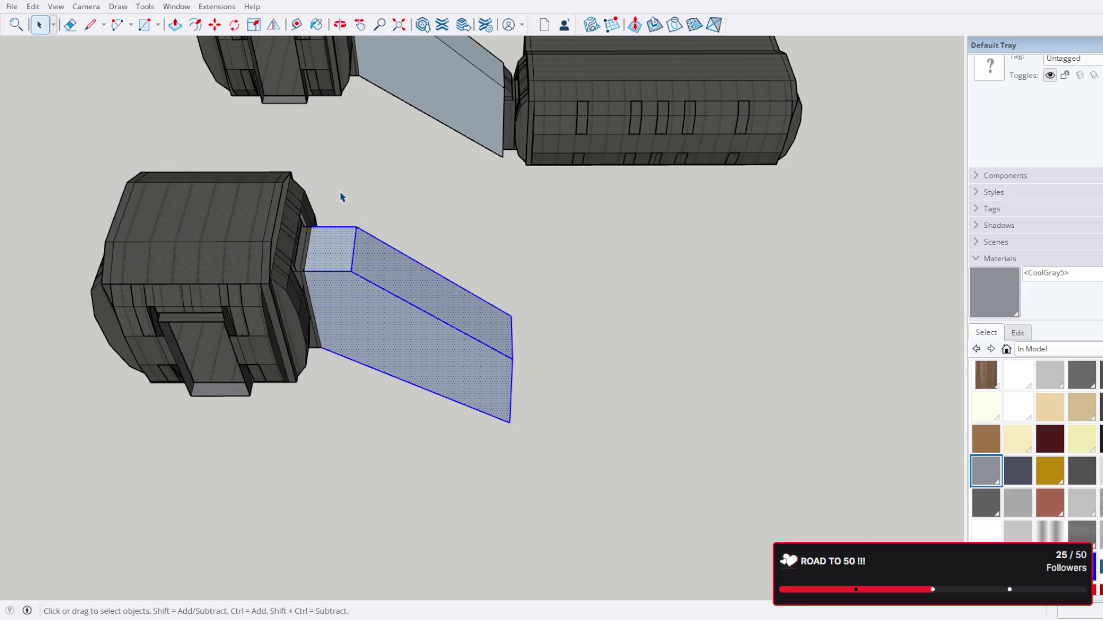
{"action": "key", "text": "Delete"}
Step: Select the entire remaining room block of the lower copy
{"action": "left_click_drag", "start_coordinate": [381, 305], "coordinate": [273, 172]}
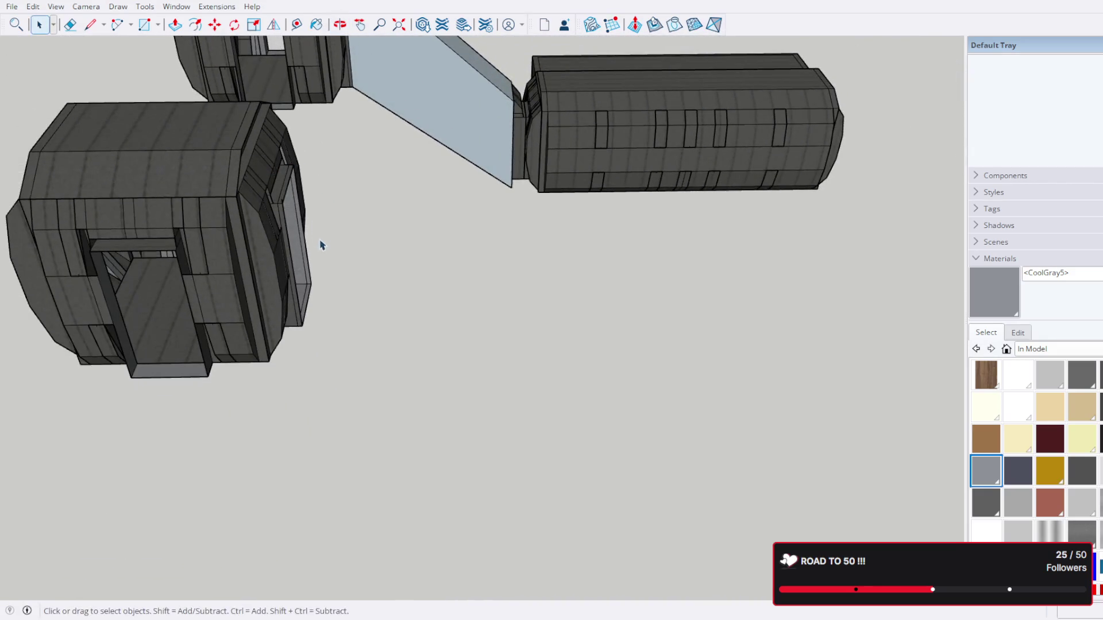
{"action": "left_click_drag", "start_coordinate": [322, 245], "coordinate": [449, 325]}
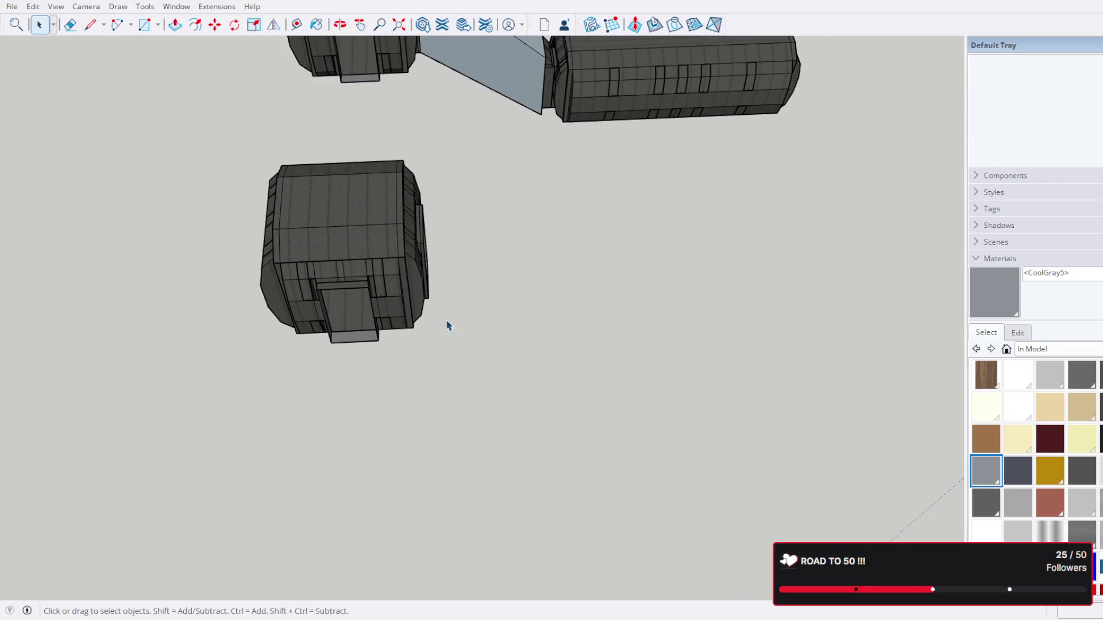
{"action": "scroll", "scroll_direction": "up", "scroll_amount": 3}
{"action": "scroll", "scroll_direction": "down", "scroll_amount": 3}
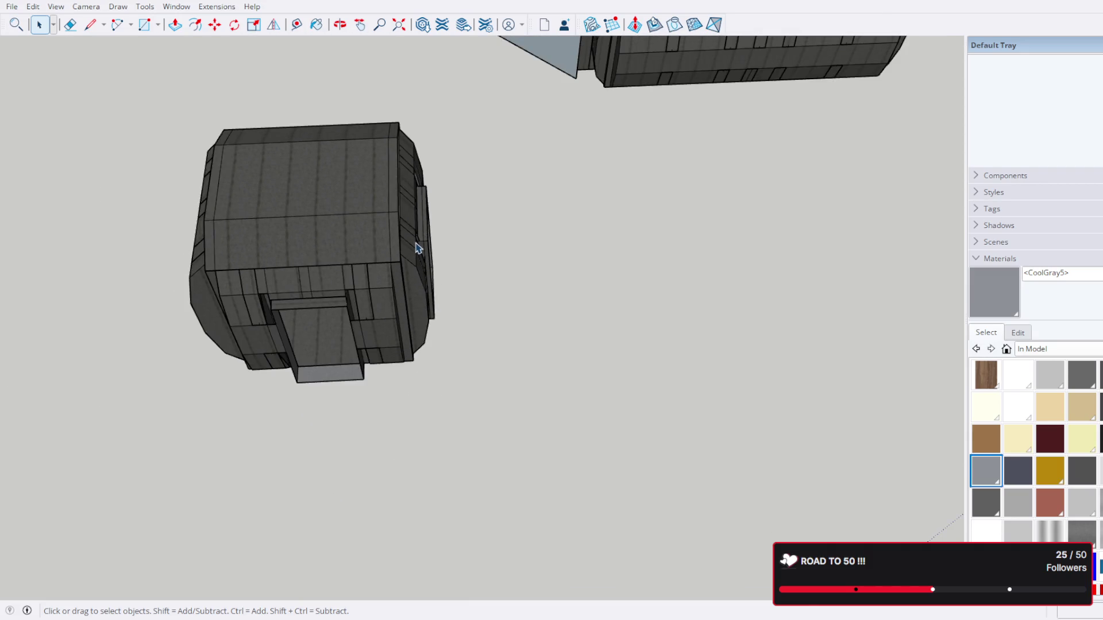
{"action": "left_click", "coordinate": [416, 253]}
{"action": "left_click", "coordinate": [416, 254]}
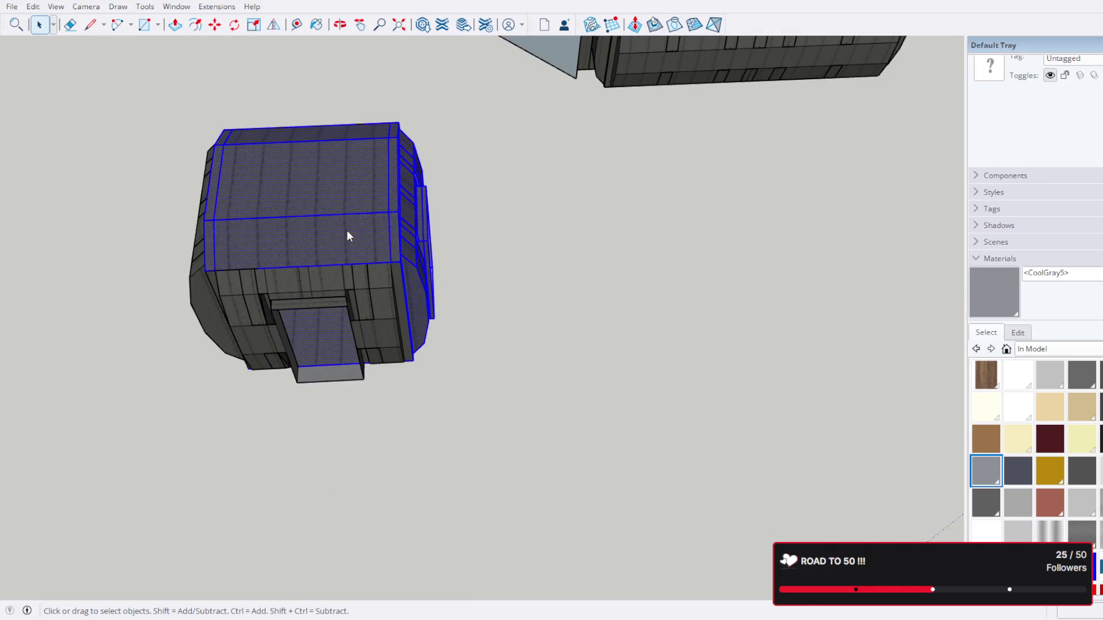
{"action": "left_click", "coordinate": [395, 350]}
{"action": "left_click", "coordinate": [339, 290]}
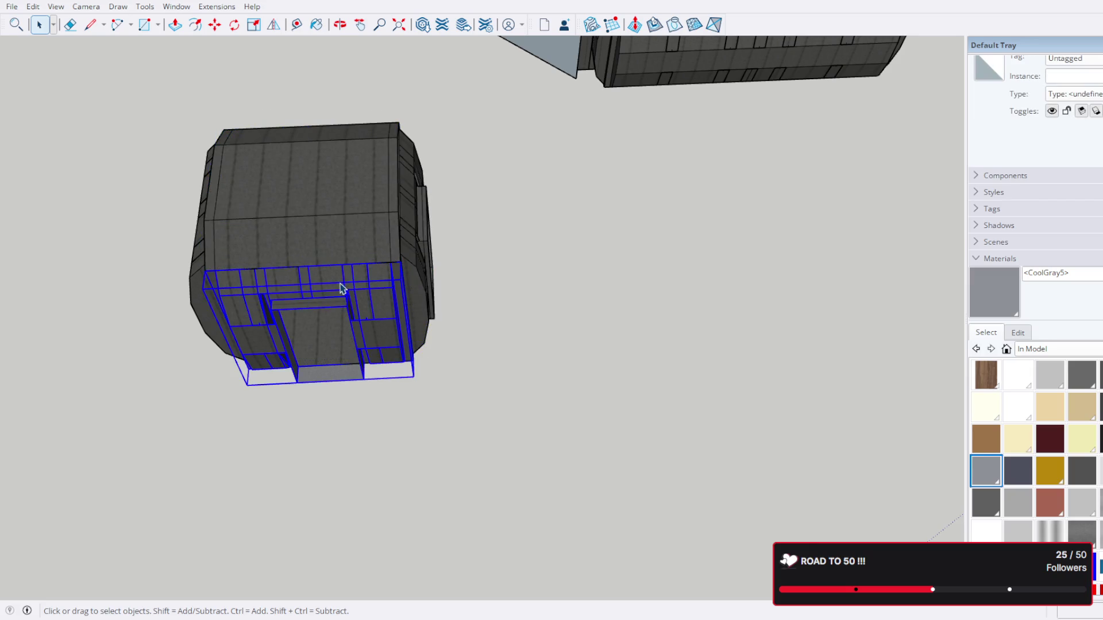
{"action": "left_click_drag", "start_coordinate": [343, 290], "coordinate": [636, 374]}
{"action": "left_click_drag", "start_coordinate": [444, 219], "coordinate": [427, 223]}
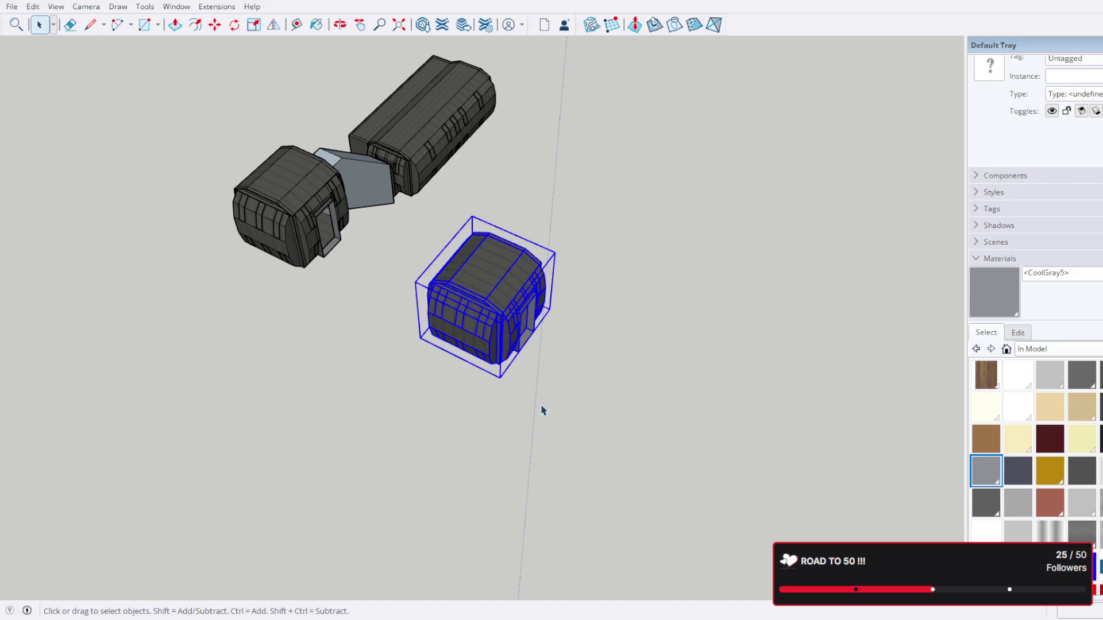
Step: Copy the room block with Move+Ctrl and drop it beside the main corridor
{"action": "left_click", "coordinate": [515, 305]}
{"action": "left_click", "coordinate": [214, 27]}
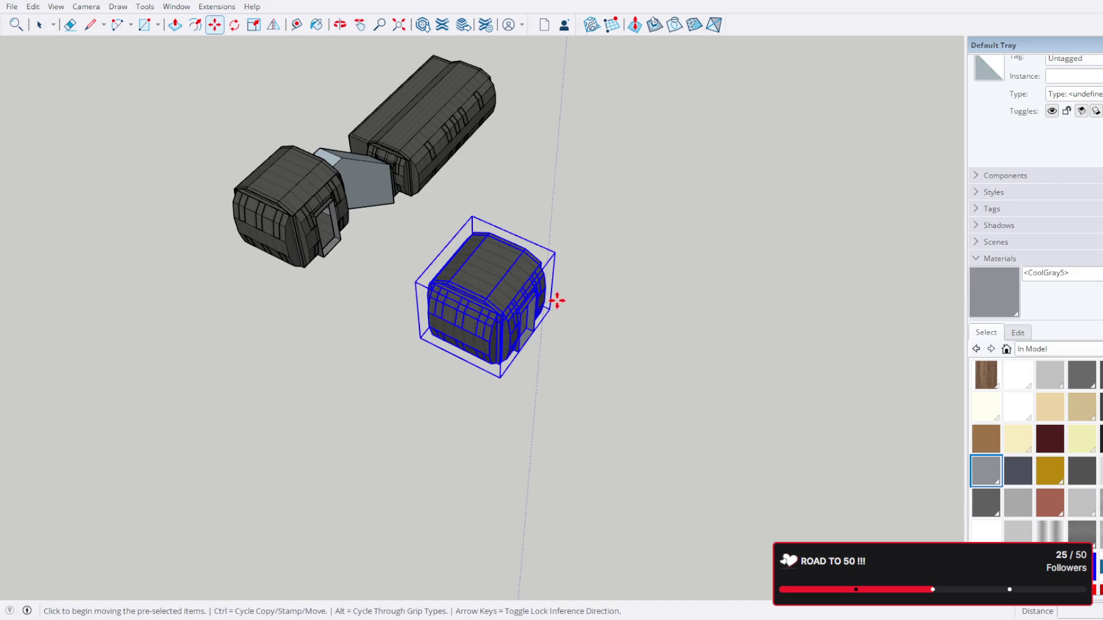
{"action": "left_click", "coordinate": [492, 264]}
{"action": "key", "text": "ctrl"}
{"action": "scroll", "scroll_direction": "down", "scroll_amount": 3}
{"action": "left_click_drag", "start_coordinate": [596, 197], "coordinate": [428, 461]}
{"action": "scroll", "scroll_direction": "down", "scroll_amount": 3}
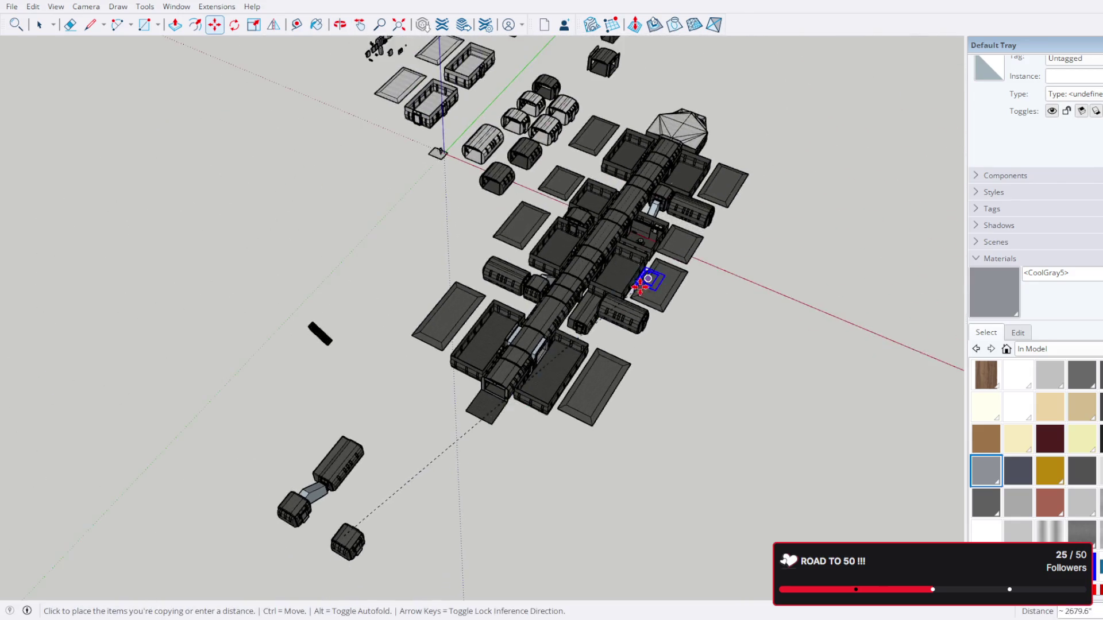
{"action": "scroll", "scroll_direction": "up", "scroll_amount": 3}
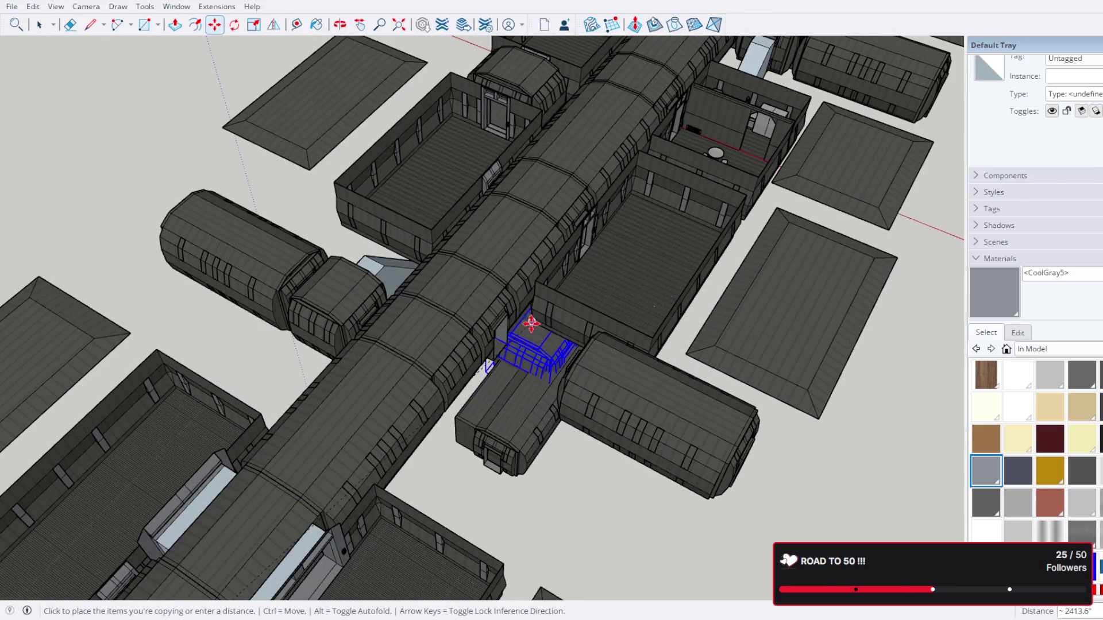
{"action": "left_click", "coordinate": [580, 480]}
{"action": "scroll", "scroll_direction": "up", "scroll_amount": 3}
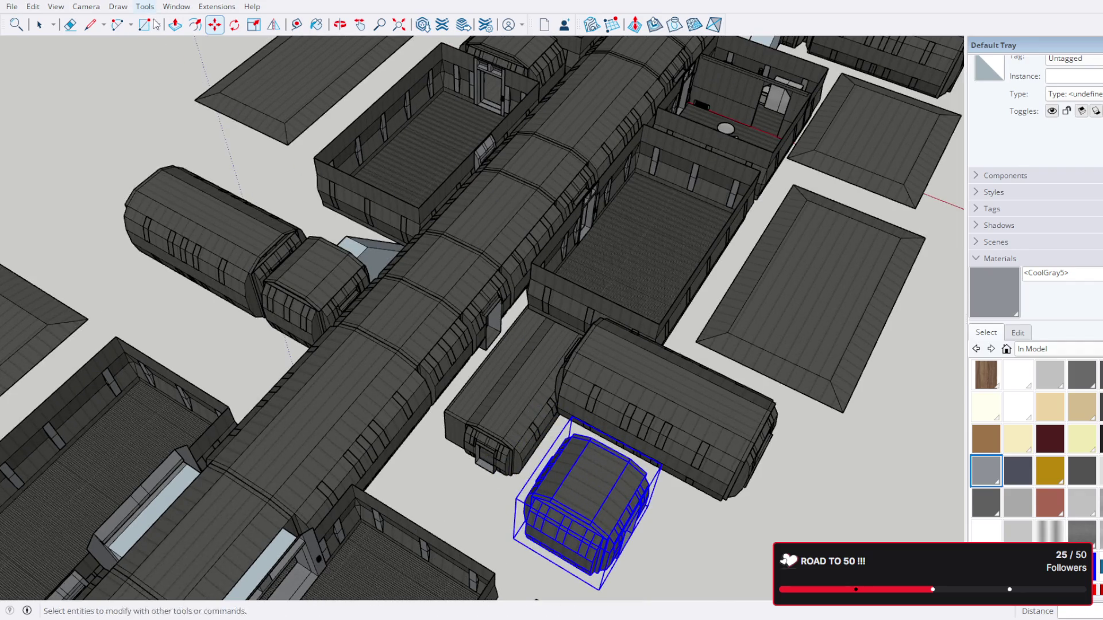
Step: Abandon the attempted flip and check the copy's fit beside the right-hand side room
{"action": "key", "text": "shift+f"}
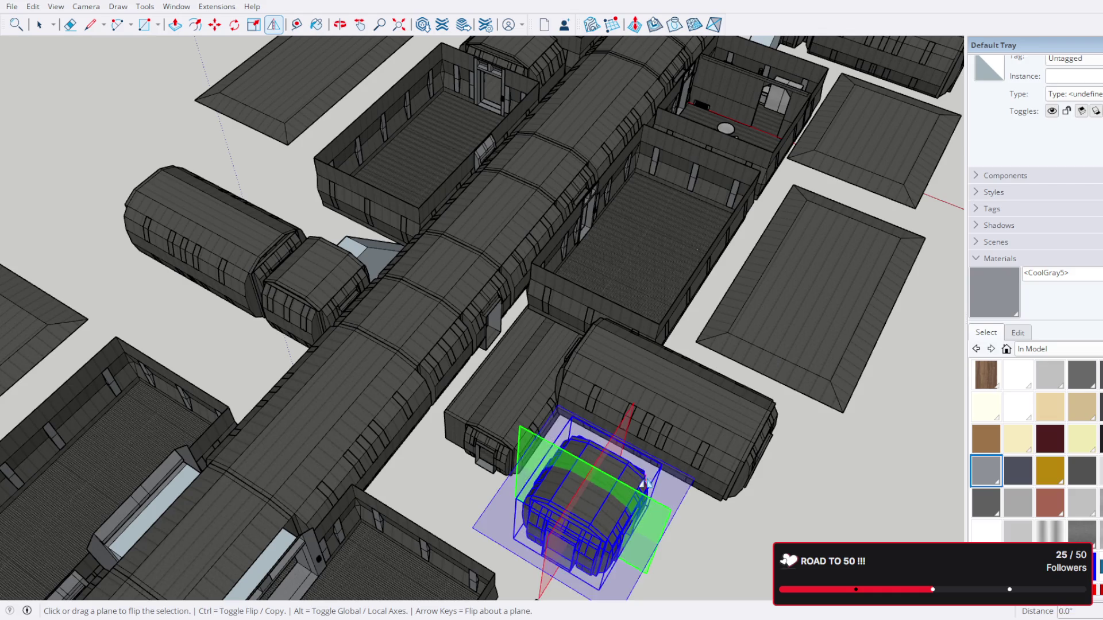
{"action": "left_click", "coordinate": [215, 26]}
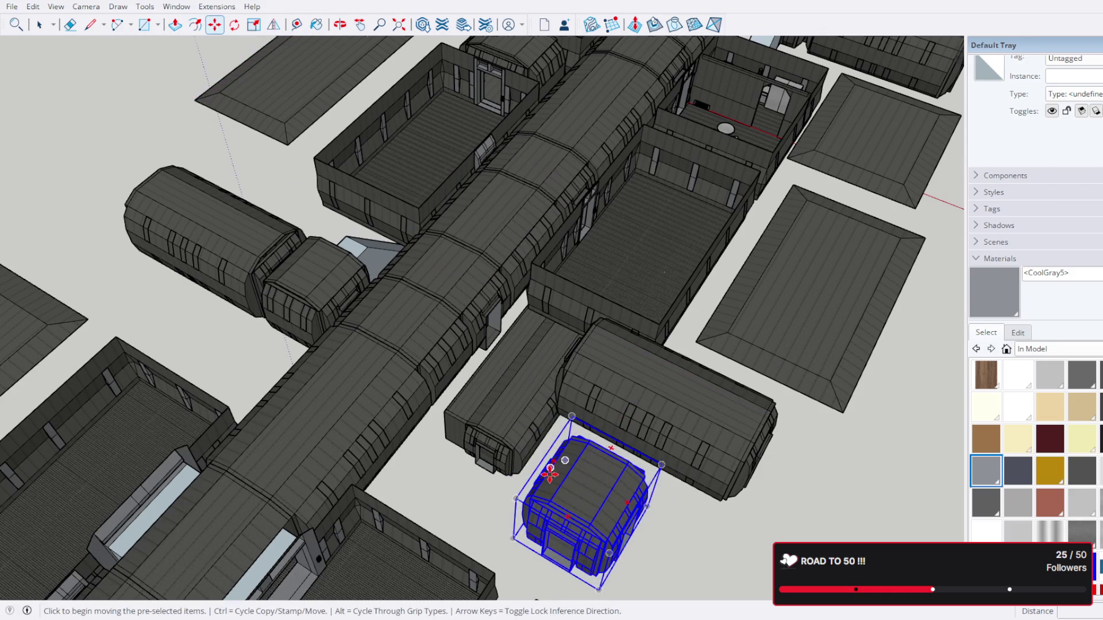
{"action": "scroll", "scroll_direction": "up", "scroll_amount": 3}
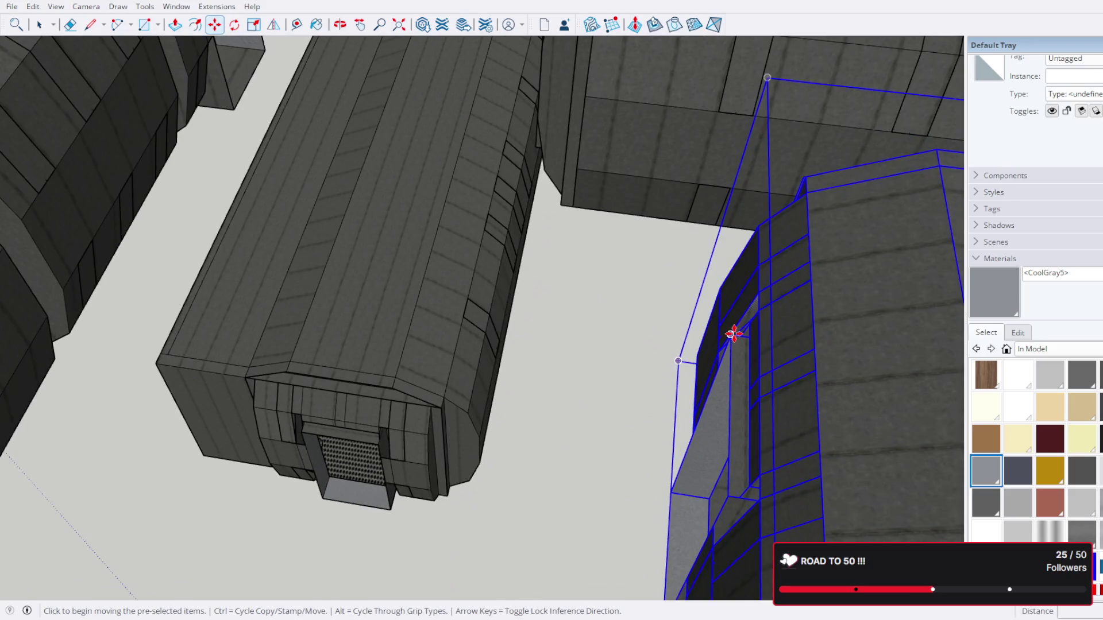
{"action": "scroll", "scroll_direction": "down", "scroll_amount": 3}
{"action": "left_click_drag", "start_coordinate": [483, 241], "coordinate": [477, 288]}
{"action": "scroll", "scroll_direction": "up", "scroll_amount": 3}
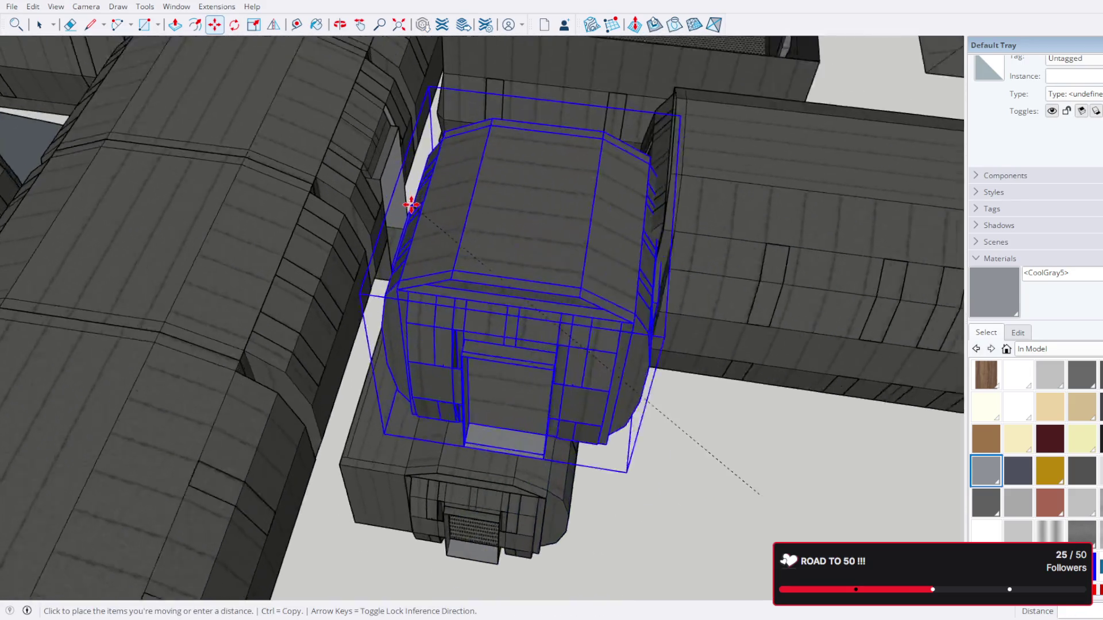
{"action": "left_click_drag", "start_coordinate": [414, 197], "coordinate": [402, 178]}
{"action": "scroll", "scroll_direction": "up", "scroll_amount": 3}
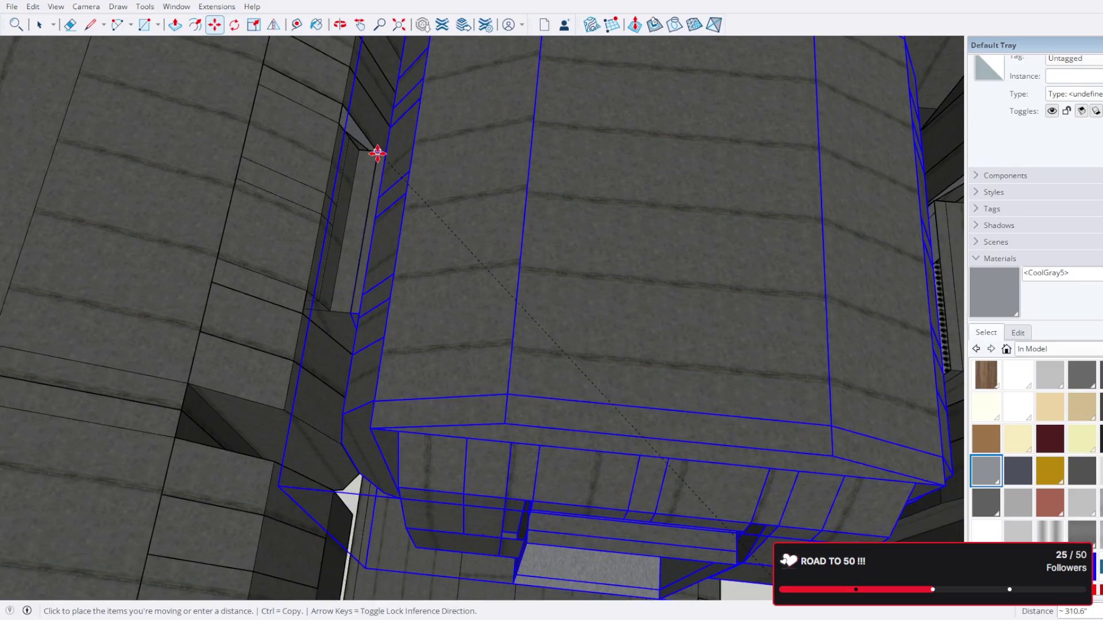
{"action": "scroll", "scroll_direction": "down", "scroll_amount": 3}
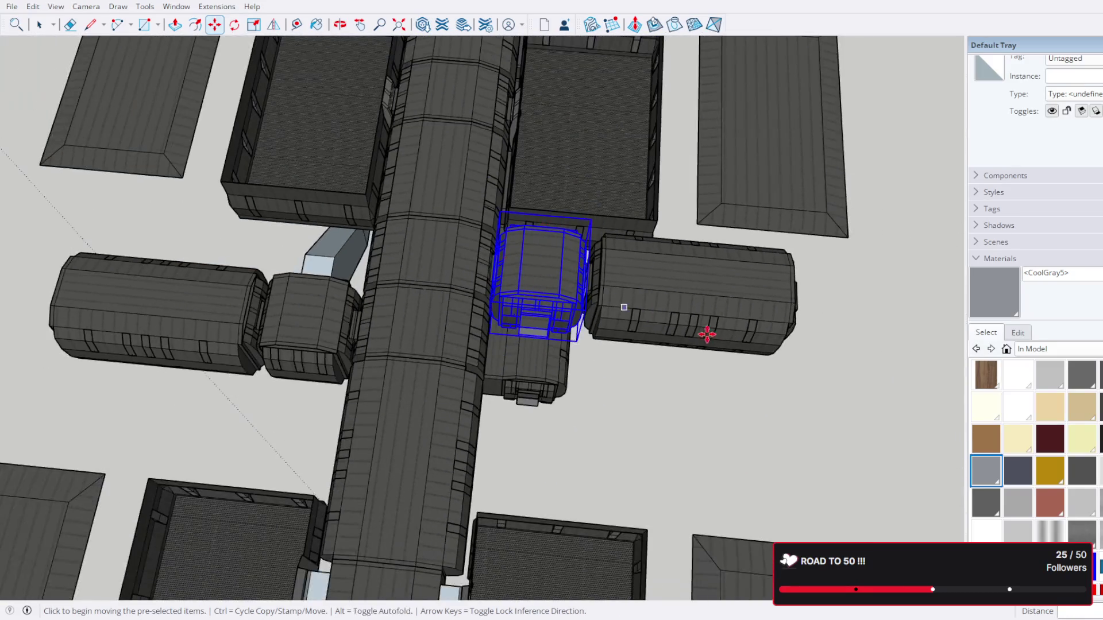
{"action": "left_click_drag", "start_coordinate": [708, 330], "coordinate": [450, 328]}
{"action": "scroll", "scroll_direction": "up", "scroll_amount": 3}
{"action": "left_click_drag", "start_coordinate": [563, 290], "coordinate": [468, 94]}
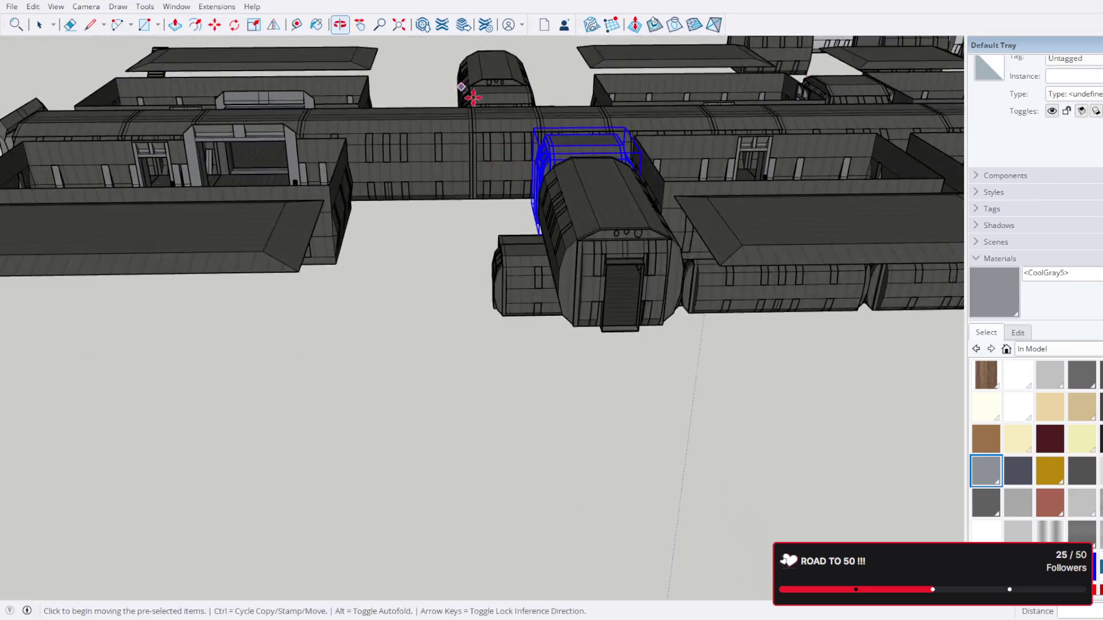
{"action": "scroll", "scroll_direction": "up", "scroll_amount": 3}
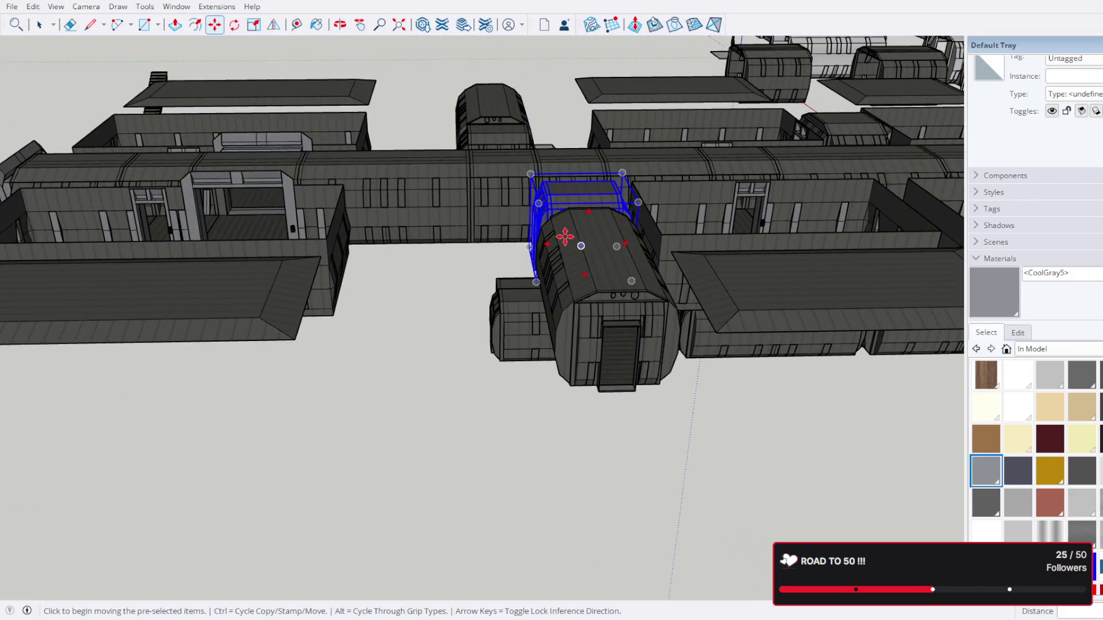
{"action": "left_click_drag", "start_coordinate": [533, 232], "coordinate": [376, 466]}
{"action": "scroll", "scroll_direction": "down", "scroll_amount": 3}
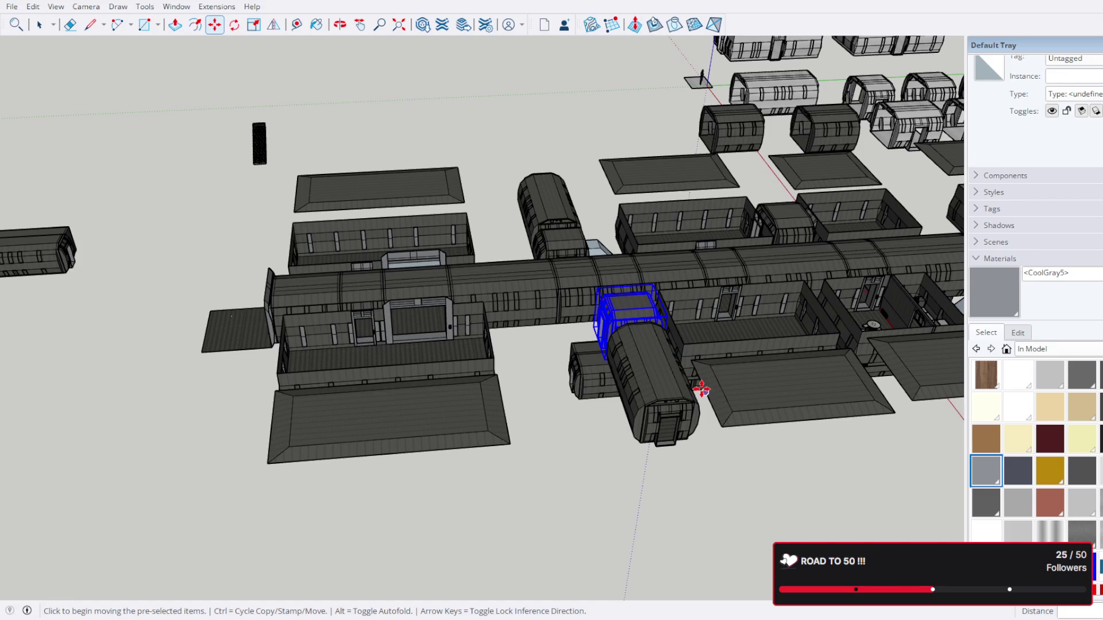
{"action": "left_click_drag", "start_coordinate": [727, 396], "coordinate": [503, 425]}
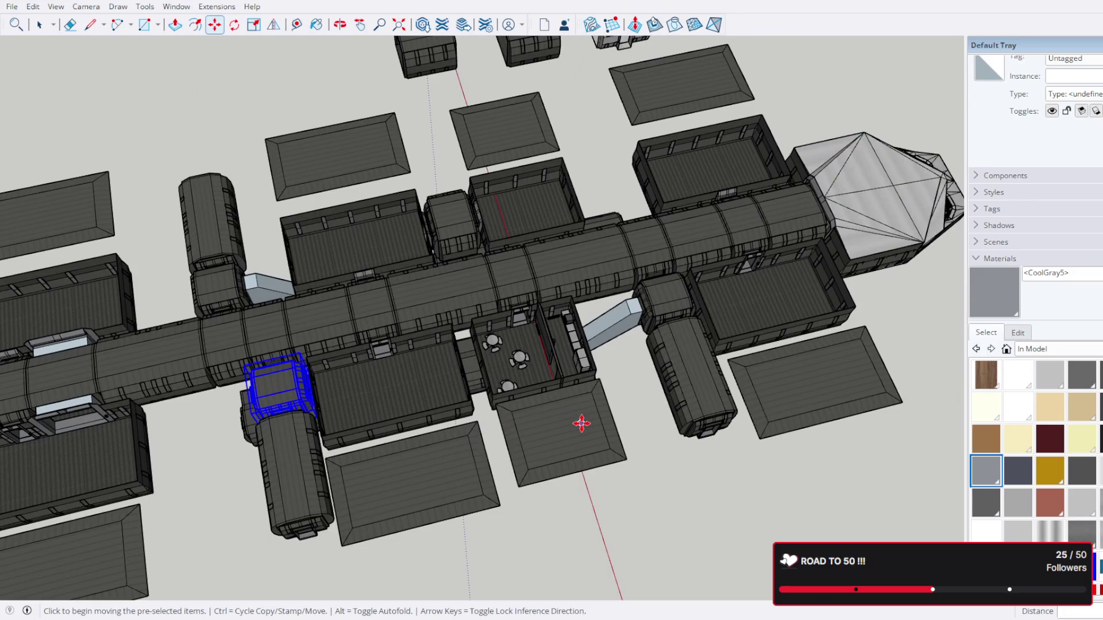
{"action": "left_click_drag", "start_coordinate": [582, 425], "coordinate": [501, 328]}
{"action": "scroll", "scroll_direction": "up", "scroll_amount": 3}
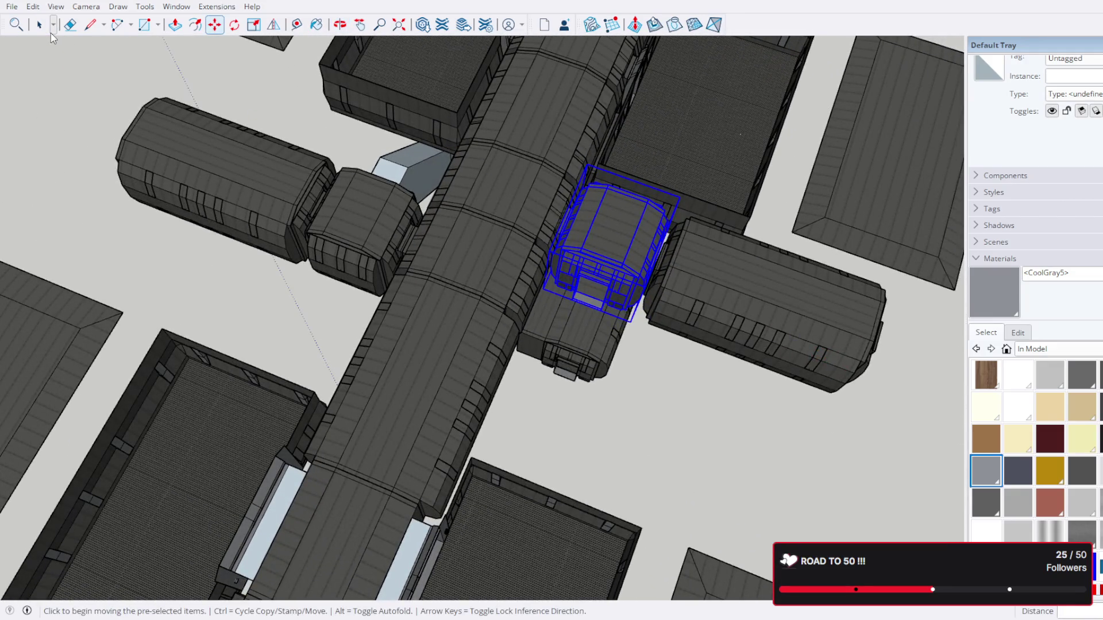
{"action": "left_click", "coordinate": [40, 30]}
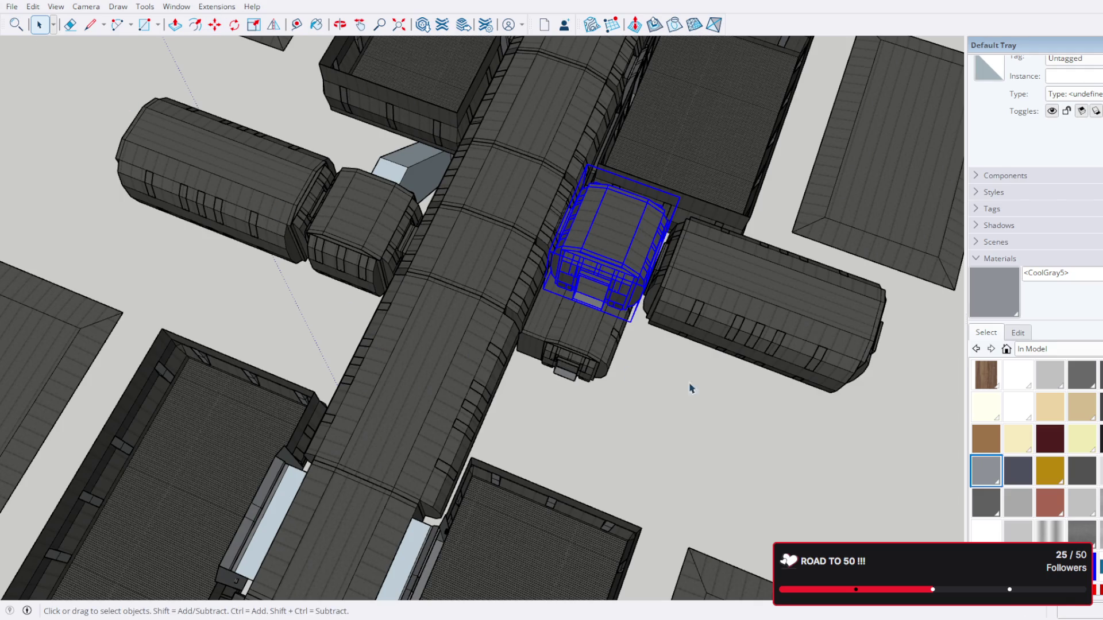
{"action": "left_click_drag", "start_coordinate": [692, 389], "coordinate": [598, 421]}
{"action": "left_click_drag", "start_coordinate": [517, 392], "coordinate": [599, 277]}
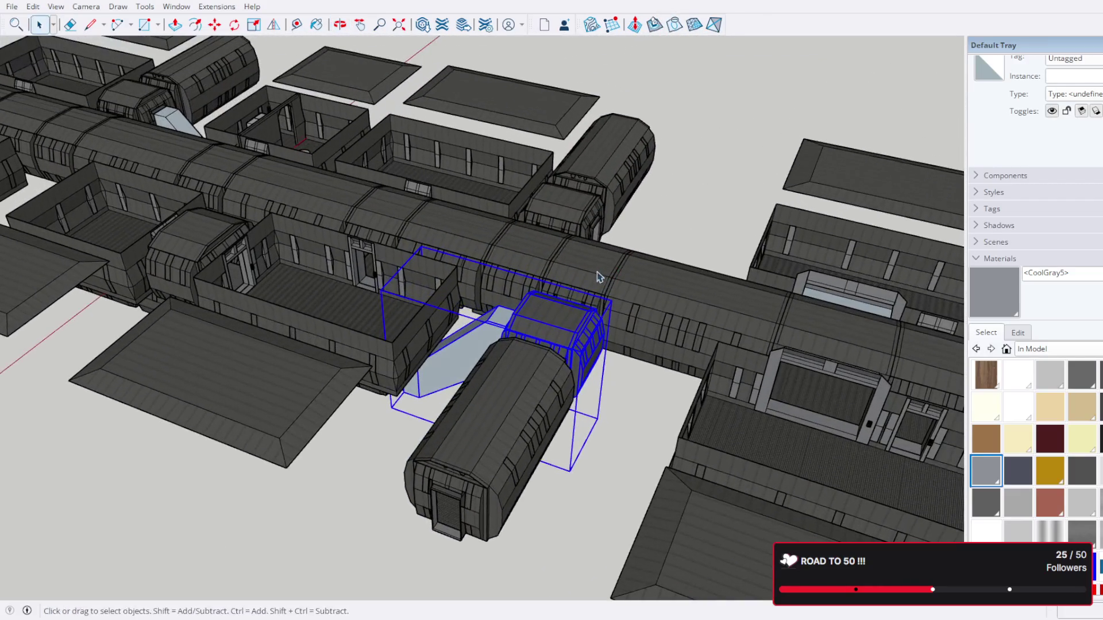
{"action": "left_click_drag", "start_coordinate": [647, 222], "coordinate": [632, 260]}
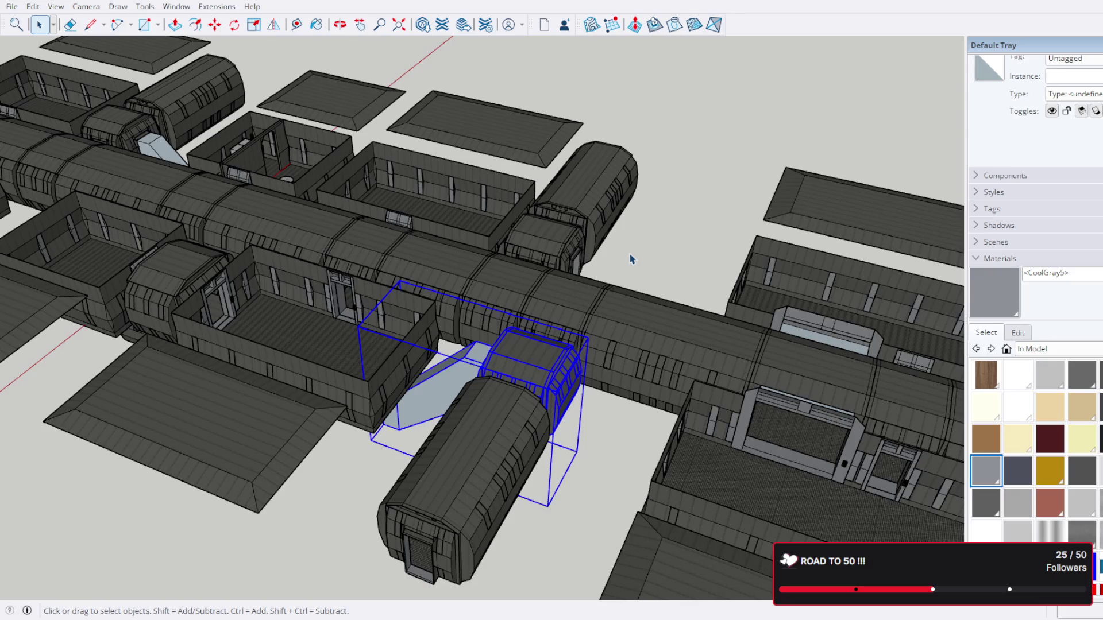
{"action": "scroll", "scroll_direction": "up", "scroll_amount": 3}
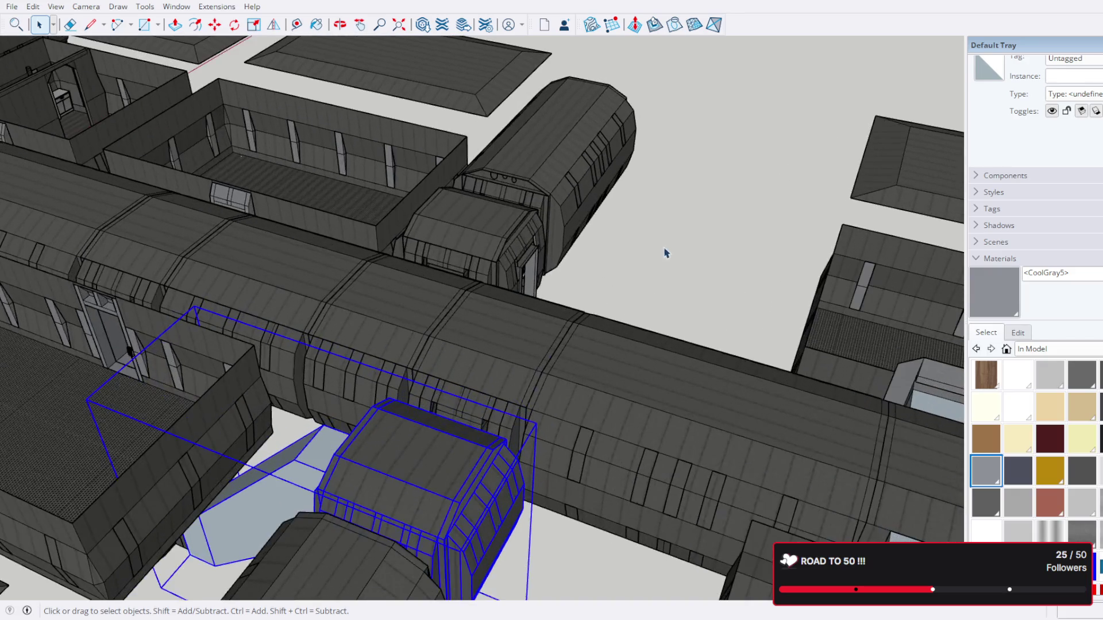
{"action": "left_click_drag", "start_coordinate": [664, 247], "coordinate": [635, 218]}
{"action": "scroll", "scroll_direction": "down", "scroll_amount": 3}
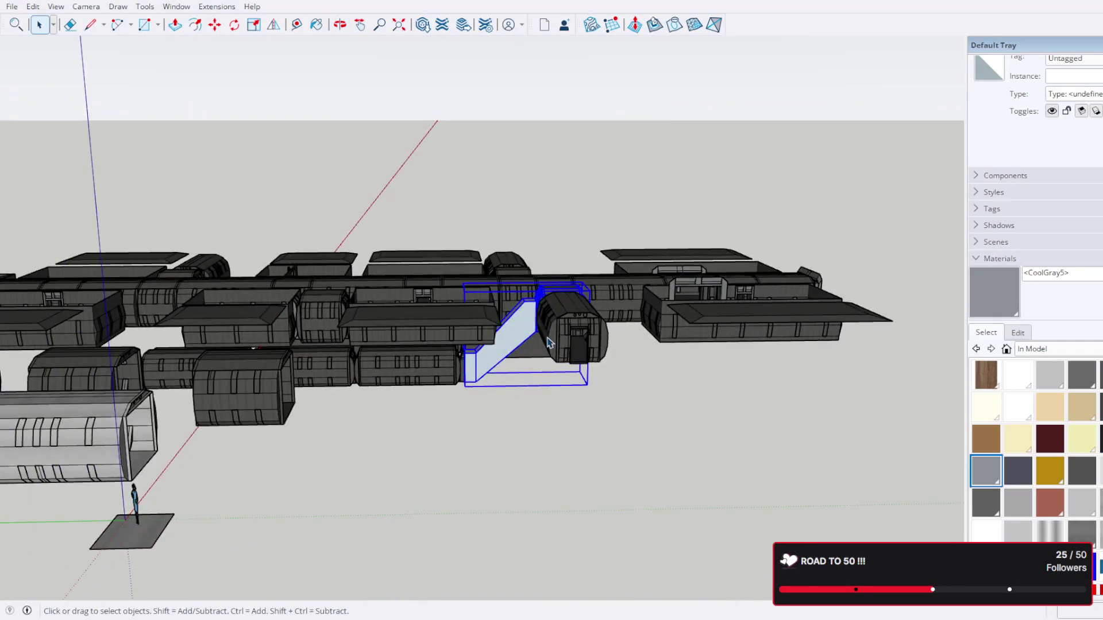
{"action": "scroll", "scroll_direction": "up", "scroll_amount": 3}
{"action": "scroll", "scroll_direction": "down", "scroll_amount": 3}
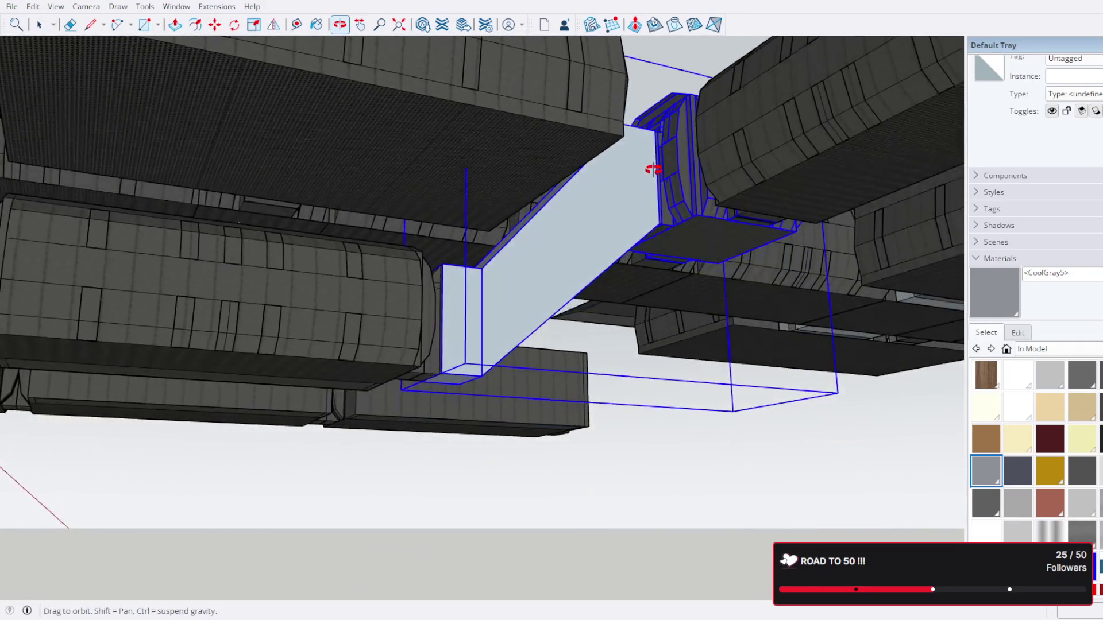
{"action": "left_click_drag", "start_coordinate": [655, 170], "coordinate": [584, 460]}
{"action": "scroll", "scroll_direction": "up", "scroll_amount": 3}
{"action": "scroll", "scroll_direction": "down", "scroll_amount": 3}
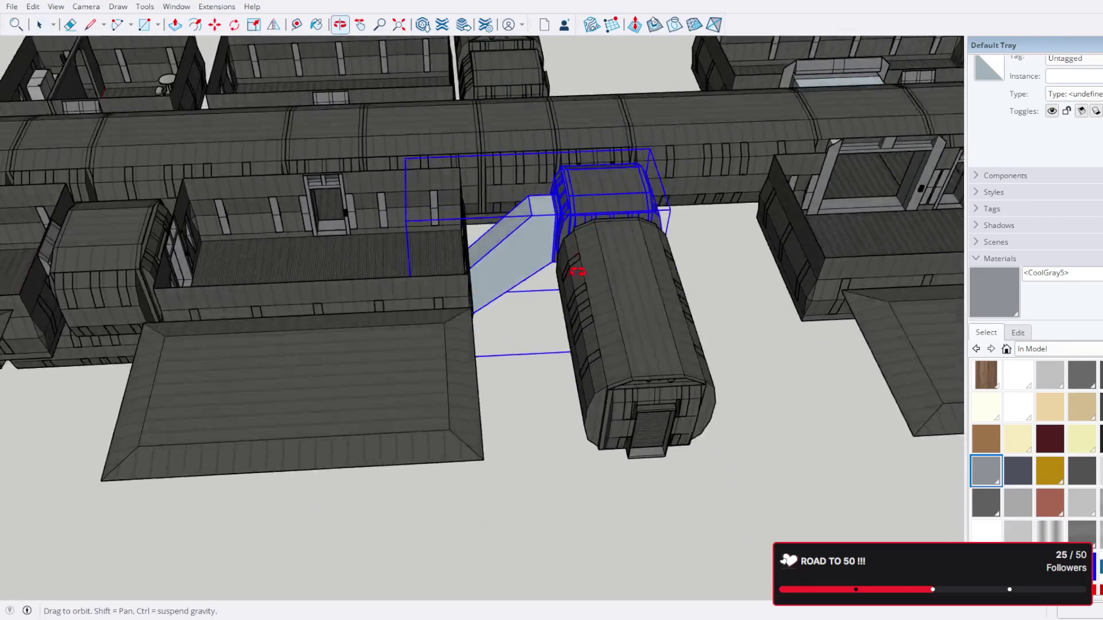
{"action": "left_click_drag", "start_coordinate": [574, 273], "coordinate": [568, 405]}
{"action": "scroll", "scroll_direction": "up", "scroll_amount": 3}
{"action": "scroll", "scroll_direction": "down", "scroll_amount": 3}
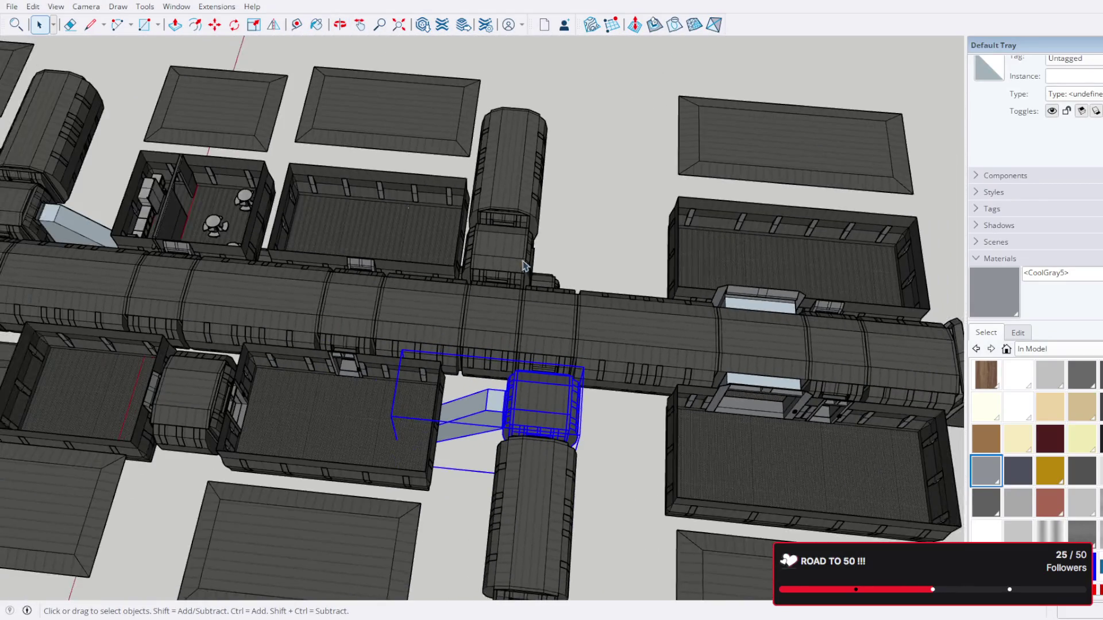
{"action": "scroll", "scroll_direction": "down", "scroll_amount": 3}
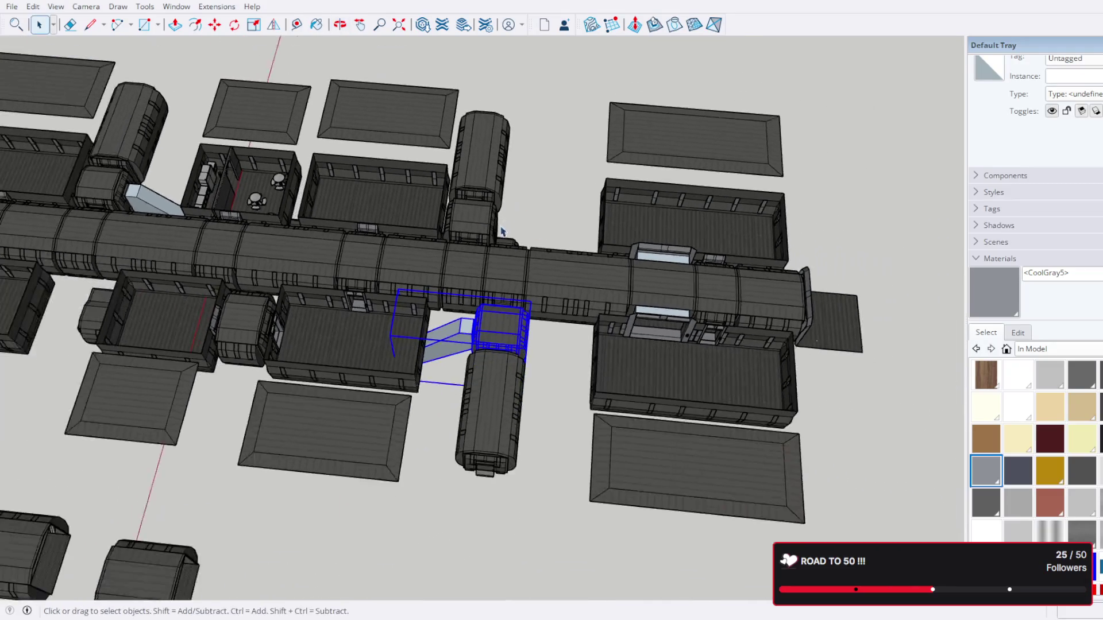
{"action": "scroll", "scroll_direction": "up", "scroll_amount": 3}
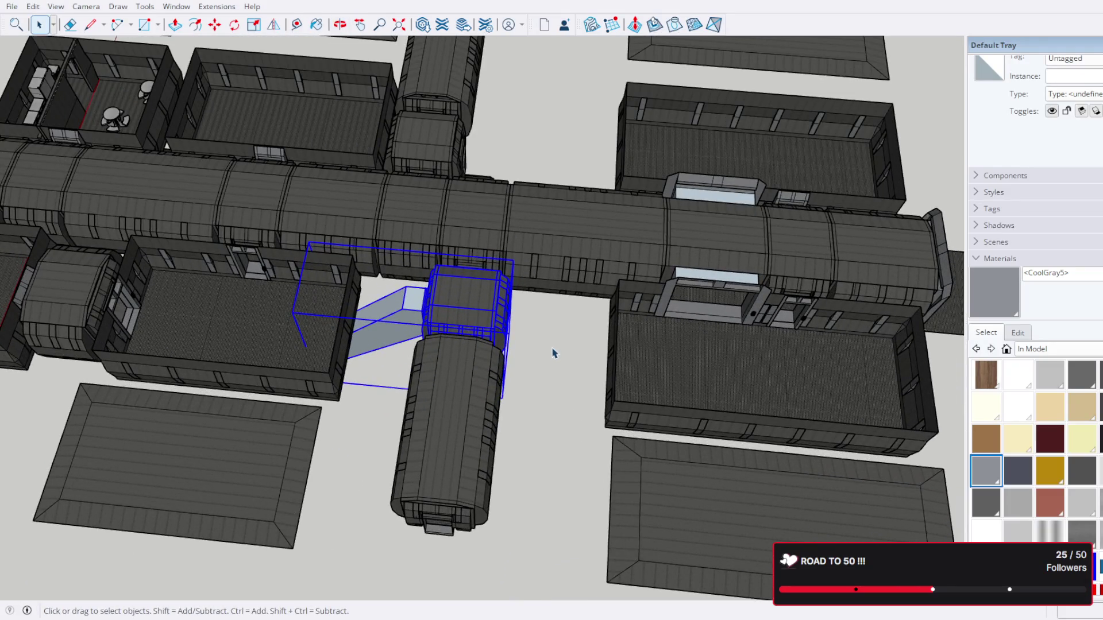
{"action": "scroll", "scroll_direction": "up", "scroll_amount": 3}
{"action": "left_click_drag", "start_coordinate": [542, 264], "coordinate": [558, 285]}
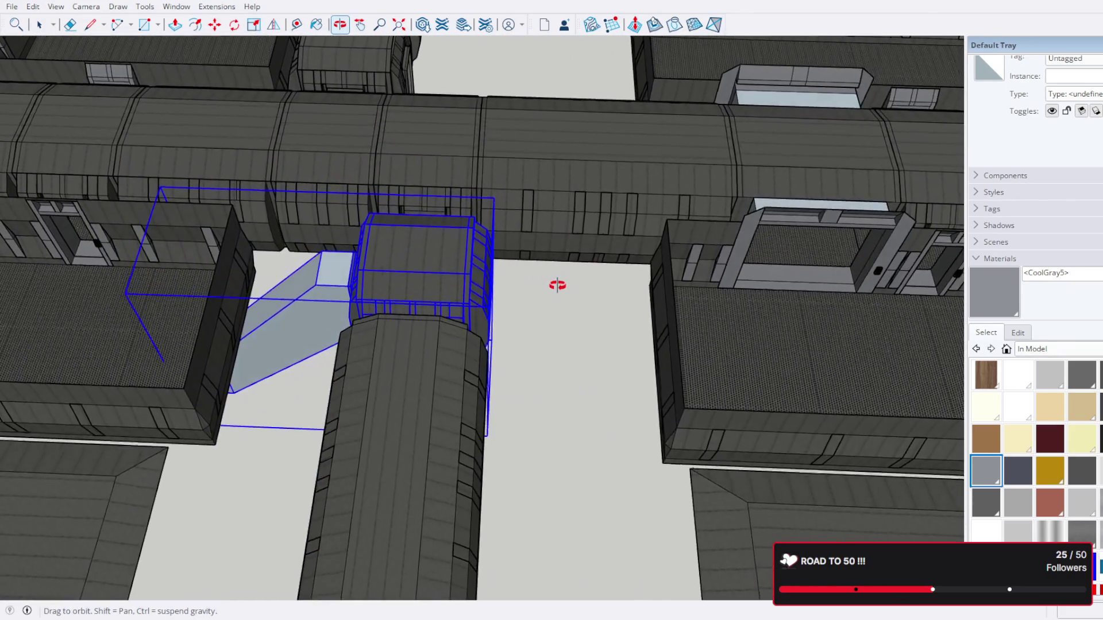
{"action": "scroll", "scroll_direction": "down", "scroll_amount": 3}
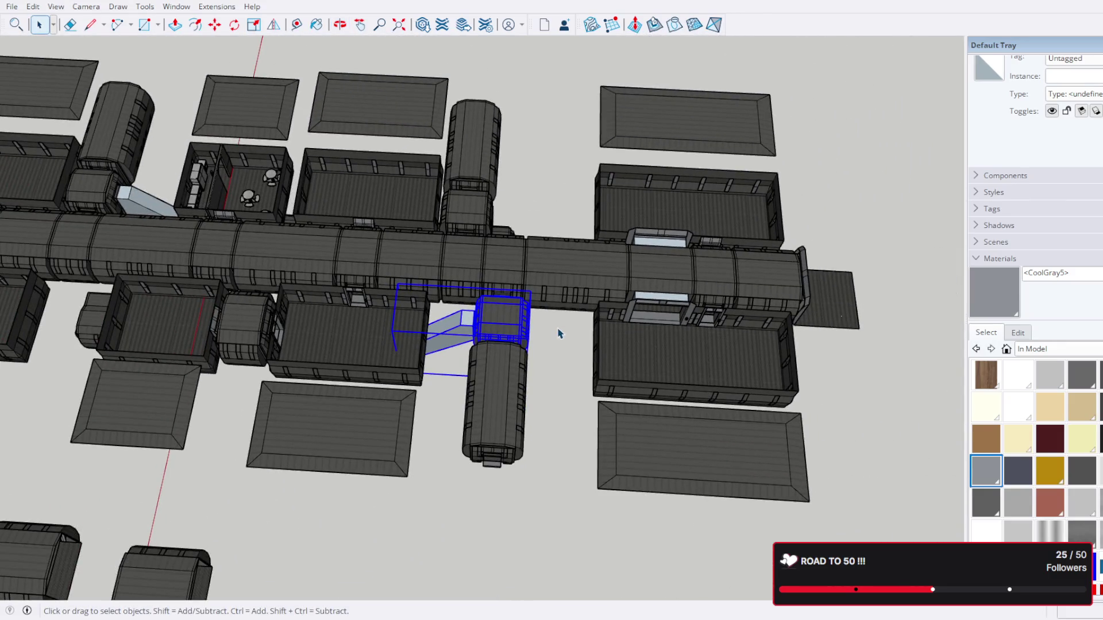
{"action": "left_click_drag", "start_coordinate": [559, 333], "coordinate": [542, 321]}
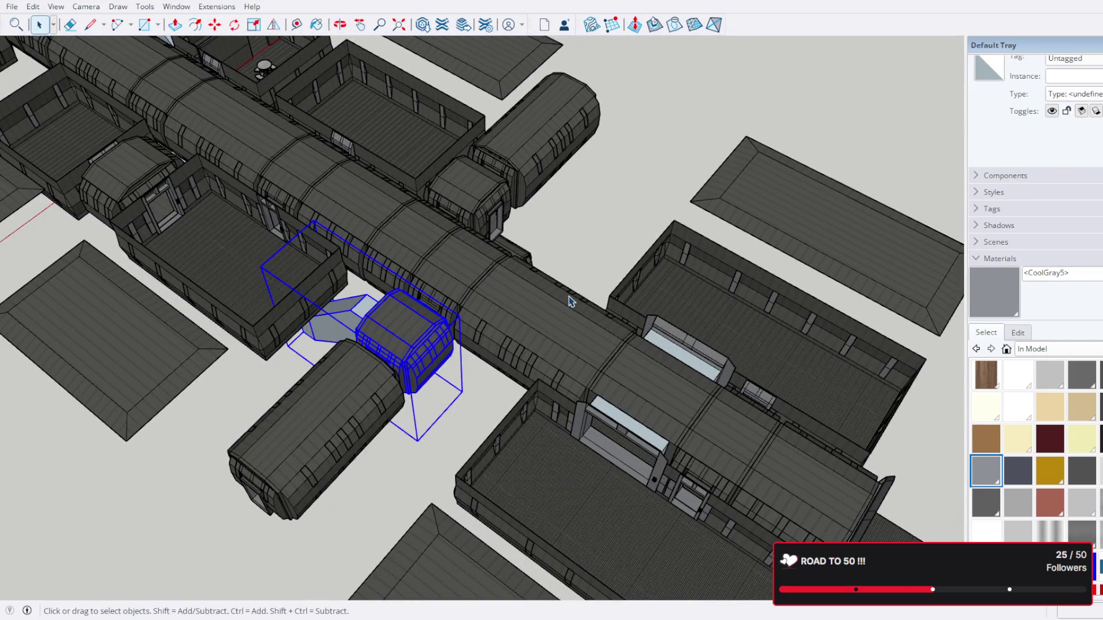
{"action": "left_click_drag", "start_coordinate": [682, 292], "coordinate": [607, 184]}
{"action": "scroll", "scroll_direction": "down", "scroll_amount": 3}
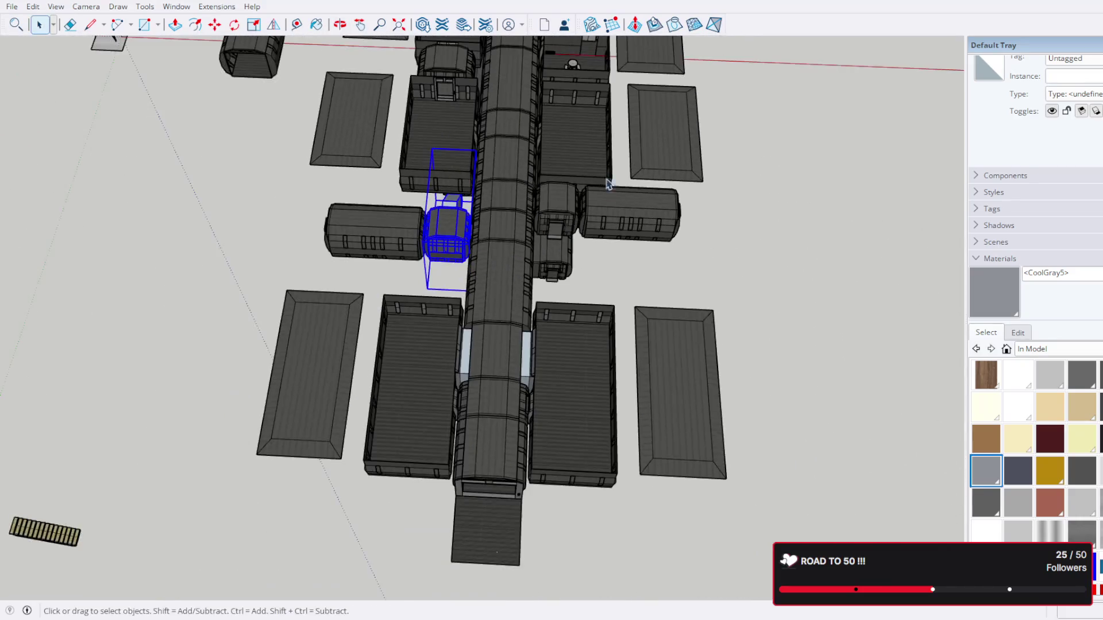
{"action": "left_click_drag", "start_coordinate": [672, 168], "coordinate": [589, 369]}
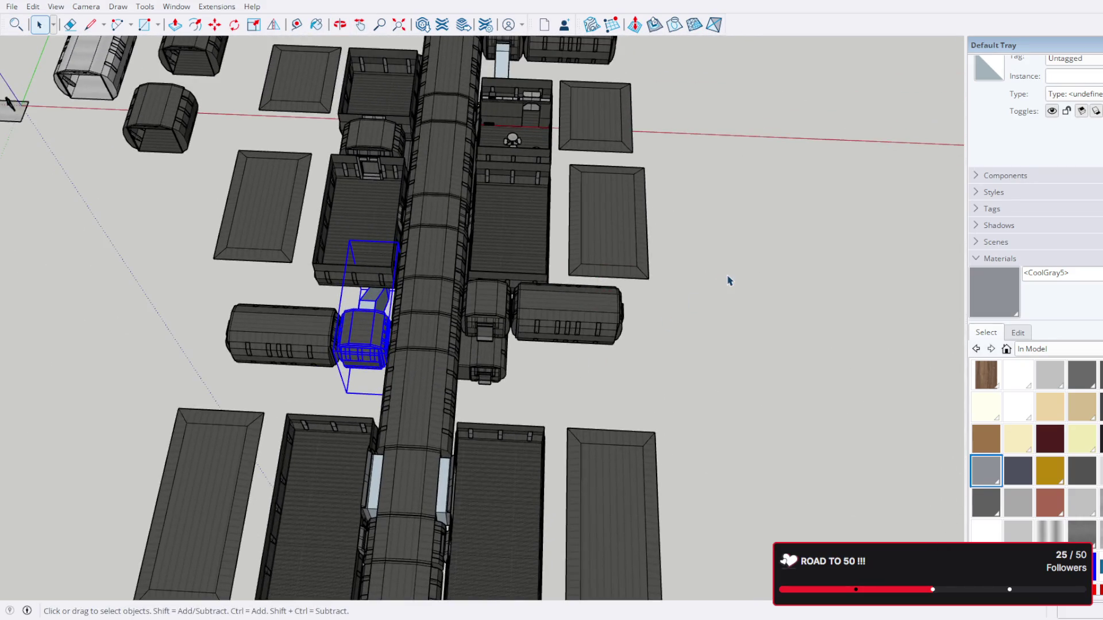
{"action": "scroll", "scroll_direction": "up", "scroll_amount": 3}
{"action": "scroll", "scroll_direction": "down", "scroll_amount": 3}
{"action": "left_click_drag", "start_coordinate": [522, 313], "coordinate": [627, 400]}
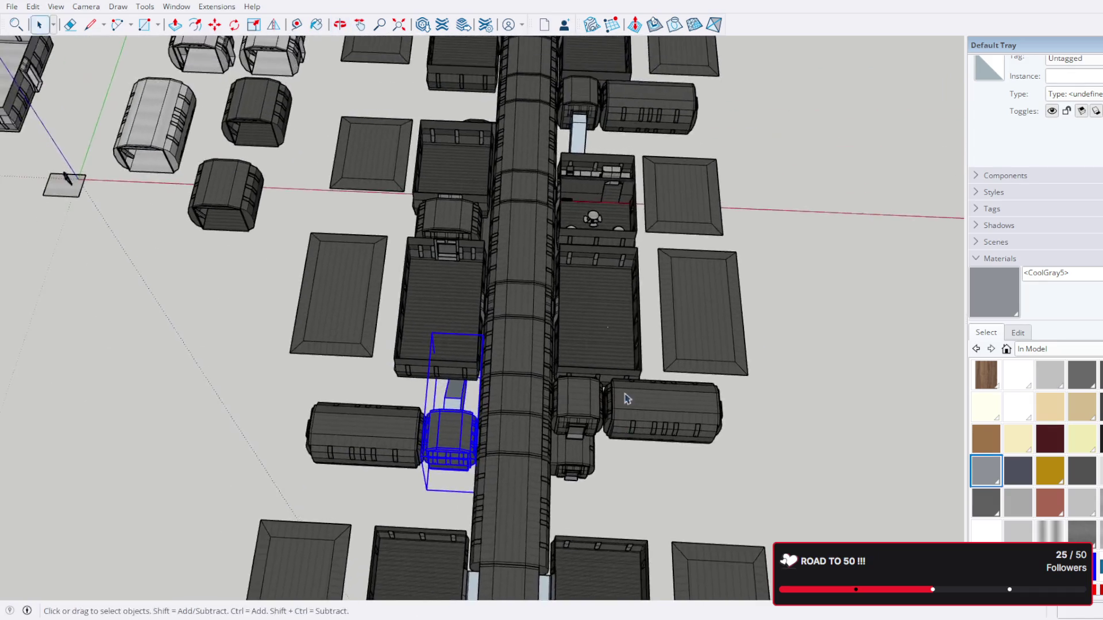
{"action": "scroll", "scroll_direction": "down", "scroll_amount": 3}
{"action": "left_click_drag", "start_coordinate": [697, 374], "coordinate": [687, 446]}
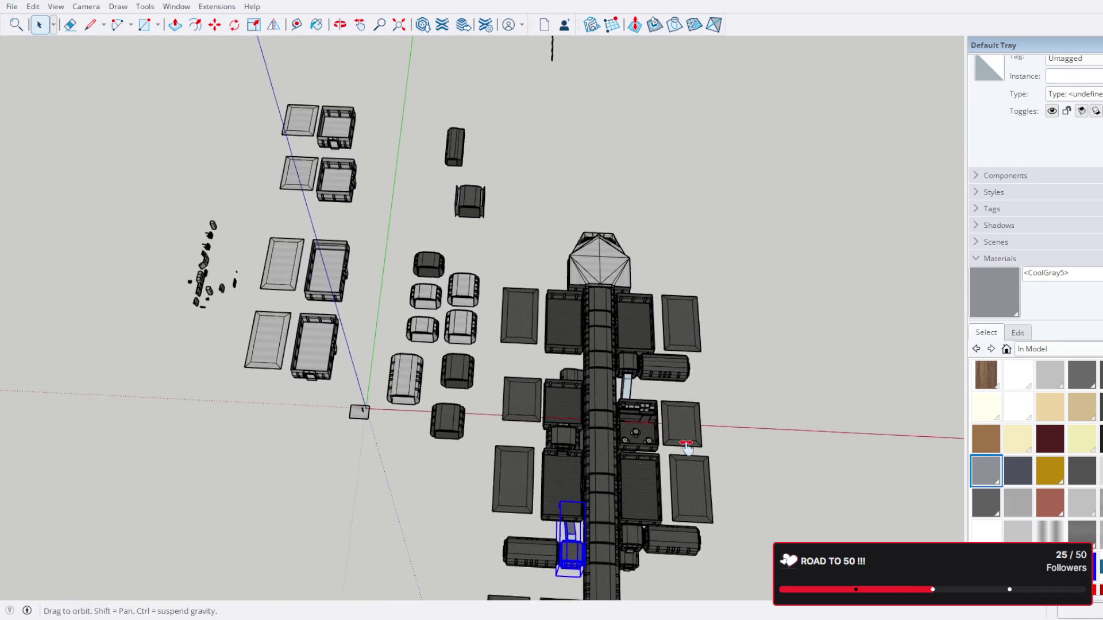
{"action": "scroll", "scroll_direction": "up", "scroll_amount": 3}
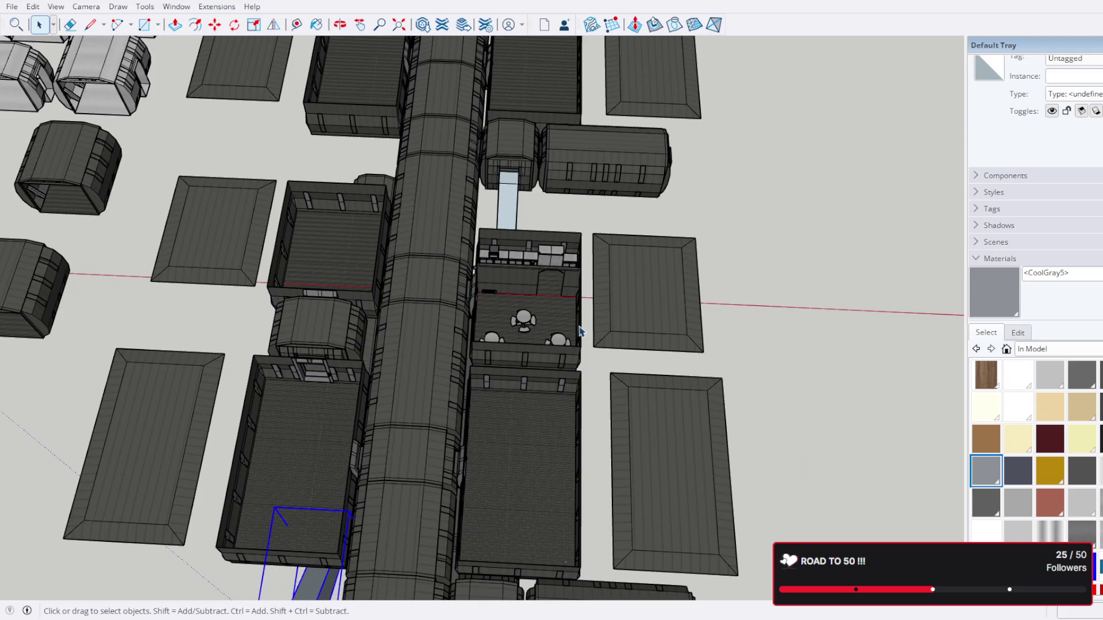
Step: Copy the room and its roof with Move+Ctrl, placing the copy beside the original
{"action": "left_click", "coordinate": [581, 333]}
{"action": "scroll", "scroll_direction": "up", "scroll_amount": 3}
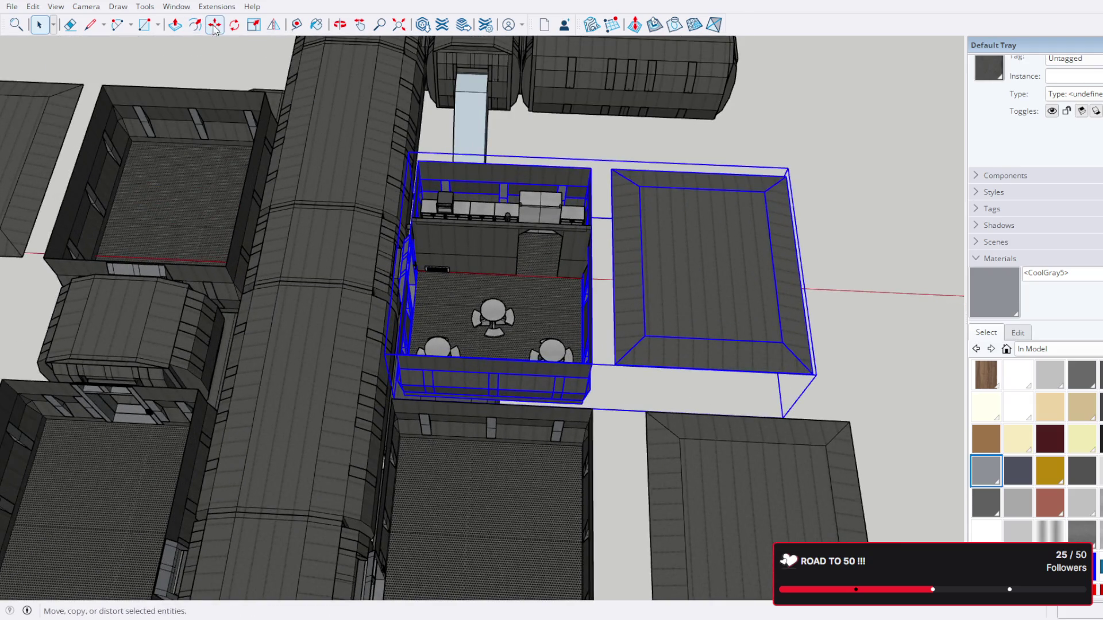
{"action": "left_click", "coordinate": [551, 287]}
{"action": "key", "text": "ctrl"}
{"action": "scroll", "scroll_direction": "down", "scroll_amount": 3}
{"action": "left_click_drag", "start_coordinate": [751, 308], "coordinate": [761, 381]}
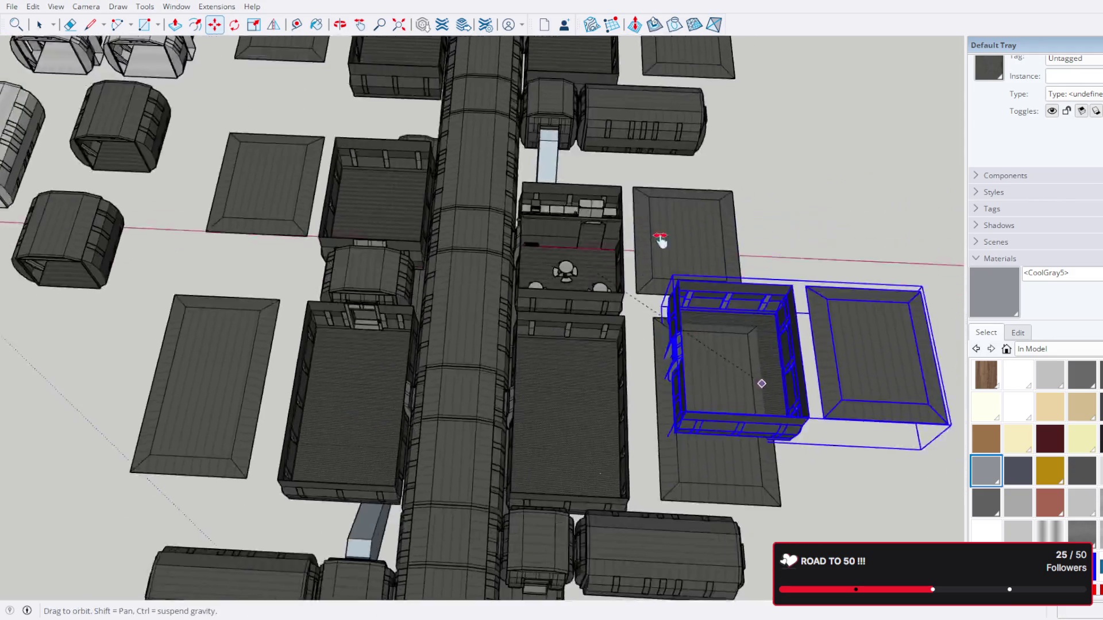
{"action": "scroll", "scroll_direction": "up", "scroll_amount": 3}
{"action": "left_click", "coordinate": [722, 266]}
Step: Rotate the copied room 90° and open its group for editing
{"action": "left_click_drag", "start_coordinate": [721, 266], "coordinate": [323, 215]}
{"action": "scroll", "scroll_direction": "up", "scroll_amount": 3}
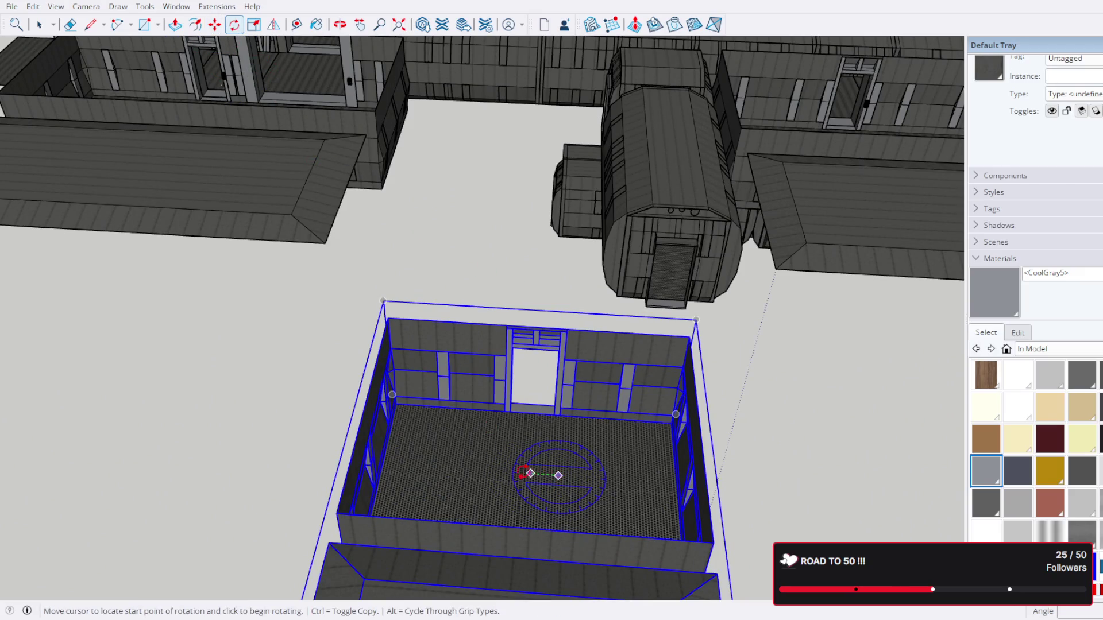
{"action": "left_click", "coordinate": [503, 471]}
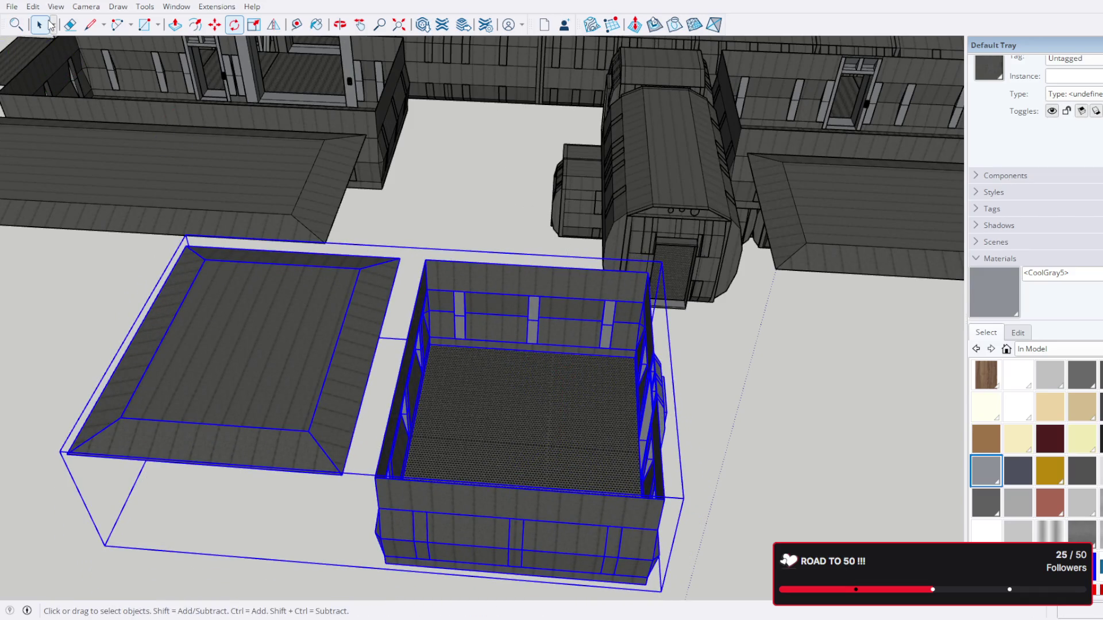
{"action": "double_click", "coordinate": [306, 400]}
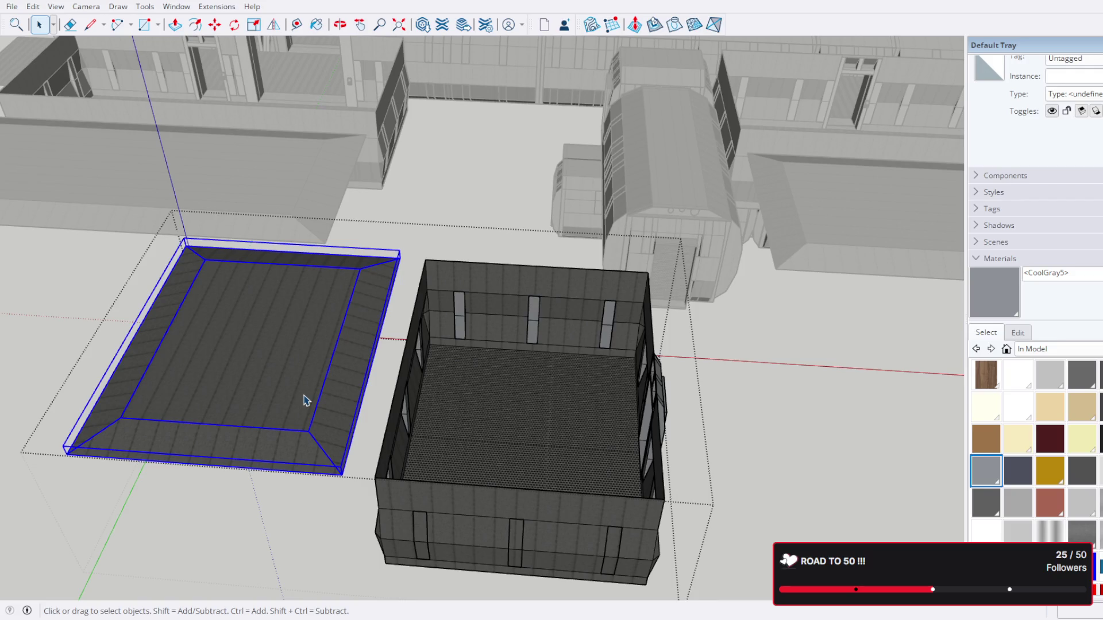
Step: Delete the copied room's roof, exit its group, and select the new room box
{"action": "key", "text": "Delete"}
{"action": "key", "text": "Escape"}
{"action": "left_click", "coordinate": [502, 425]}
{"action": "left_click_drag", "start_coordinate": [495, 345], "coordinate": [427, 282]}
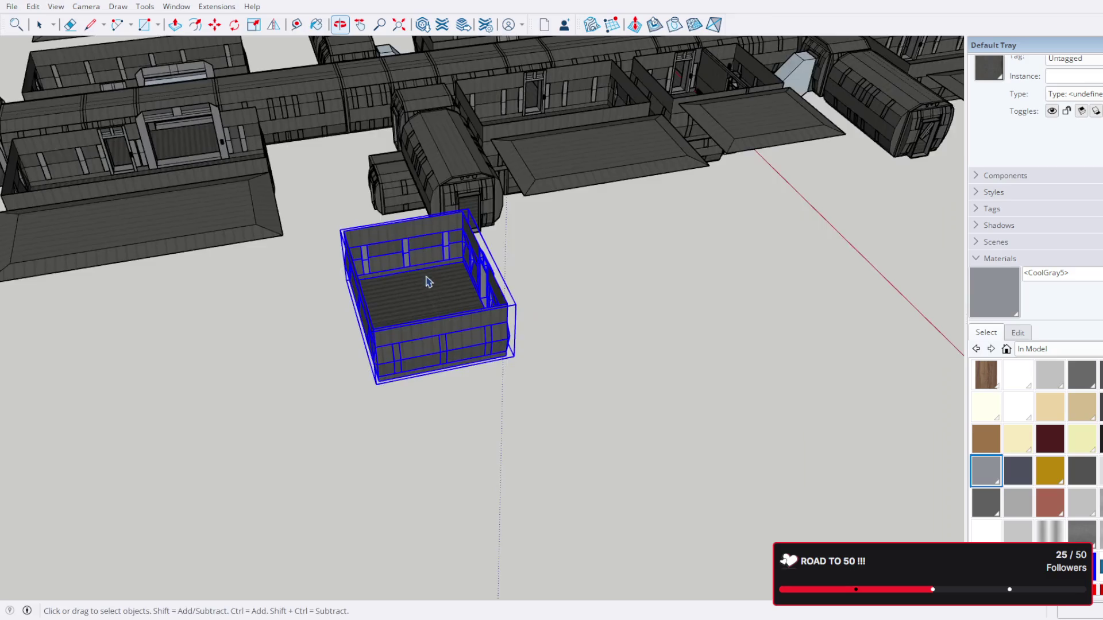
{"action": "scroll", "scroll_direction": "up", "scroll_amount": 3}
{"action": "scroll", "scroll_direction": "down", "scroll_amount": 3}
{"action": "left_click_drag", "start_coordinate": [405, 243], "coordinate": [315, 306]}
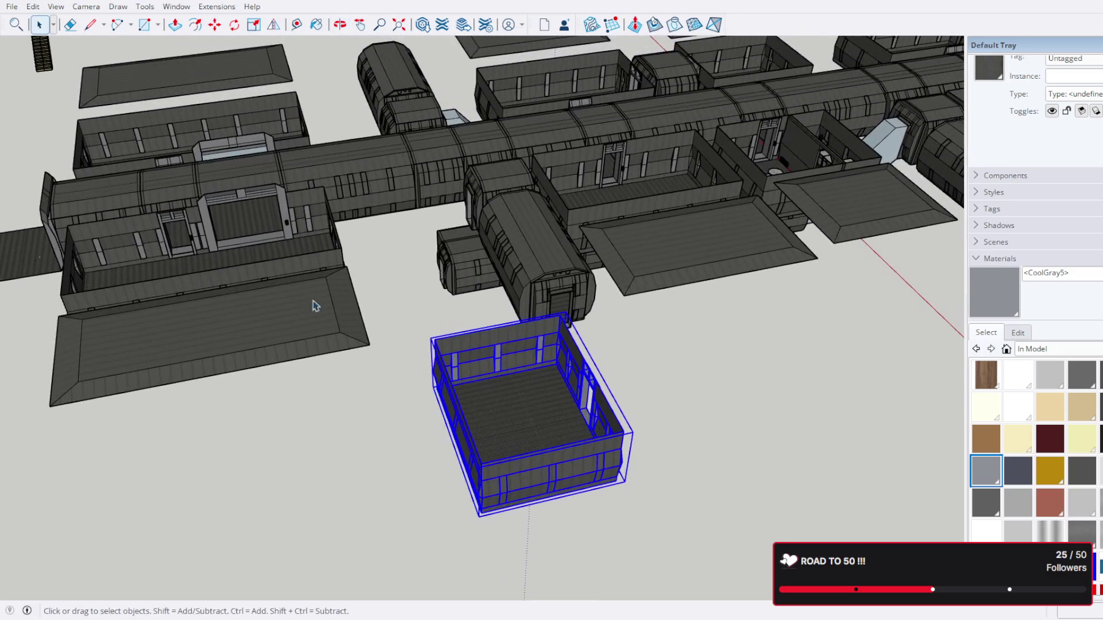
Step: Drill into the station's building and roof groups to reach a roof face
{"action": "double_click", "coordinate": [282, 303]}
{"action": "left_click", "coordinate": [283, 302]}
{"action": "key", "text": "Escape"}
{"action": "left_click", "coordinate": [282, 302]}
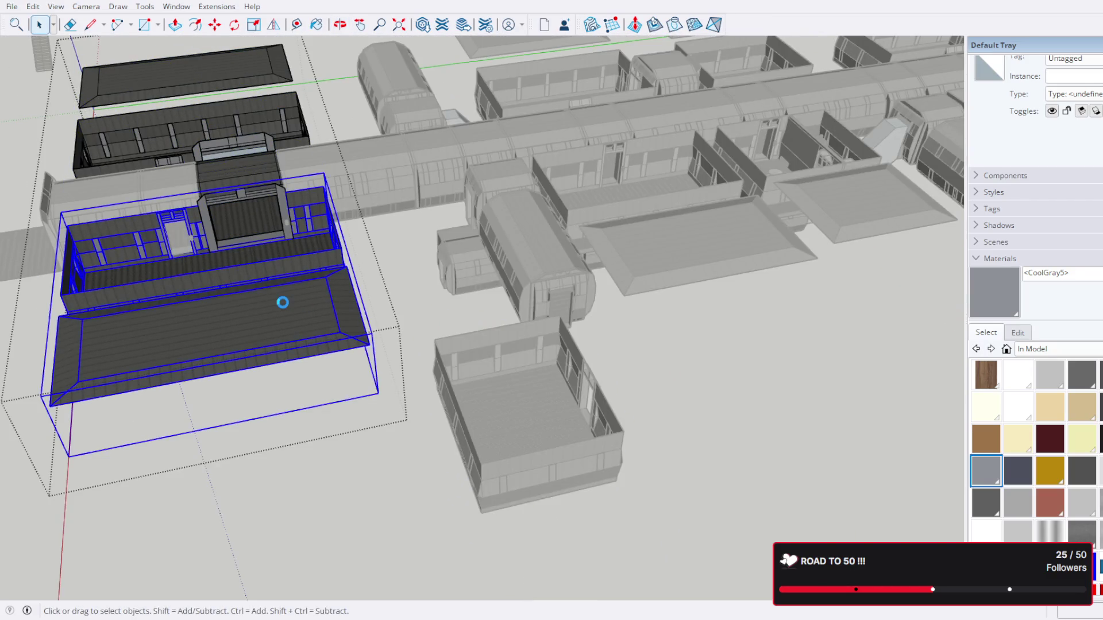
{"action": "double_click", "coordinate": [283, 302]}
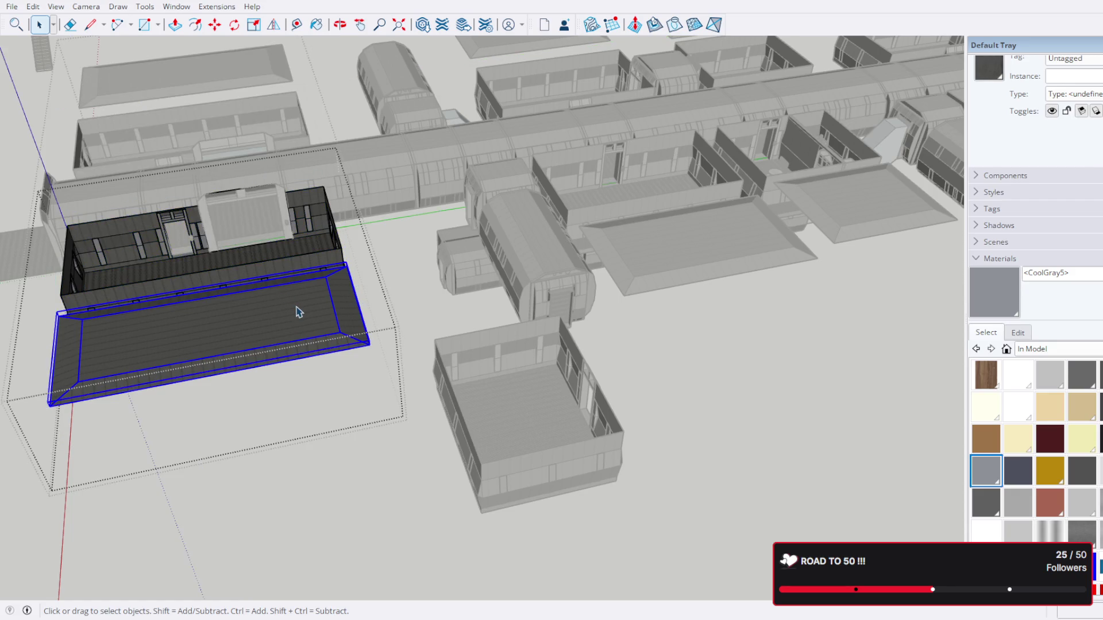
{"action": "double_click", "coordinate": [299, 312]}
{"action": "left_click", "coordinate": [298, 312]}
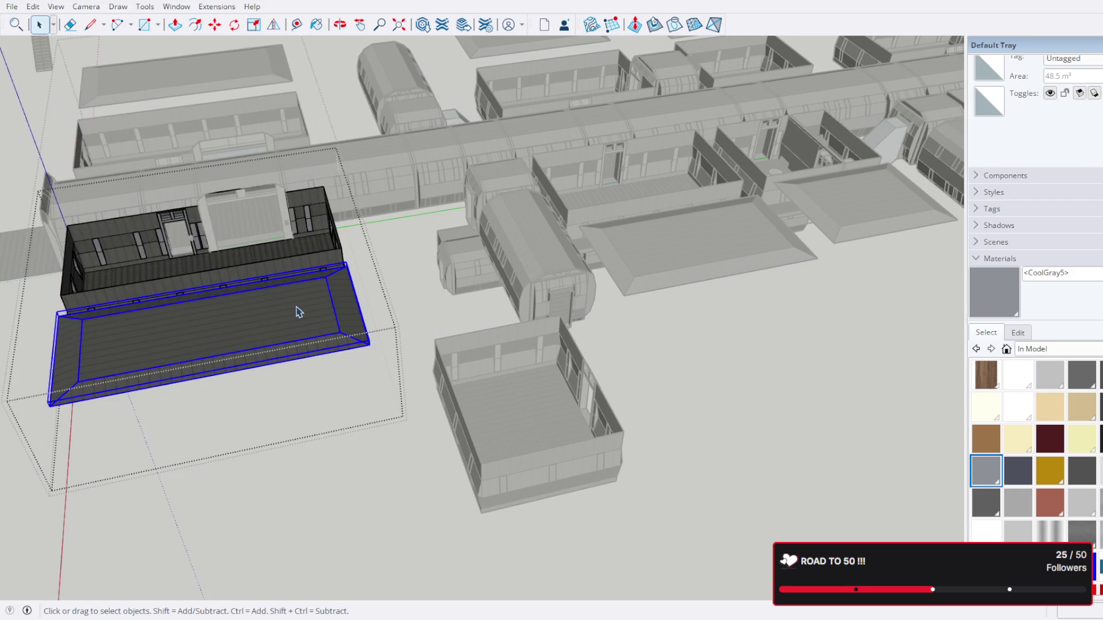
{"action": "key", "text": "Escape"}
{"action": "key", "text": "Escape"}
{"action": "key", "text": "Escape"}
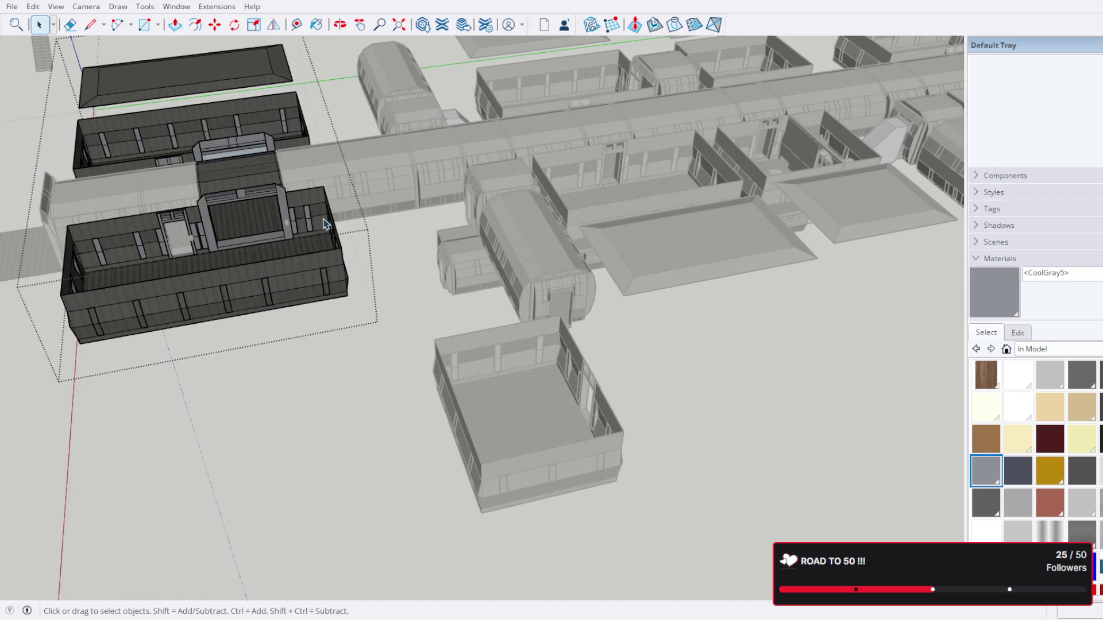
{"action": "left_click_drag", "start_coordinate": [326, 224], "coordinate": [339, 270]}
Step: Delete the roofs of the upper, next two, and upper-right building modules
{"action": "left_click", "coordinate": [339, 270]}
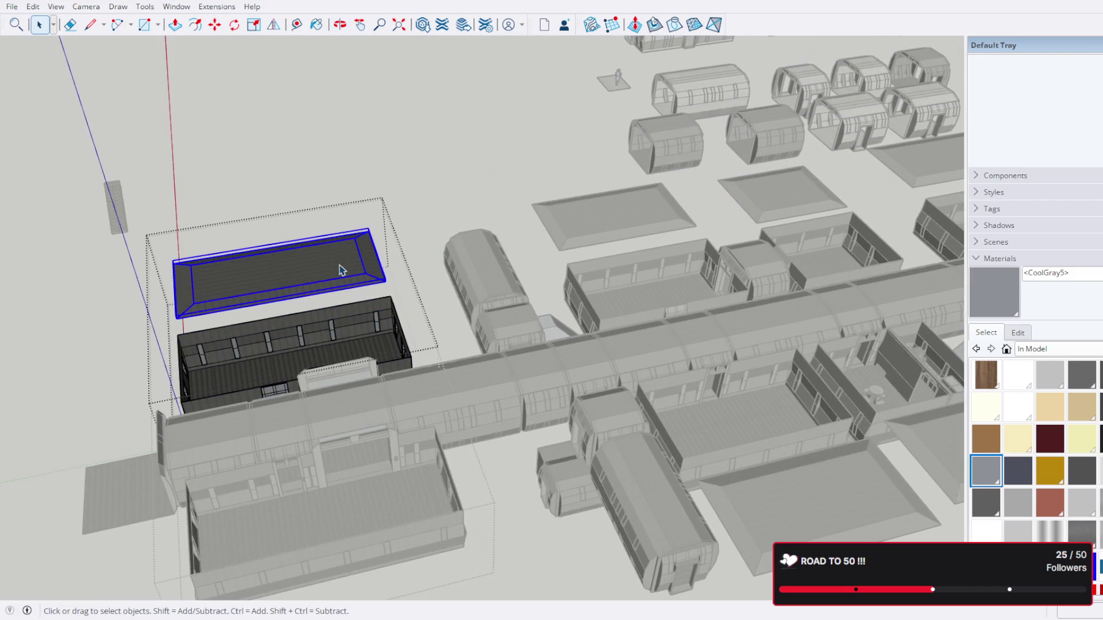
{"action": "key", "text": "Delete"}
{"action": "double_click", "coordinate": [636, 215]}
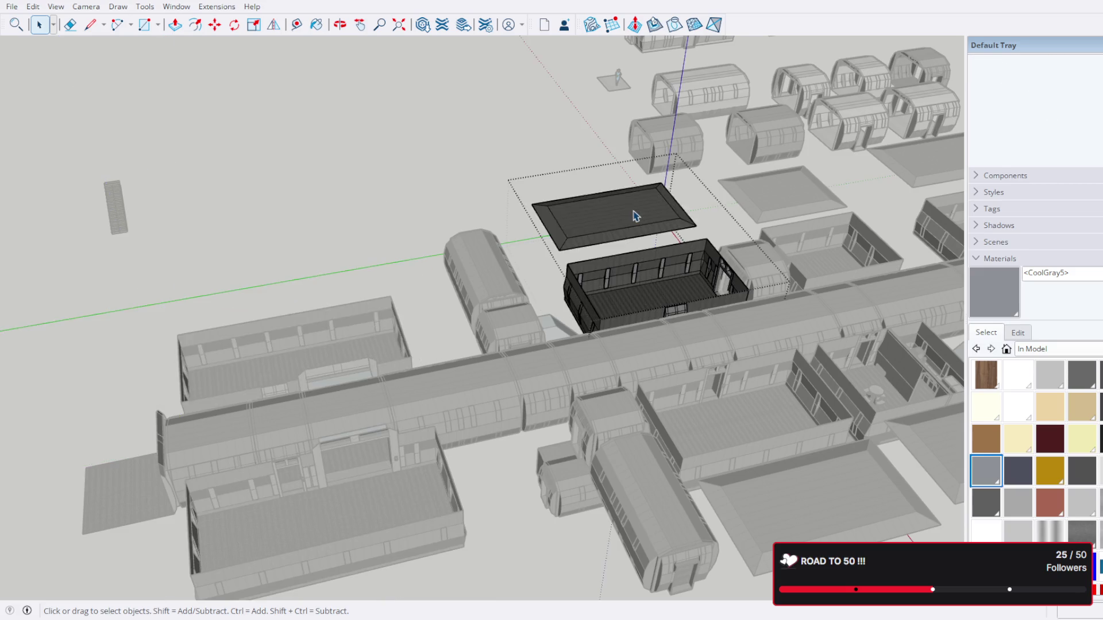
{"action": "key", "text": "Delete"}
{"action": "double_click", "coordinate": [768, 198]}
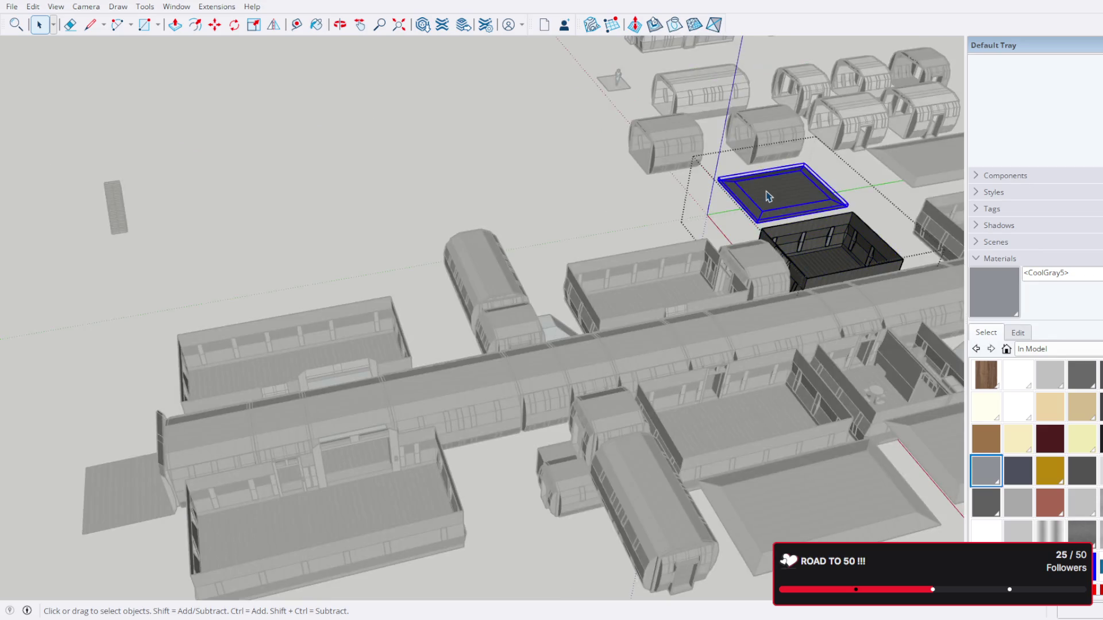
{"action": "key", "text": "Delete"}
{"action": "double_click", "coordinate": [908, 170]}
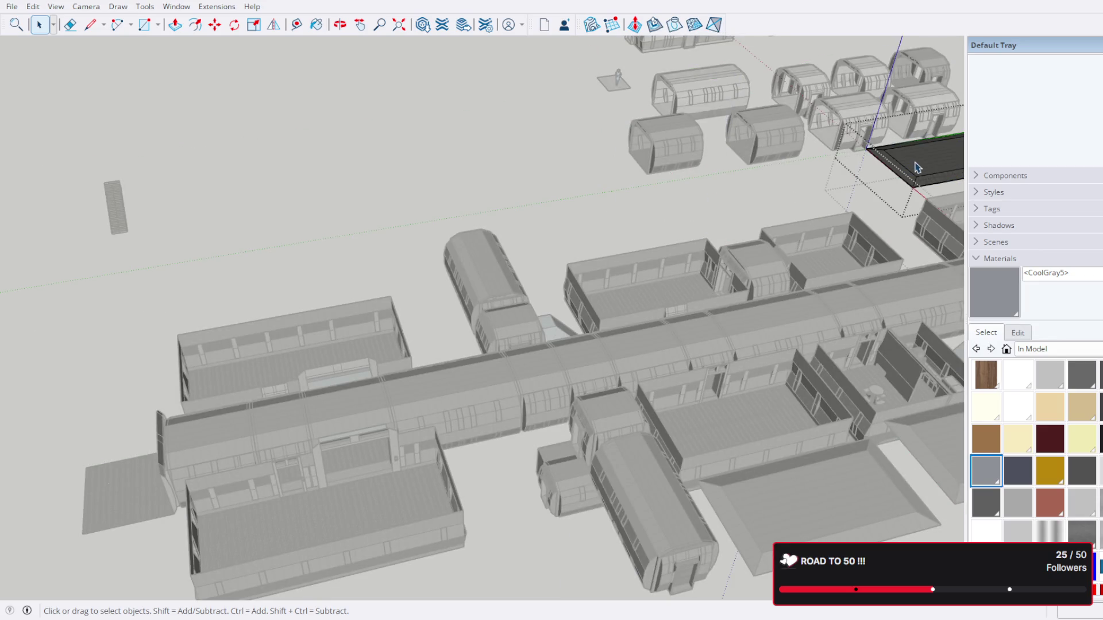
{"action": "key", "text": "Delete"}
Step: Delete the lower-right, central and left room roofs, then leave component editing
{"action": "left_click_drag", "start_coordinate": [918, 167], "coordinate": [637, 276]}
{"action": "double_click", "coordinate": [661, 346]}
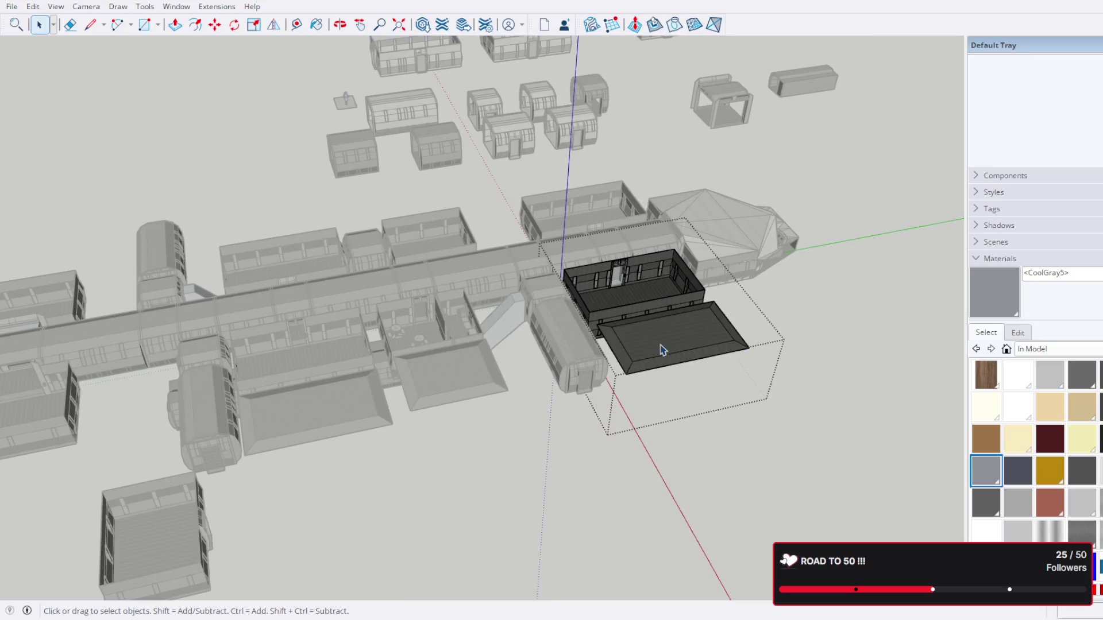
{"action": "key", "text": "Delete"}
{"action": "double_click", "coordinate": [441, 390]}
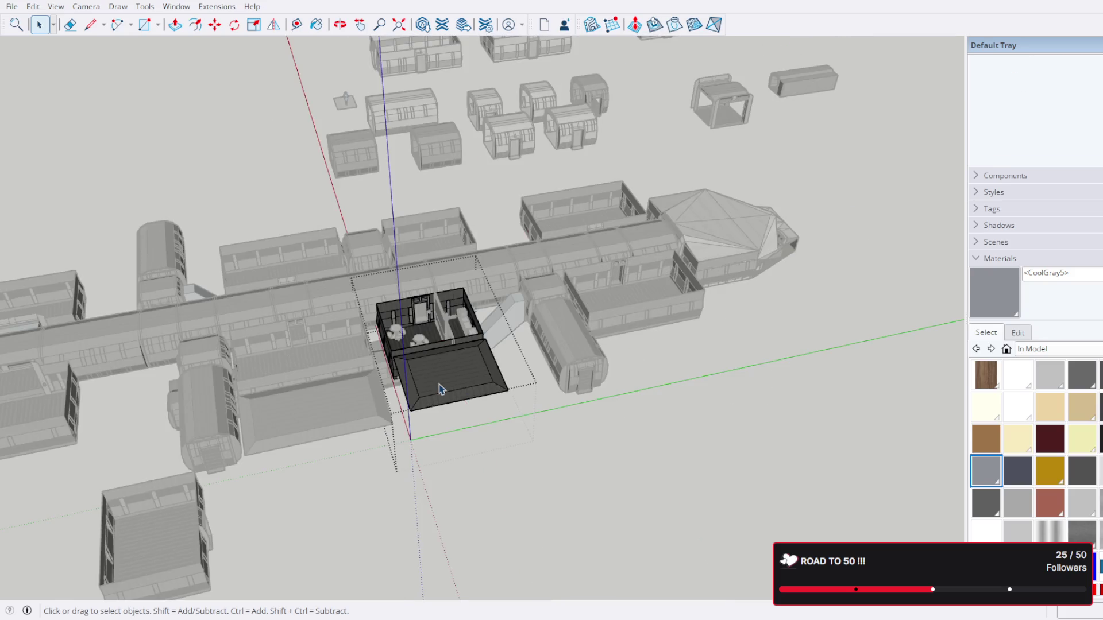
{"action": "key", "text": "Delete"}
{"action": "double_click", "coordinate": [312, 409]}
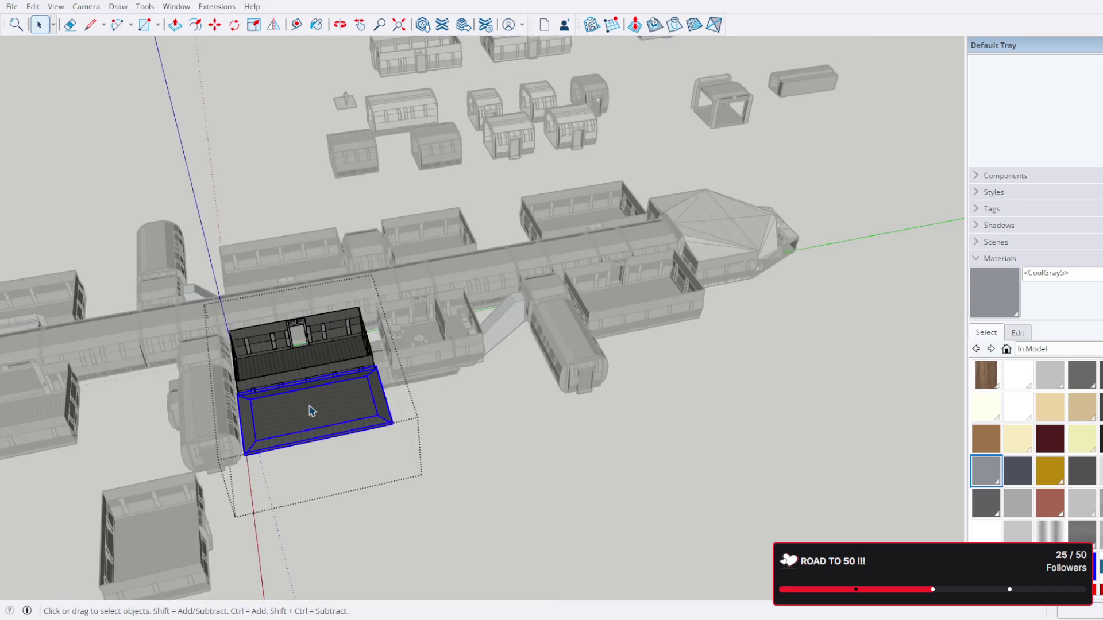
{"action": "key", "text": "Delete"}
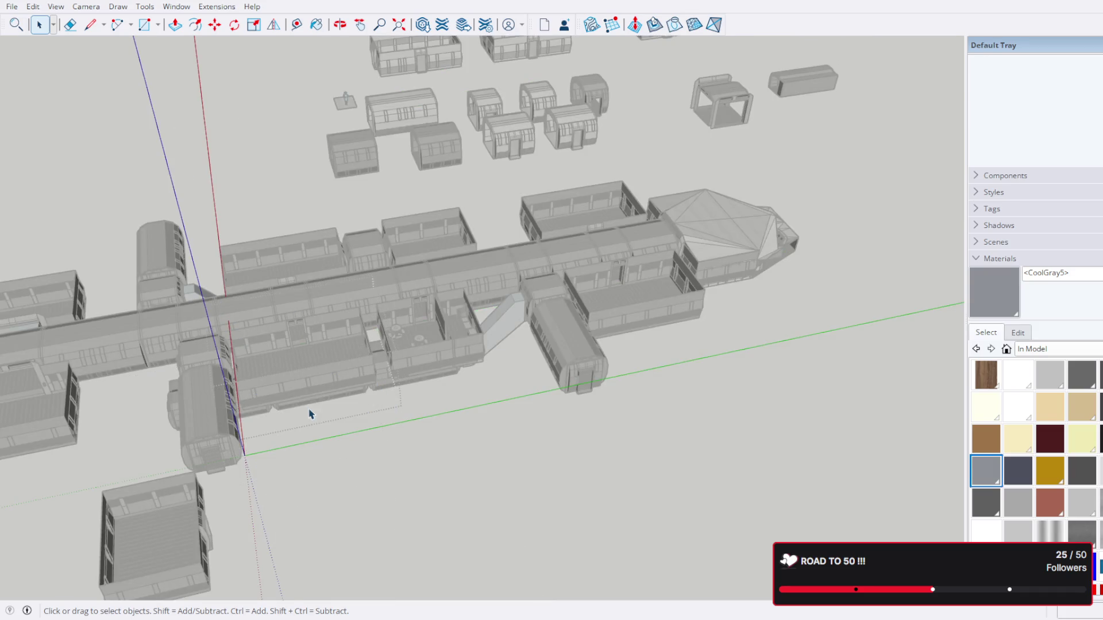
{"action": "scroll", "scroll_direction": "down", "scroll_amount": 3}
{"action": "left_click", "coordinate": [547, 372]}
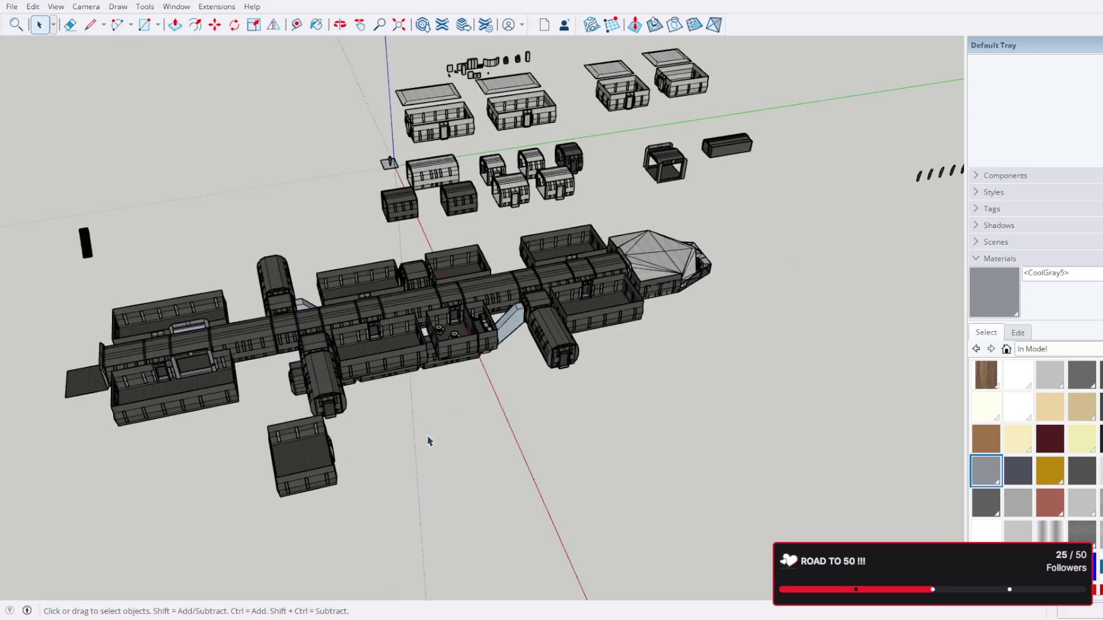
Step: Select the loose open room lying beside the station
{"action": "left_click_drag", "start_coordinate": [428, 443], "coordinate": [485, 414]}
{"action": "scroll", "scroll_direction": "up", "scroll_amount": 3}
{"action": "left_click_drag", "start_coordinate": [455, 312], "coordinate": [537, 279]}
{"action": "left_click_drag", "start_coordinate": [538, 279], "coordinate": [433, 344]}
{"action": "scroll", "scroll_direction": "up", "scroll_amount": 3}
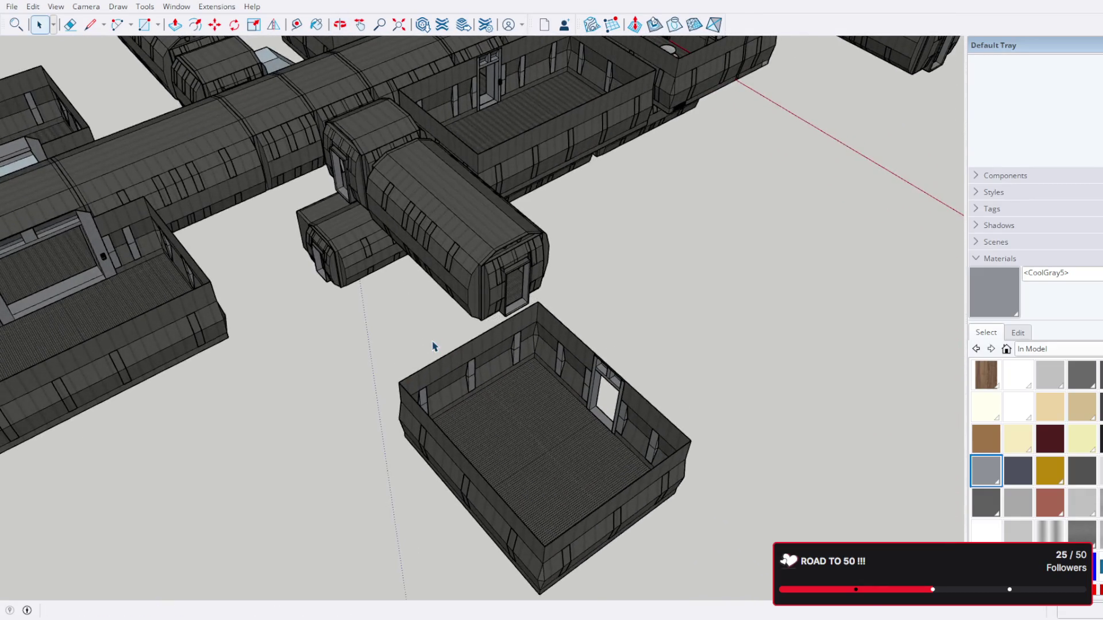
{"action": "scroll", "scroll_direction": "up", "scroll_amount": 3}
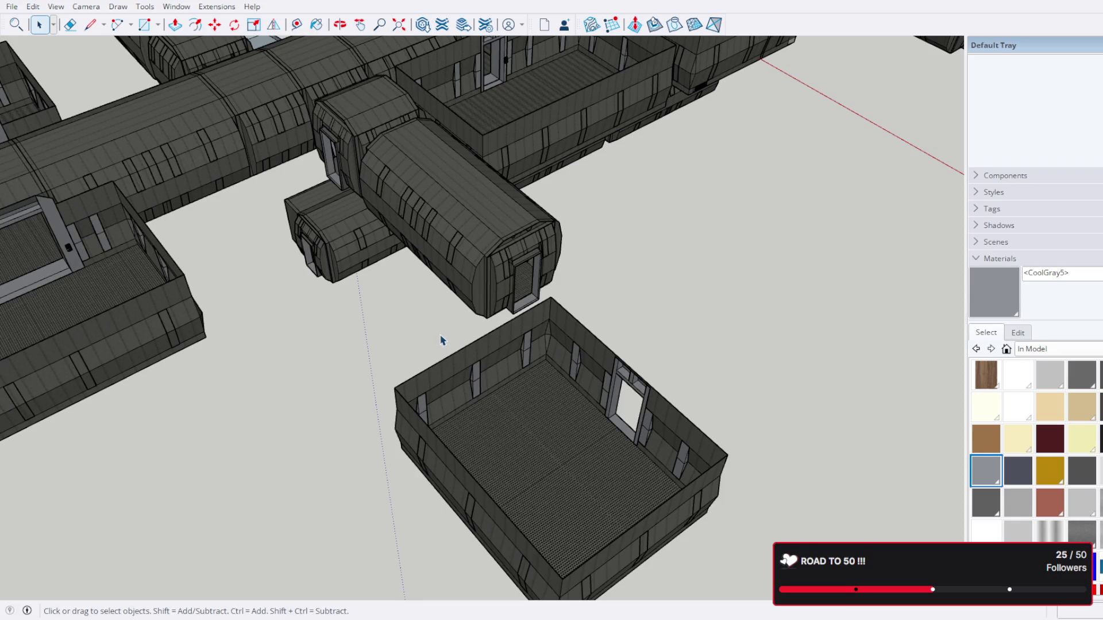
{"action": "left_click_drag", "start_coordinate": [442, 359], "coordinate": [111, 327]}
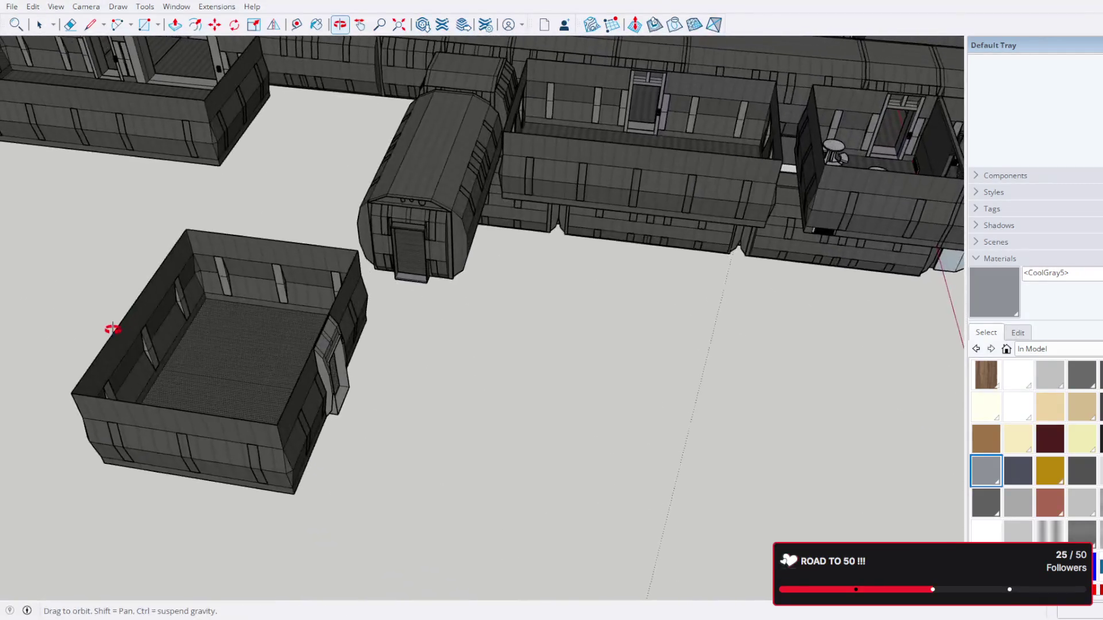
{"action": "key", "text": "space"}
{"action": "scroll", "scroll_direction": "up", "scroll_amount": 3}
{"action": "left_click_drag", "start_coordinate": [285, 315], "coordinate": [402, 350]}
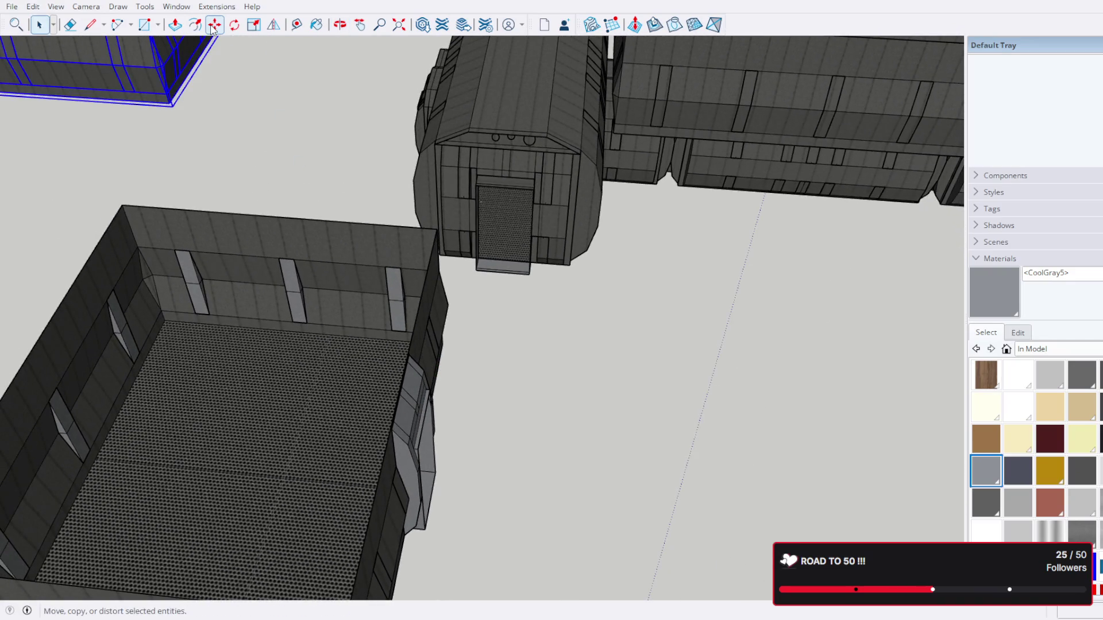
{"action": "left_click", "coordinate": [423, 373]}
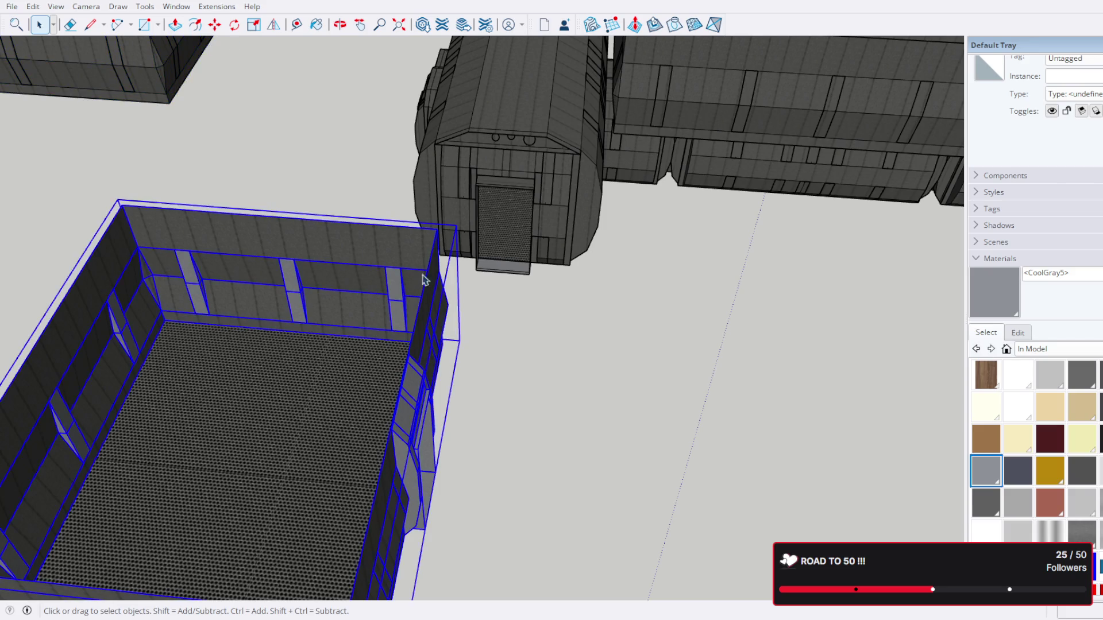
Step: Pick up the room by its corner and set it against the connector end
{"action": "left_click_drag", "start_coordinate": [399, 313], "coordinate": [399, 460]}
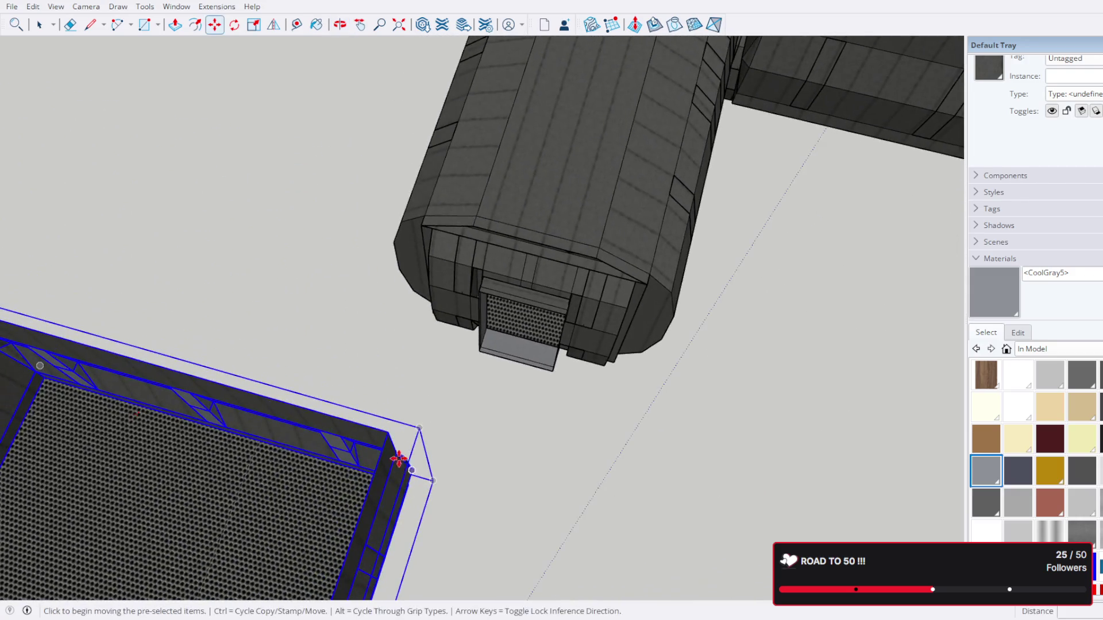
{"action": "left_click_drag", "start_coordinate": [433, 526], "coordinate": [468, 274]}
{"action": "scroll", "scroll_direction": "up", "scroll_amount": 3}
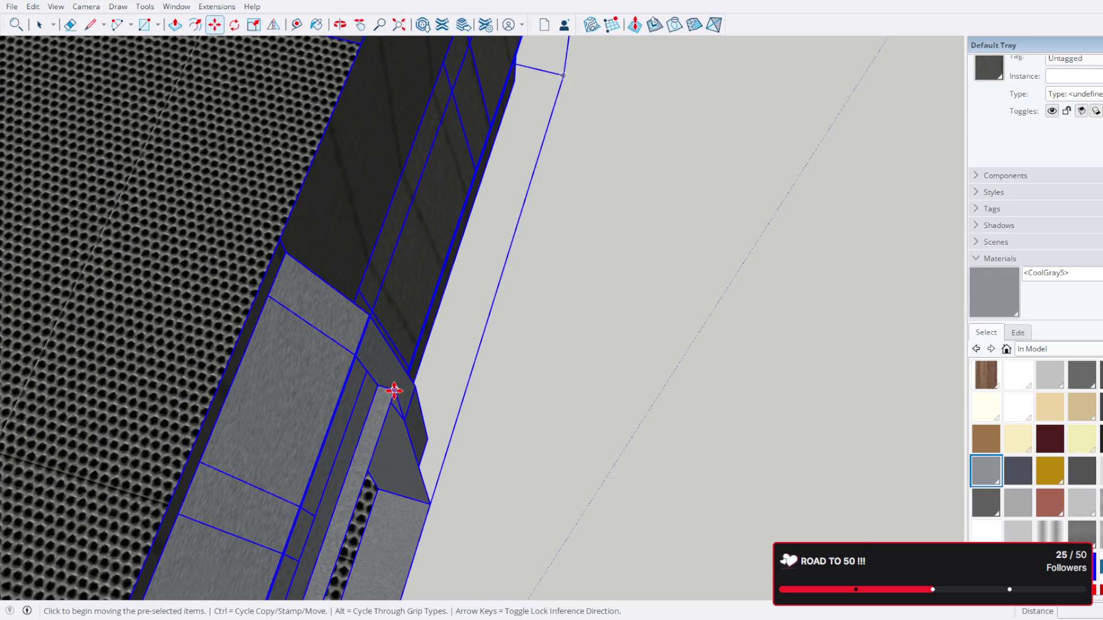
{"action": "scroll", "scroll_direction": "down", "scroll_amount": 3}
{"action": "left_click_drag", "start_coordinate": [456, 197], "coordinate": [468, 328]}
{"action": "scroll", "scroll_direction": "up", "scroll_amount": 3}
{"action": "left_click_drag", "start_coordinate": [561, 209], "coordinate": [441, 301]}
{"action": "scroll", "scroll_direction": "up", "scroll_amount": 3}
{"action": "scroll", "scroll_direction": "up", "scroll_amount": 3}
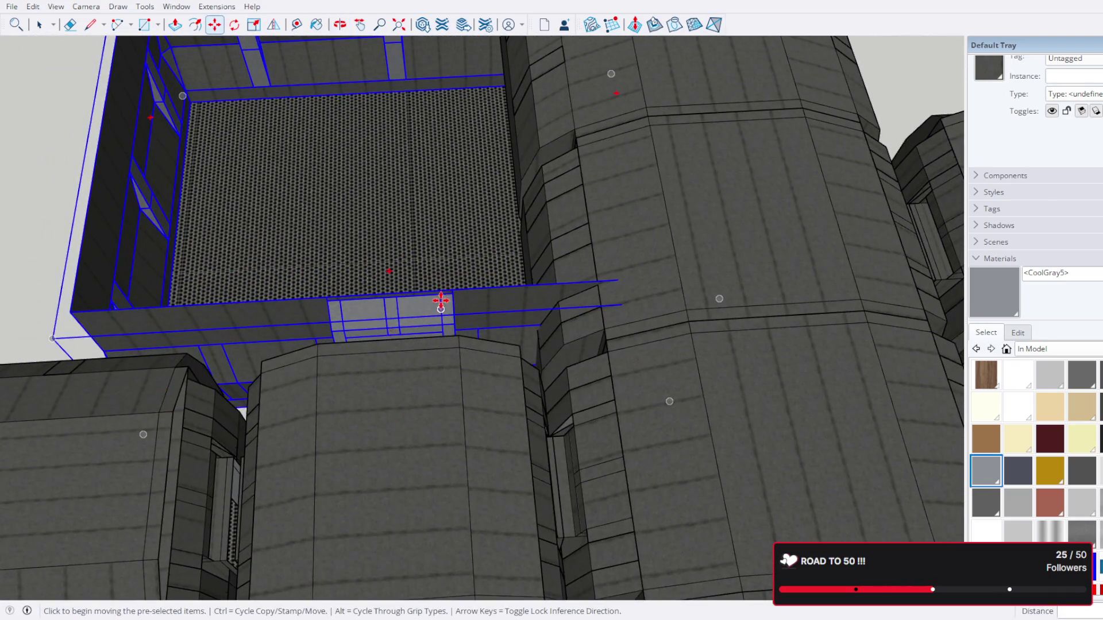
{"action": "left_click", "coordinate": [427, 304]}
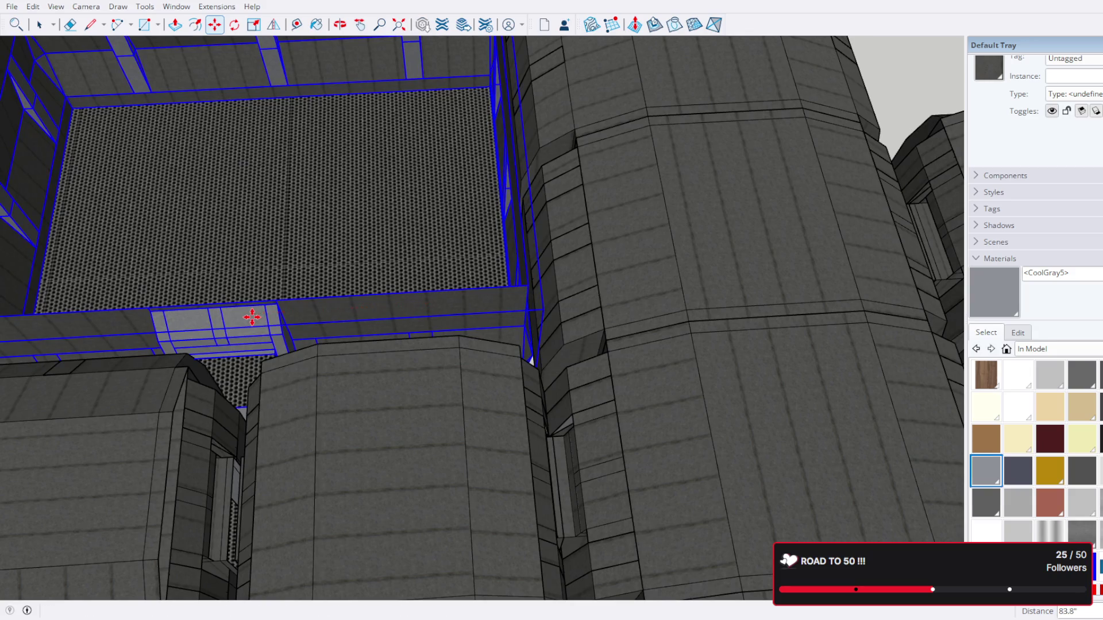
{"action": "left_click_drag", "start_coordinate": [324, 303], "coordinate": [288, 153]}
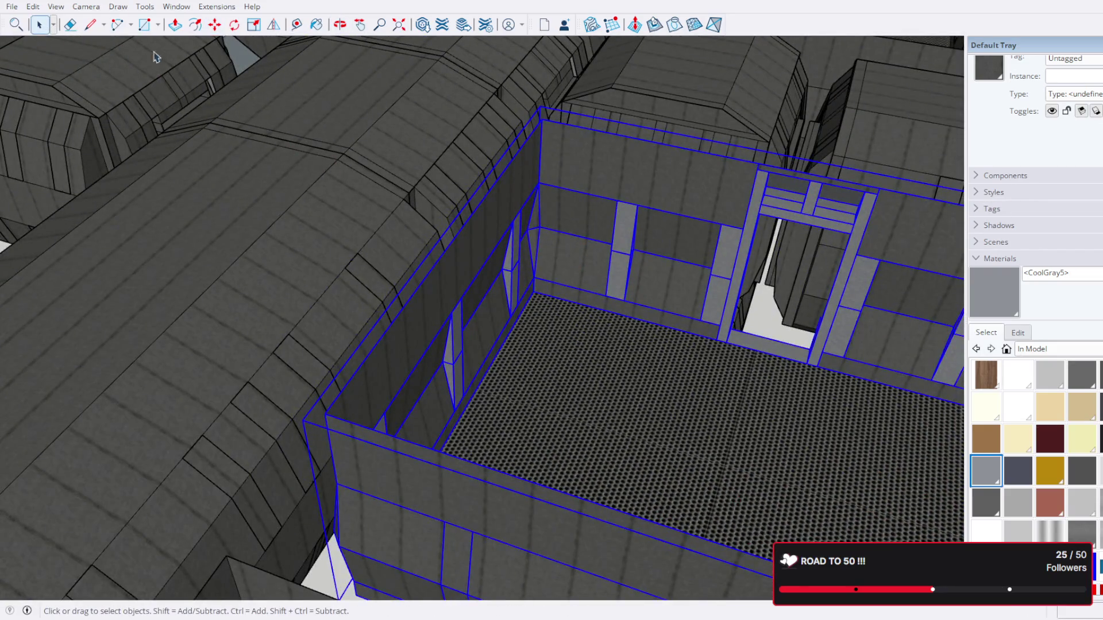
Step: Move the back-wall door frame out of the room to one side
{"action": "scroll", "scroll_direction": "up", "scroll_amount": 3}
{"action": "left_click_drag", "start_coordinate": [694, 192], "coordinate": [670, 265]}
{"action": "scroll", "scroll_direction": "up", "scroll_amount": 3}
{"action": "left_click", "coordinate": [670, 265]}
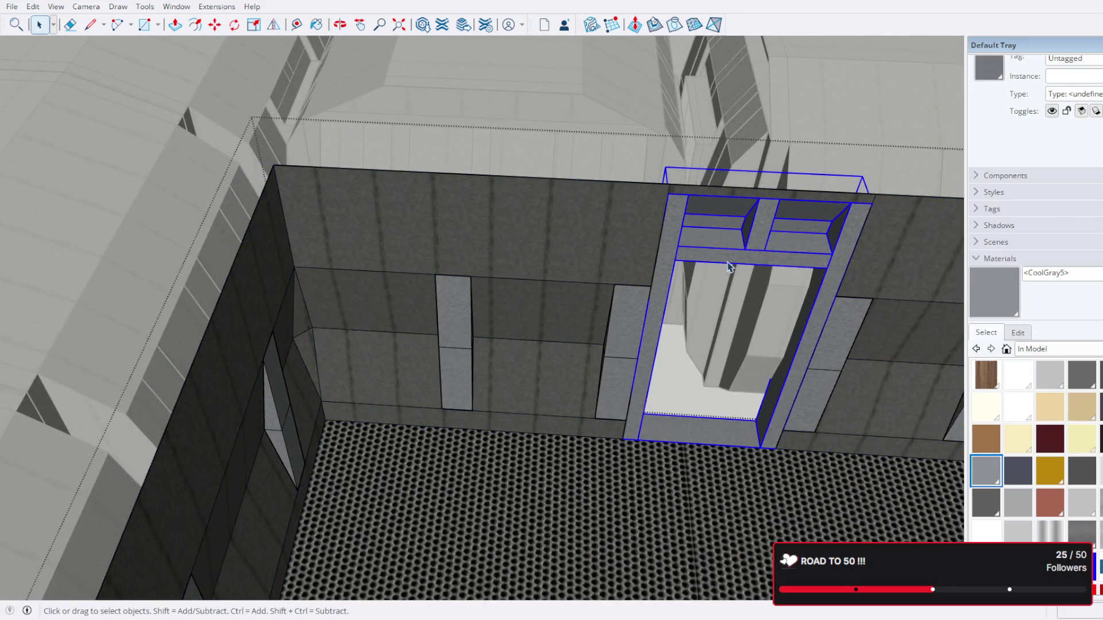
{"action": "scroll", "scroll_direction": "down", "scroll_amount": 3}
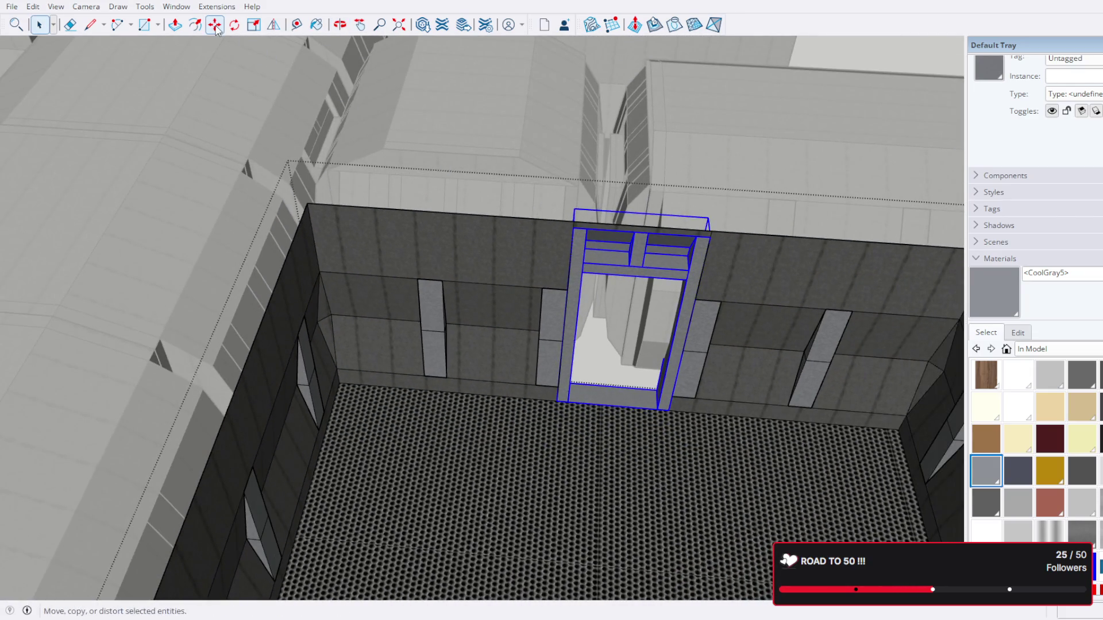
{"action": "left_click", "coordinate": [215, 29]}
{"action": "left_click", "coordinate": [684, 262]}
{"action": "left_click_drag", "start_coordinate": [684, 262], "coordinate": [737, 232]}
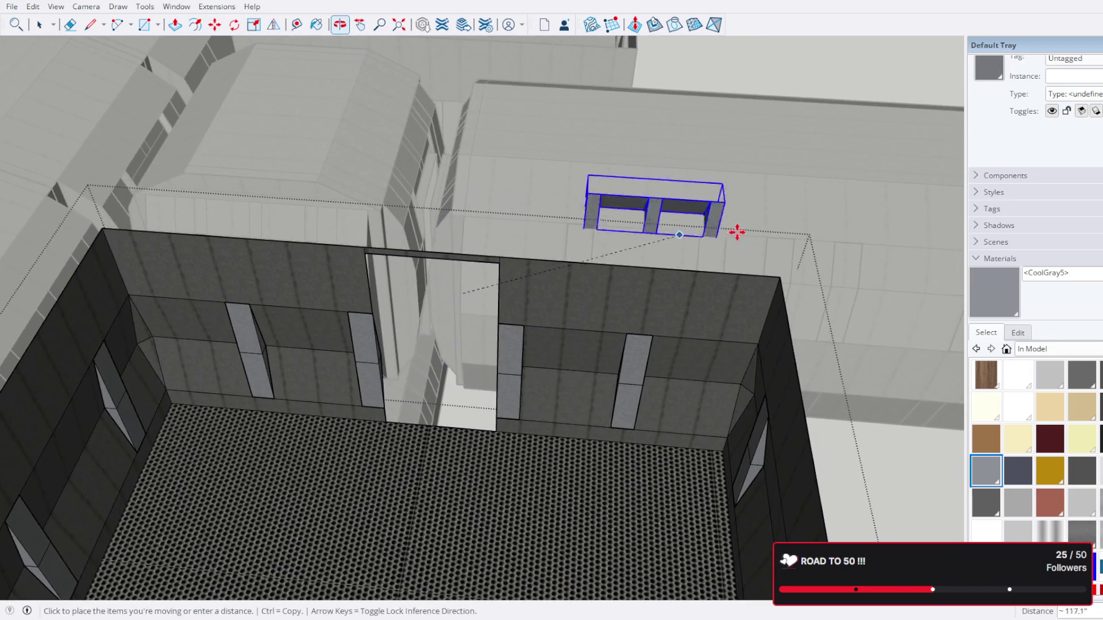
{"action": "left_click_drag", "start_coordinate": [874, 374], "coordinate": [800, 332]}
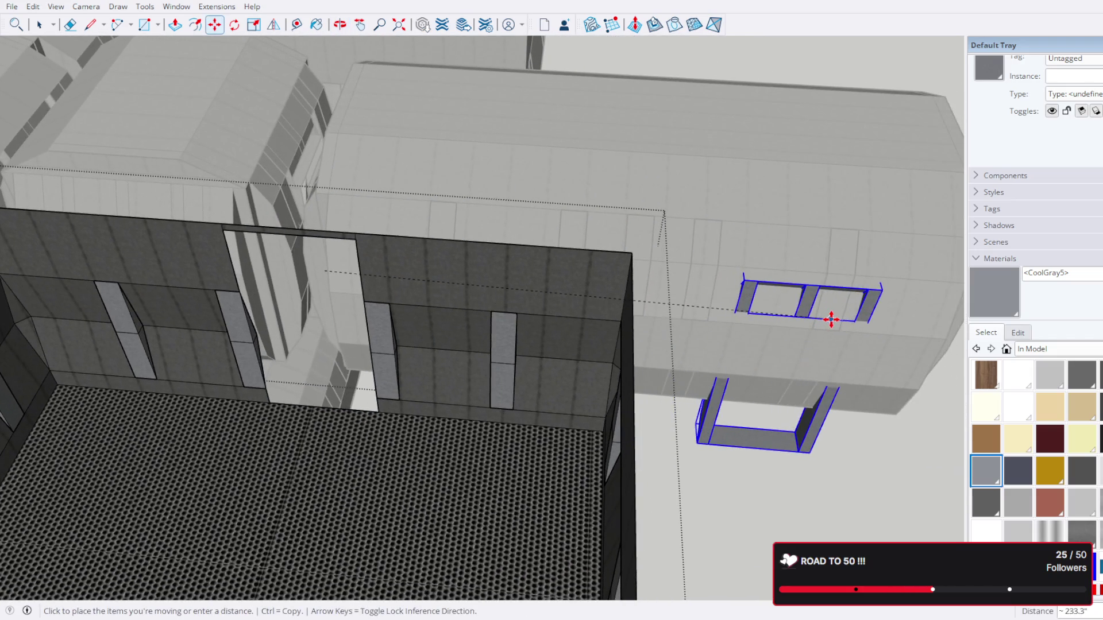
{"action": "left_click", "coordinate": [891, 310]}
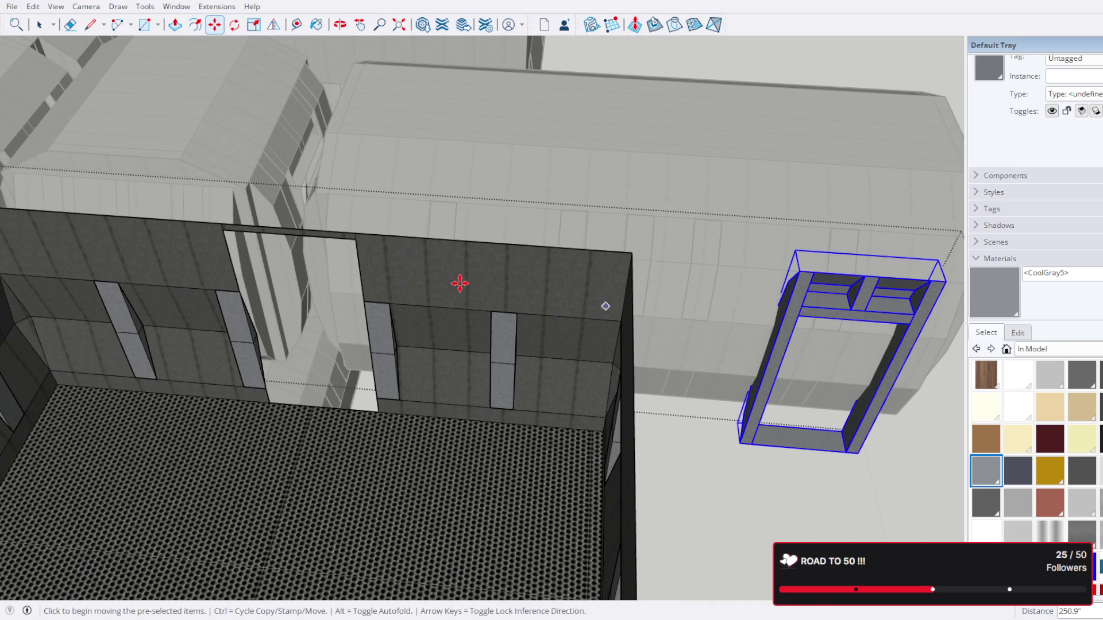
Step: Undo that, then move the door frame with its surrounding wall panels 349.5" aside
{"action": "left_click_drag", "start_coordinate": [460, 284], "coordinate": [621, 276]}
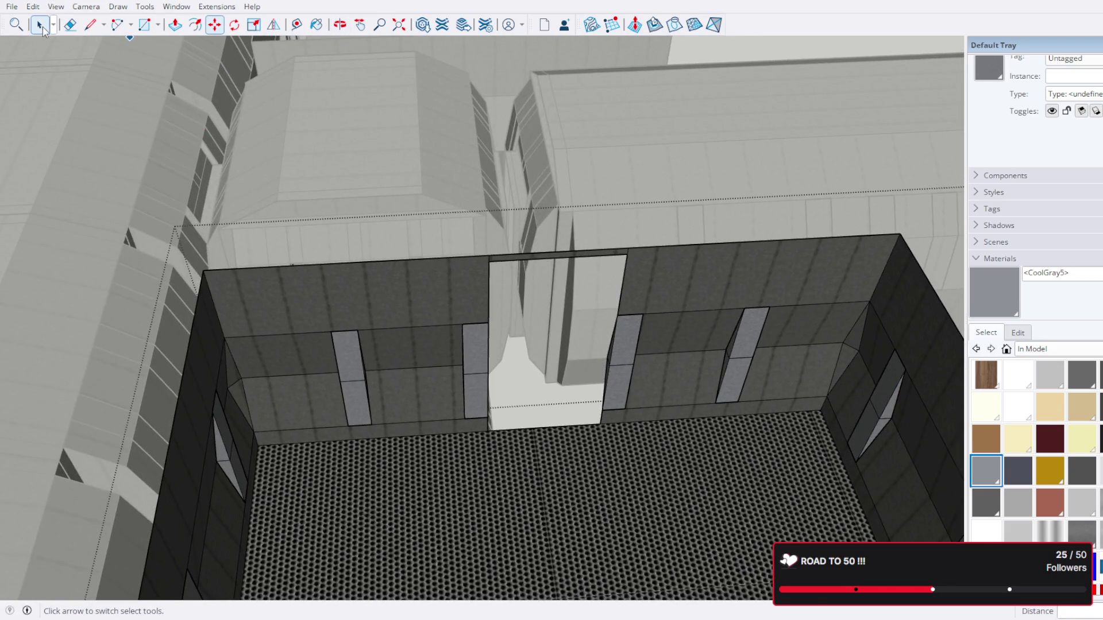
{"action": "scroll", "scroll_direction": "up", "scroll_amount": 3}
{"action": "left_click_drag", "start_coordinate": [453, 387], "coordinate": [466, 345]}
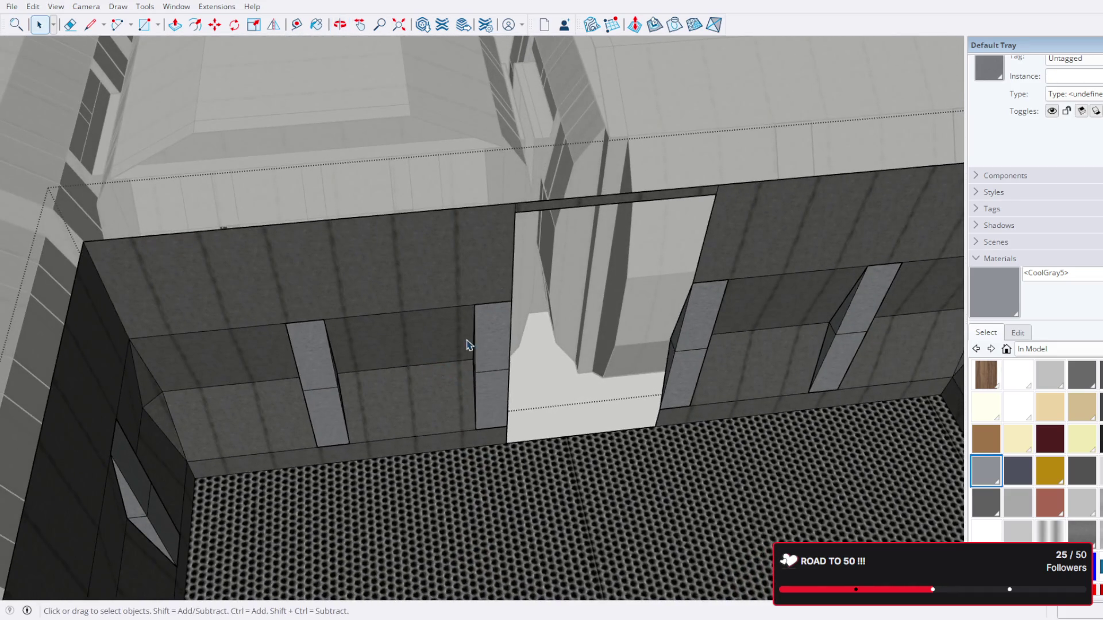
{"action": "scroll", "scroll_direction": "up", "scroll_amount": 3}
{"action": "left_click", "coordinate": [315, 372]}
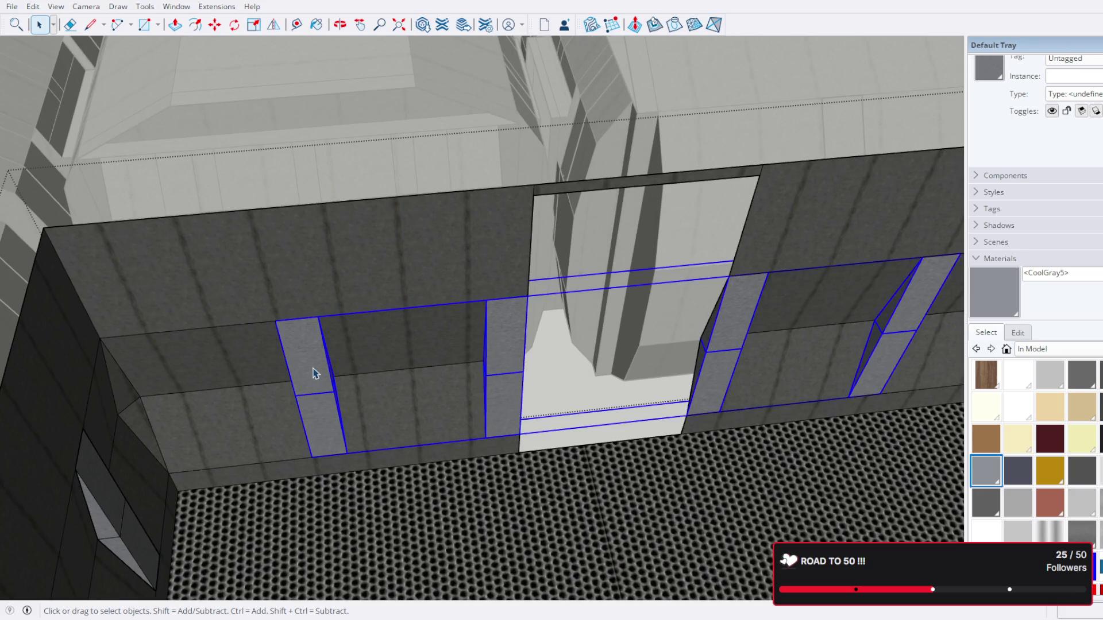
{"action": "scroll", "scroll_direction": "down", "scroll_amount": 3}
{"action": "left_click_drag", "start_coordinate": [374, 382], "coordinate": [384, 330]}
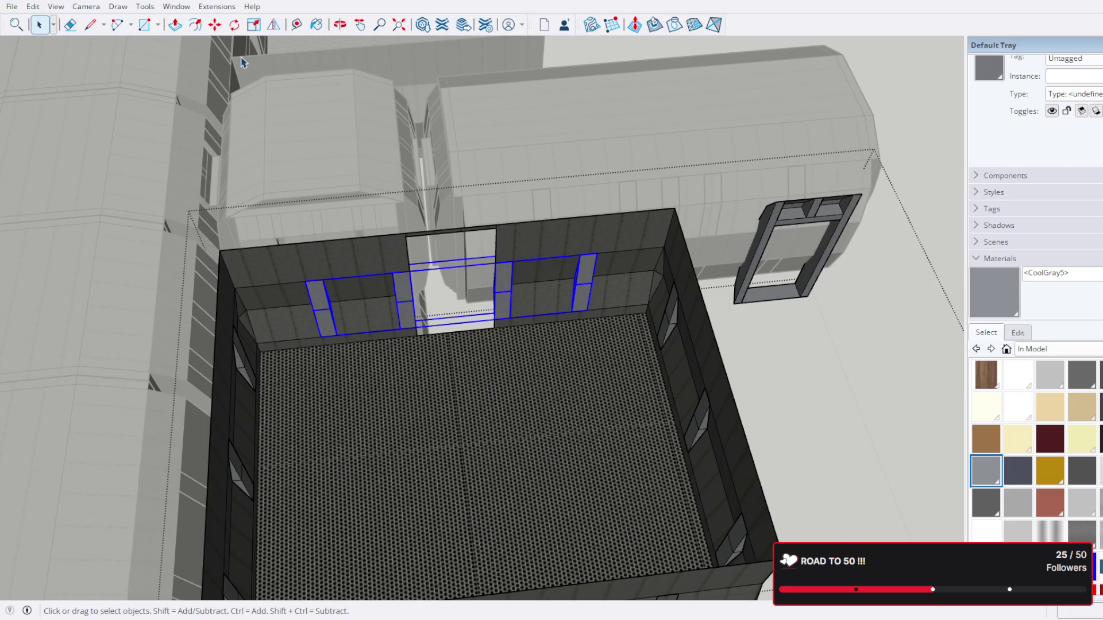
{"action": "key", "text": "ctrl+z"}
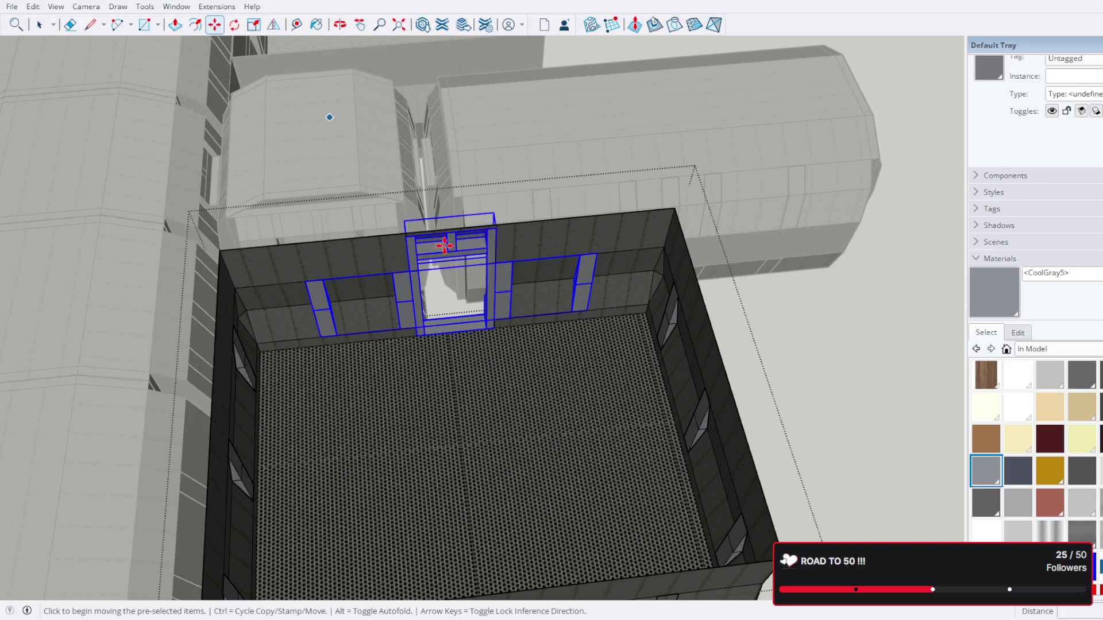
{"action": "left_click", "coordinate": [418, 311]}
{"action": "left_click_drag", "start_coordinate": [833, 256], "coordinate": [809, 302]}
{"action": "left_click", "coordinate": [816, 298]}
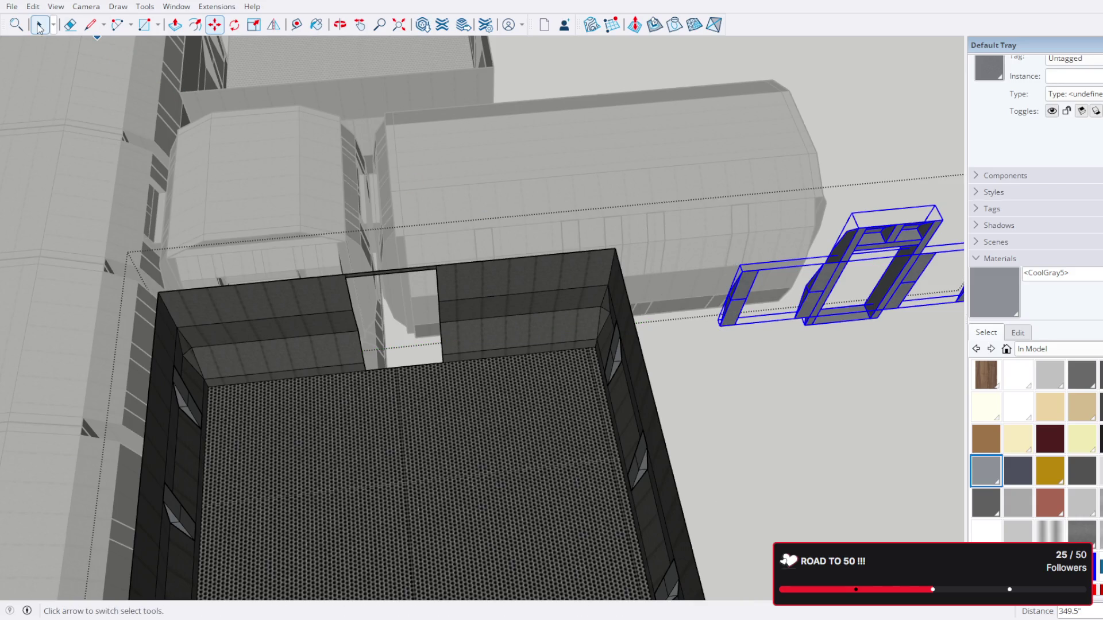
{"action": "scroll", "scroll_direction": "up", "scroll_amount": 3}
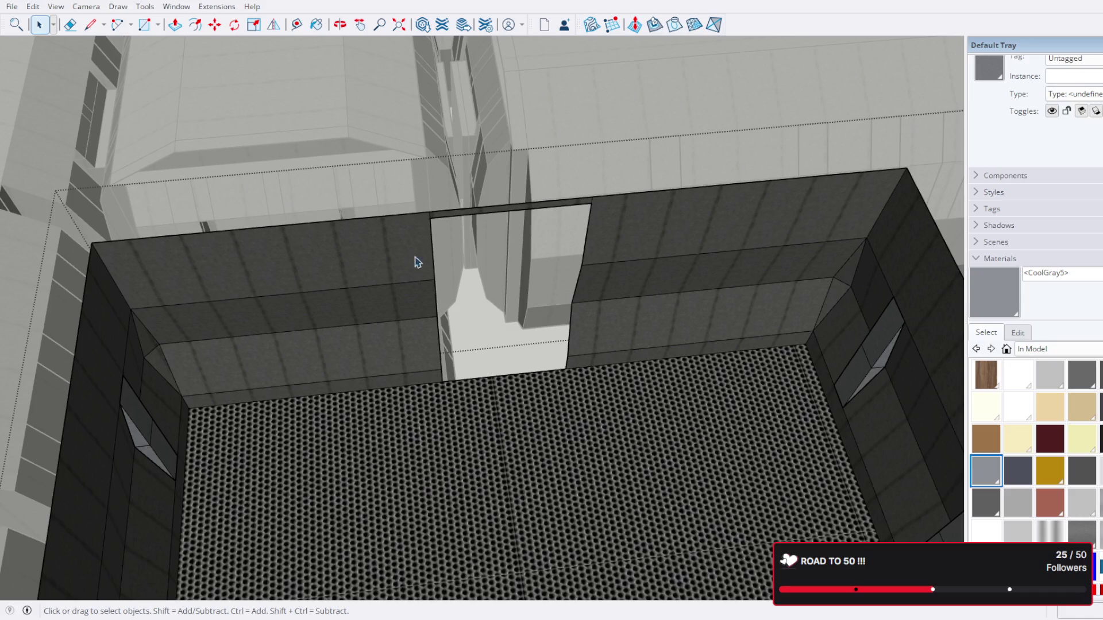
{"action": "scroll", "scroll_direction": "up", "scroll_amount": 3}
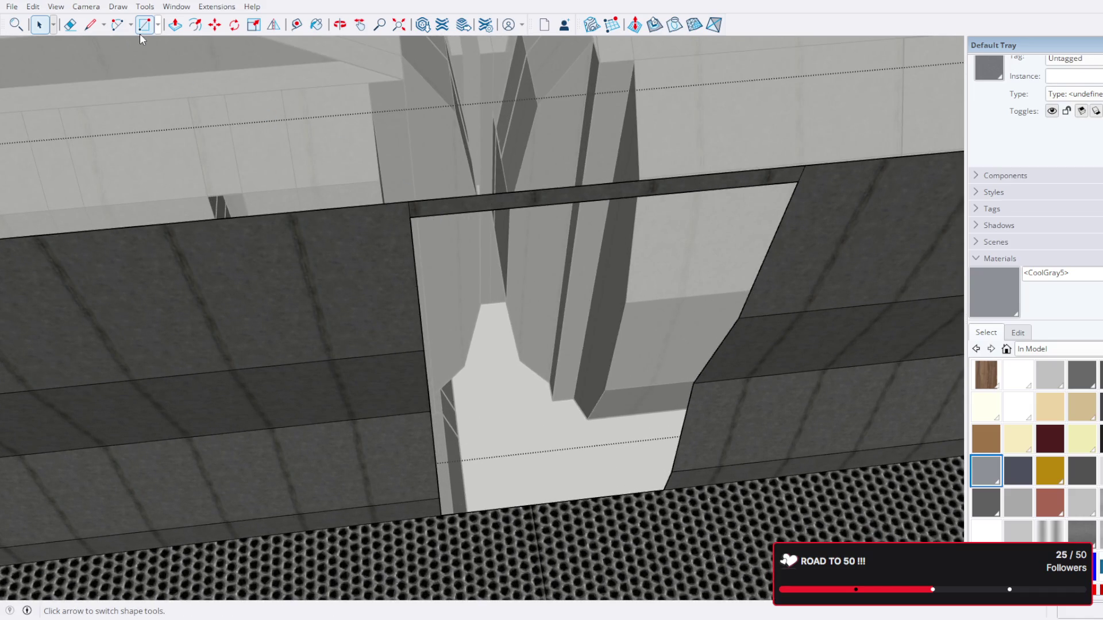
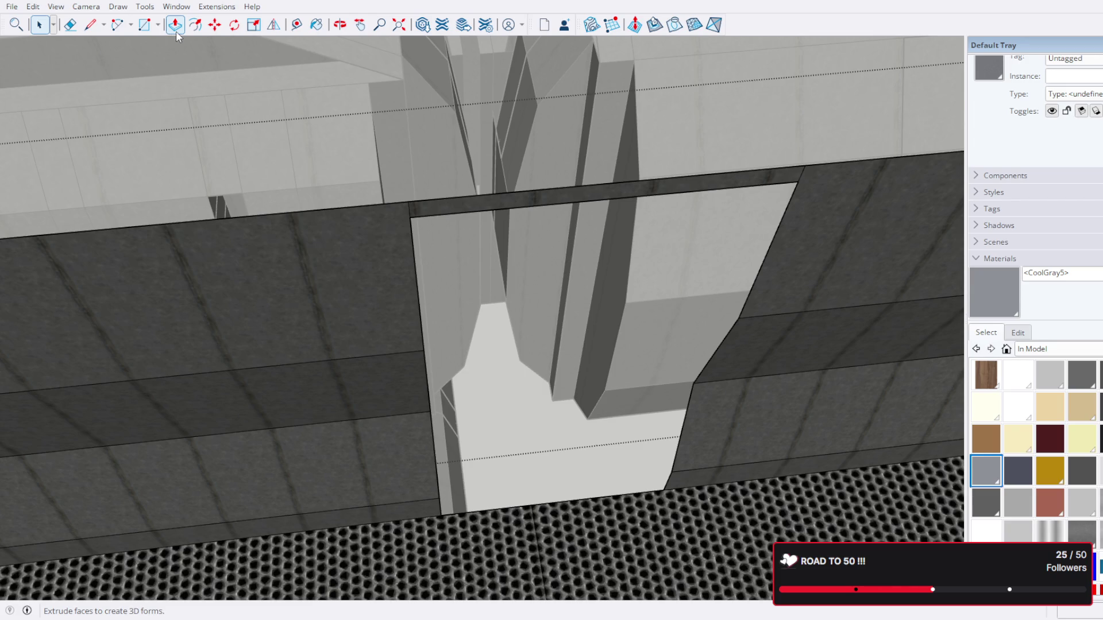
Step: Orbit around the dark-walled room to frame the pale beam above the wall
{"action": "left_click_drag", "start_coordinate": [359, 181], "coordinate": [130, 128]}
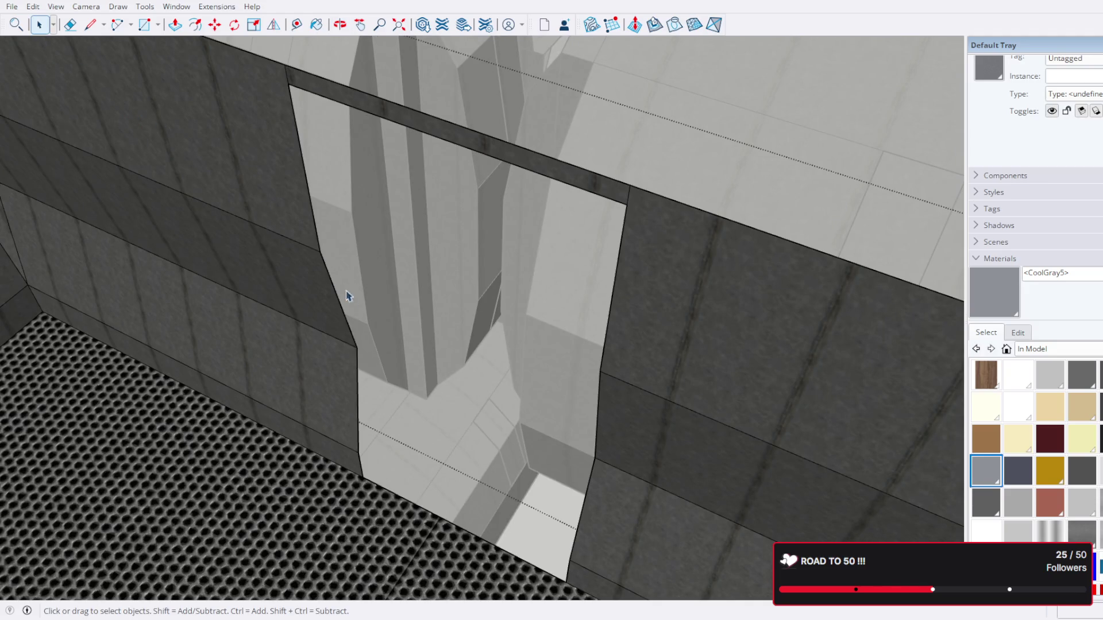
{"action": "left_click_drag", "start_coordinate": [359, 334], "coordinate": [475, 365]}
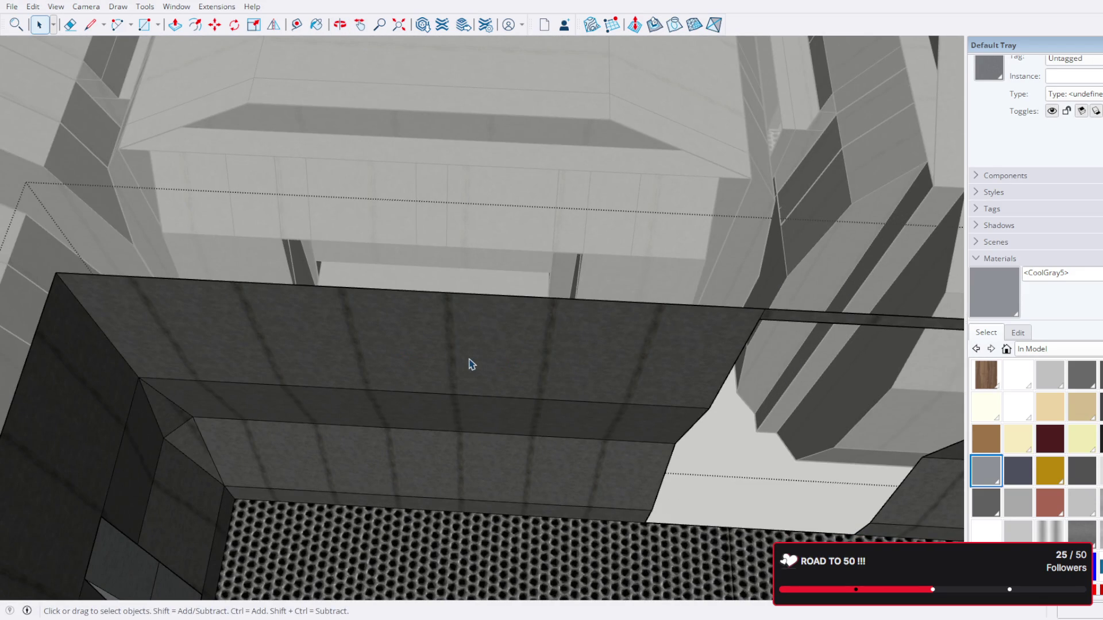
{"action": "left_click_drag", "start_coordinate": [411, 368], "coordinate": [621, 368]}
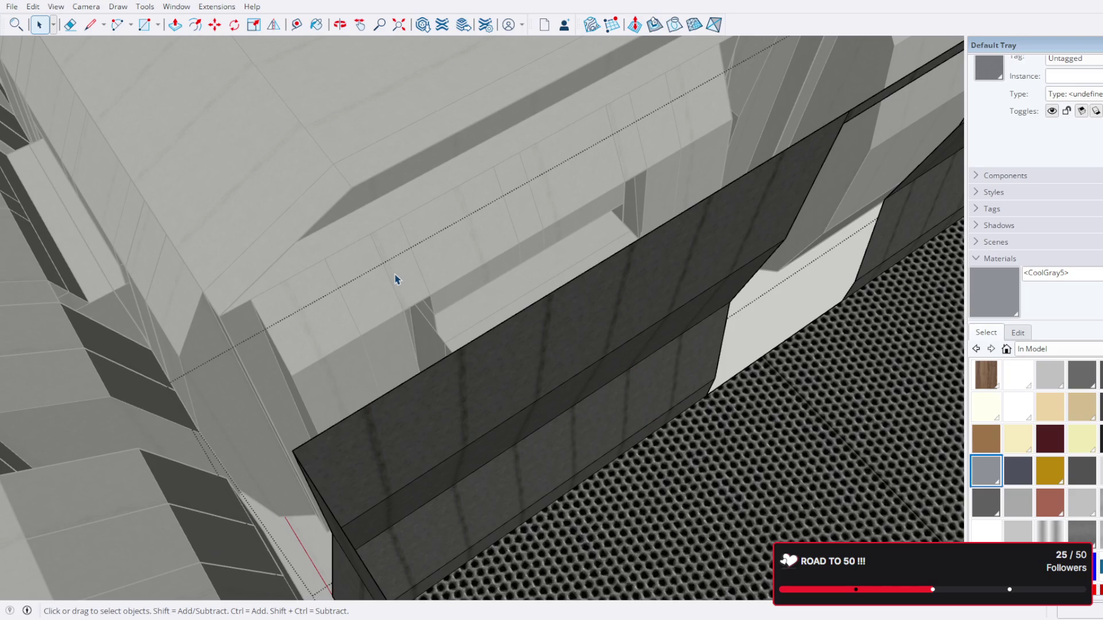
{"action": "left_click_drag", "start_coordinate": [592, 420], "coordinate": [278, 464]}
{"action": "scroll", "scroll_direction": "up", "scroll_amount": 3}
{"action": "scroll", "scroll_direction": "down", "scroll_amount": 3}
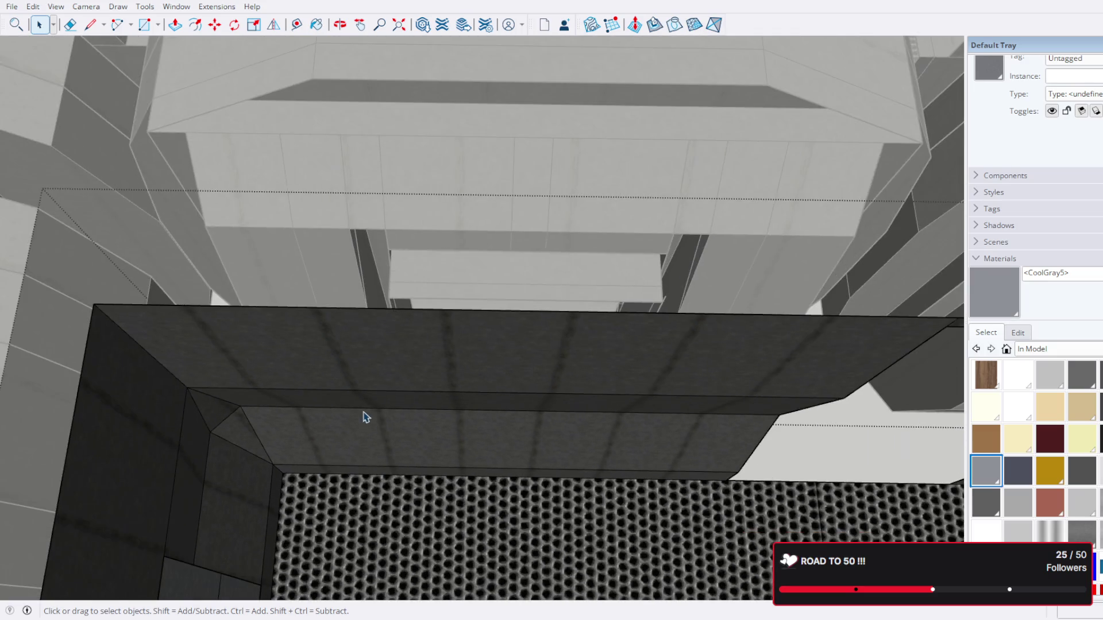
{"action": "left_click_drag", "start_coordinate": [364, 419], "coordinate": [419, 413]}
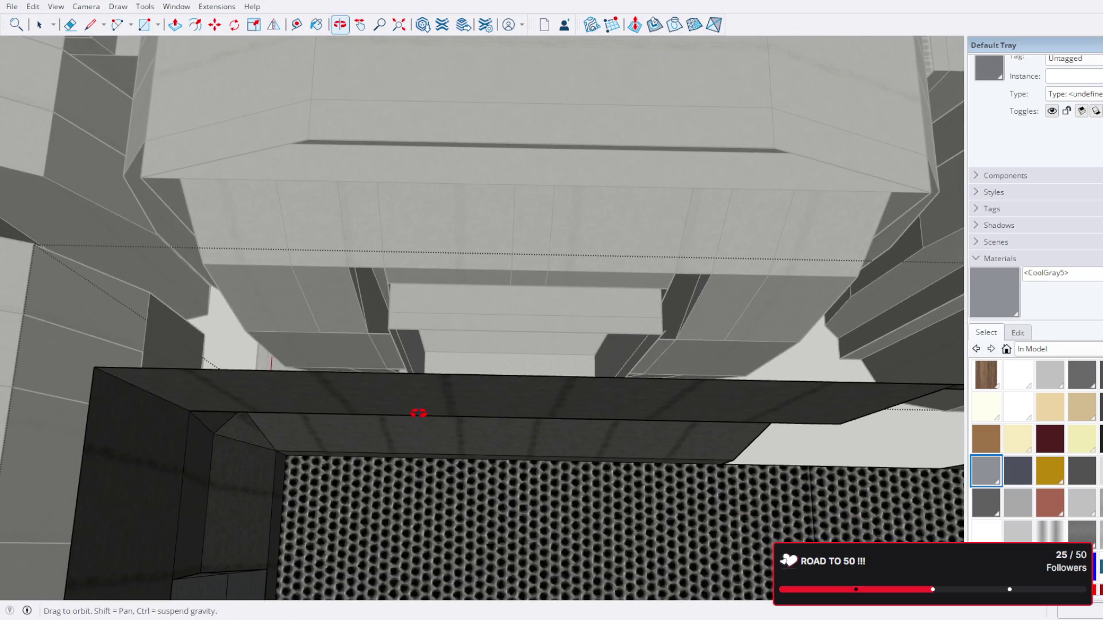
{"action": "scroll", "scroll_direction": "up", "scroll_amount": 3}
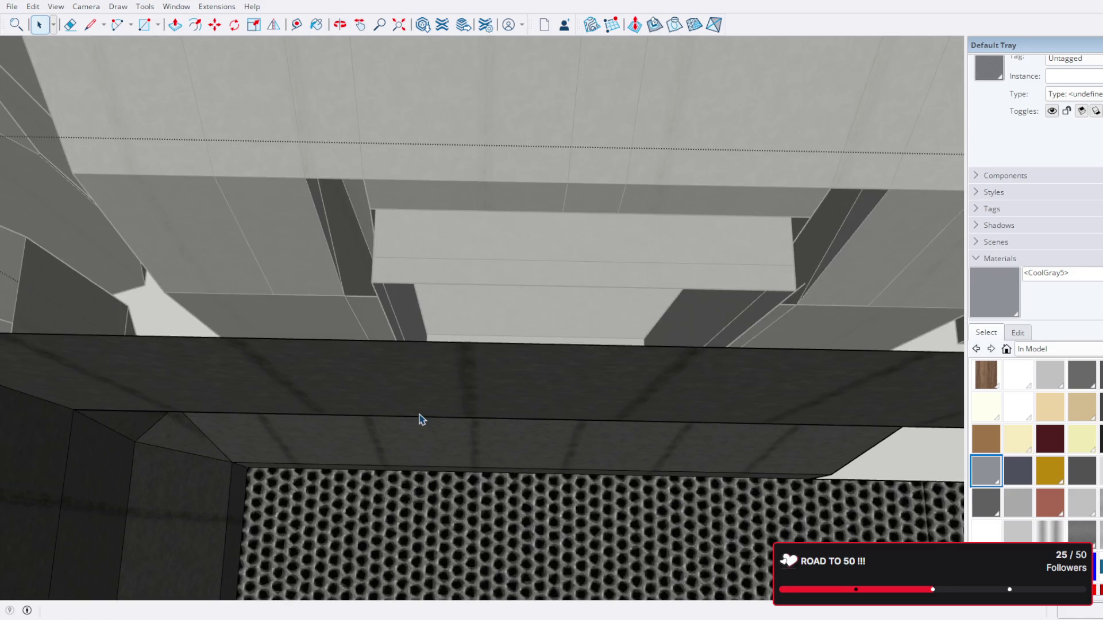
{"action": "left_click_drag", "start_coordinate": [456, 350], "coordinate": [326, 333]}
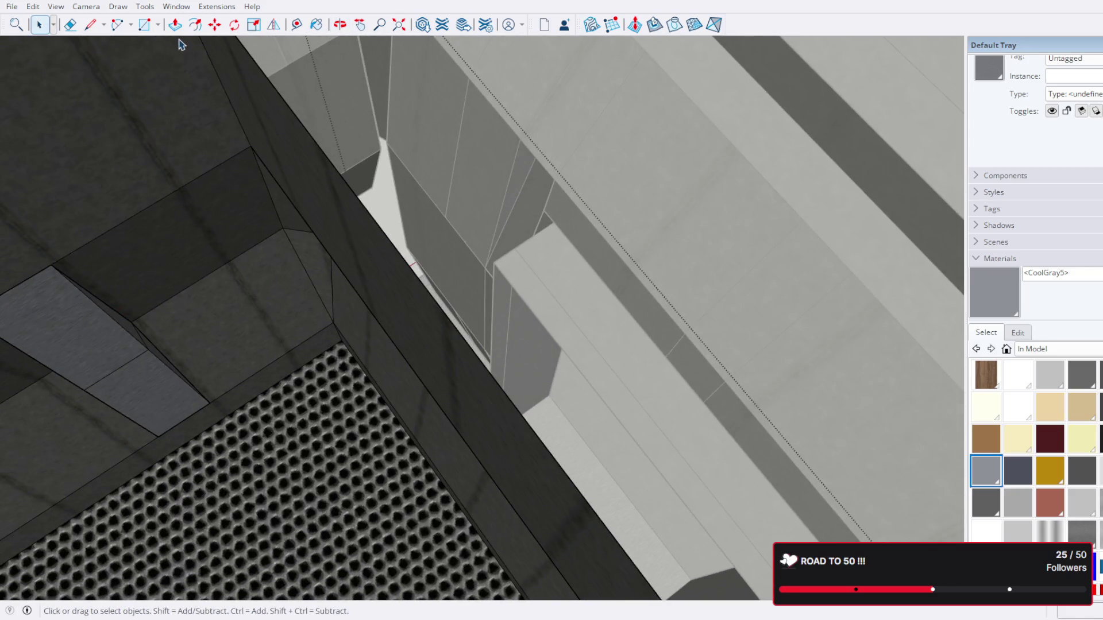
Step: Place a dashed construction guide along the pale grey beam's edge with the Tape Measure
{"action": "left_click", "coordinate": [297, 25]}
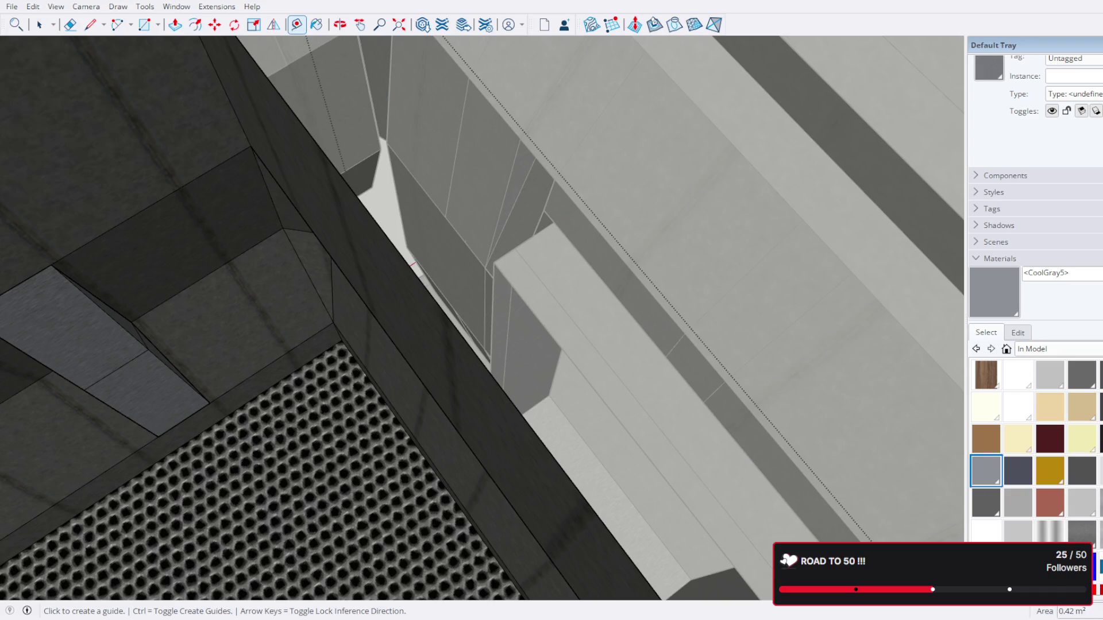
{"action": "left_click", "coordinate": [532, 236]}
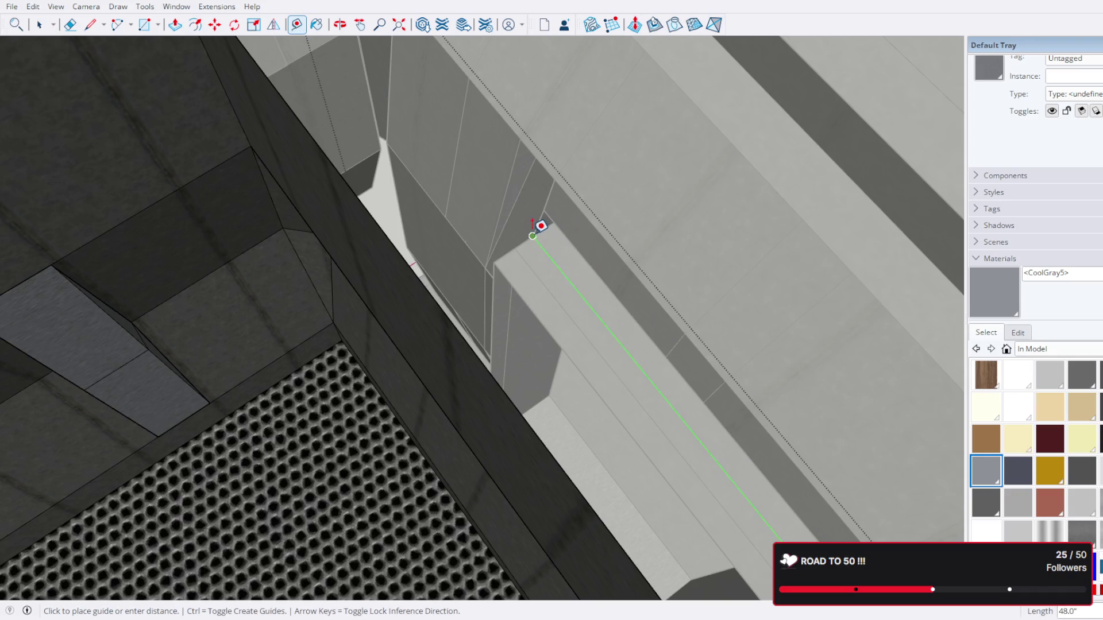
{"action": "left_click", "coordinate": [747, 538]}
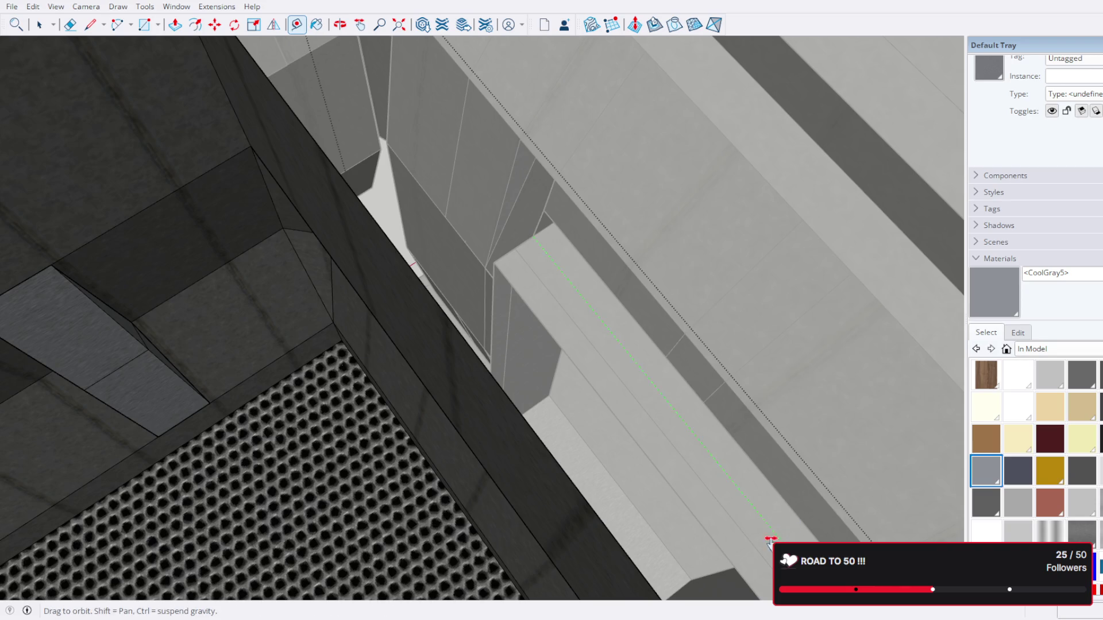
{"action": "scroll", "scroll_direction": "up", "scroll_amount": 3}
{"action": "left_click", "coordinate": [749, 538]}
{"action": "left_click_drag", "start_coordinate": [716, 500], "coordinate": [549, 416]}
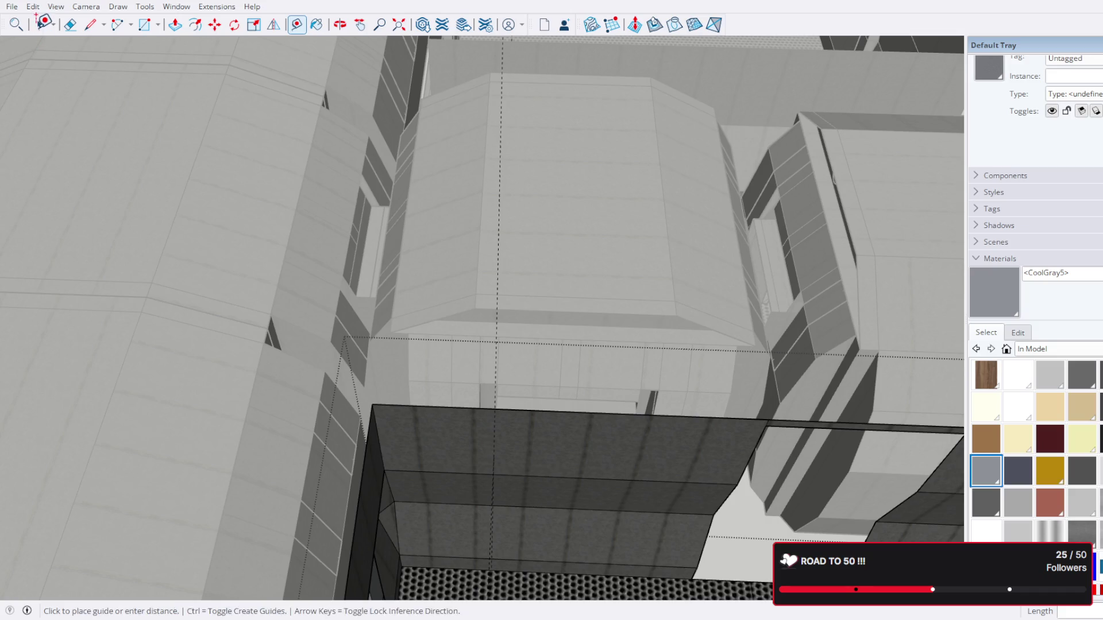
{"action": "left_click", "coordinate": [39, 25]}
{"action": "left_click_drag", "start_coordinate": [584, 273], "coordinate": [515, 305]}
{"action": "scroll", "scroll_direction": "up", "scroll_amount": 3}
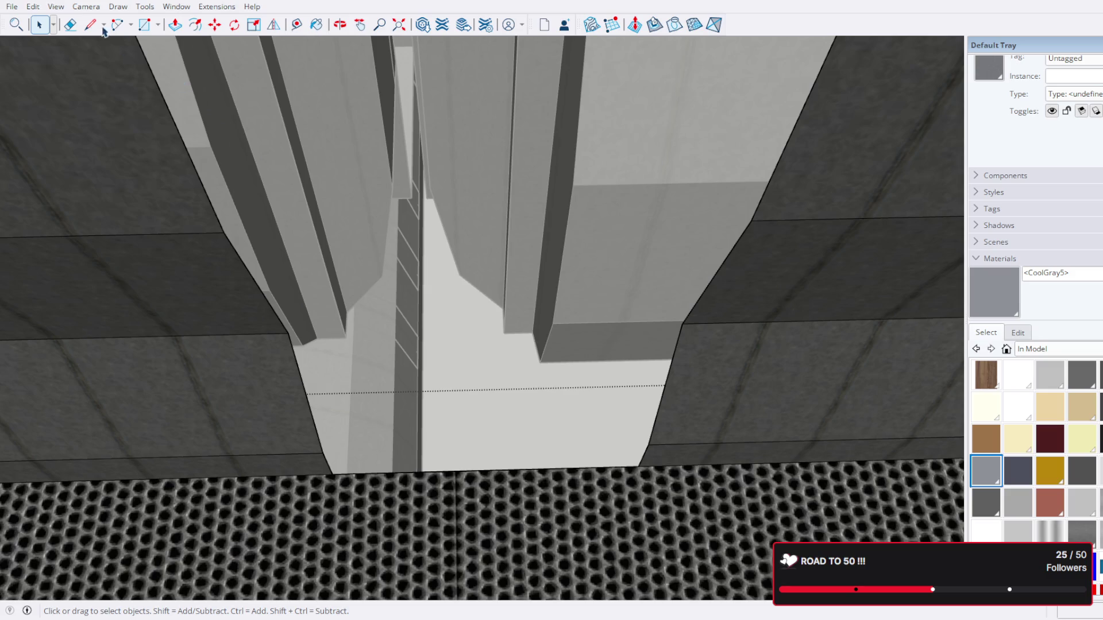
Step: Draw a line across the dark wall between the opening's left and right corners
{"action": "key", "text": "ctrl+a"}
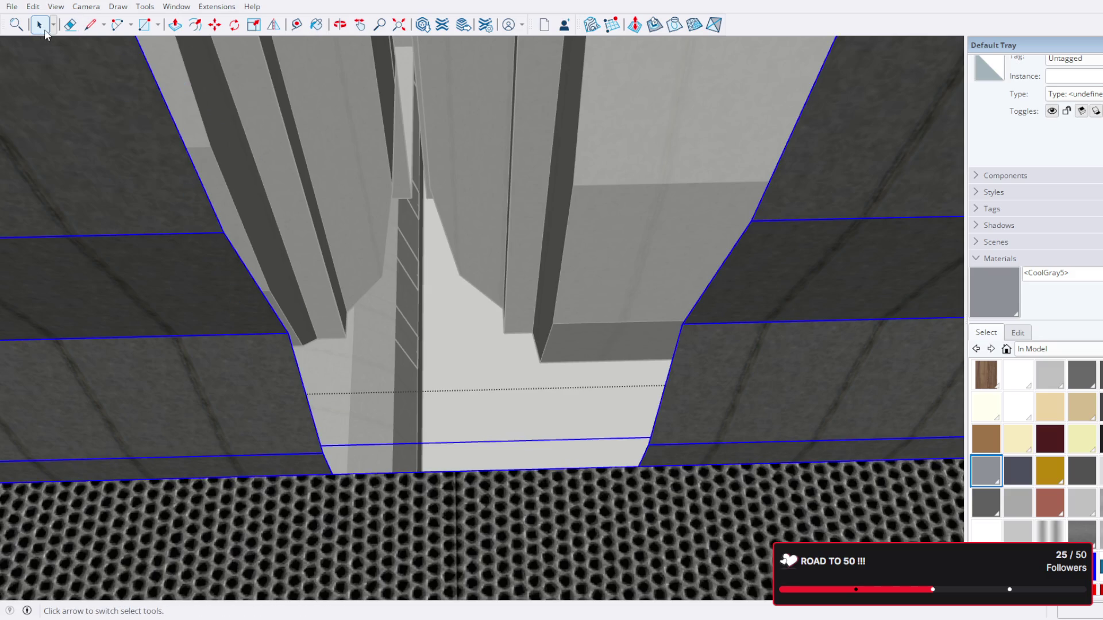
{"action": "triple_click", "coordinate": [173, 369]}
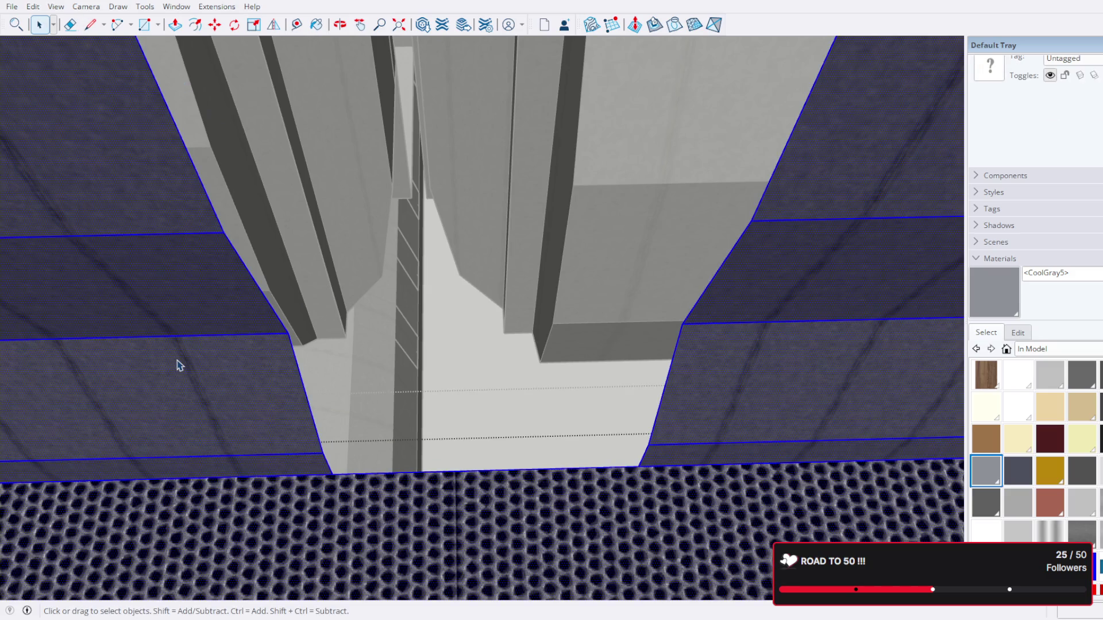
{"action": "left_click", "coordinate": [90, 24]}
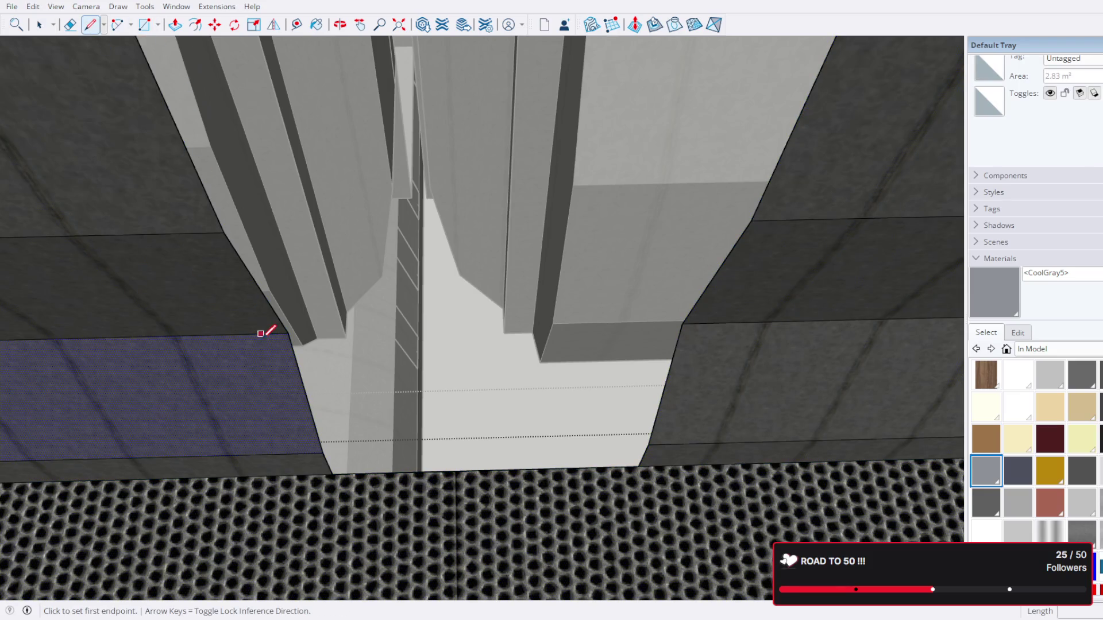
{"action": "left_click", "coordinate": [287, 330]}
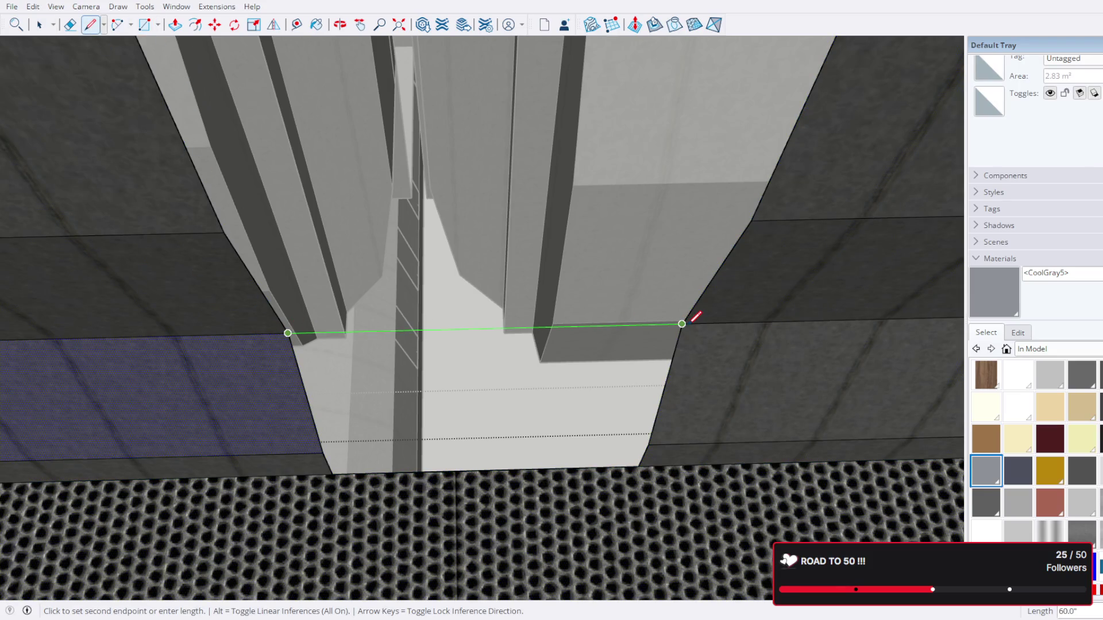
{"action": "left_click", "coordinate": [692, 319]}
{"action": "left_click_drag", "start_coordinate": [697, 312], "coordinate": [668, 350]}
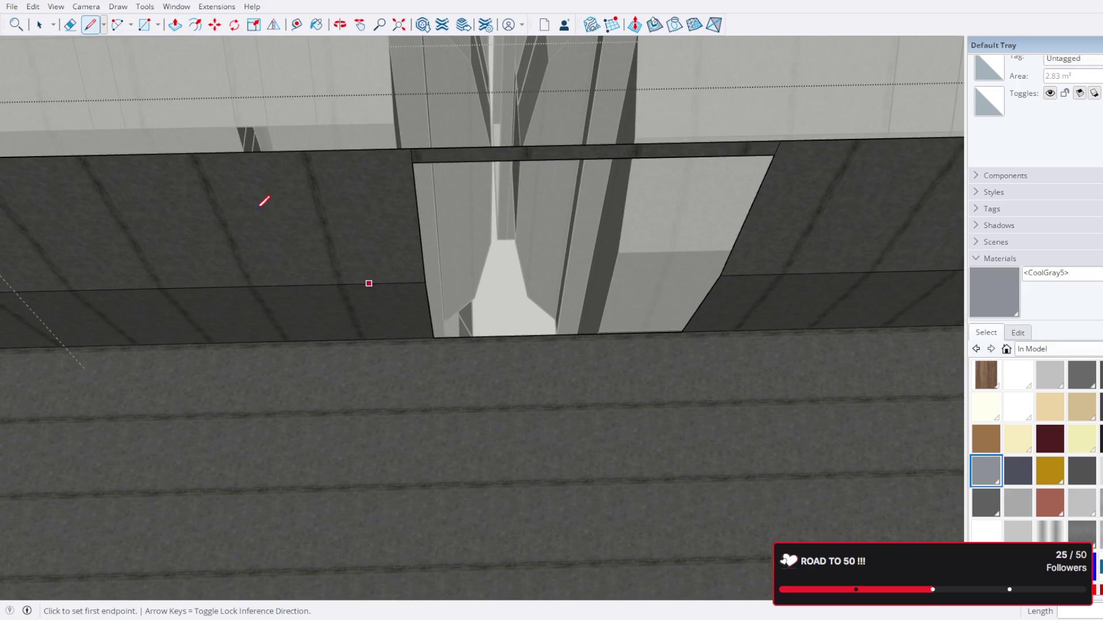
{"action": "key", "text": "space"}
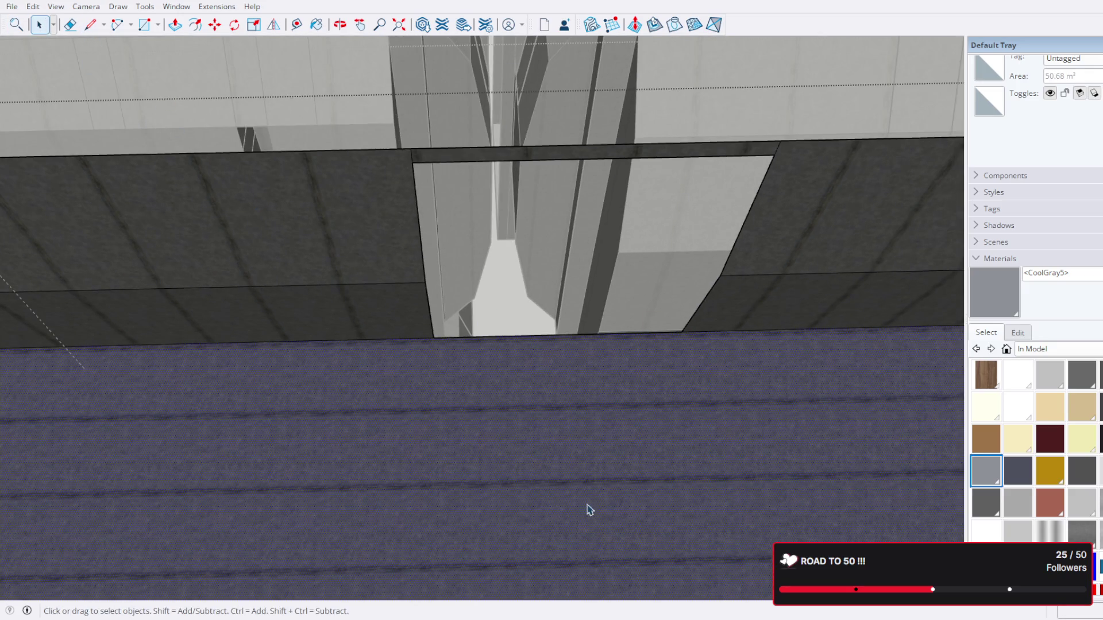
{"action": "left_click_drag", "start_coordinate": [695, 444], "coordinate": [694, 379]}
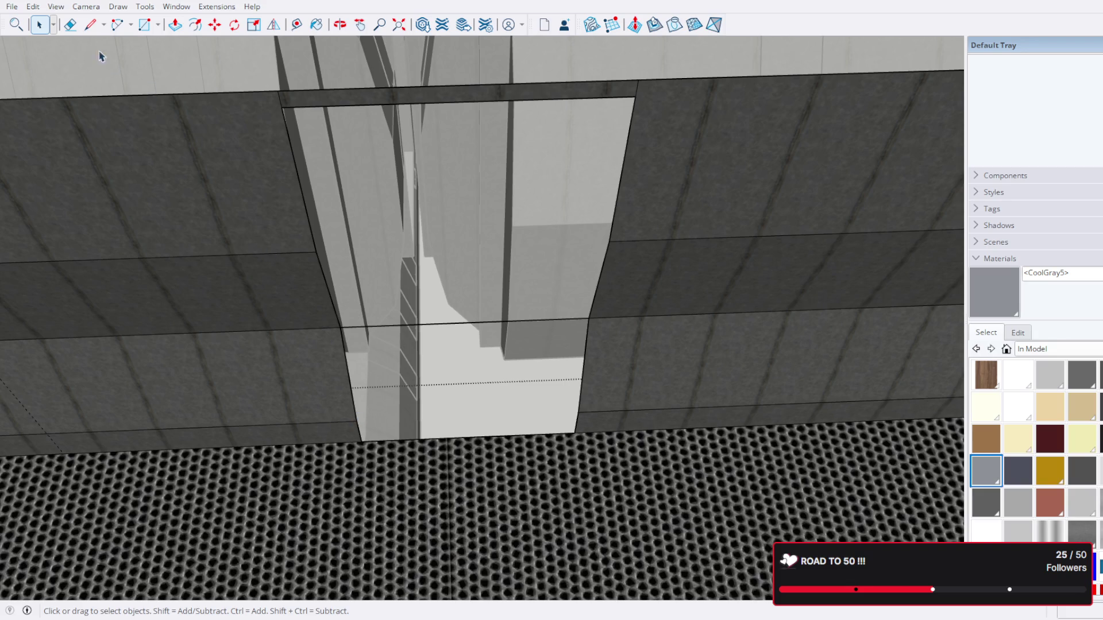
Step: Draw a line along the opening's lower edge, closing it with a new face
{"action": "key", "text": "l"}
{"action": "left_click", "coordinate": [355, 403]}
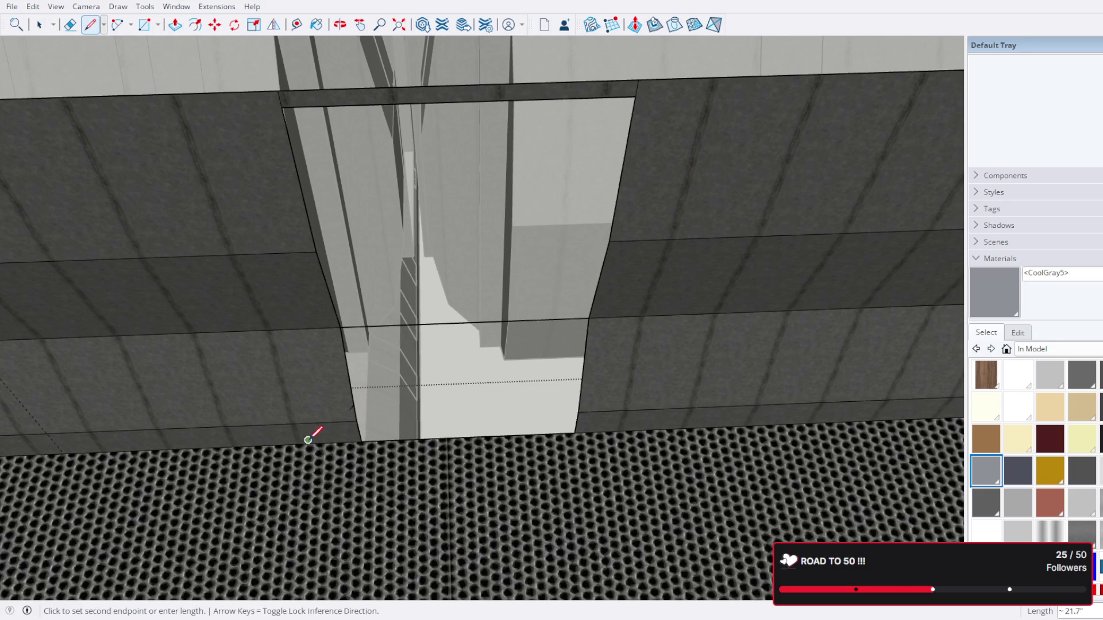
{"action": "key", "text": "Escape"}
{"action": "key", "text": "space"}
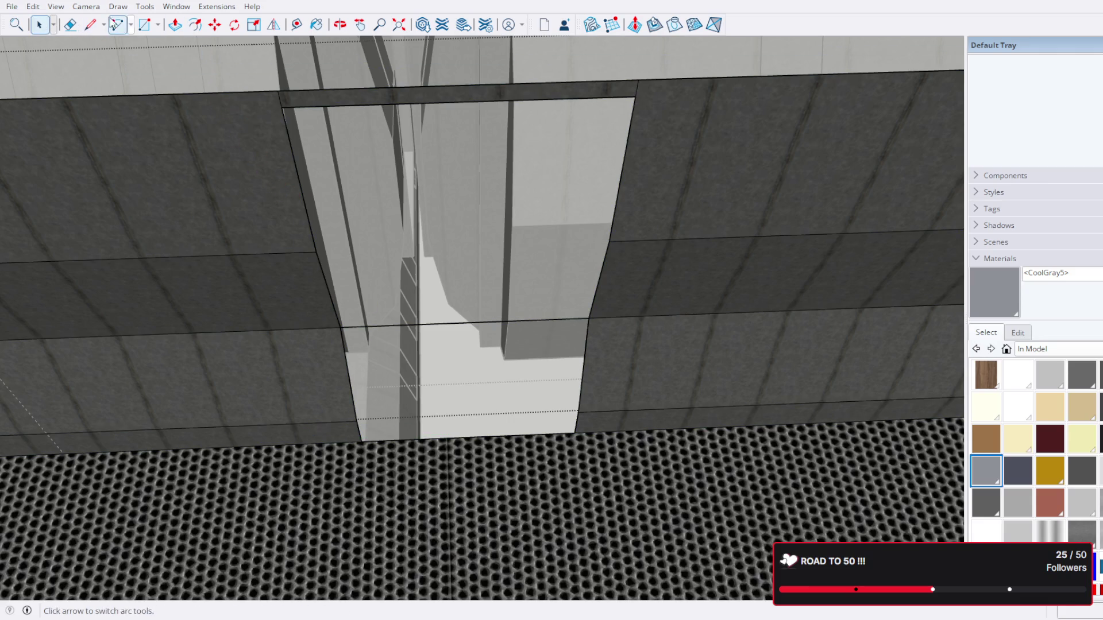
{"action": "left_click", "coordinate": [90, 24]}
{"action": "left_click", "coordinate": [356, 421]}
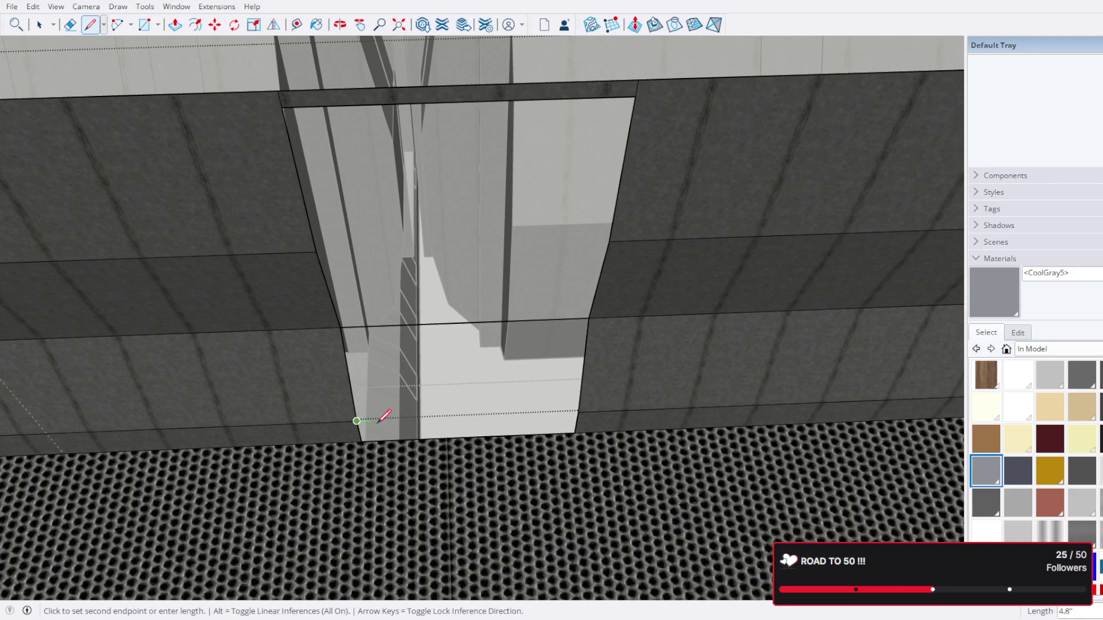
{"action": "left_click", "coordinate": [589, 411]}
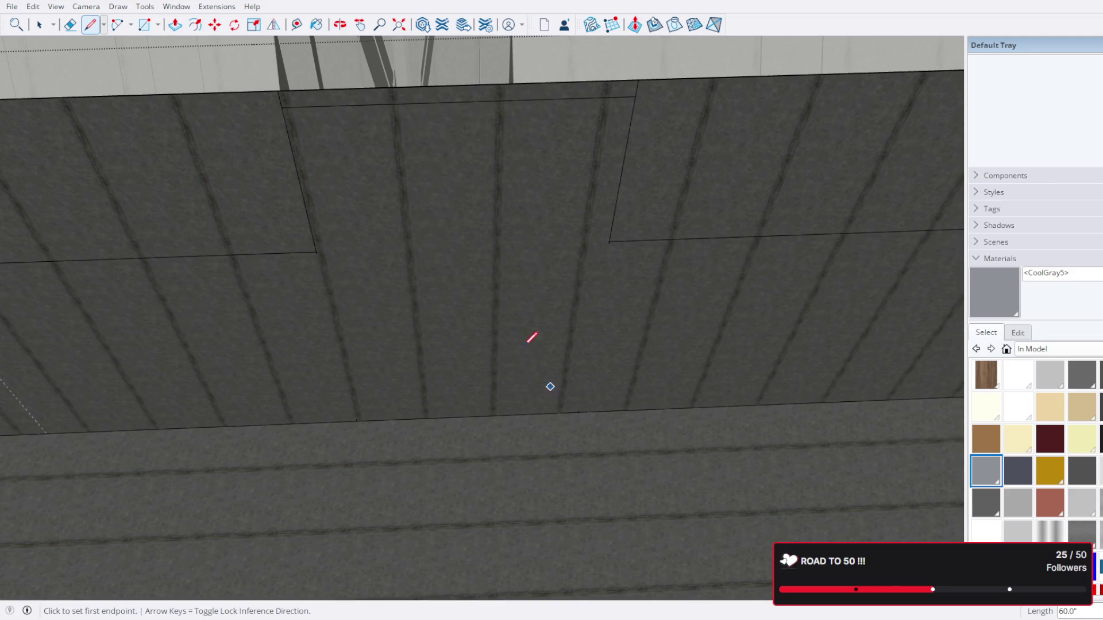
{"action": "left_click_drag", "start_coordinate": [532, 337], "coordinate": [347, 303]}
Step: Split the filled opening with a line, then delete the stray face over the room
{"action": "left_click", "coordinate": [305, 315]}
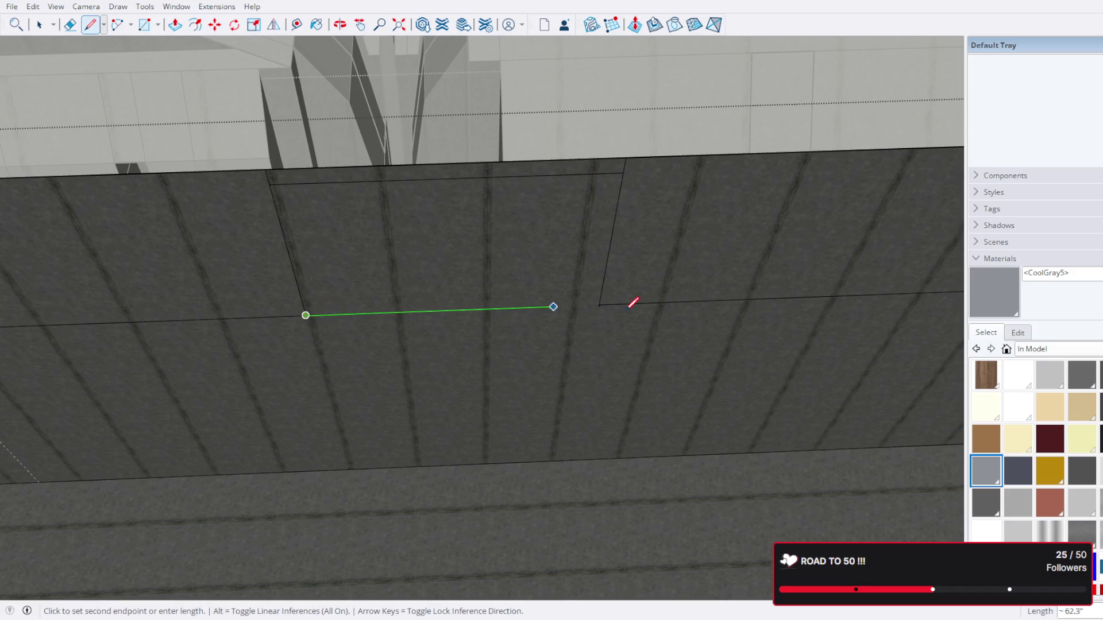
{"action": "left_click", "coordinate": [599, 305]}
{"action": "left_click", "coordinate": [39, 24]}
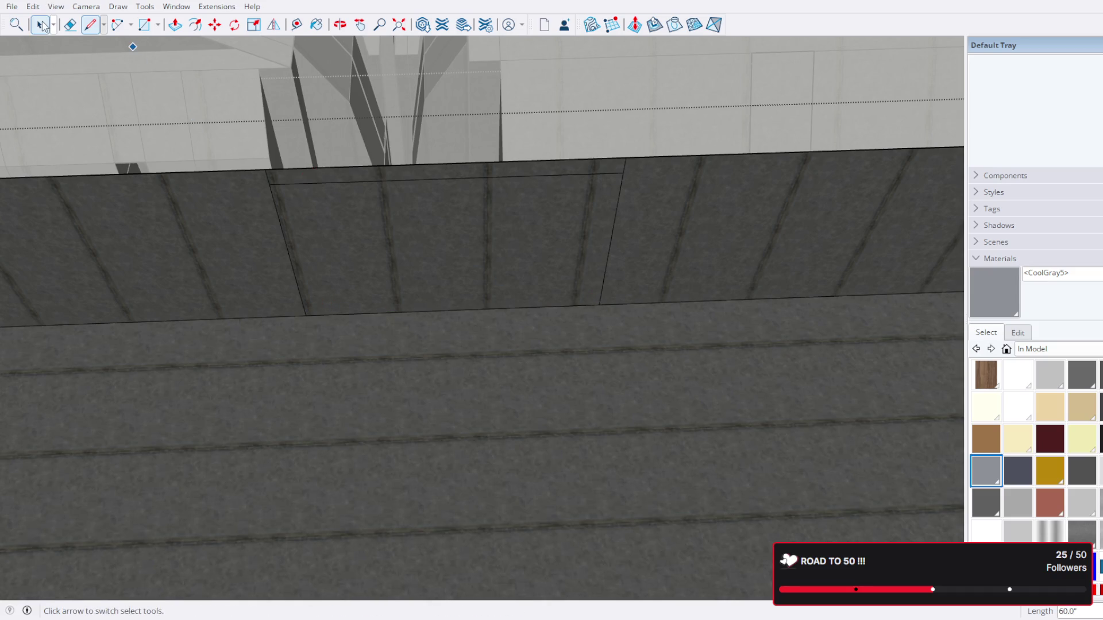
{"action": "left_click", "coordinate": [517, 467]}
{"action": "key", "text": "Delete"}
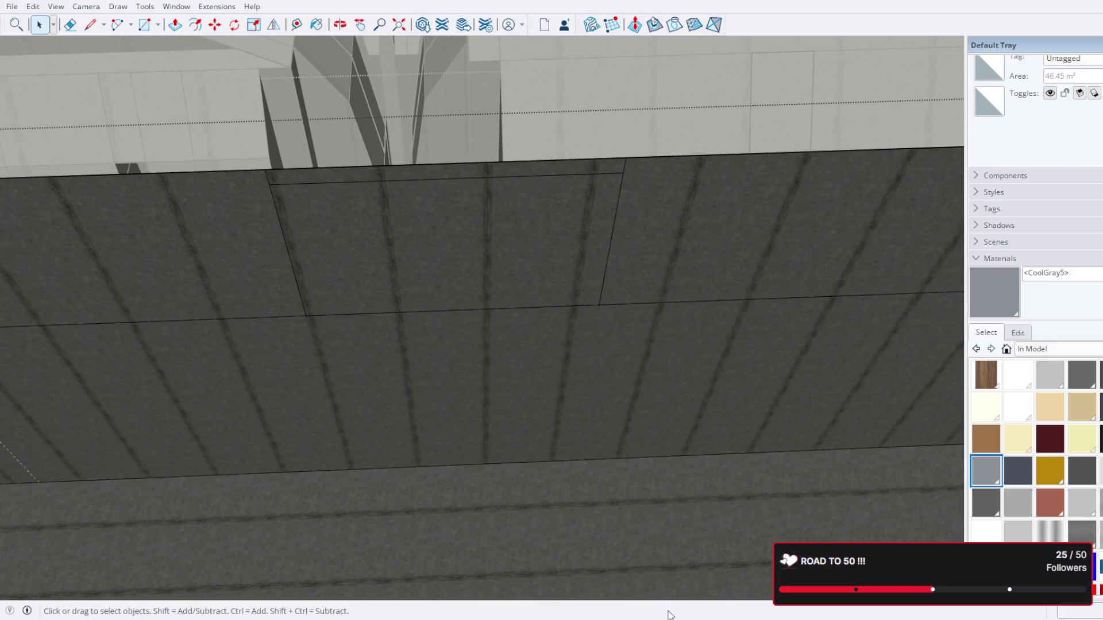
{"action": "scroll", "scroll_direction": "down", "scroll_amount": 3}
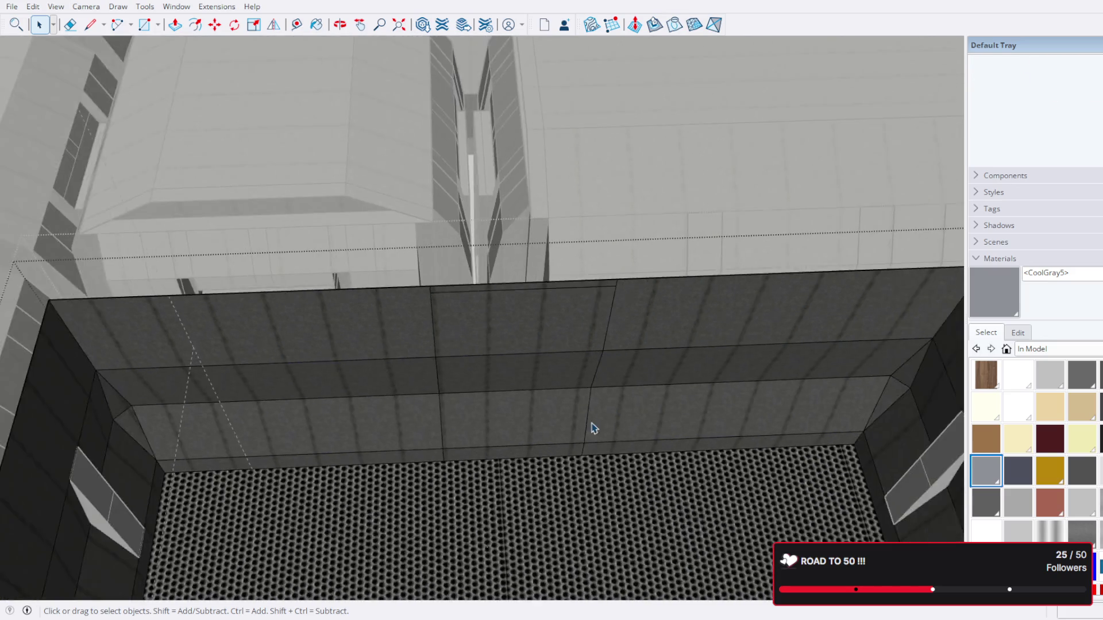
Step: Undo two stray edits and move the wall section left toward the room's corner
{"action": "scroll", "scroll_direction": "up", "scroll_amount": 3}
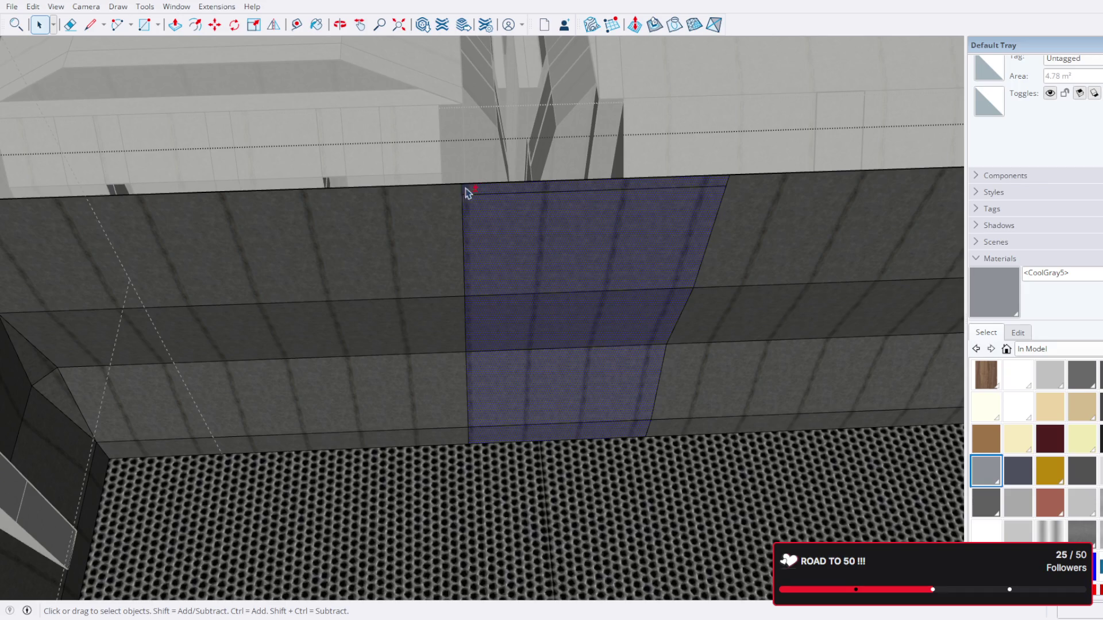
{"action": "key", "text": "ctrl+z"}
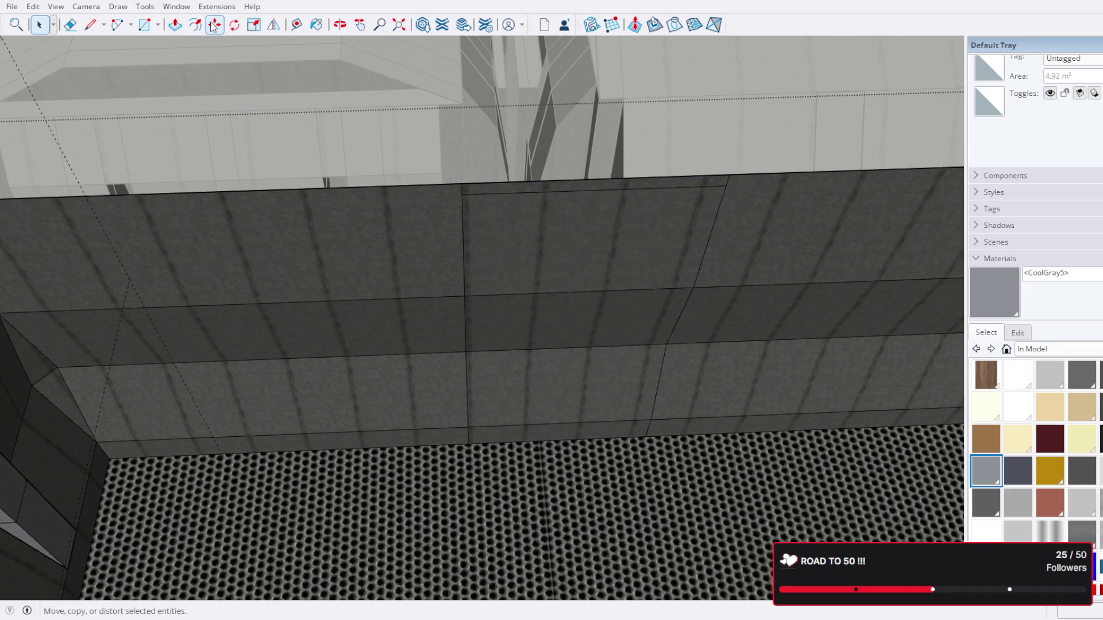
{"action": "key", "text": "ctrl+z"}
{"action": "key", "text": "ctrl+z"}
{"action": "key", "text": "ctrl+z"}
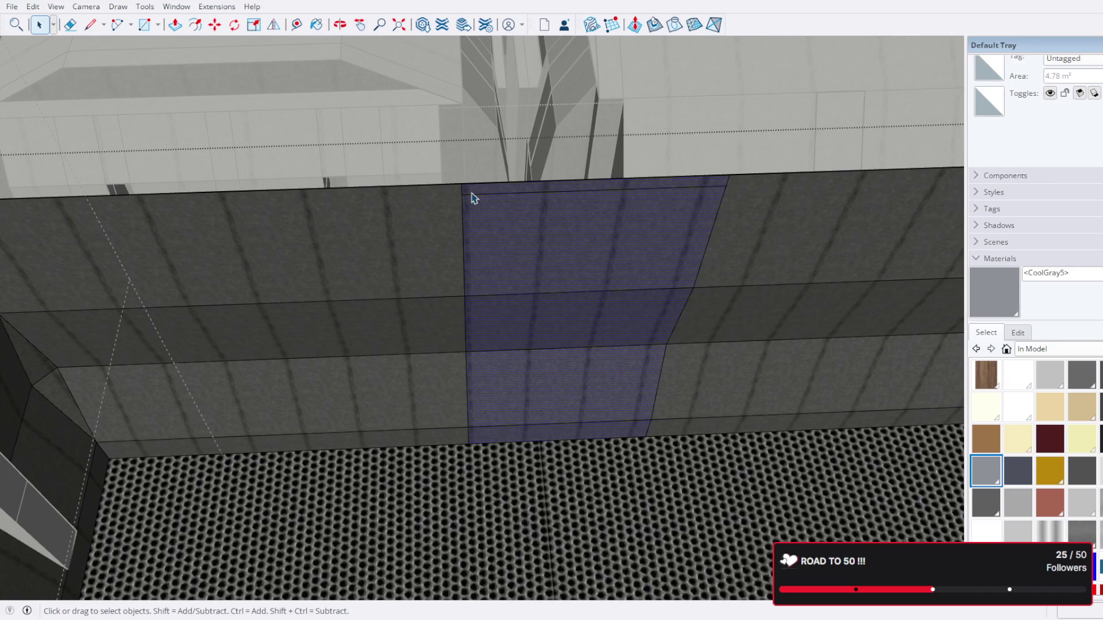
{"action": "key", "text": "m"}
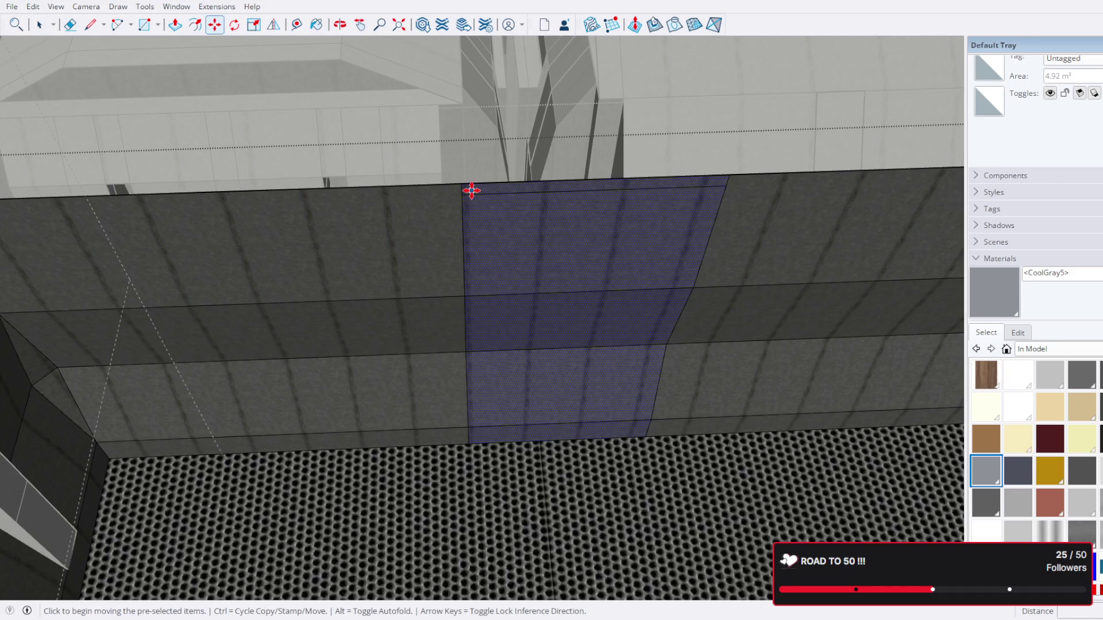
{"action": "left_click", "coordinate": [462, 185]}
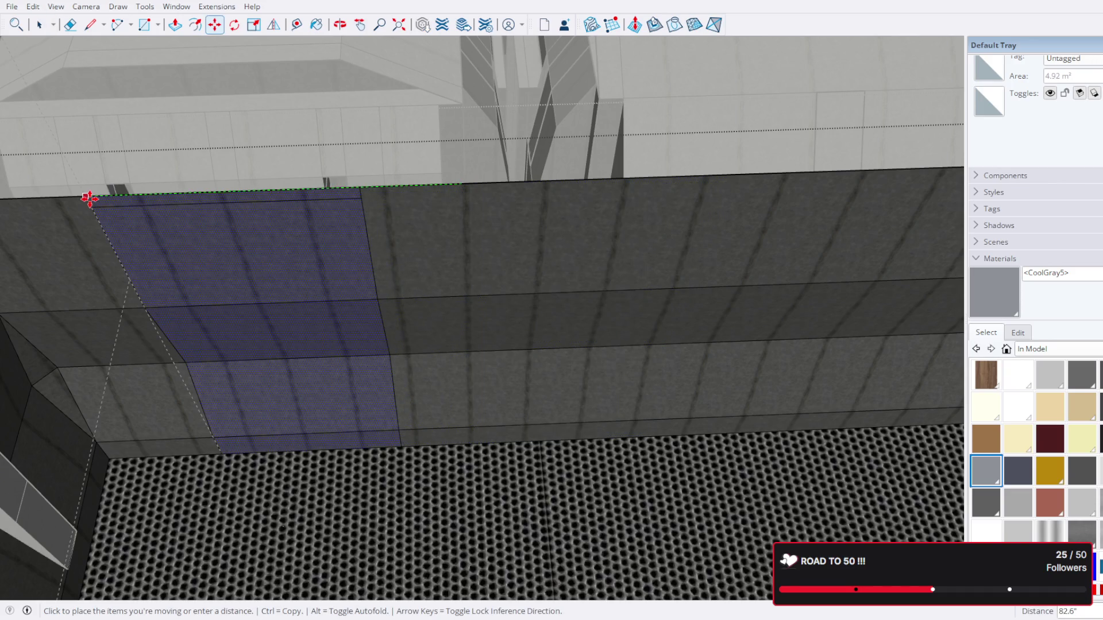
{"action": "left_click", "coordinate": [89, 199]}
Step: Orbit around the inner wall and open the wall group for editing
{"action": "left_click_drag", "start_coordinate": [197, 217], "coordinate": [229, 172]}
{"action": "key", "text": "space"}
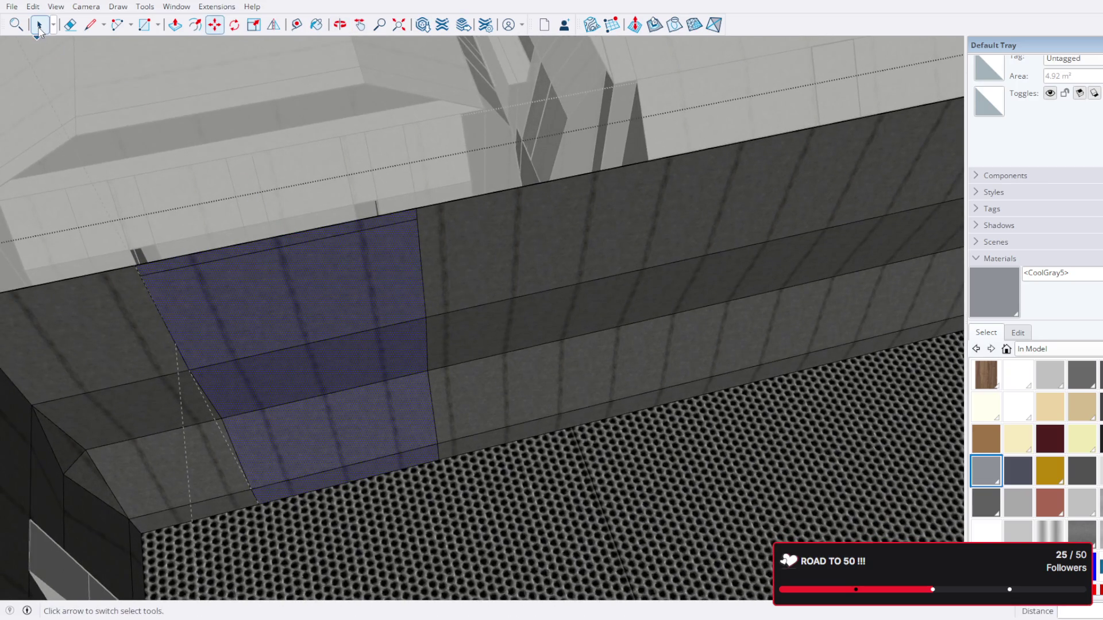
{"action": "left_click_drag", "start_coordinate": [312, 371], "coordinate": [360, 387]}
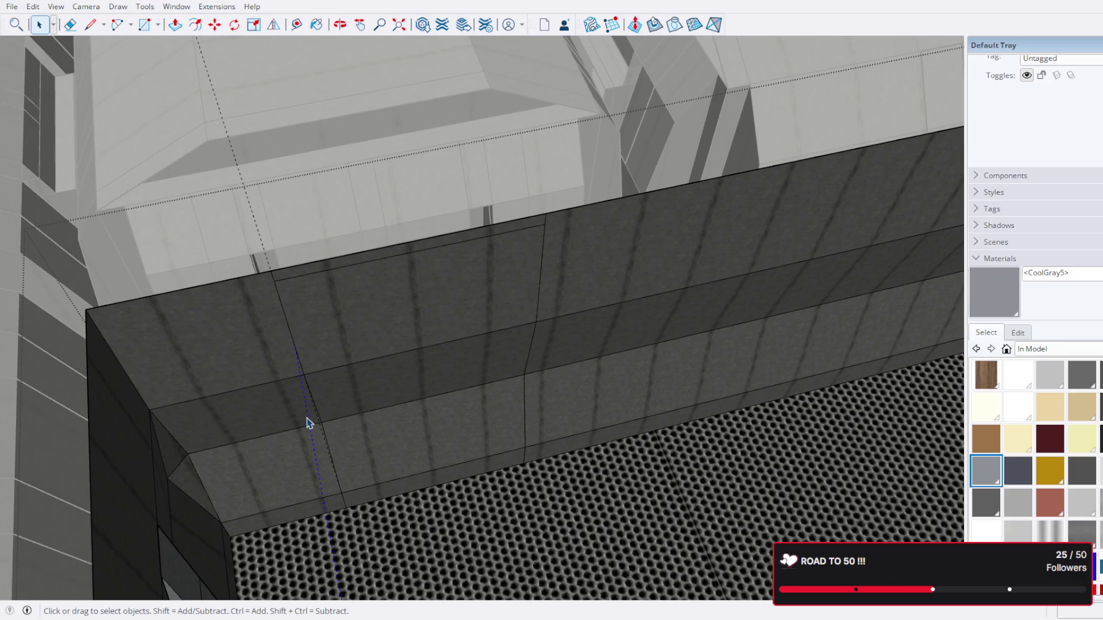
{"action": "double_click", "coordinate": [309, 423]}
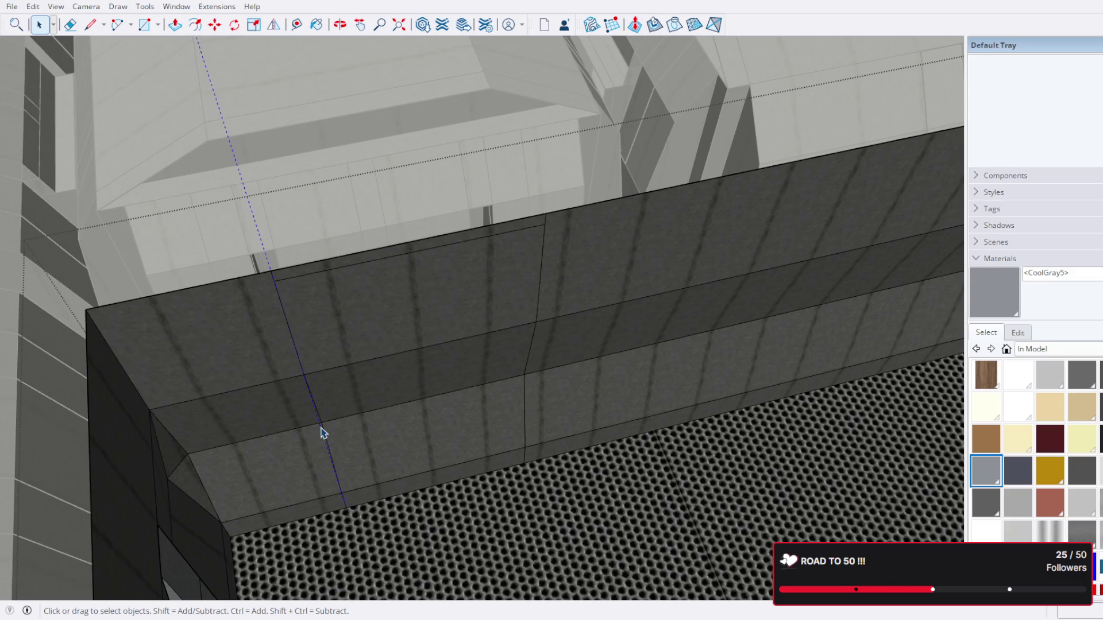
{"action": "scroll", "scroll_direction": "down", "scroll_amount": 3}
{"action": "left_click_drag", "start_coordinate": [463, 480], "coordinate": [467, 334]}
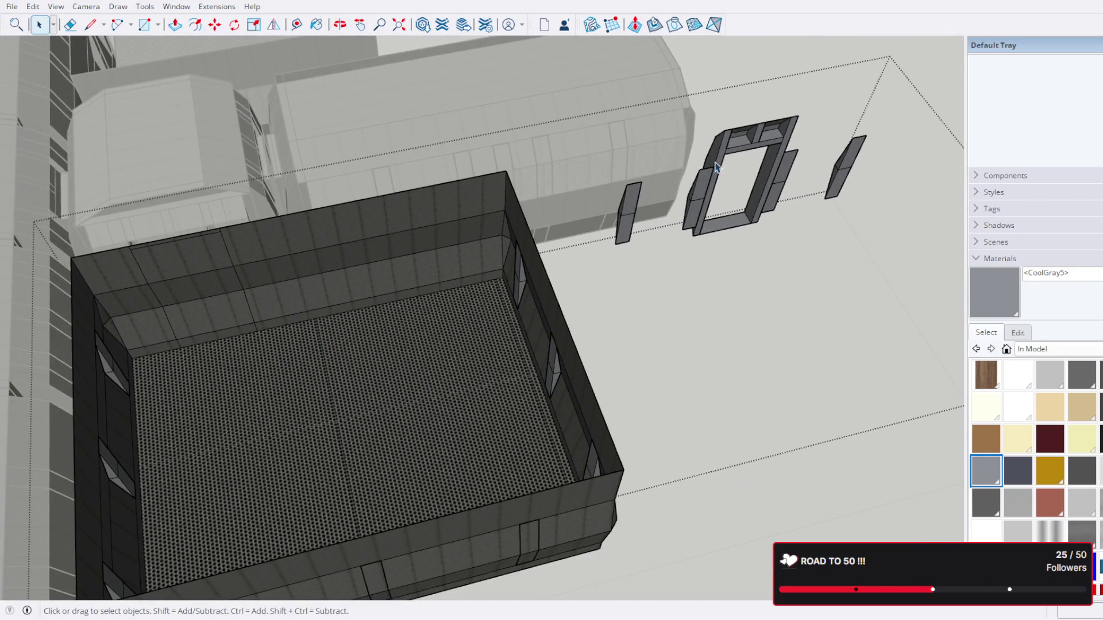
Step: Move the window frame component and its side panels onto the room's inner wall
{"action": "left_click", "coordinate": [717, 163]}
{"action": "left_click", "coordinate": [712, 176]}
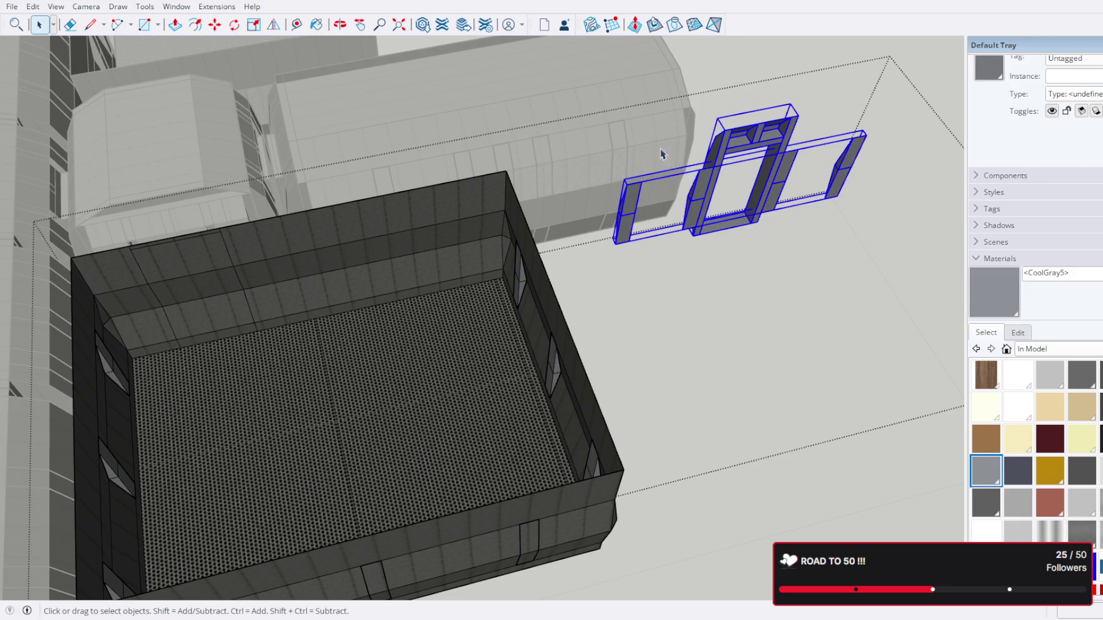
{"action": "left_click", "coordinate": [215, 25]}
{"action": "scroll", "scroll_direction": "up", "scroll_amount": 3}
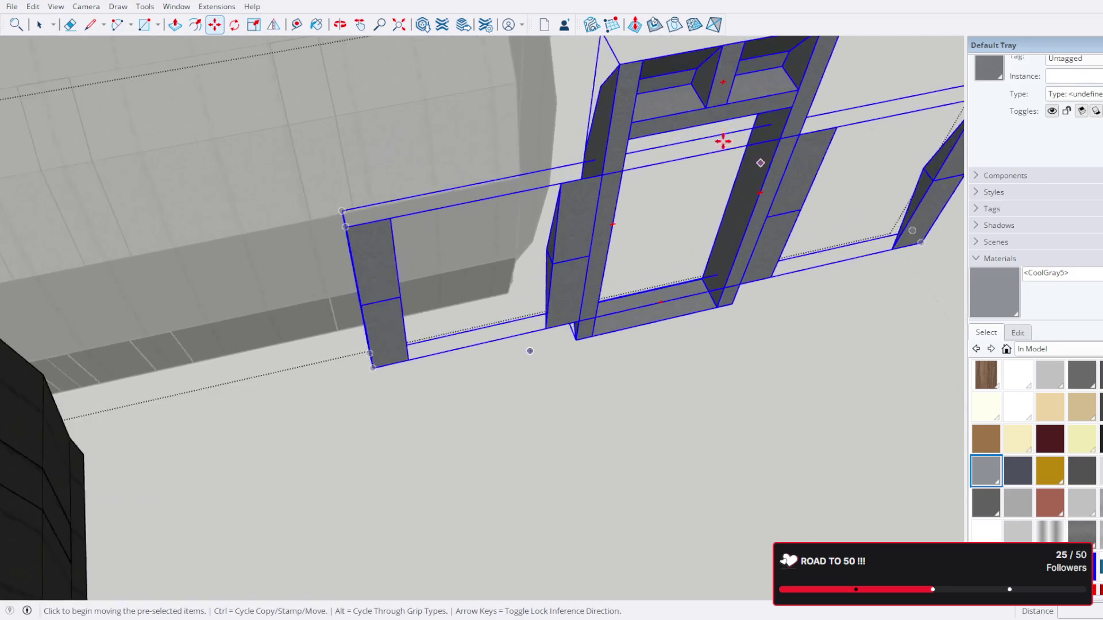
{"action": "scroll", "scroll_direction": "up", "scroll_amount": 3}
{"action": "scroll", "scroll_direction": "up", "scroll_amount": 3}
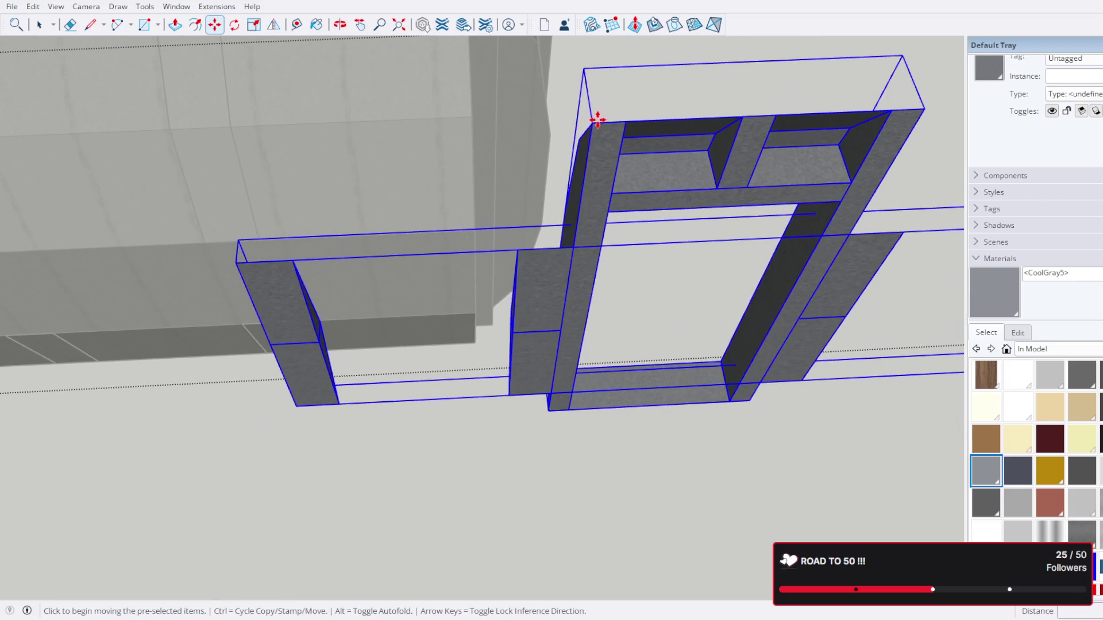
{"action": "left_click_drag", "start_coordinate": [597, 120], "coordinate": [597, 136]}
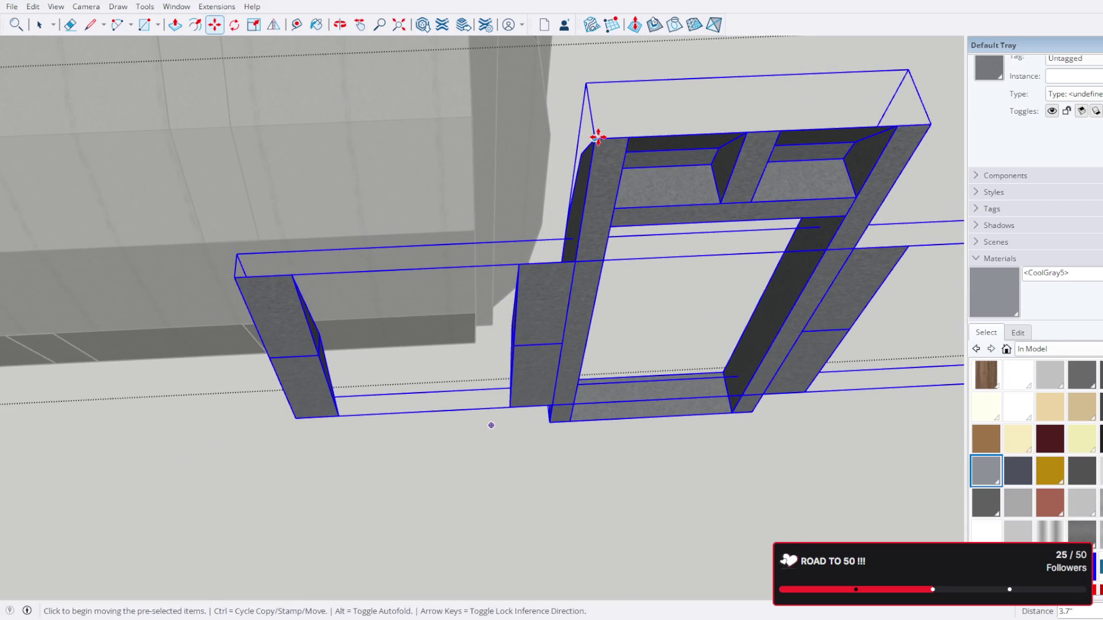
{"action": "left_click", "coordinate": [597, 136]}
{"action": "scroll", "scroll_direction": "down", "scroll_amount": 3}
{"action": "left_click_drag", "start_coordinate": [492, 229], "coordinate": [346, 335]}
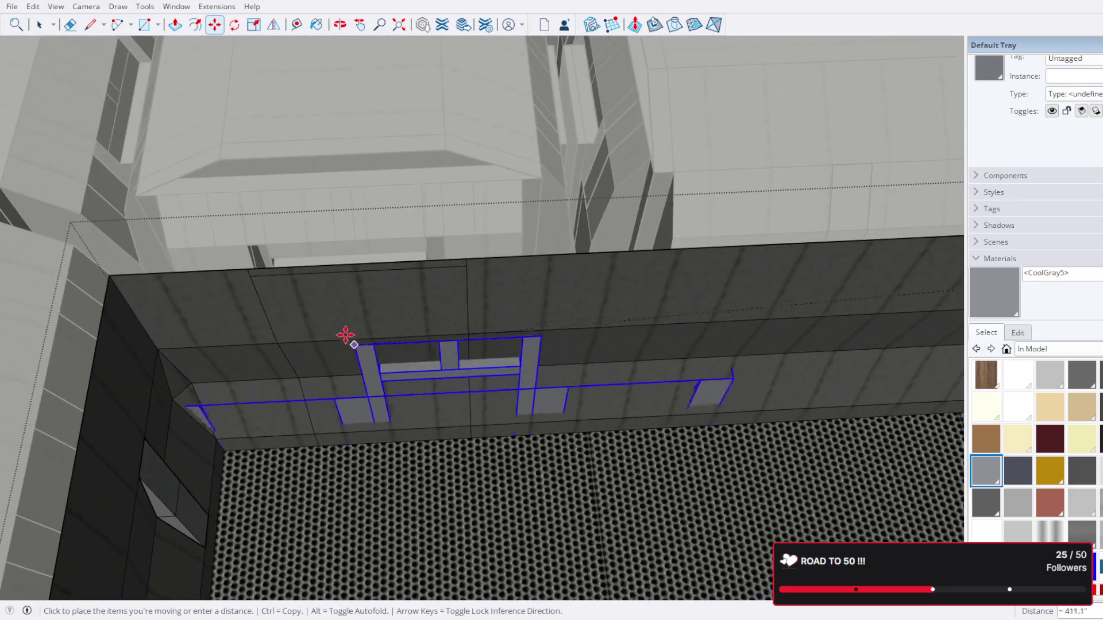
{"action": "scroll", "scroll_direction": "up", "scroll_amount": 3}
{"action": "left_click", "coordinate": [211, 253]}
{"action": "key", "text": "space"}
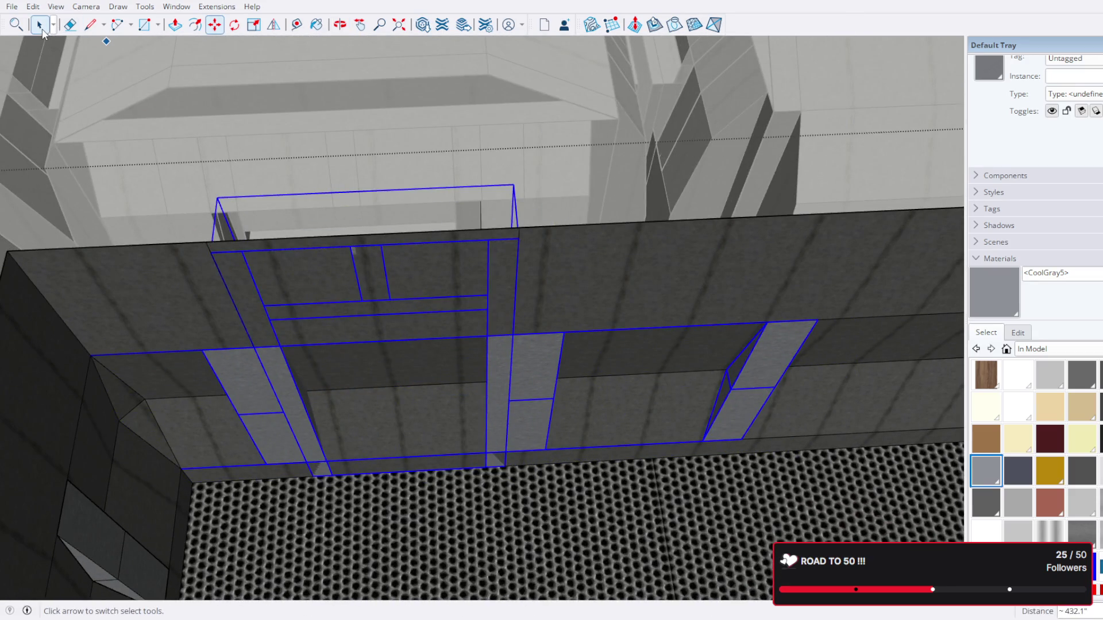
Step: Delete the wall face inside the window frame, undoing one extra deletion
{"action": "triple_click", "coordinate": [387, 411]}
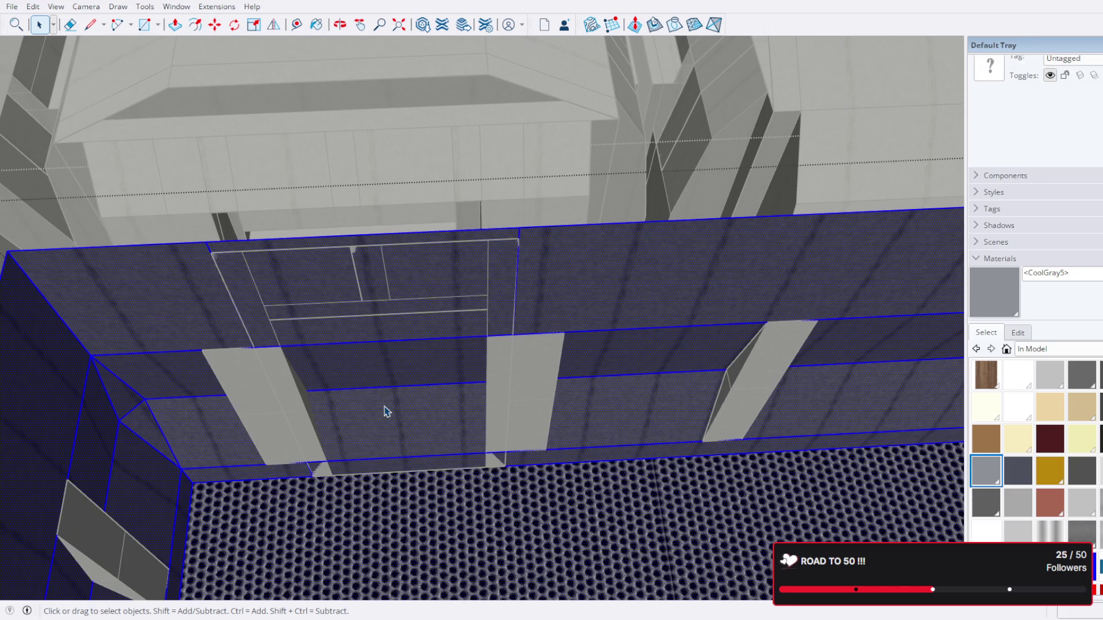
{"action": "left_click", "coordinate": [390, 431]}
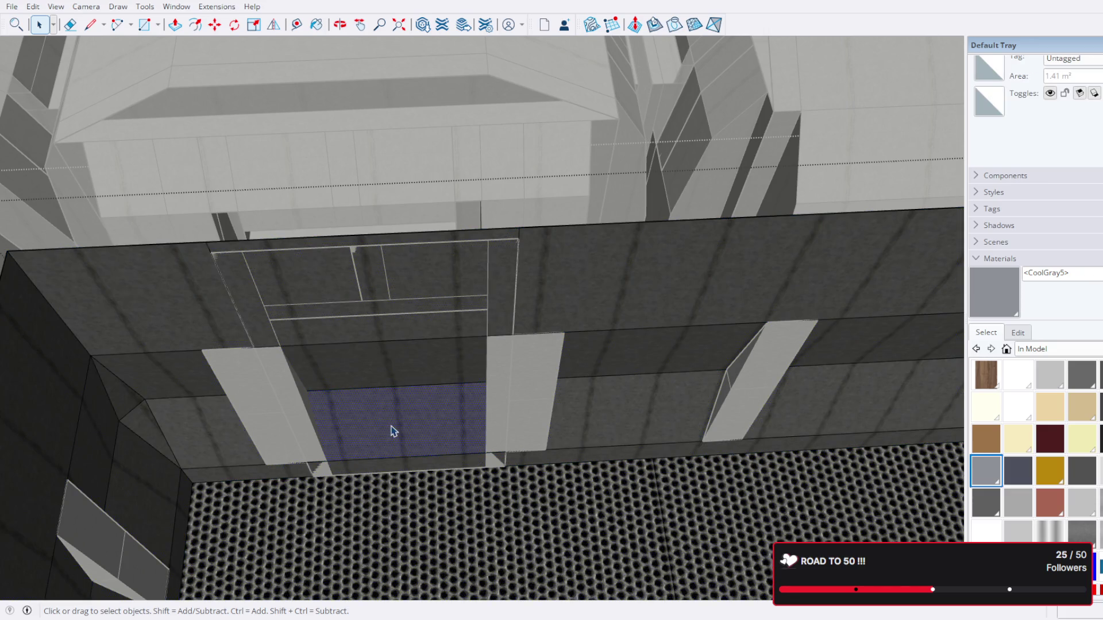
{"action": "key", "text": "Delete"}
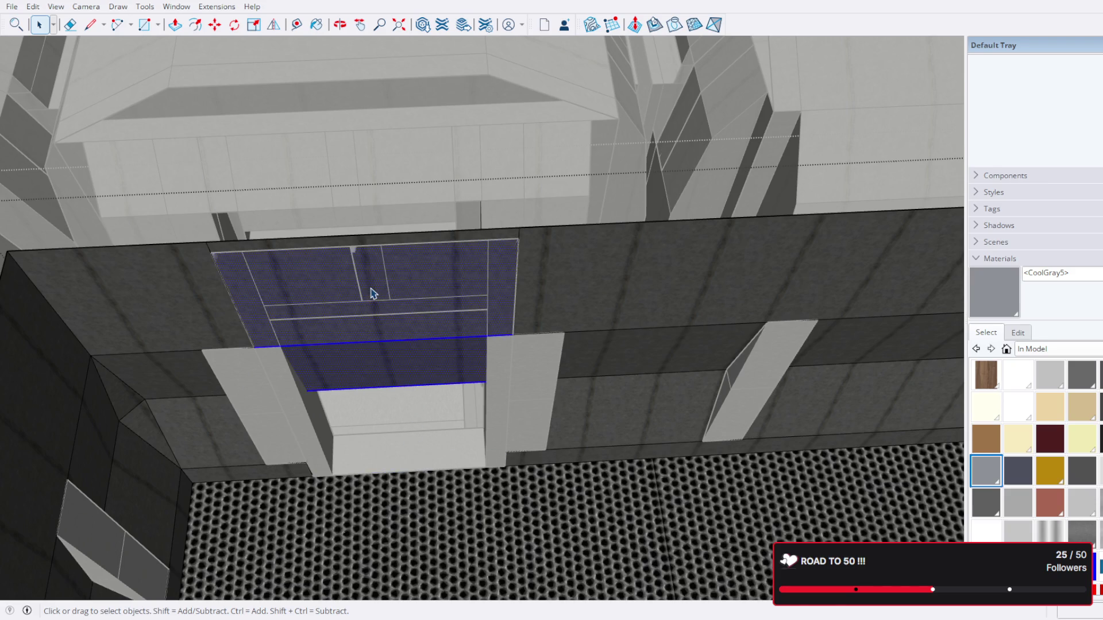
{"action": "key", "text": "Delete"}
{"action": "key", "text": "ctrl+z"}
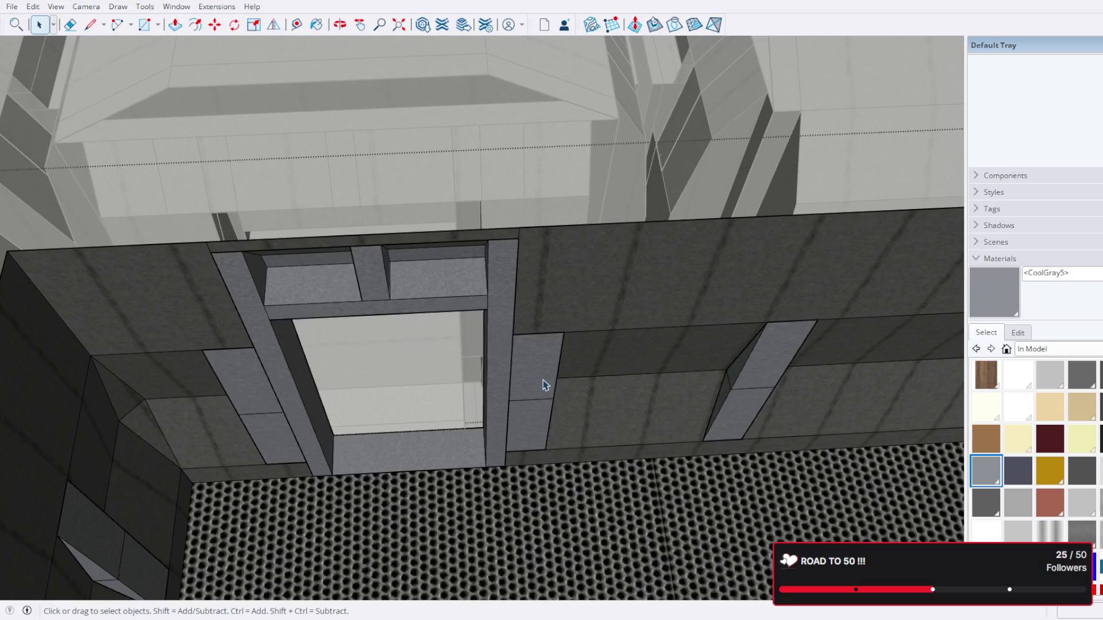
{"action": "left_click_drag", "start_coordinate": [544, 387], "coordinate": [437, 164]}
{"action": "scroll", "scroll_direction": "down", "scroll_amount": 3}
{"action": "scroll", "scroll_direction": "down", "scroll_amount": 3}
{"action": "scroll", "scroll_direction": "up", "scroll_amount": 3}
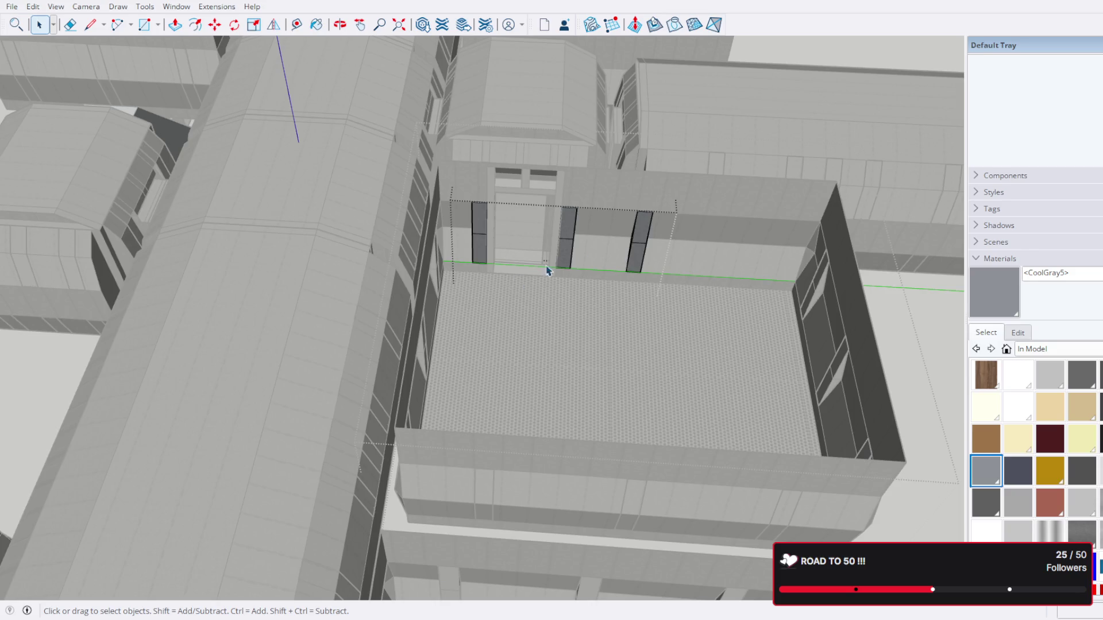
{"action": "scroll", "scroll_direction": "up", "scroll_amount": 3}
{"action": "left_click_drag", "start_coordinate": [636, 247], "coordinate": [588, 356]}
{"action": "scroll", "scroll_direction": "down", "scroll_amount": 3}
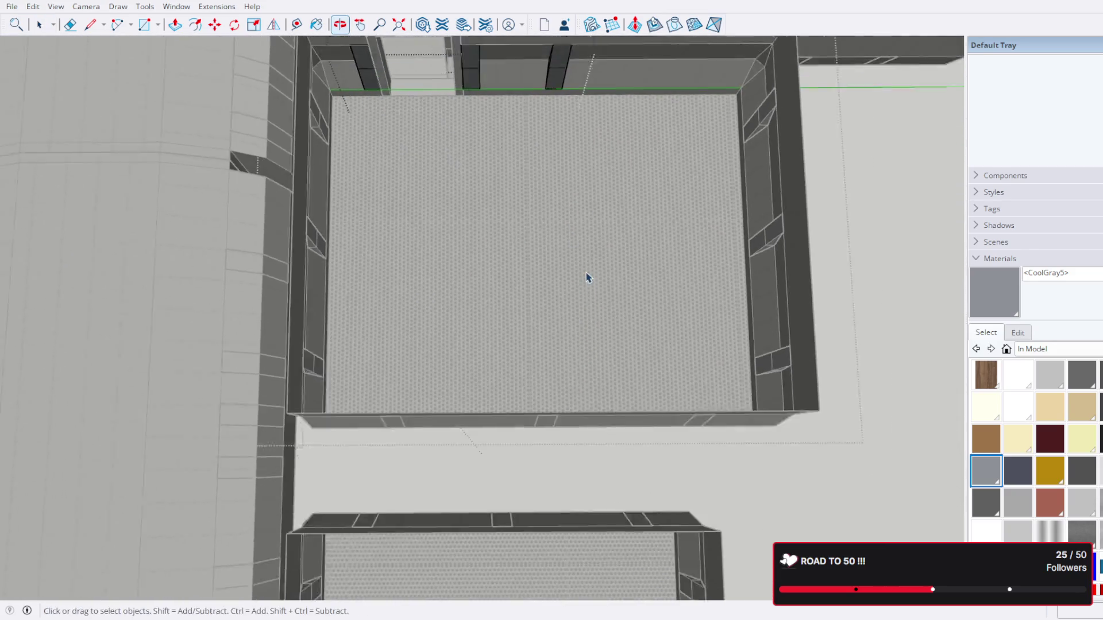
{"action": "left_click_drag", "start_coordinate": [588, 275], "coordinate": [542, 317]}
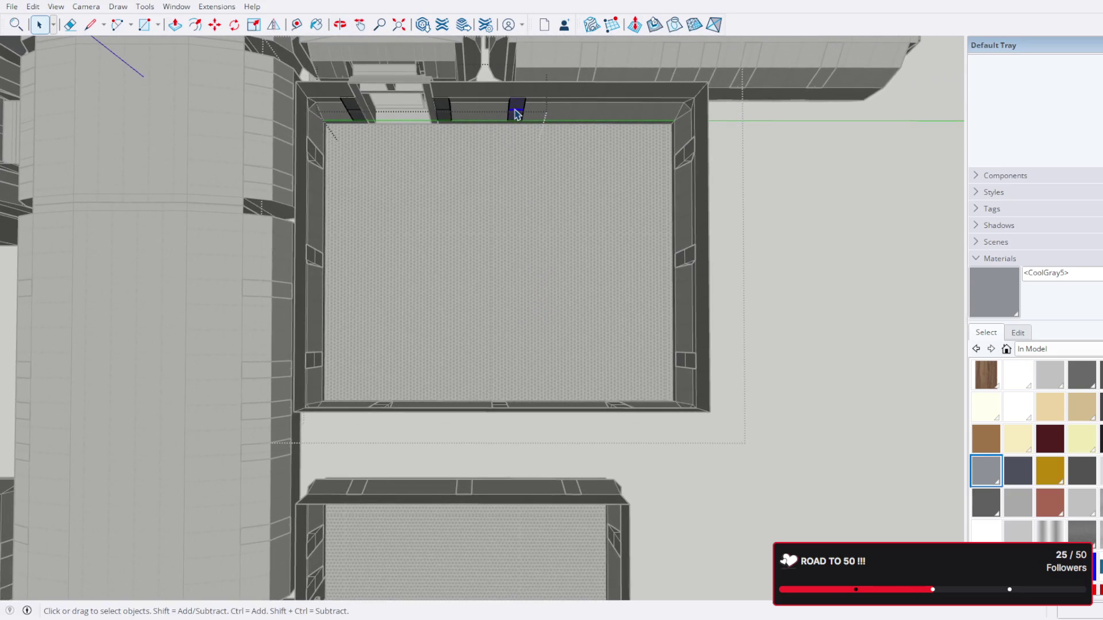
{"action": "left_click", "coordinate": [515, 113]}
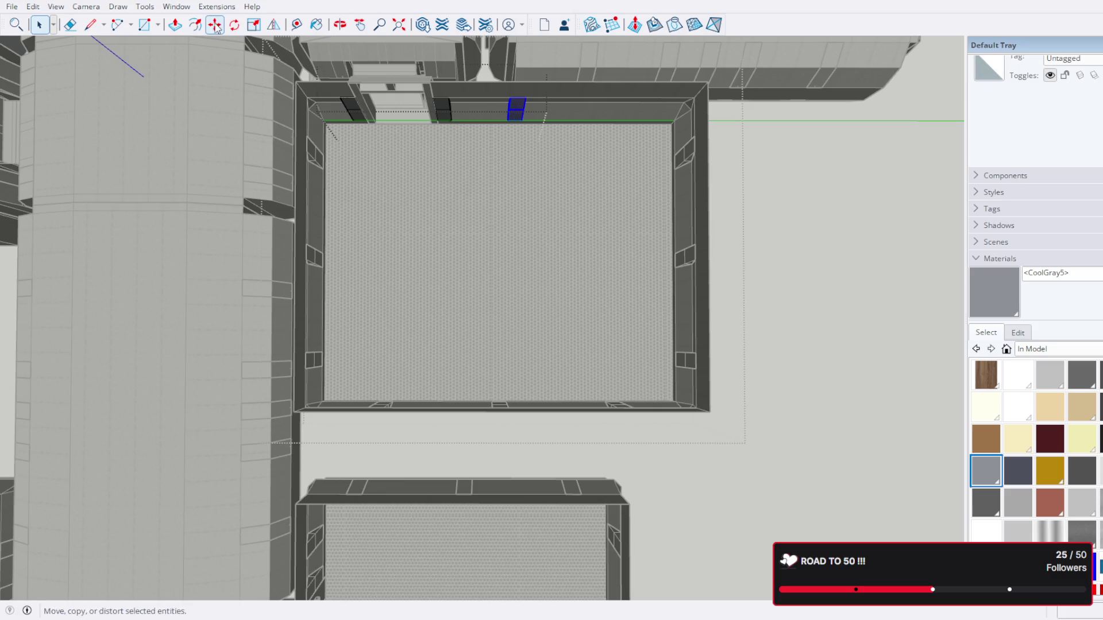
Step: Move the small cut-out panel down onto the room's wall
{"action": "left_click", "coordinate": [214, 25]}
{"action": "left_click", "coordinate": [516, 102]}
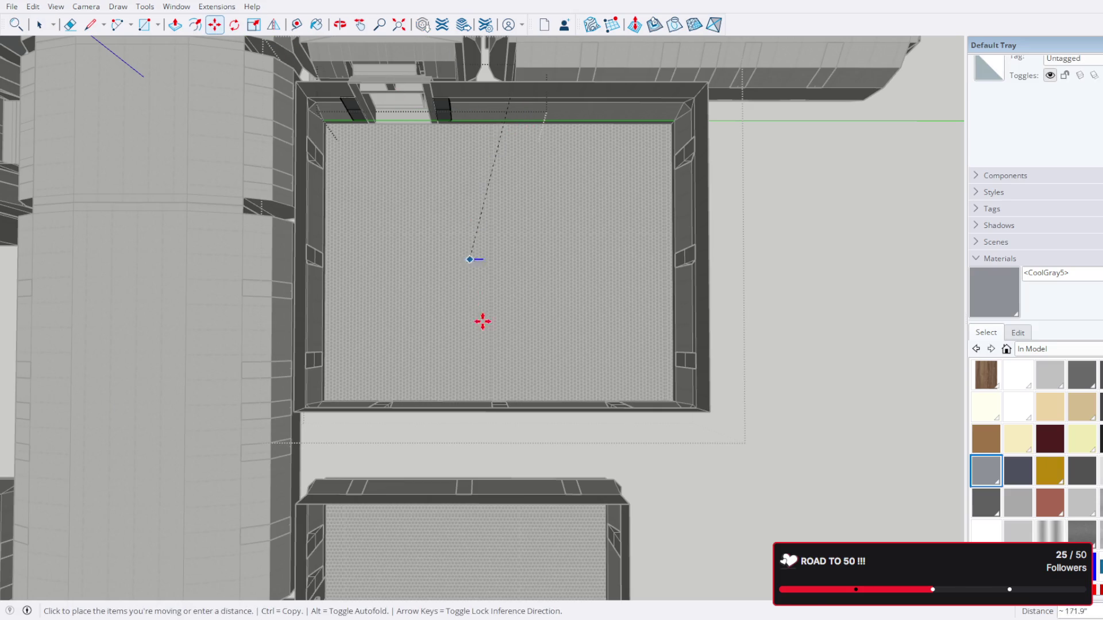
{"action": "scroll", "scroll_direction": "up", "scroll_amount": 3}
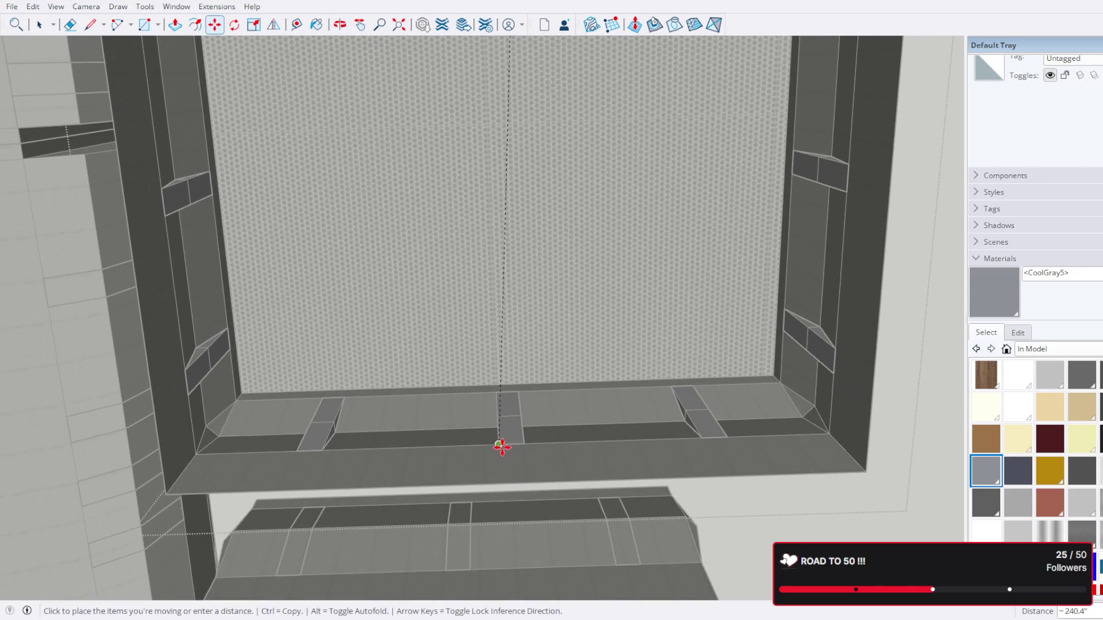
{"action": "scroll", "scroll_direction": "down", "scroll_amount": 3}
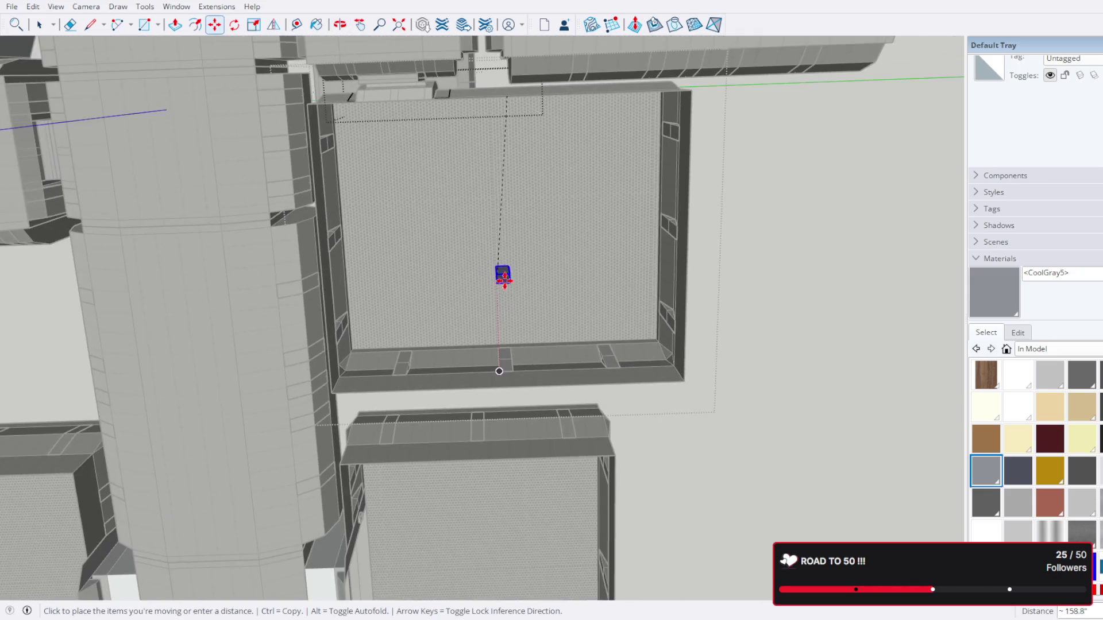
{"action": "scroll", "scroll_direction": "up", "scroll_amount": 3}
{"action": "left_click", "coordinate": [510, 403]}
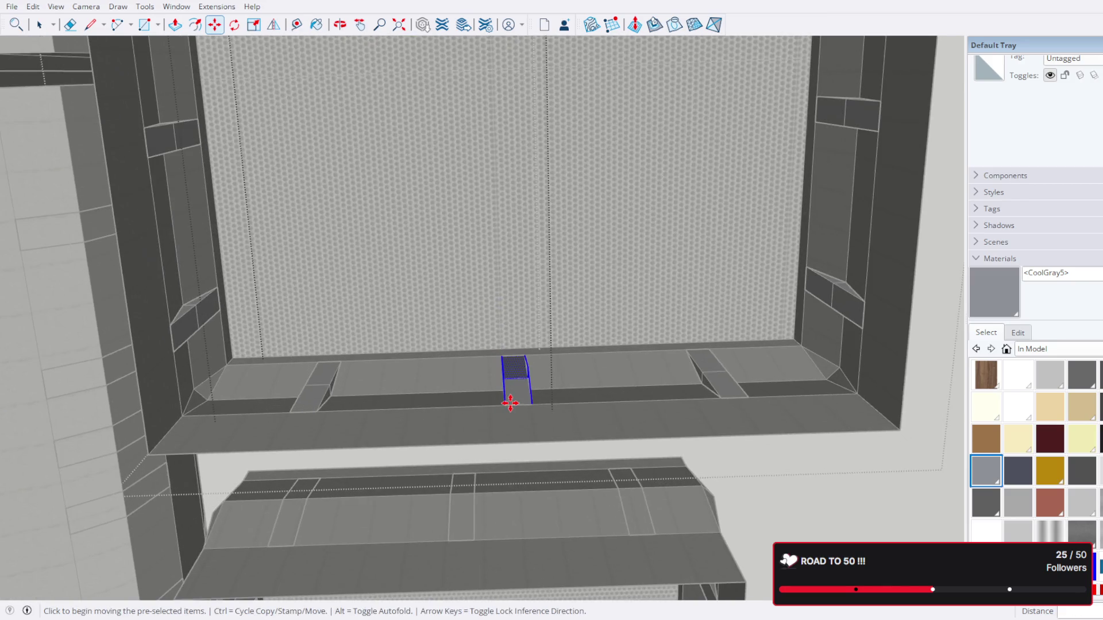
{"action": "left_click_drag", "start_coordinate": [505, 402], "coordinate": [565, 340]}
Step: Reposition the cut-out piece onto the far wall beside the dark window
{"action": "key", "text": "m"}
{"action": "scroll", "scroll_direction": "up", "scroll_amount": 3}
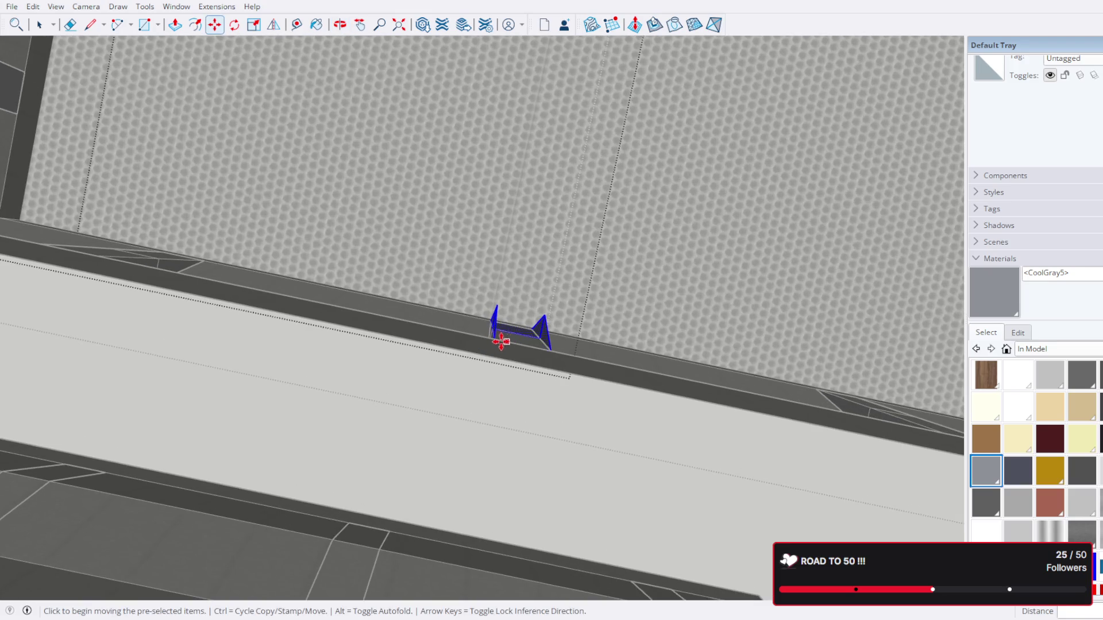
{"action": "left_click", "coordinate": [494, 339]}
{"action": "scroll", "scroll_direction": "down", "scroll_amount": 3}
{"action": "left_click_drag", "start_coordinate": [562, 190], "coordinate": [569, 123]}
{"action": "left_click", "coordinate": [547, 111]}
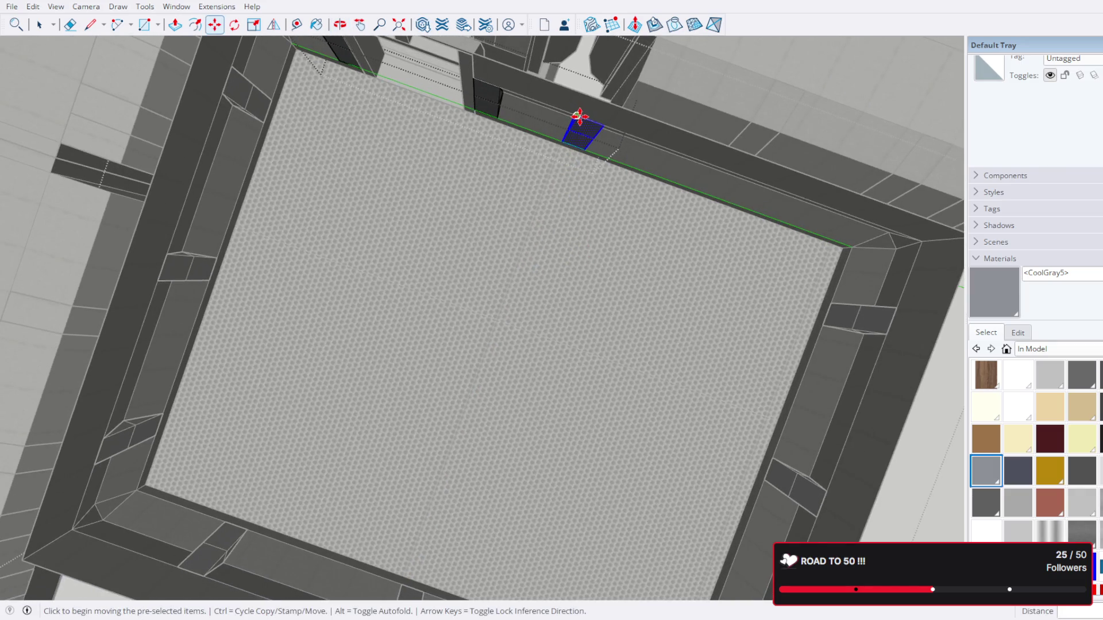
Step: Try placing a Ctrl copy of the window piece, then undo the misplaced copy
{"action": "key", "text": "ctrl"}
{"action": "scroll", "scroll_direction": "down", "scroll_amount": 3}
{"action": "scroll", "scroll_direction": "up", "scroll_amount": 3}
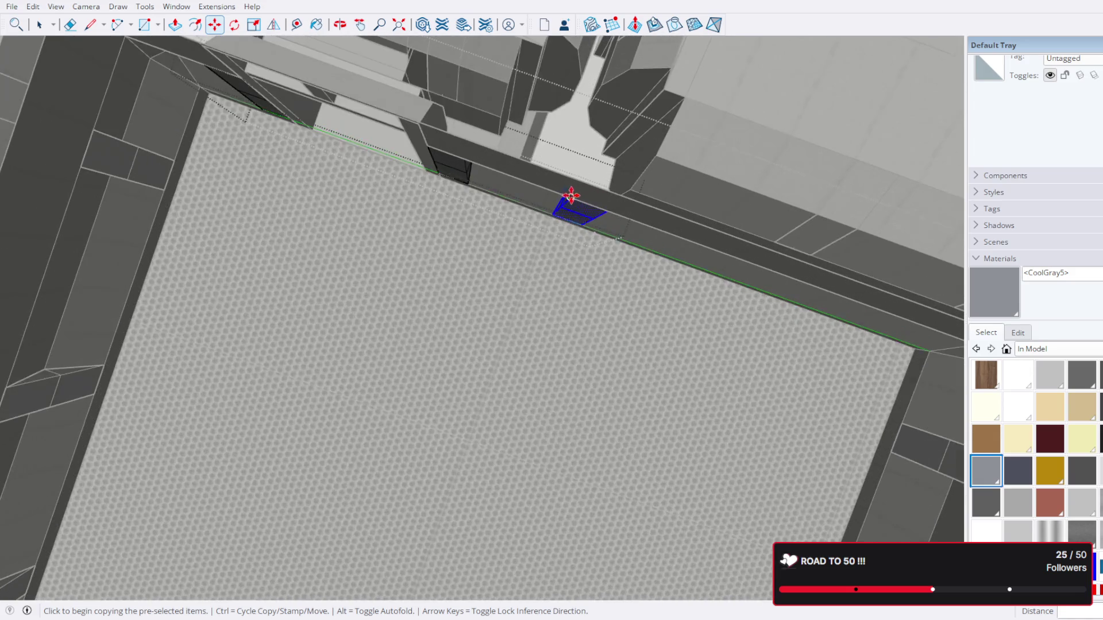
{"action": "left_click_drag", "start_coordinate": [579, 239], "coordinate": [571, 128]}
{"action": "left_click", "coordinate": [493, 363]}
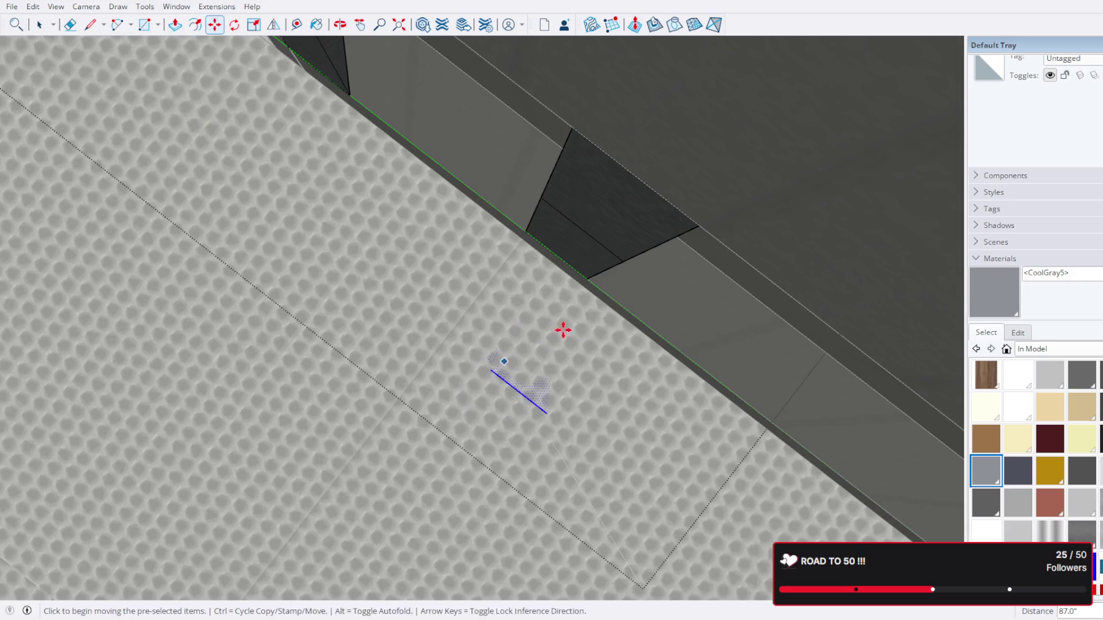
{"action": "key", "text": "ctrl+z"}
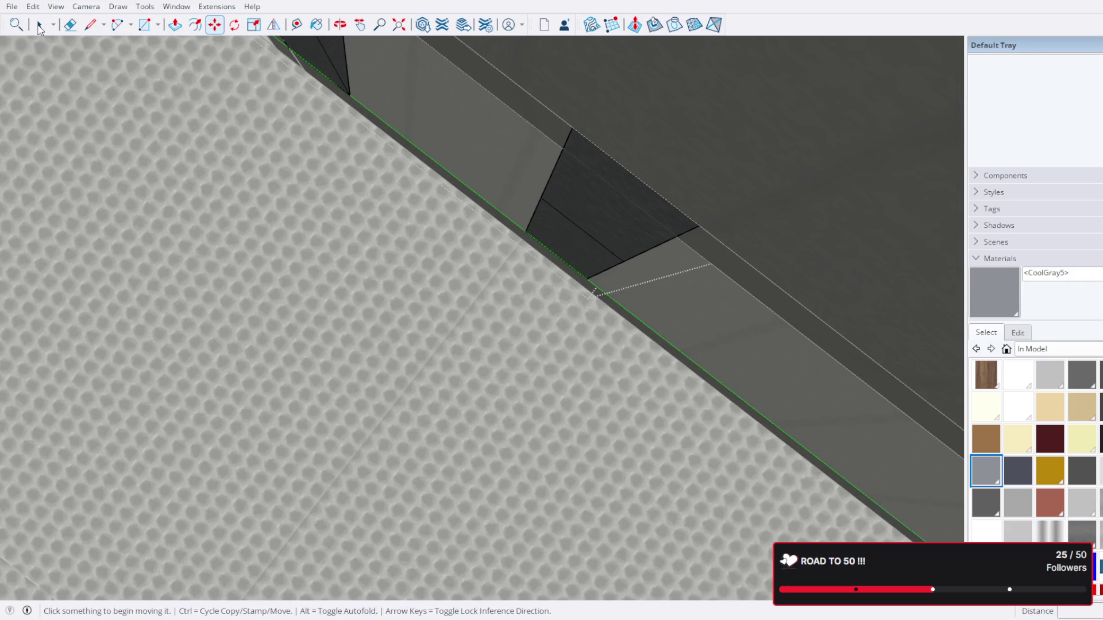
Step: Move the window piece along the side wall to the right end of the back wall
{"action": "left_click", "coordinate": [39, 26]}
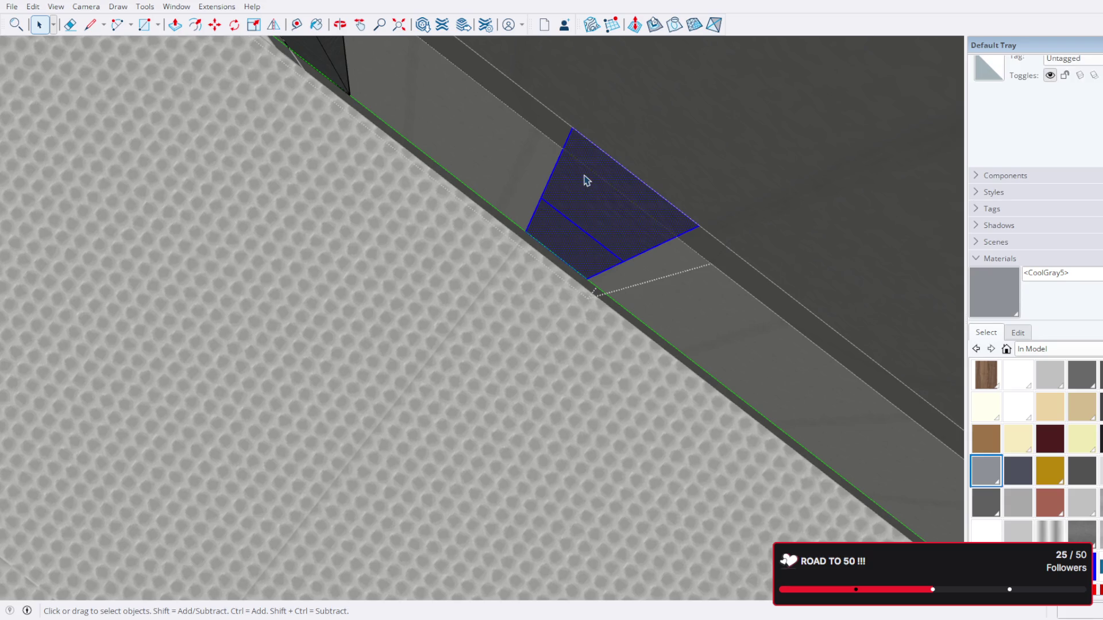
{"action": "key", "text": "m"}
{"action": "left_click", "coordinate": [573, 128]}
{"action": "scroll", "scroll_direction": "down", "scroll_amount": 3}
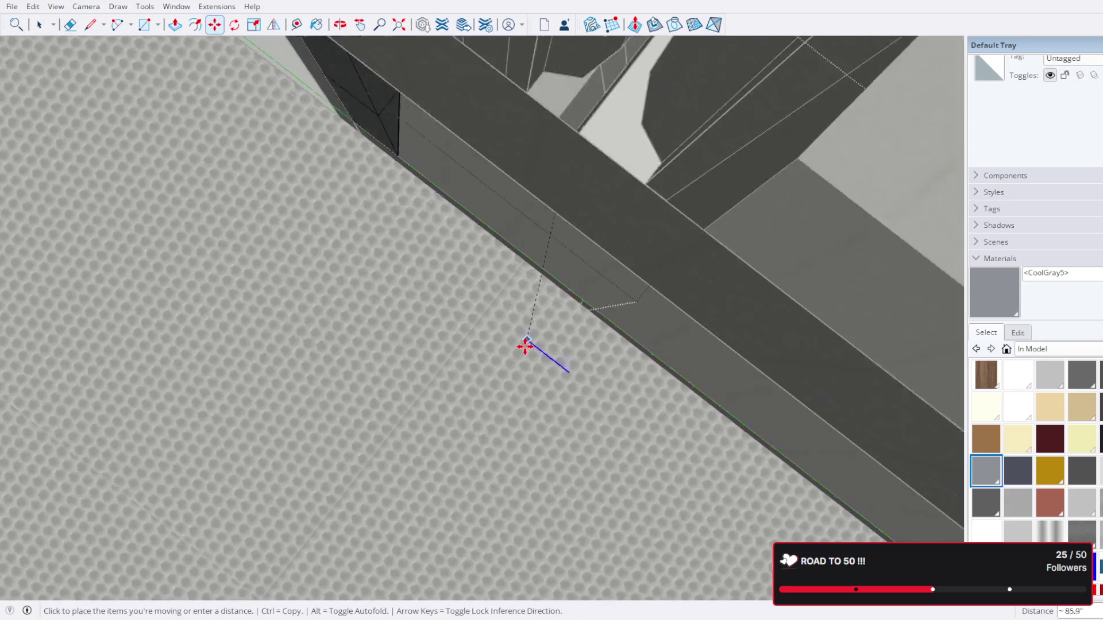
{"action": "left_click_drag", "start_coordinate": [554, 249], "coordinate": [568, 236]}
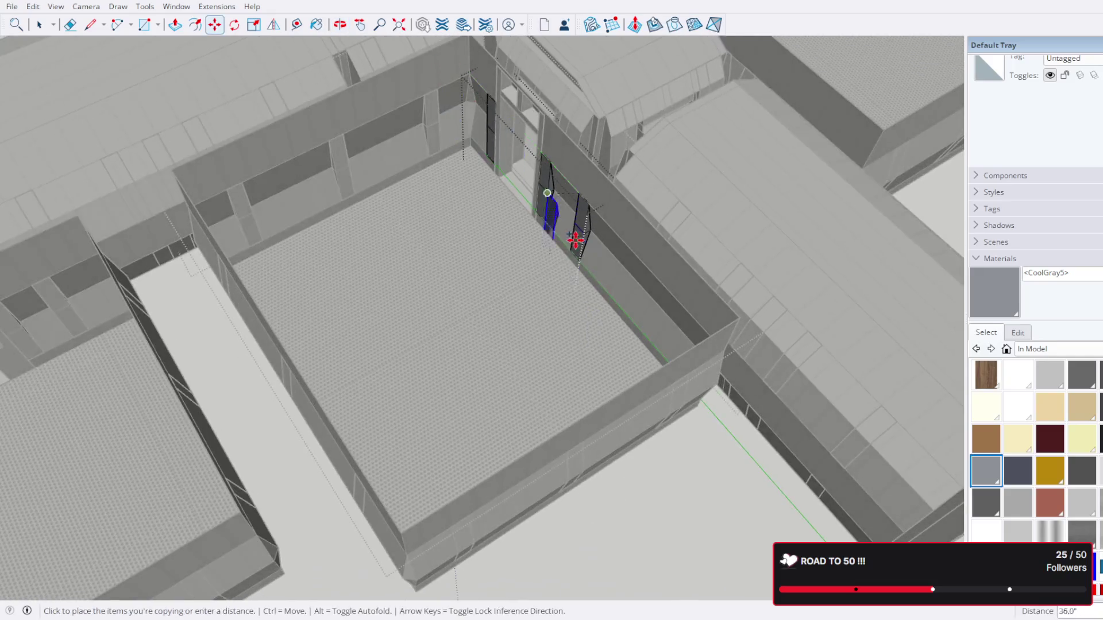
{"action": "scroll", "scroll_direction": "up", "scroll_amount": 3}
{"action": "left_click_drag", "start_coordinate": [498, 246], "coordinate": [300, 311]}
{"action": "scroll", "scroll_direction": "down", "scroll_amount": 3}
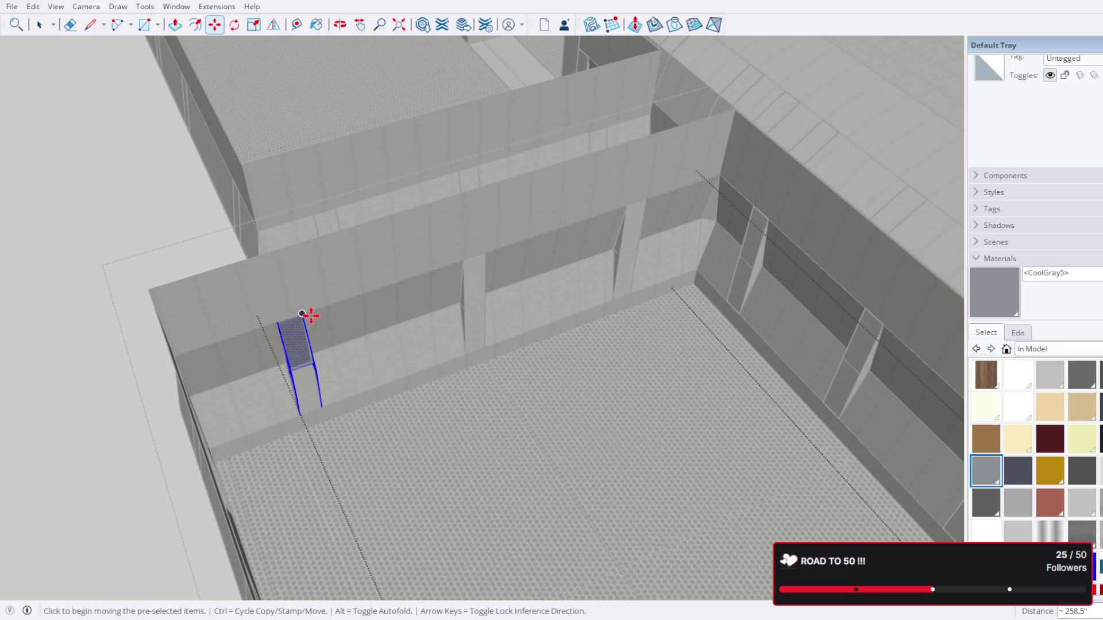
{"action": "left_click", "coordinate": [305, 313]}
{"action": "left_click_drag", "start_coordinate": [305, 313], "coordinate": [692, 320]}
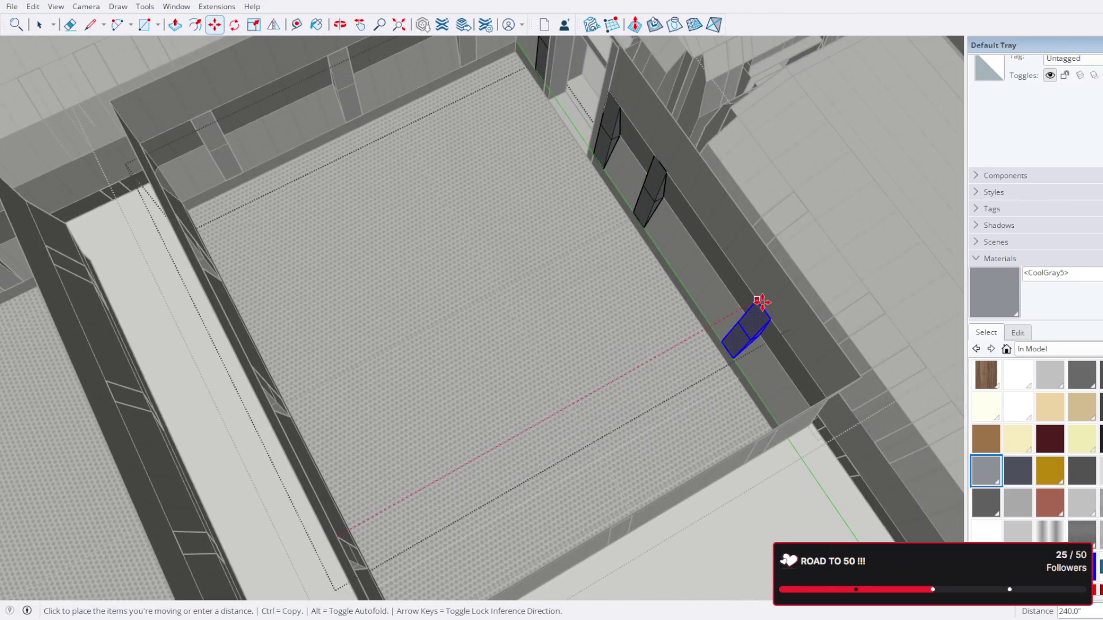
Step: Orbit to a perspective view and exit the room group's editing
{"action": "scroll", "scroll_direction": "down", "scroll_amount": 3}
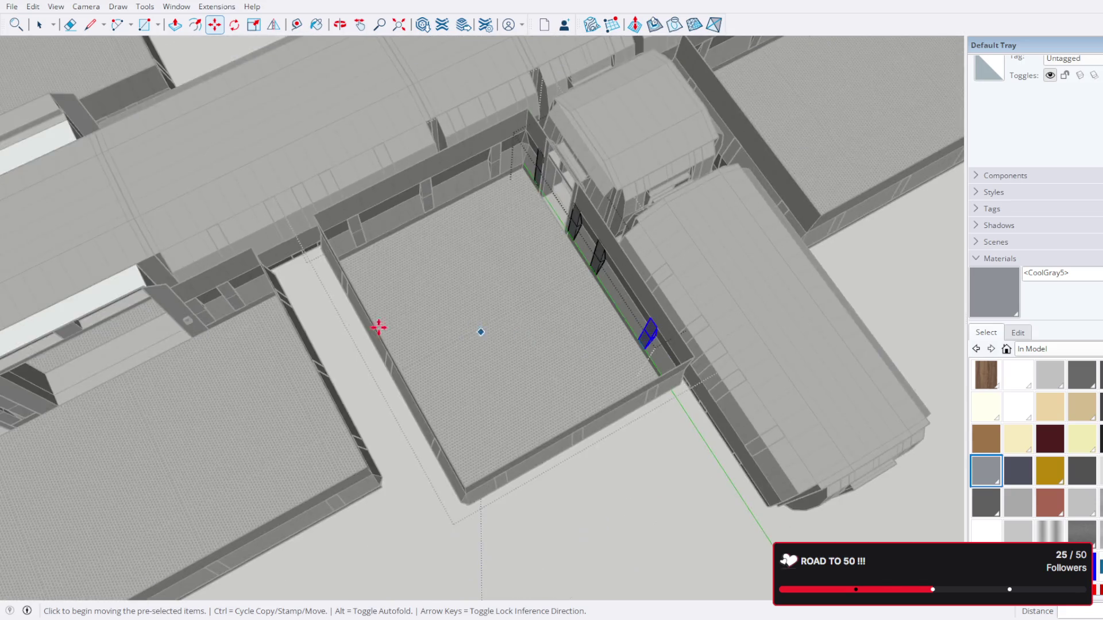
{"action": "left_click_drag", "start_coordinate": [381, 322], "coordinate": [367, 115]}
{"action": "left_click", "coordinate": [38, 27]}
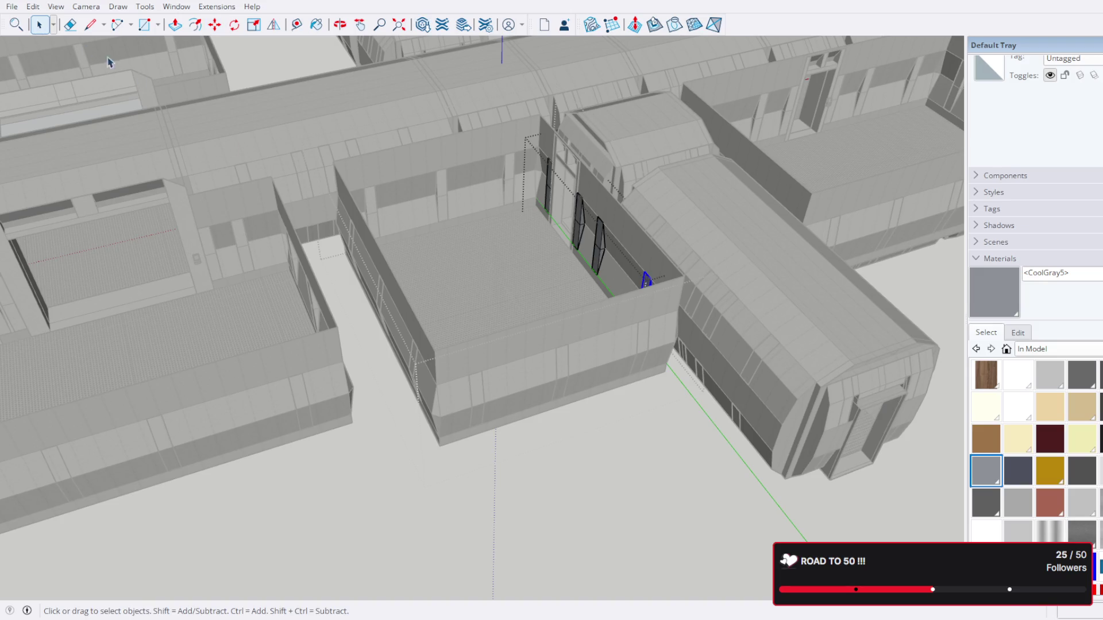
{"action": "left_click", "coordinate": [586, 451]}
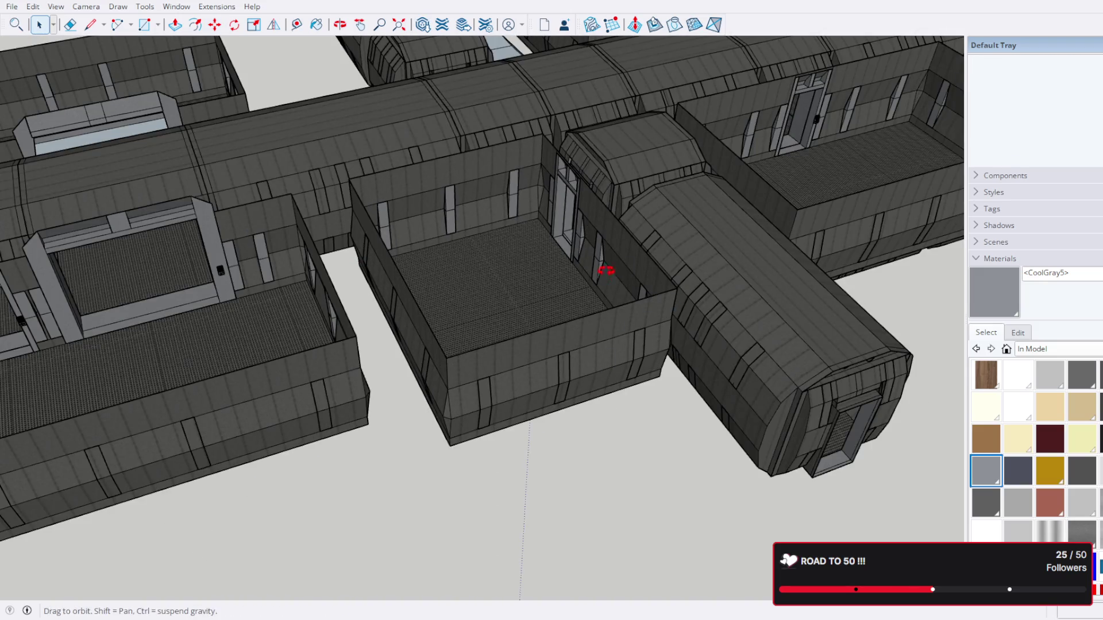
{"action": "left_click_drag", "start_coordinate": [595, 266], "coordinate": [645, 382]}
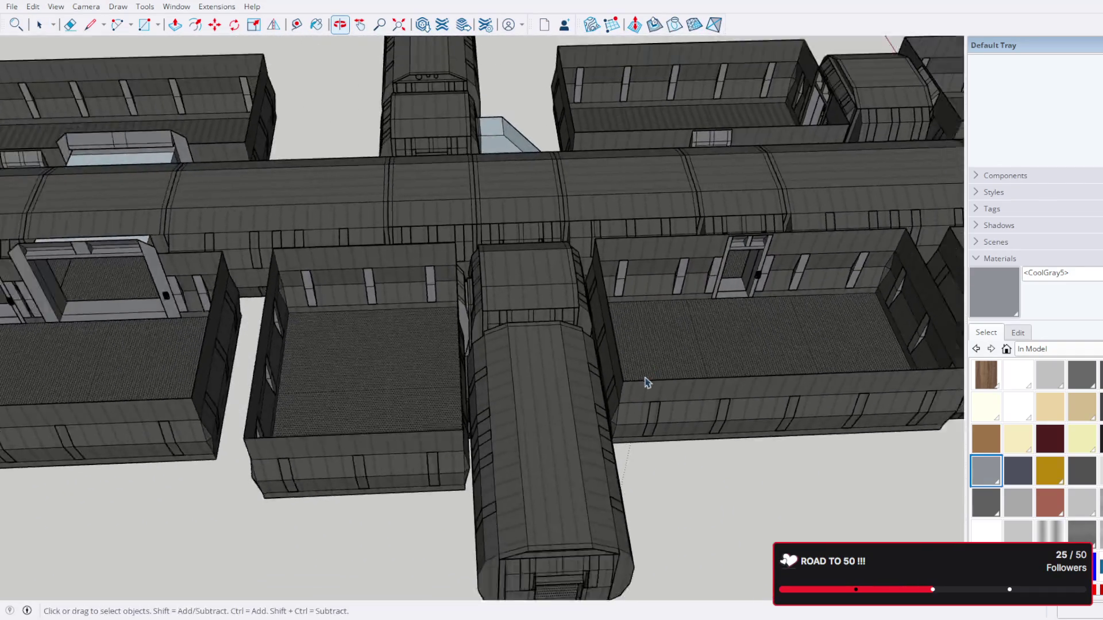
{"action": "scroll", "scroll_direction": "down", "scroll_amount": 3}
{"action": "scroll", "scroll_direction": "up", "scroll_amount": 3}
{"action": "left_click_drag", "start_coordinate": [627, 438], "coordinate": [706, 300]}
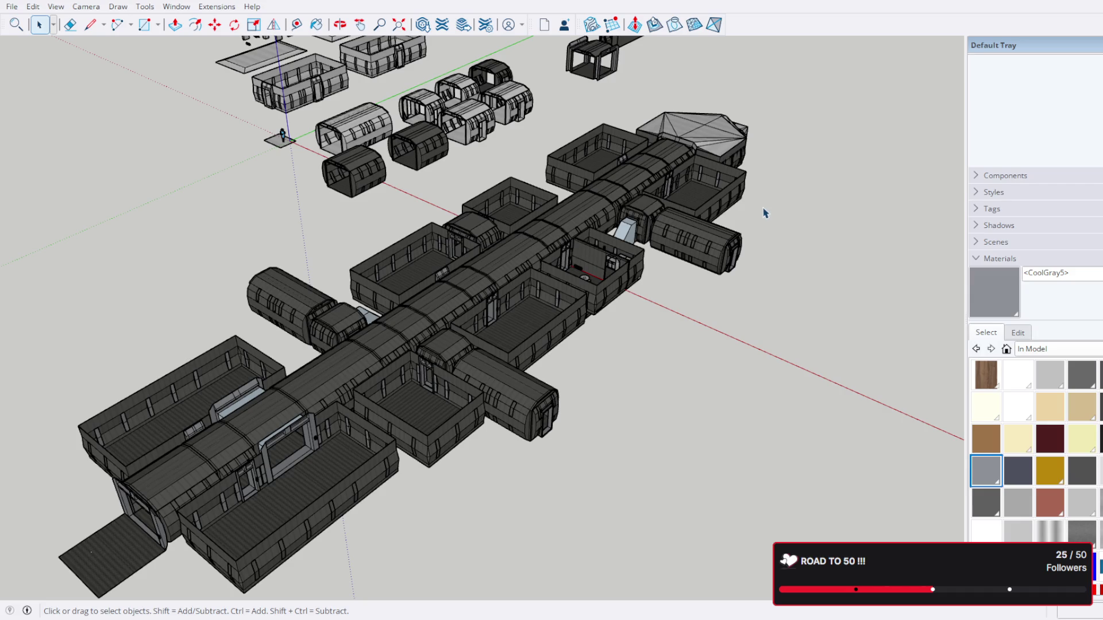
Step: Orbit and zoom around the whole station from oblique and top-down angles
{"action": "left_click_drag", "start_coordinate": [751, 239], "coordinate": [412, 250]}
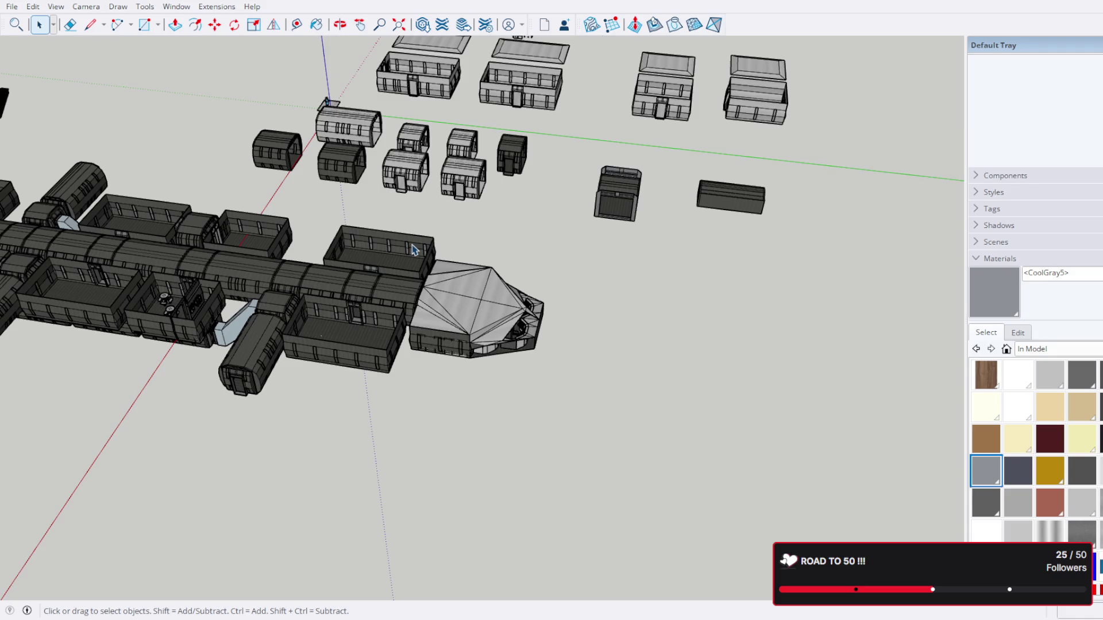
{"action": "left_click_drag", "start_coordinate": [413, 250], "coordinate": [548, 386]}
{"action": "scroll", "scroll_direction": "up", "scroll_amount": 3}
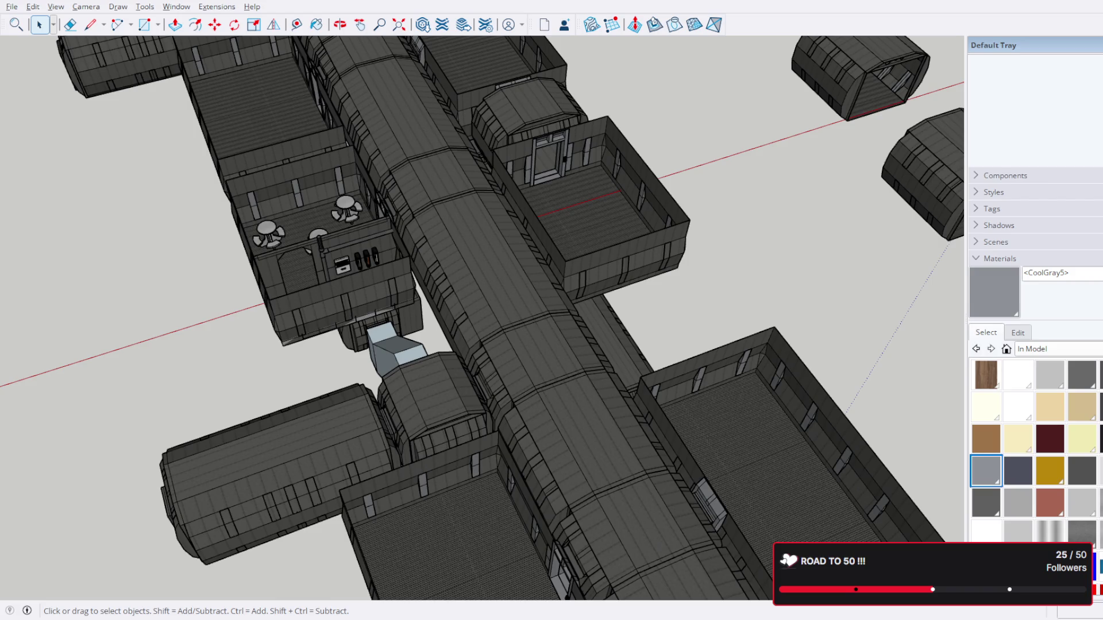
{"action": "scroll", "scroll_direction": "down", "scroll_amount": 3}
{"action": "left_click_drag", "start_coordinate": [741, 345], "coordinate": [402, 283]}
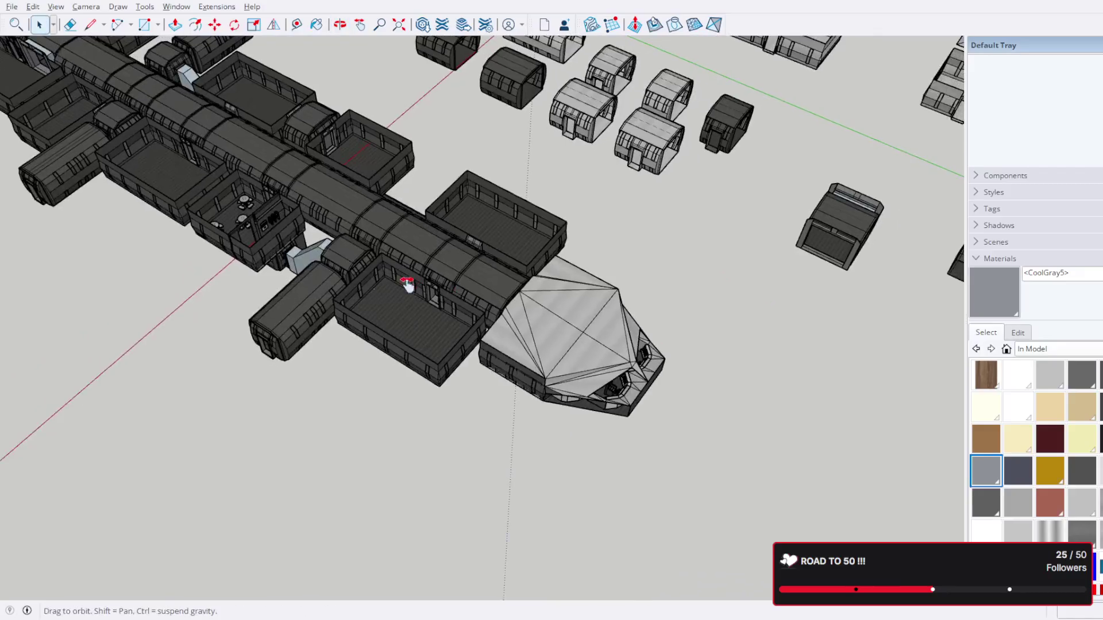
{"action": "scroll", "scroll_direction": "up", "scroll_amount": 3}
{"action": "left_click_drag", "start_coordinate": [517, 305], "coordinate": [576, 316]}
{"action": "key", "text": "space"}
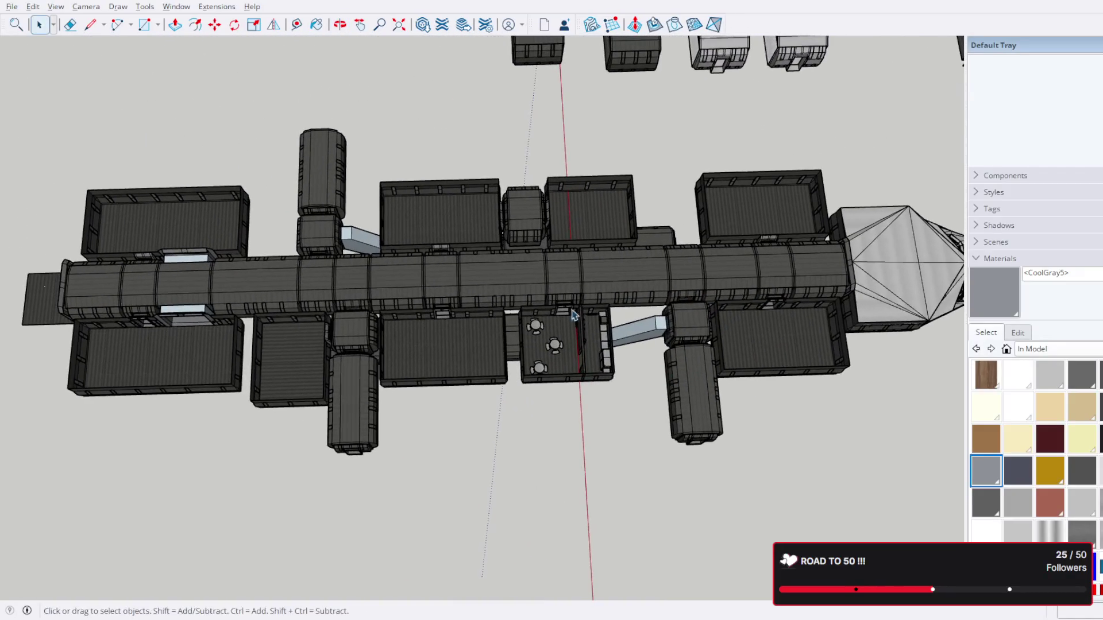
{"action": "left_click_drag", "start_coordinate": [738, 201], "coordinate": [435, 387]}
{"action": "scroll", "scroll_direction": "up", "scroll_amount": 3}
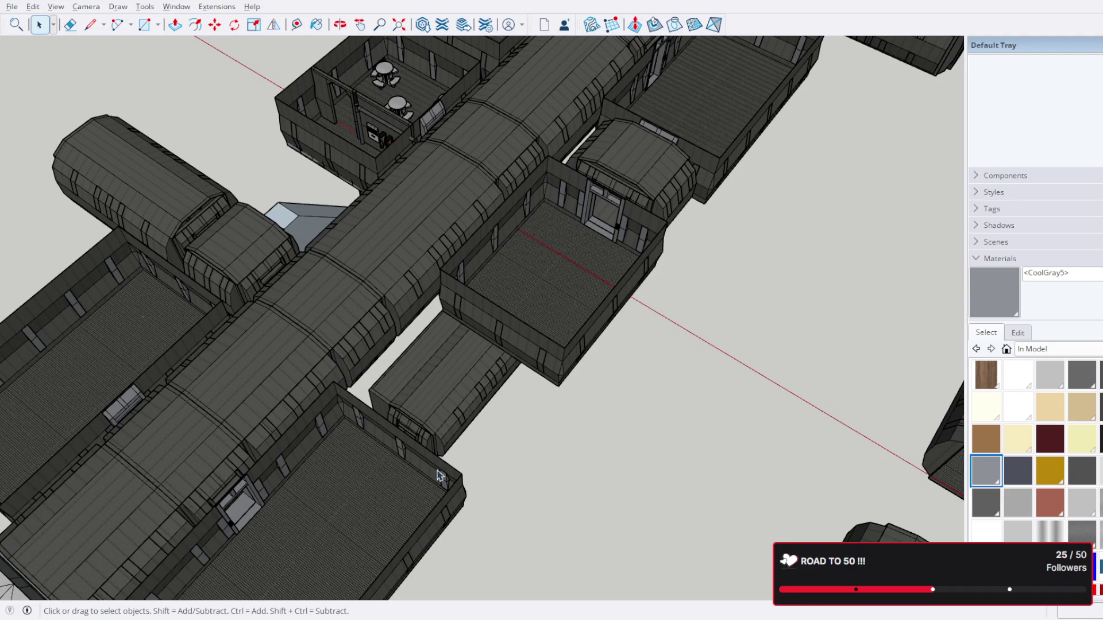
{"action": "scroll", "scroll_direction": "down", "scroll_amount": 3}
Step: Line the station up horizontally and select the empty room module below the corridor
{"action": "left_click_drag", "start_coordinate": [679, 311], "coordinate": [636, 369]}
{"action": "scroll", "scroll_direction": "up", "scroll_amount": 3}
{"action": "scroll", "scroll_direction": "up", "scroll_amount": 3}
{"action": "scroll", "scroll_direction": "up", "scroll_amount": 3}
{"action": "left_click_drag", "start_coordinate": [628, 483], "coordinate": [692, 451]}
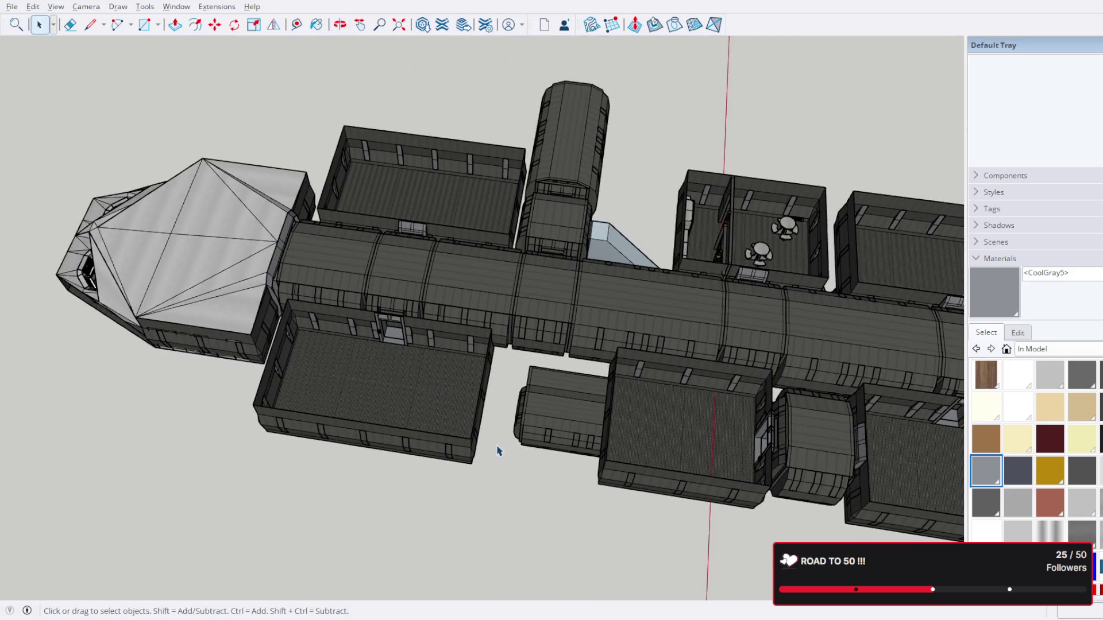
{"action": "scroll", "scroll_direction": "down", "scroll_amount": 3}
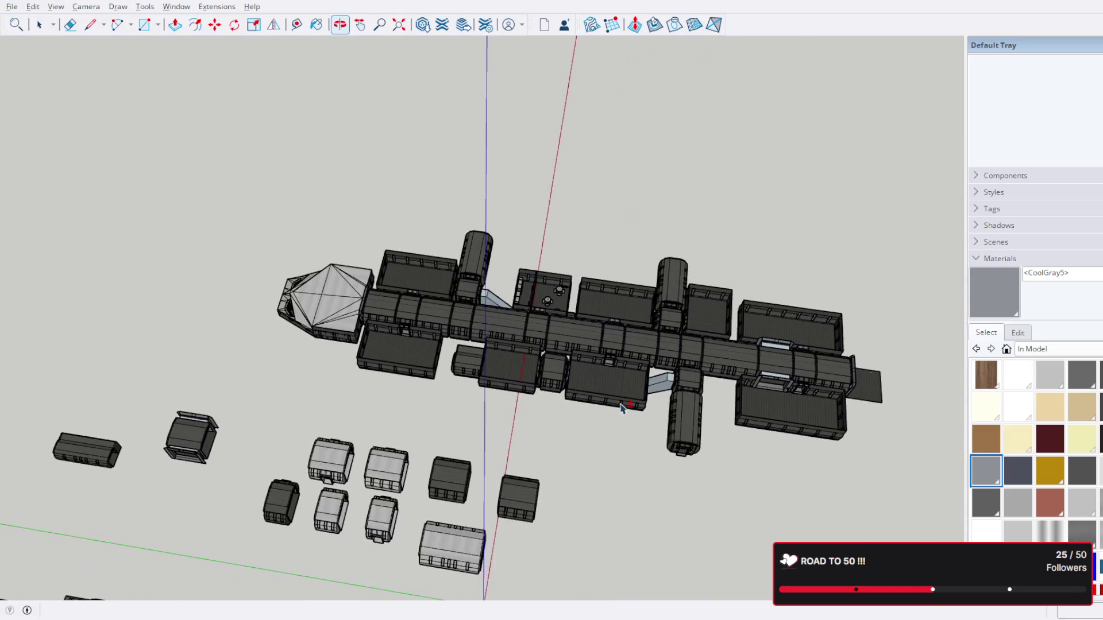
{"action": "scroll", "scroll_direction": "up", "scroll_amount": 3}
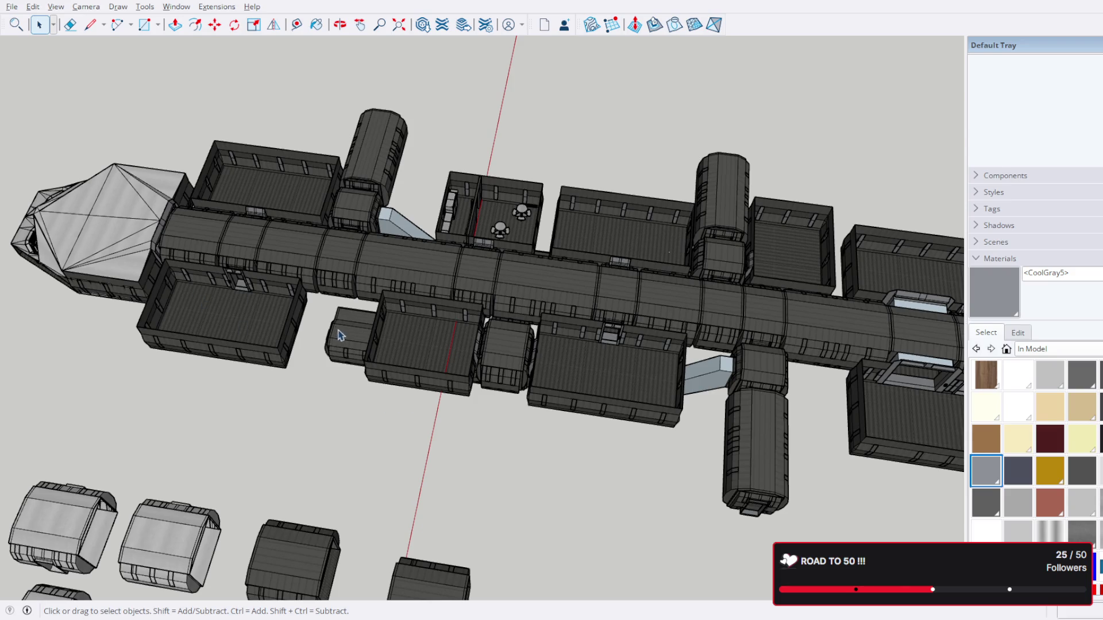
{"action": "scroll", "scroll_direction": "down", "scroll_amount": 3}
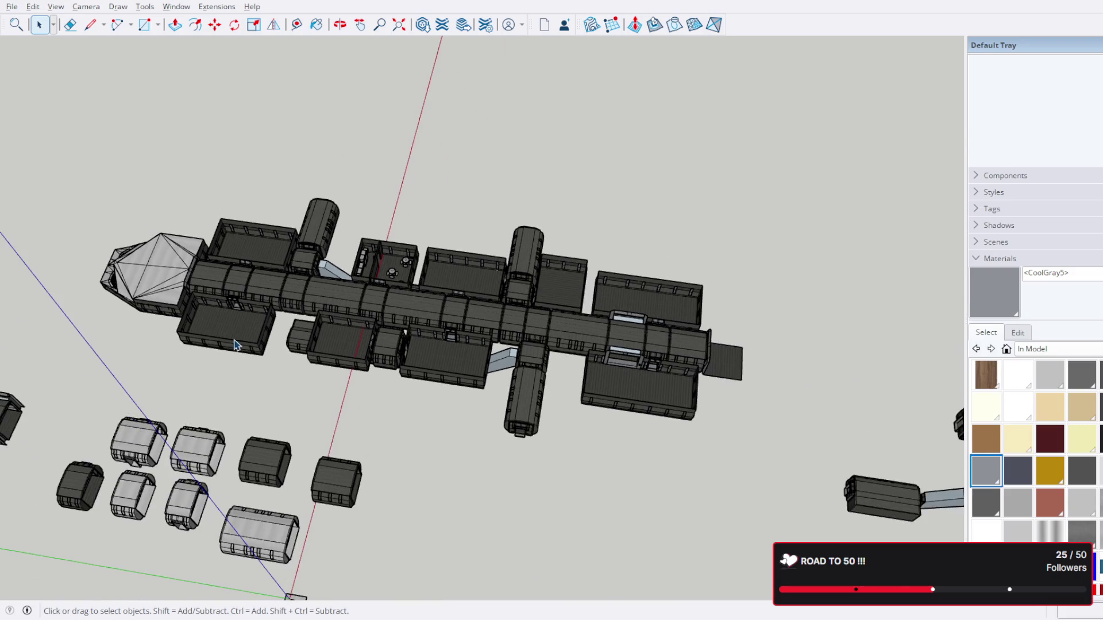
{"action": "scroll", "scroll_direction": "up", "scroll_amount": 3}
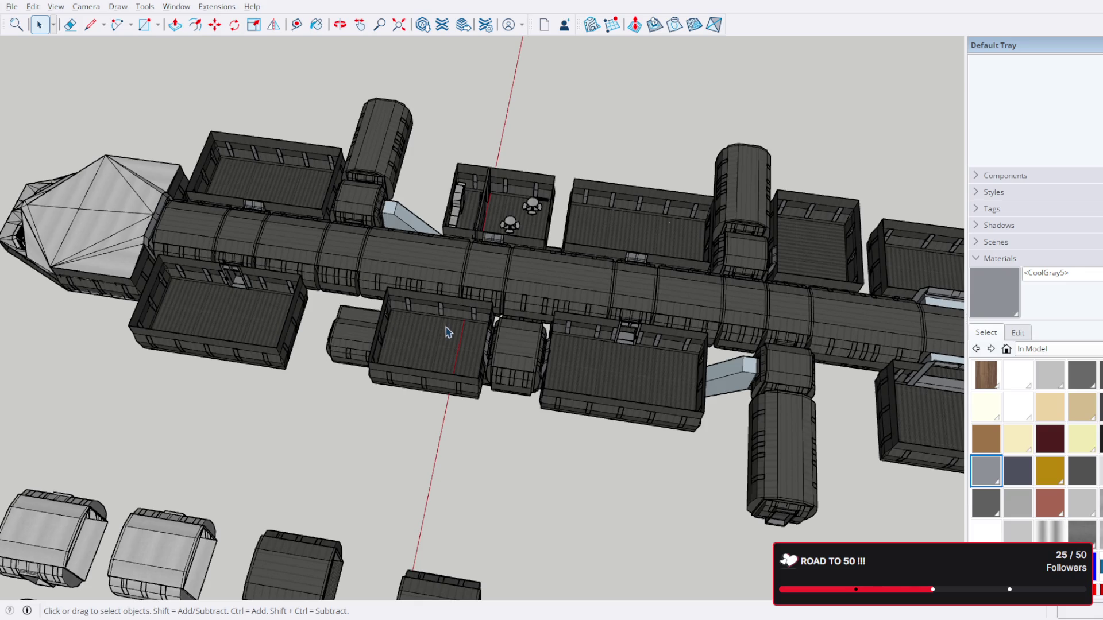
{"action": "scroll", "scroll_direction": "up", "scroll_amount": 3}
{"action": "left_click_drag", "start_coordinate": [605, 370], "coordinate": [689, 401]}
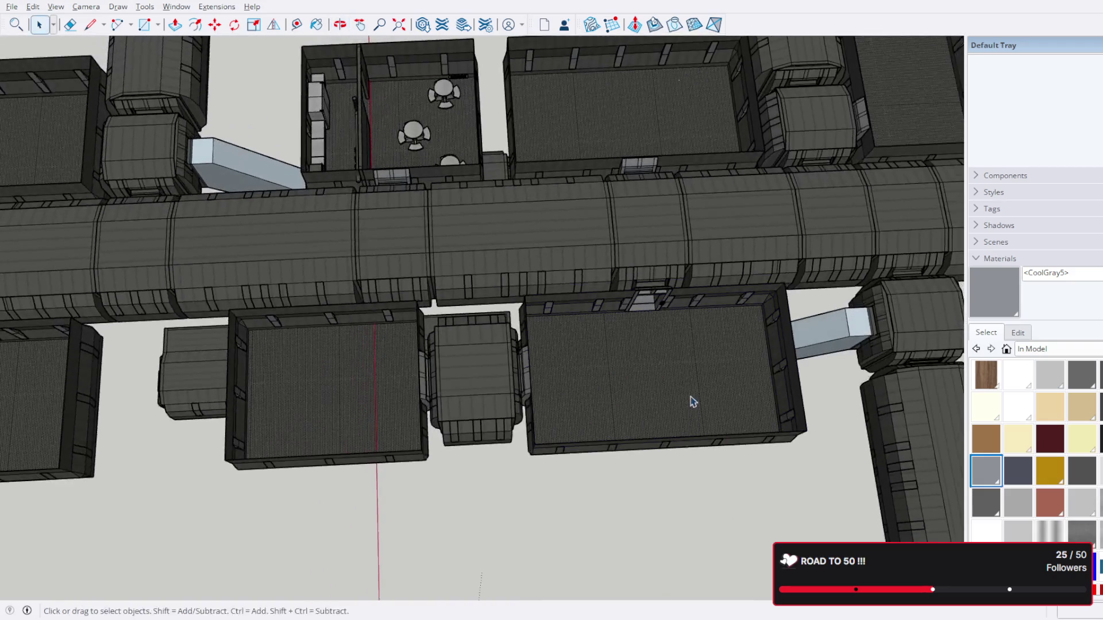
{"action": "left_click", "coordinate": [692, 401]}
{"action": "scroll", "scroll_direction": "down", "scroll_amount": 3}
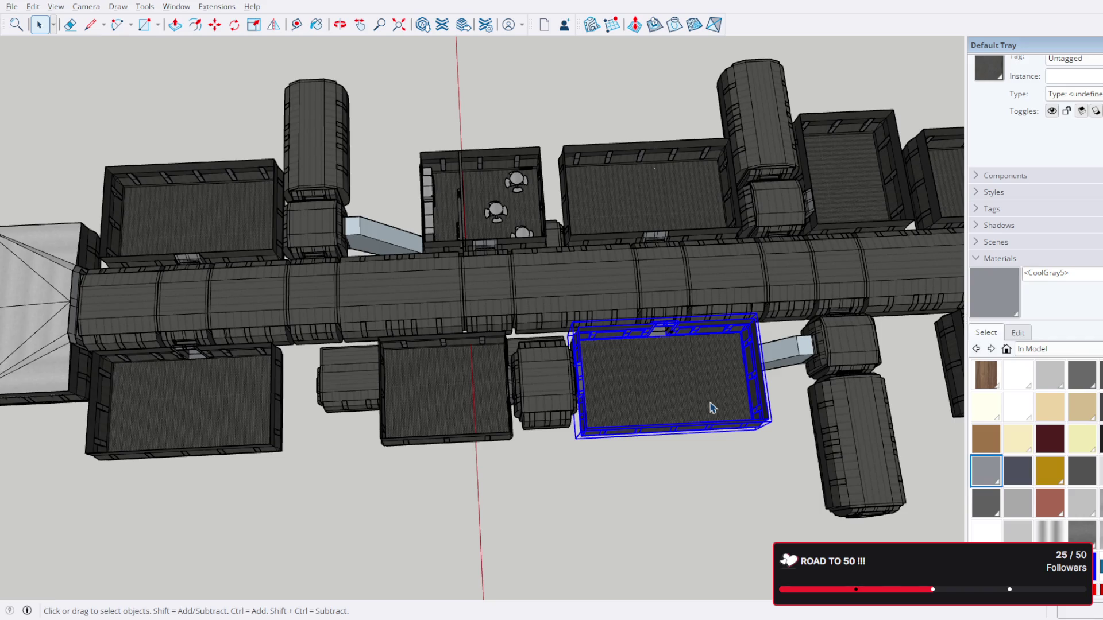
Step: Orbit and zoom around the station to bring the ship's nose into view
{"action": "left_click_drag", "start_coordinate": [792, 413], "coordinate": [842, 364]}
{"action": "scroll", "scroll_direction": "up", "scroll_amount": 3}
{"action": "scroll", "scroll_direction": "down", "scroll_amount": 3}
{"action": "scroll", "scroll_direction": "up", "scroll_amount": 3}
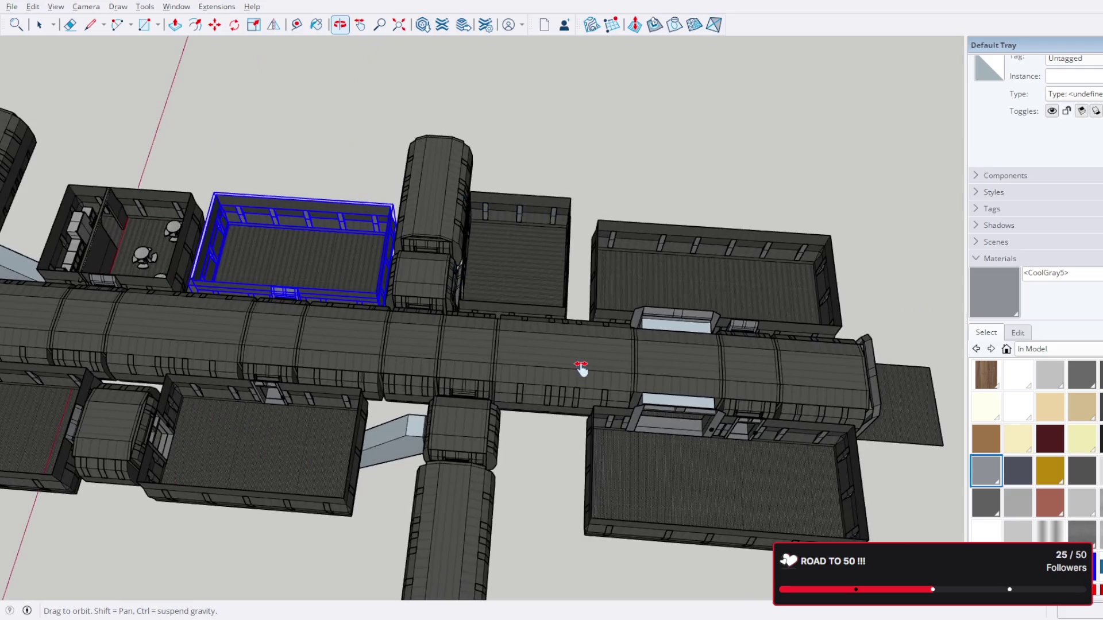
{"action": "left_click_drag", "start_coordinate": [580, 368], "coordinate": [581, 368]}
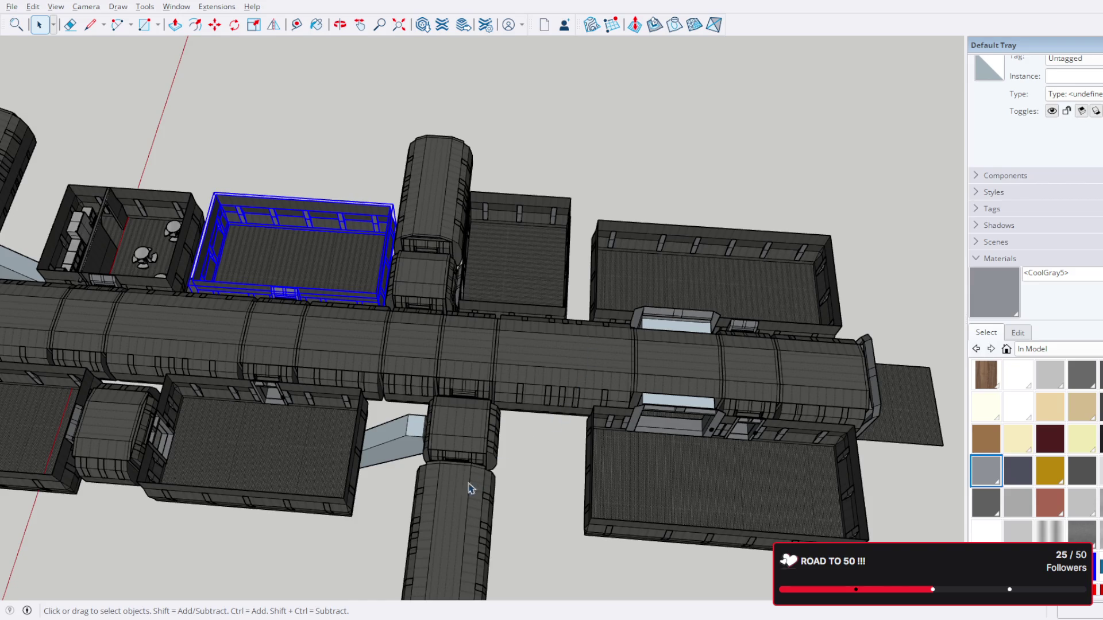
{"action": "left_click_drag", "start_coordinate": [279, 427], "coordinate": [701, 295]}
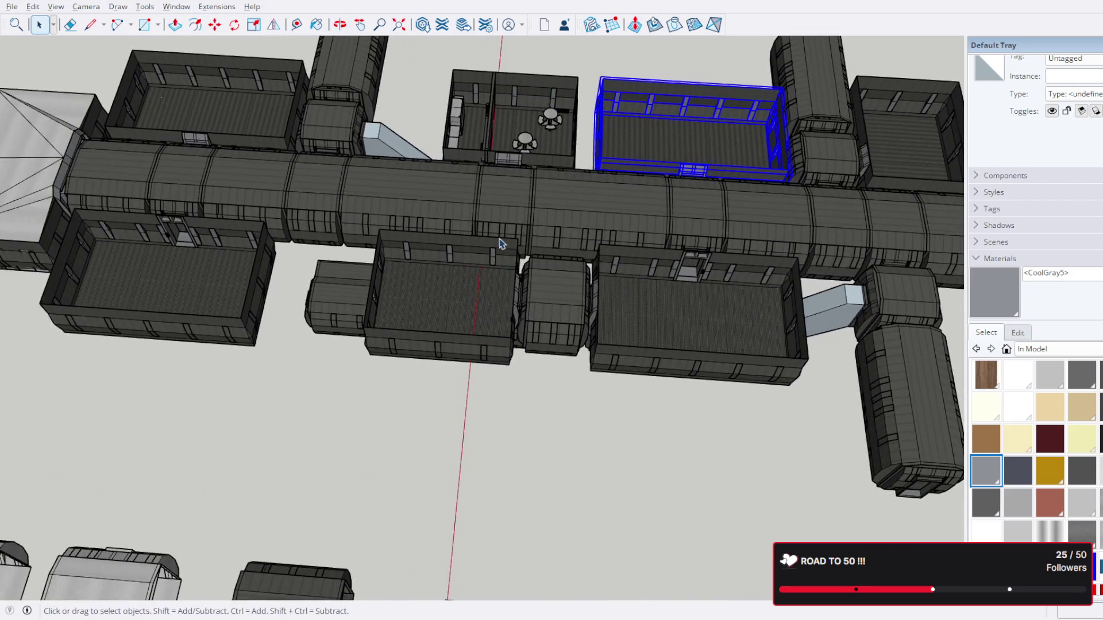
{"action": "left_click_drag", "start_coordinate": [408, 231], "coordinate": [122, 62]}
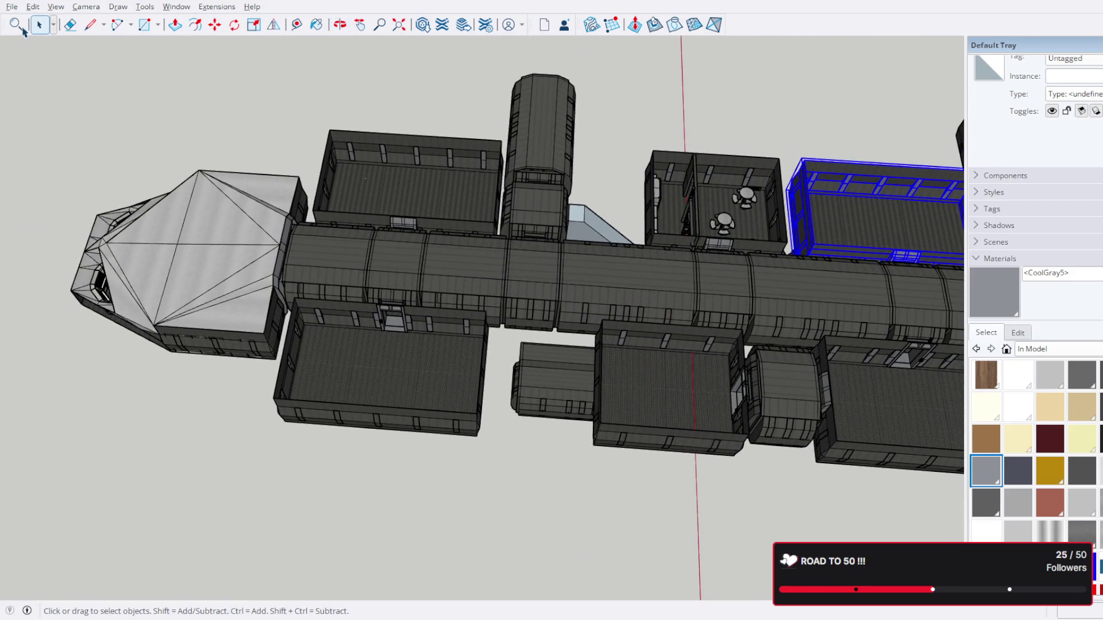
Step: Clear the room module selection and swing the station so the pointed hull shows left
{"action": "left_click", "coordinate": [146, 81]}
{"action": "left_click_drag", "start_coordinate": [254, 128], "coordinate": [588, 140]}
{"action": "scroll", "scroll_direction": "up", "scroll_amount": 3}
{"action": "scroll", "scroll_direction": "up", "scroll_amount": 3}
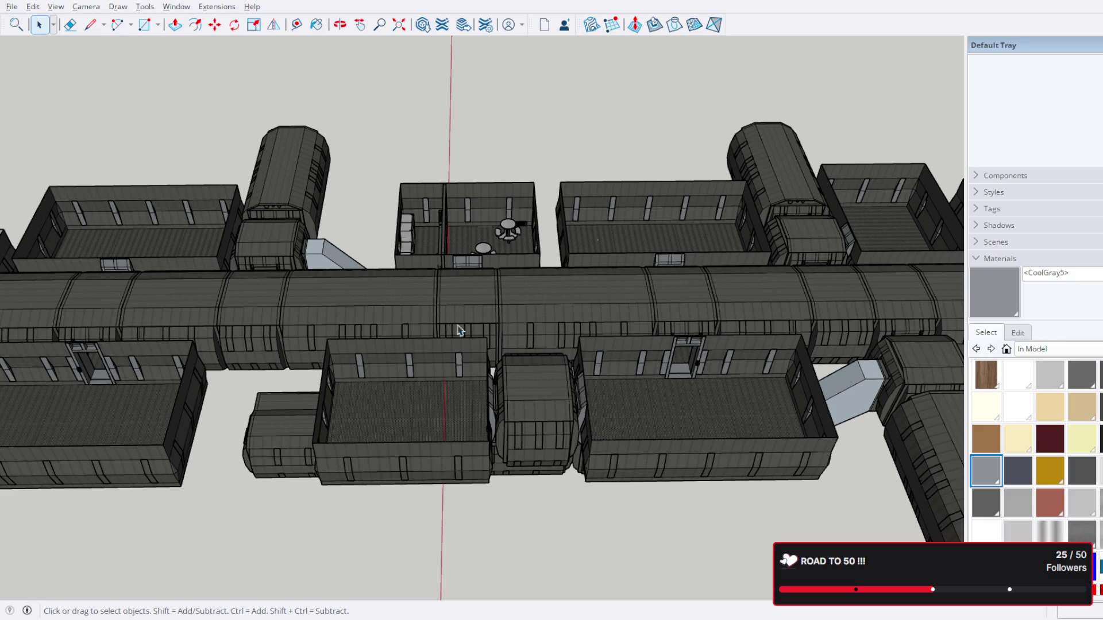
{"action": "left_click_drag", "start_coordinate": [458, 327], "coordinate": [803, 181]}
{"action": "scroll", "scroll_direction": "up", "scroll_amount": 3}
{"action": "scroll", "scroll_direction": "down", "scroll_amount": 3}
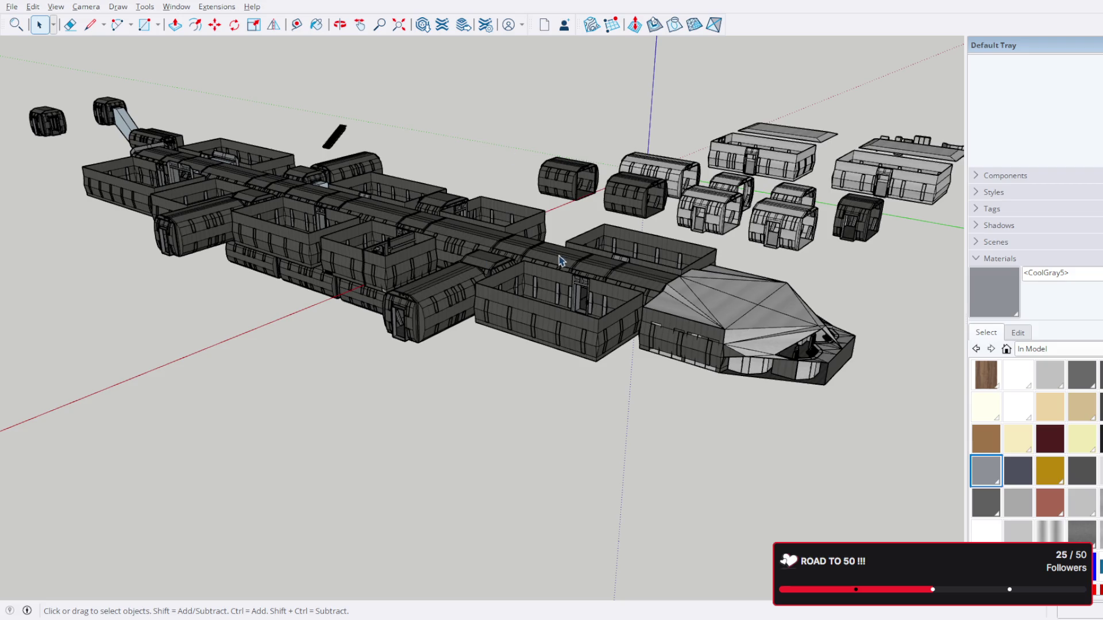
Step: Select the cafeteria counter cabinet, the wall-mounted units and the three picnic tables
{"action": "left_click_drag", "start_coordinate": [561, 261], "coordinate": [670, 325]}
{"action": "scroll", "scroll_direction": "up", "scroll_amount": 3}
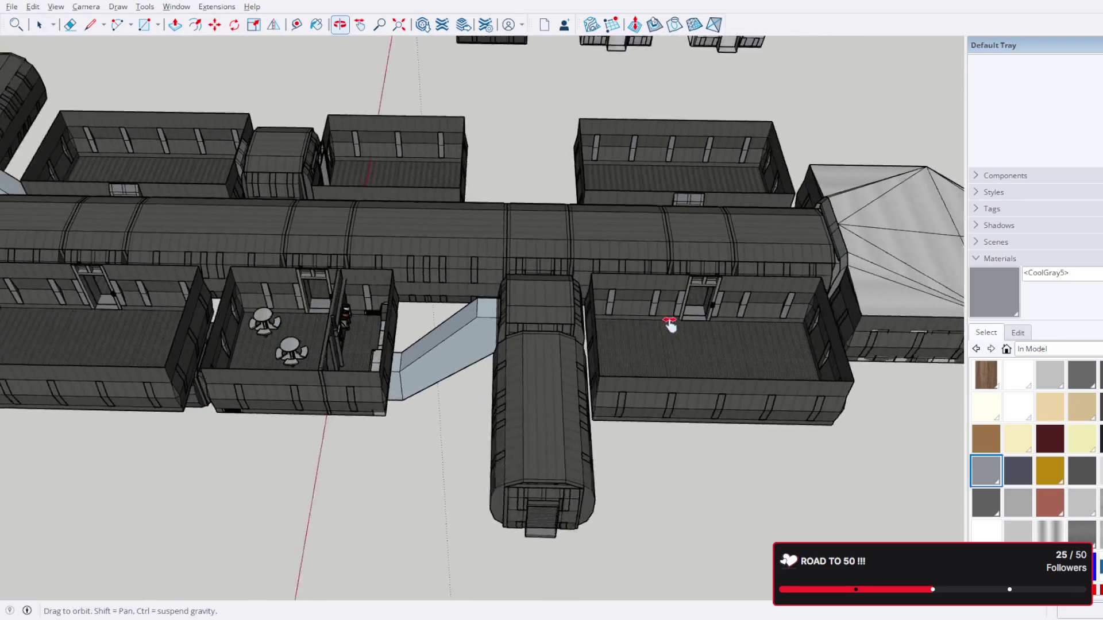
{"action": "scroll", "scroll_direction": "up", "scroll_amount": 3}
{"action": "left_click_drag", "start_coordinate": [275, 319], "coordinate": [567, 397]}
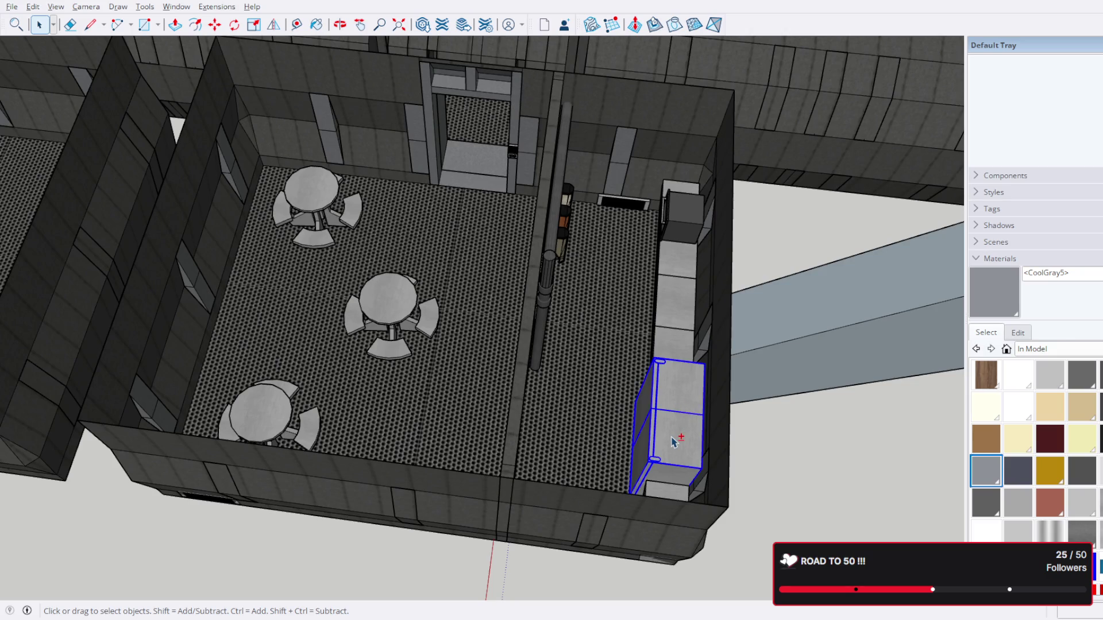
{"action": "left_click", "coordinate": [675, 443]}
{"action": "left_click_drag", "start_coordinate": [675, 443], "coordinate": [695, 482]}
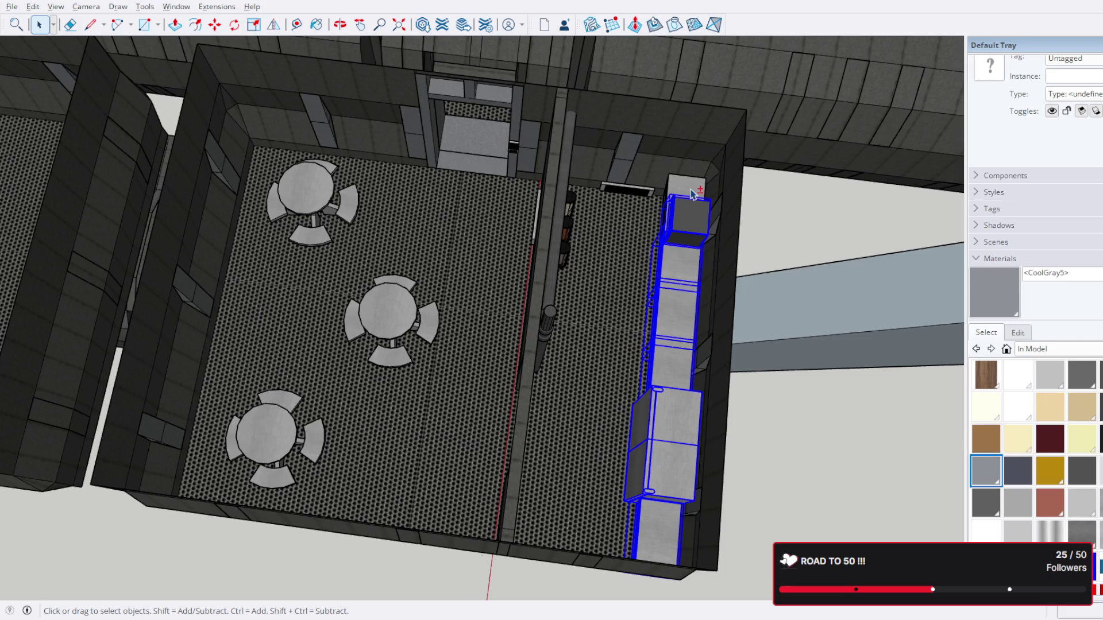
{"action": "scroll", "scroll_direction": "up", "scroll_amount": 3}
{"action": "left_click_drag", "start_coordinate": [637, 193], "coordinate": [416, 200]}
{"action": "left_click", "coordinate": [441, 277]}
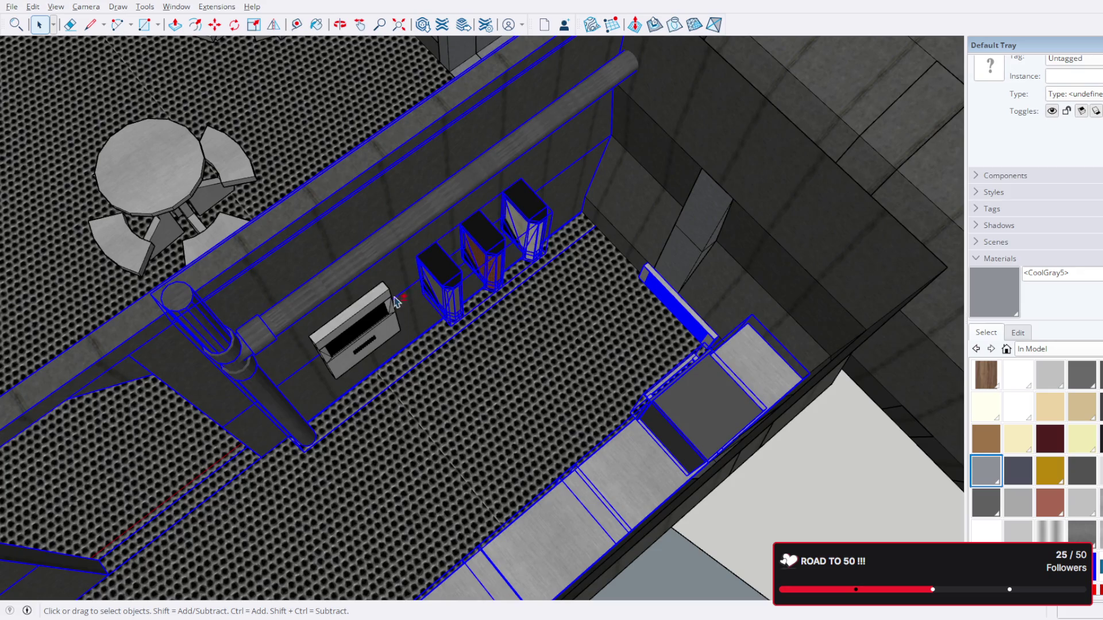
{"action": "scroll", "scroll_direction": "down", "scroll_amount": 3}
{"action": "left_click_drag", "start_coordinate": [485, 300], "coordinate": [665, 353]}
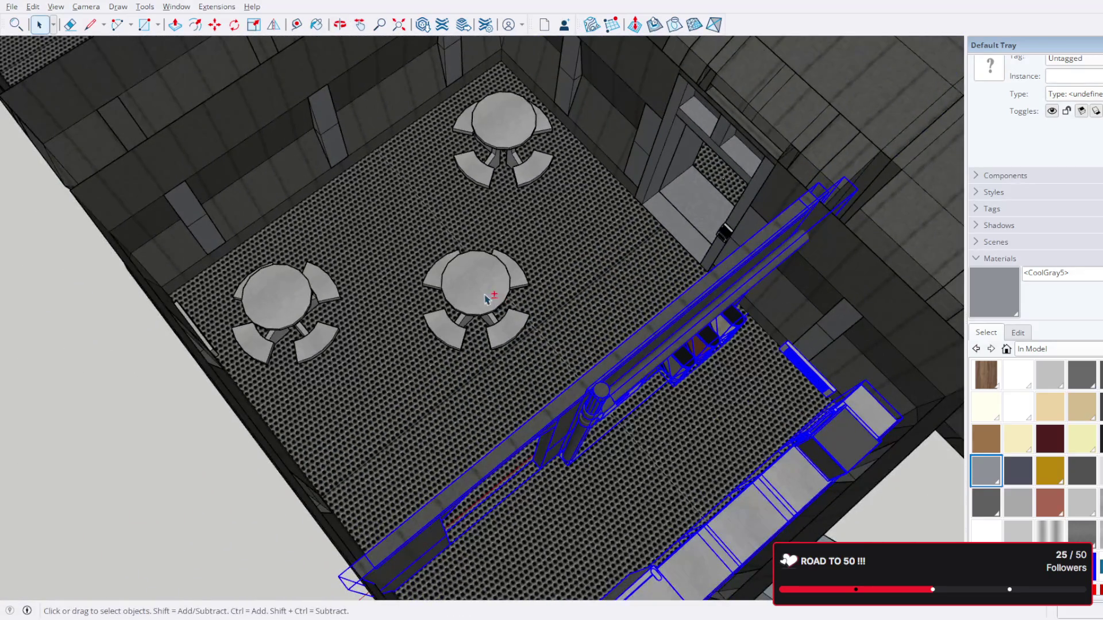
{"action": "left_click", "coordinate": [519, 136]}
{"action": "left_click_drag", "start_coordinate": [520, 136], "coordinate": [733, 239]}
Step: Orbit around the cafeteria to face the vent and cabinet
{"action": "scroll", "scroll_direction": "up", "scroll_amount": 3}
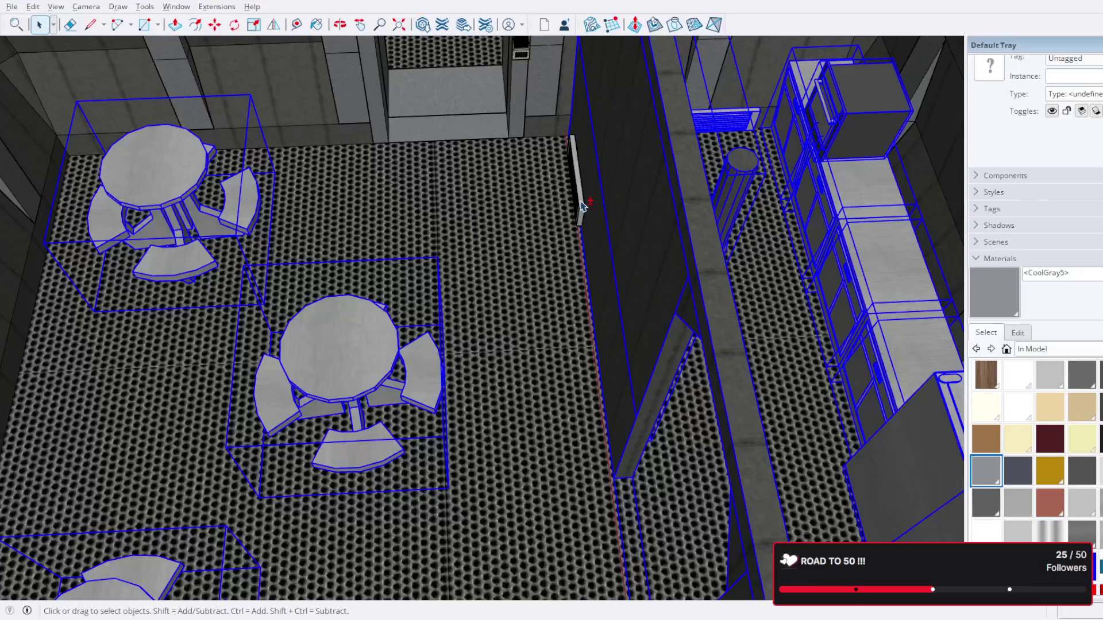
{"action": "scroll", "scroll_direction": "down", "scroll_amount": 3}
{"action": "left_click_drag", "start_coordinate": [684, 227], "coordinate": [594, 267]}
{"action": "scroll", "scroll_direction": "up", "scroll_amount": 3}
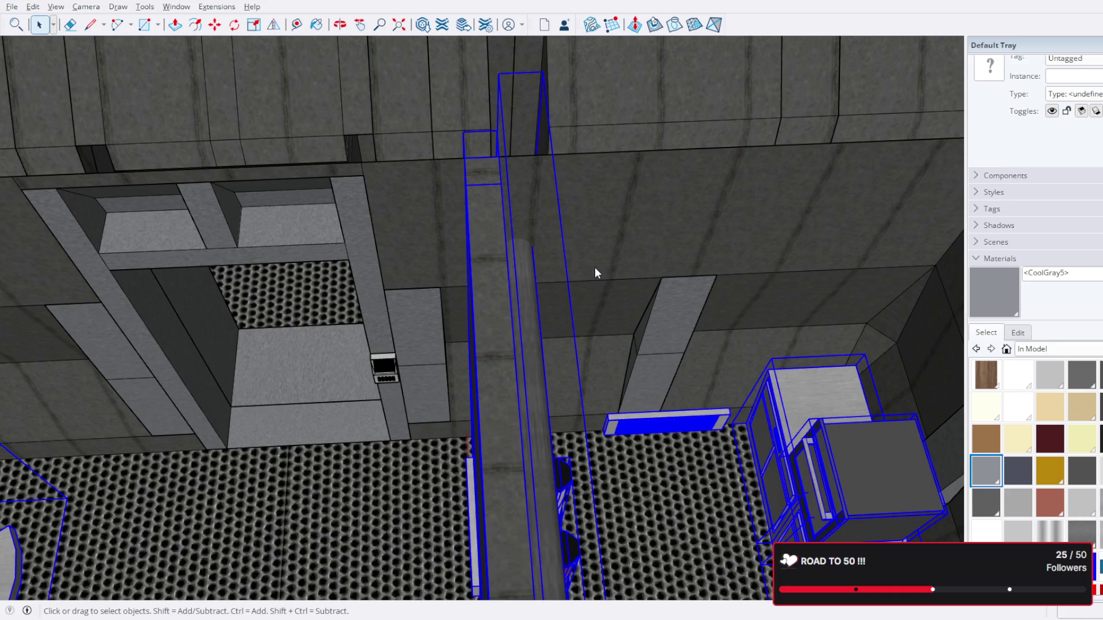
{"action": "scroll", "scroll_direction": "down", "scroll_amount": 3}
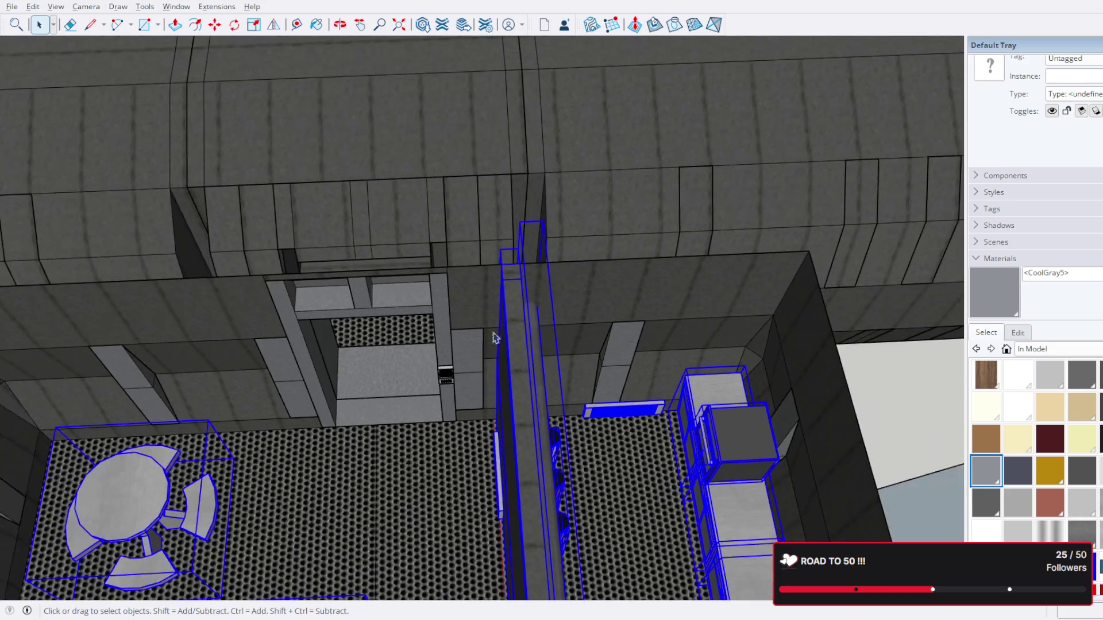
{"action": "left_click_drag", "start_coordinate": [448, 308], "coordinate": [395, 312]}
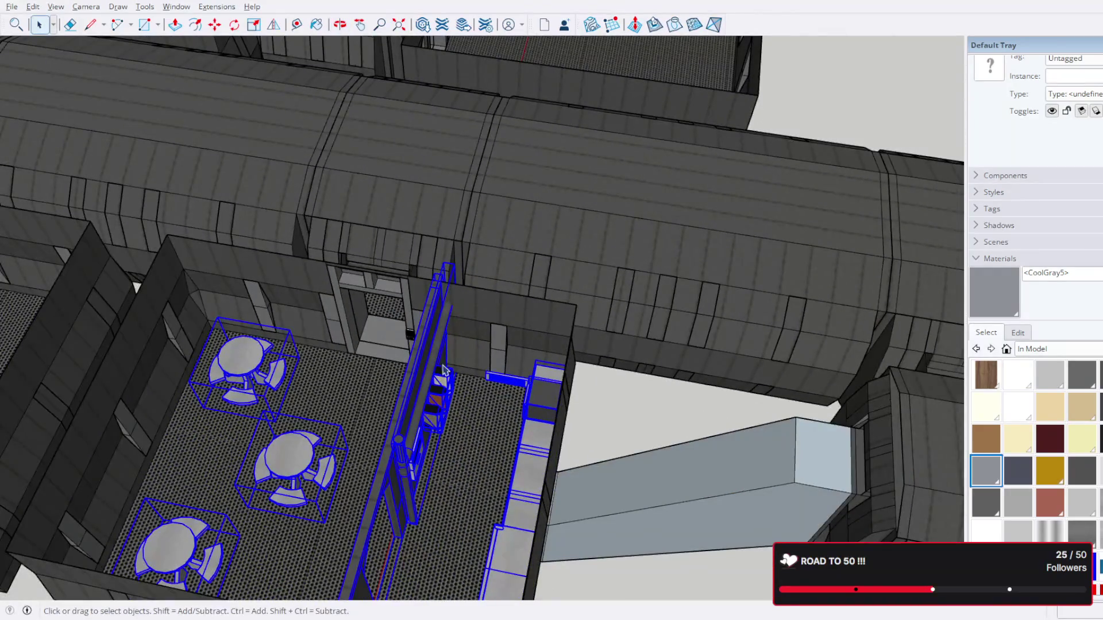
{"action": "scroll", "scroll_direction": "down", "scroll_amount": 3}
{"action": "left_click_drag", "start_coordinate": [443, 364], "coordinate": [485, 363]}
{"action": "scroll", "scroll_direction": "up", "scroll_amount": 3}
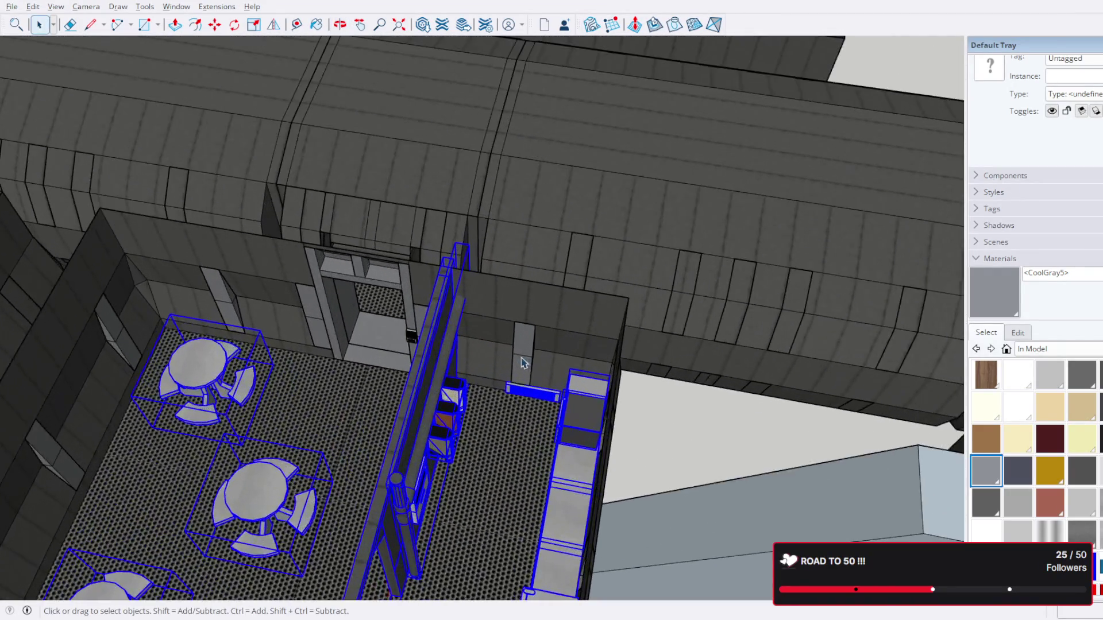
{"action": "scroll", "scroll_direction": "up", "scroll_amount": 3}
{"action": "left_click_drag", "start_coordinate": [741, 431], "coordinate": [384, 96]}
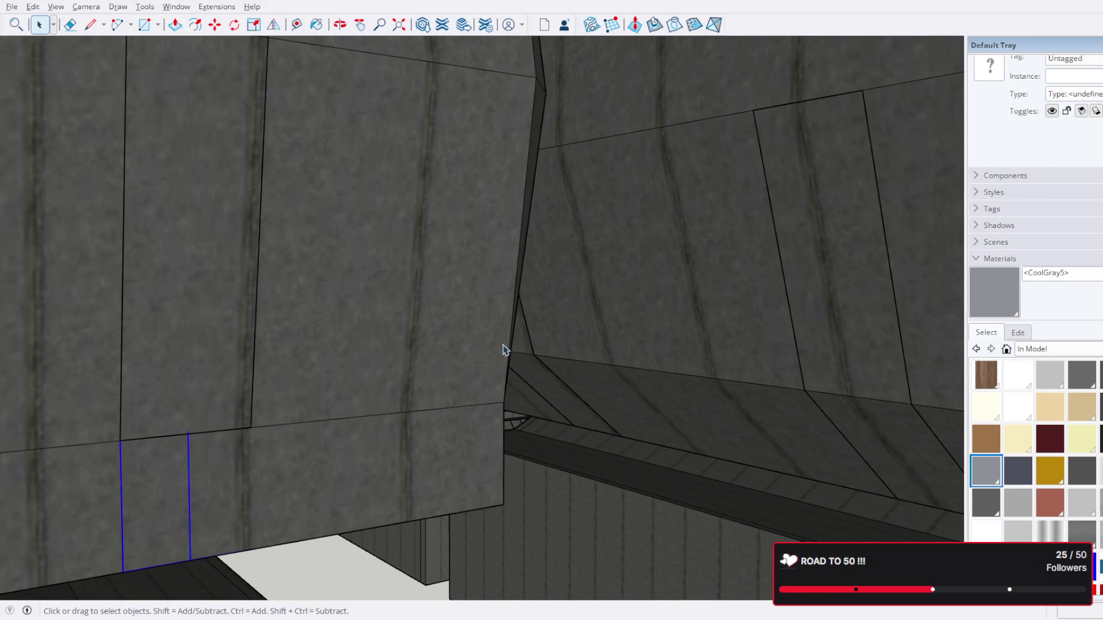
Step: Move the selected tables and counter together into place inside the cafeteria
{"action": "key", "text": "m"}
{"action": "left_click_drag", "start_coordinate": [388, 442], "coordinate": [541, 502]}
{"action": "left_click", "coordinate": [554, 504]}
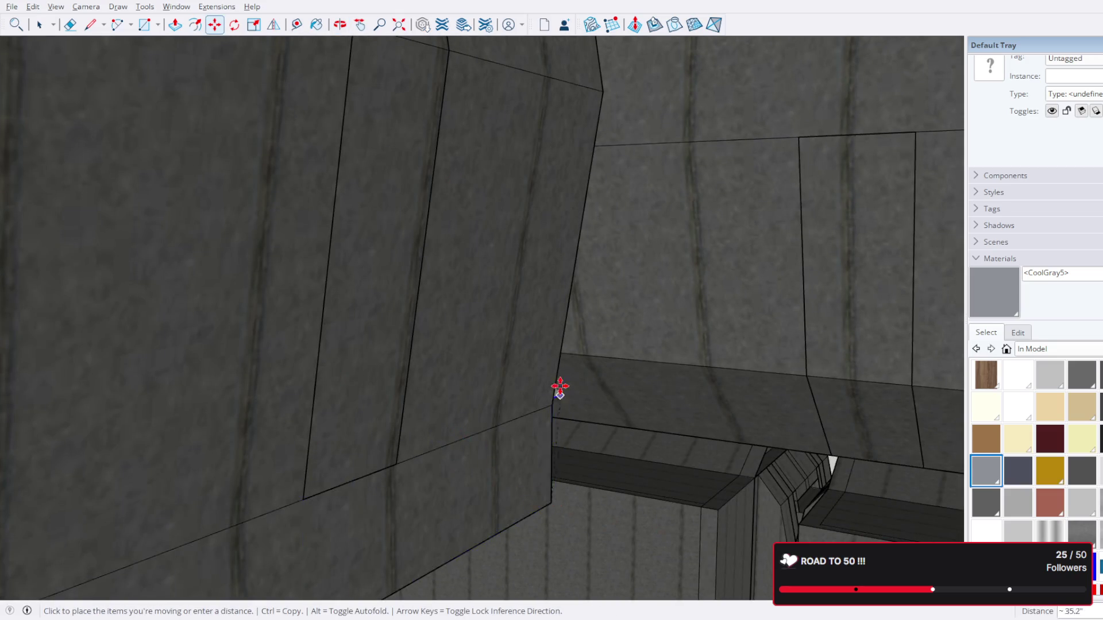
{"action": "left_click_drag", "start_coordinate": [561, 387], "coordinate": [660, 177]}
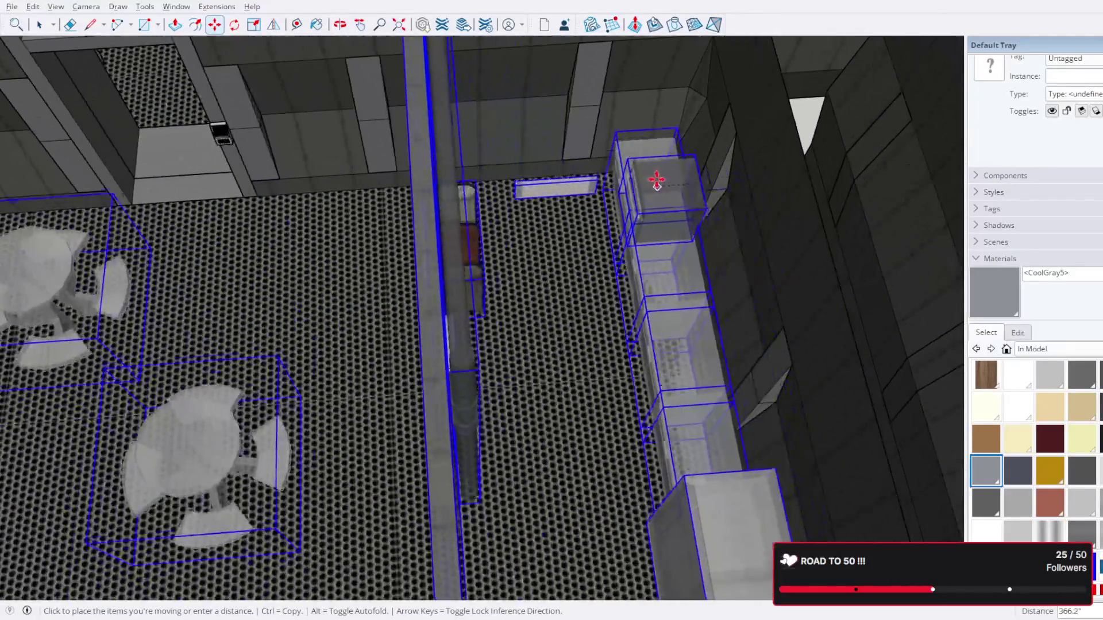
{"action": "left_click", "coordinate": [667, 165]}
Step: Look straight down on the cafeteria and select only the top picnic table
{"action": "scroll", "scroll_direction": "down", "scroll_amount": 3}
{"action": "scroll", "scroll_direction": "down", "scroll_amount": 3}
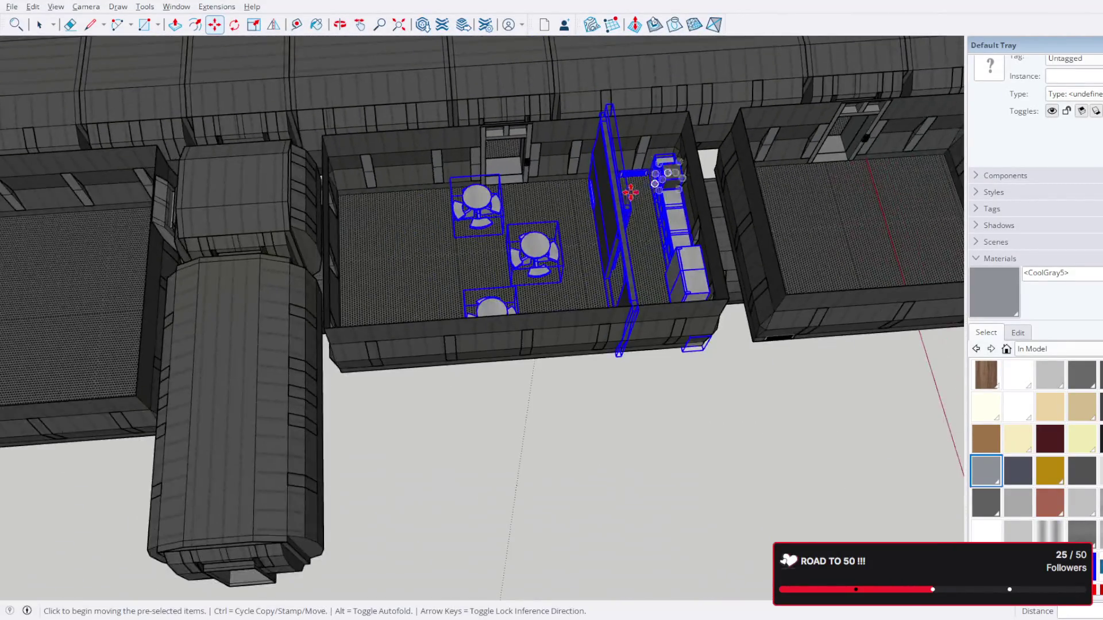
{"action": "left_click_drag", "start_coordinate": [647, 285], "coordinate": [707, 430]}
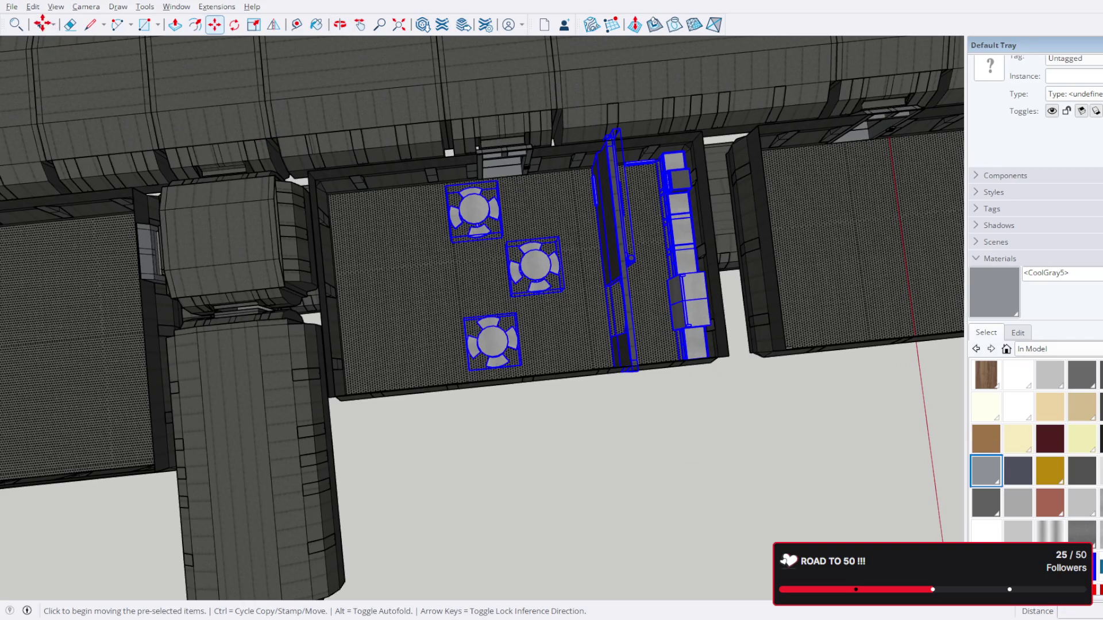
{"action": "left_click", "coordinate": [488, 229]}
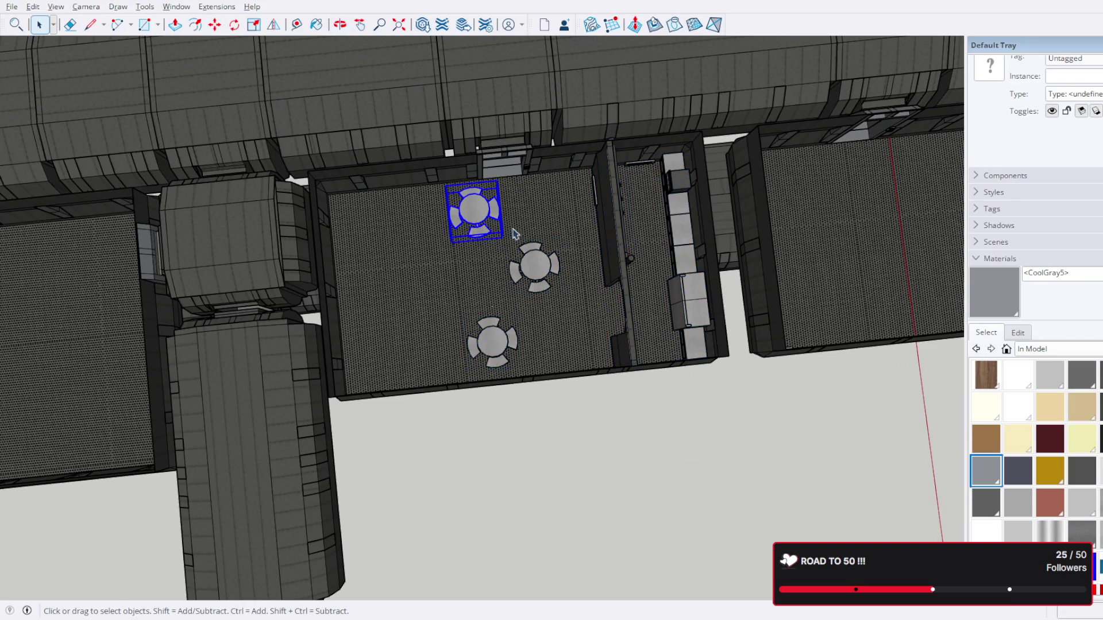
Step: Copy three picnic tables with Move and Ctrl onto the left side of the cafeteria
{"action": "left_click", "coordinate": [537, 280]}
{"action": "scroll", "scroll_direction": "up", "scroll_amount": 3}
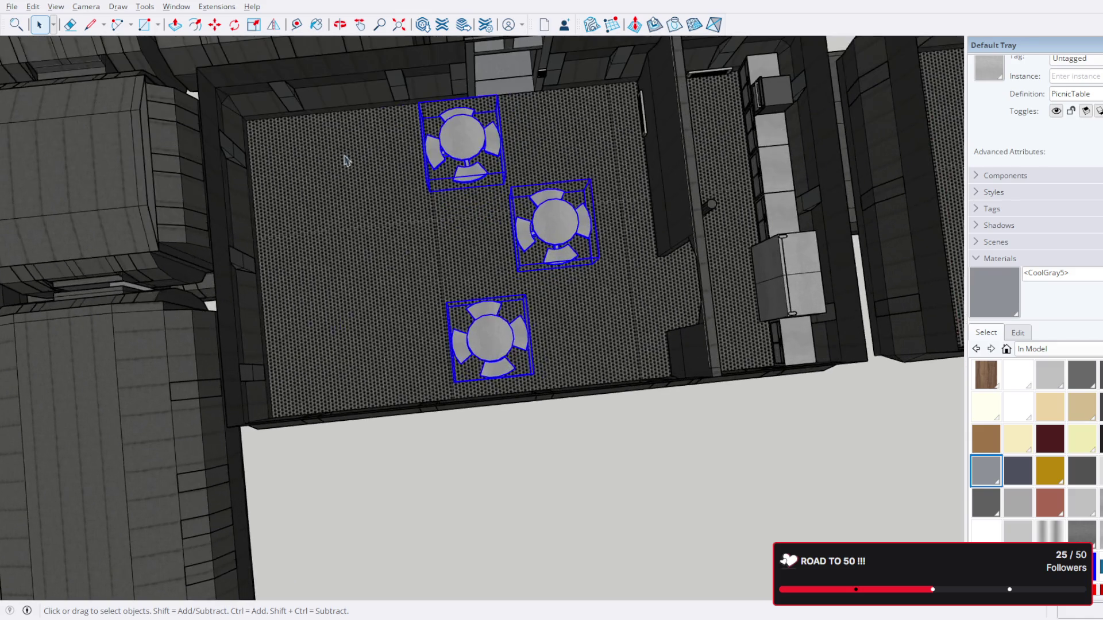
{"action": "left_click", "coordinate": [216, 25]}
{"action": "key", "text": "ctrl"}
{"action": "left_click", "coordinate": [550, 221]}
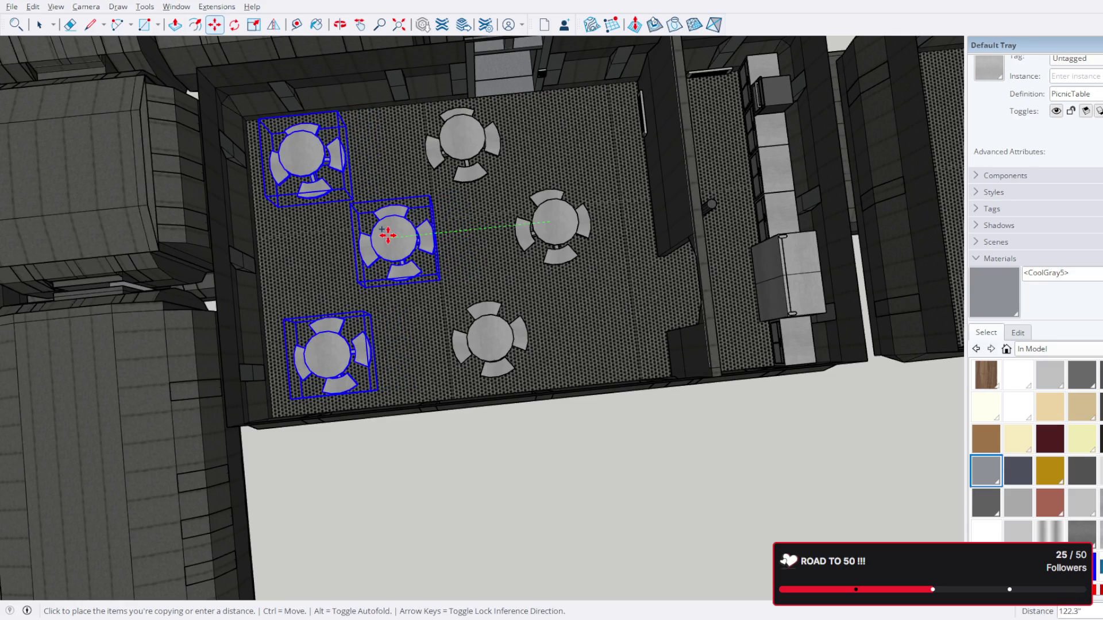
{"action": "left_click", "coordinate": [385, 232]}
{"action": "left_click", "coordinate": [39, 25]}
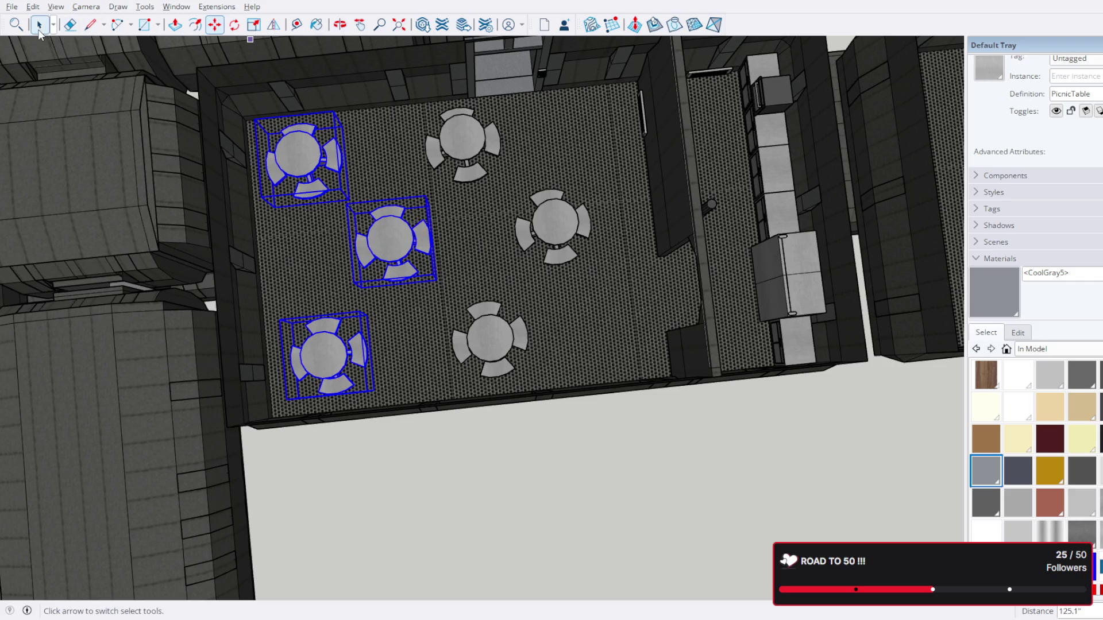
{"action": "scroll", "scroll_direction": "down", "scroll_amount": 3}
{"action": "left_click", "coordinate": [660, 501]}
Step: Shift four tables about 17.3" left to widen the aisle beside the partition
{"action": "left_click_drag", "start_coordinate": [661, 501], "coordinate": [525, 299]}
{"action": "scroll", "scroll_direction": "up", "scroll_amount": 3}
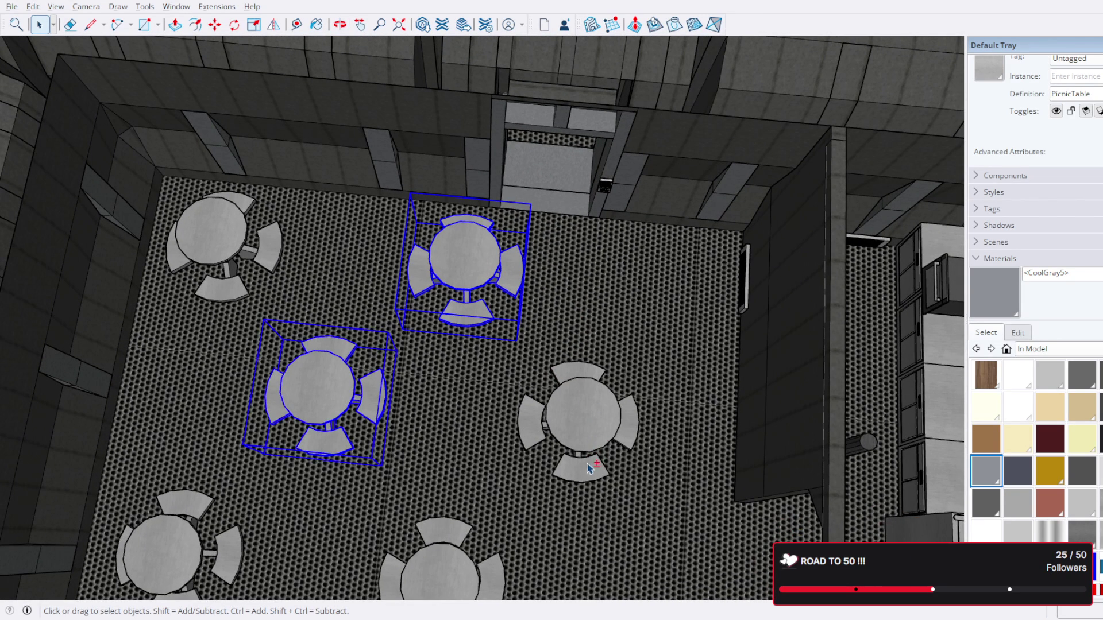
{"action": "scroll", "scroll_direction": "down", "scroll_amount": 3}
{"action": "scroll", "scroll_direction": "up", "scroll_amount": 3}
{"action": "left_click_drag", "start_coordinate": [600, 485], "coordinate": [540, 394]}
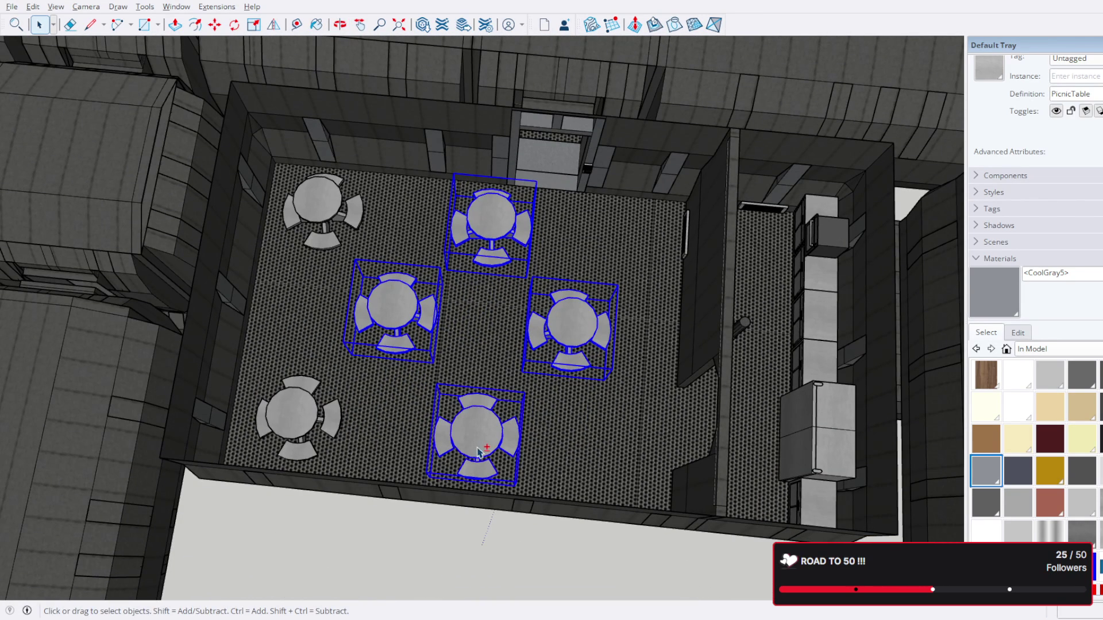
{"action": "left_click", "coordinate": [208, 33]}
{"action": "left_click", "coordinate": [586, 332]}
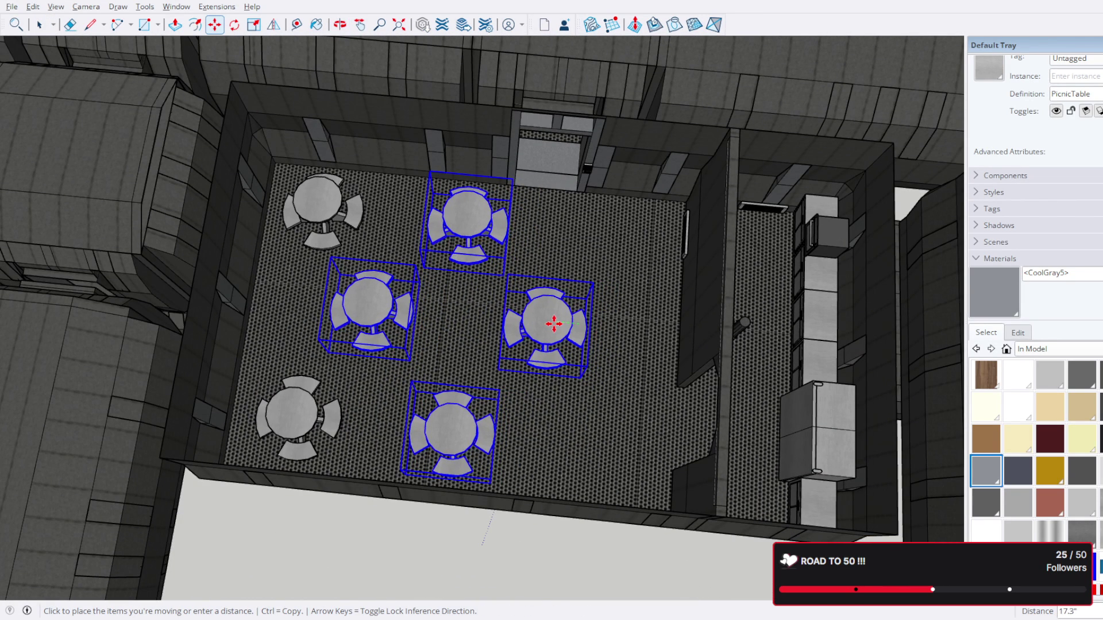
{"action": "left_click", "coordinate": [554, 323]}
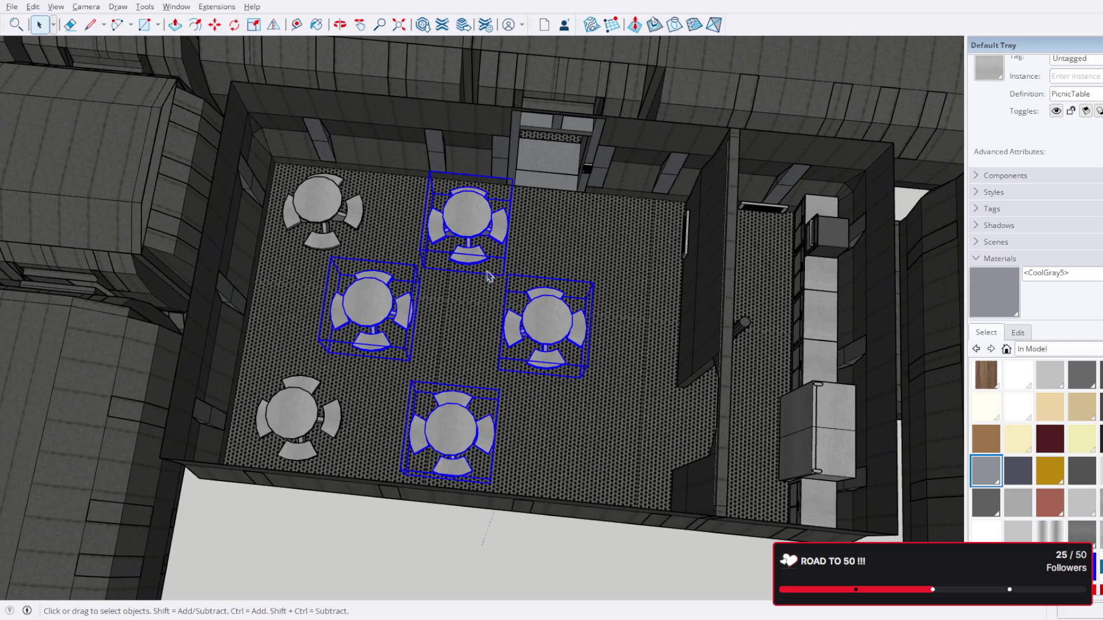
{"action": "scroll", "scroll_direction": "down", "scroll_amount": 3}
{"action": "scroll", "scroll_direction": "up", "scroll_amount": 3}
{"action": "left_click_drag", "start_coordinate": [652, 347], "coordinate": [432, 176]}
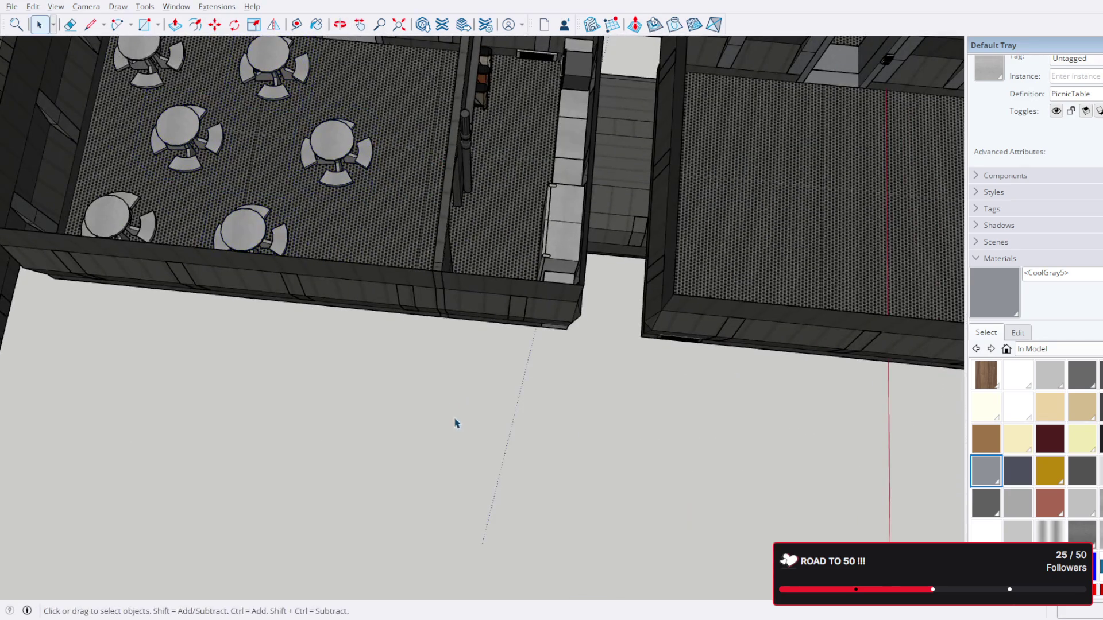
Step: Orbit and zoom from the dining room over to a top view of the kitchen oven
{"action": "scroll", "scroll_direction": "down", "scroll_amount": 3}
{"action": "left_click_drag", "start_coordinate": [439, 328], "coordinate": [591, 136]}
{"action": "scroll", "scroll_direction": "up", "scroll_amount": 3}
{"action": "scroll", "scroll_direction": "up", "scroll_amount": 3}
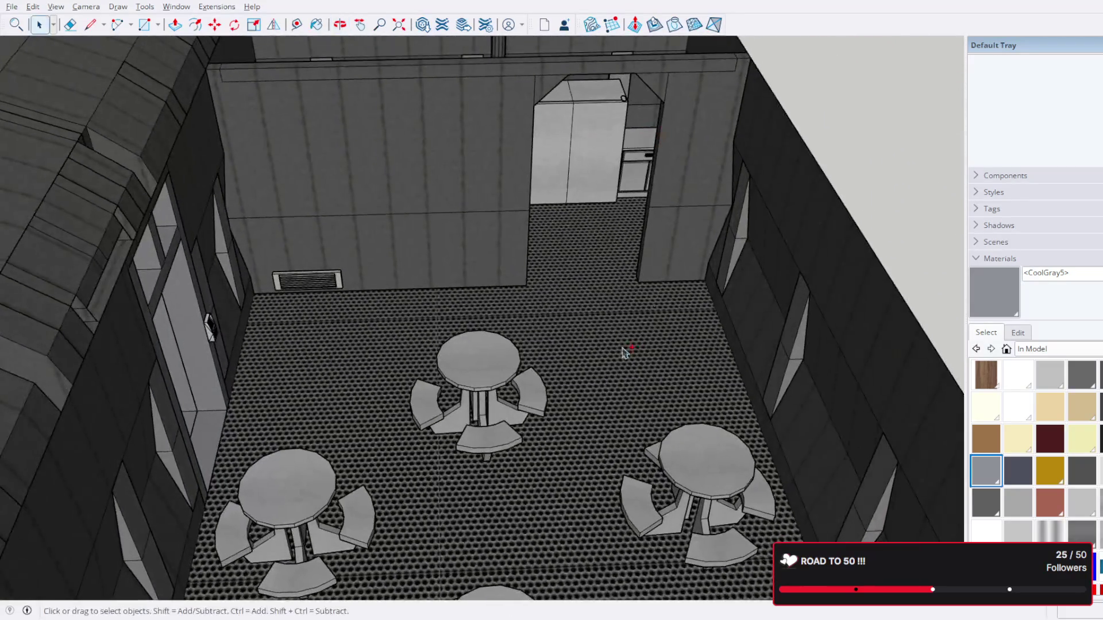
{"action": "scroll", "scroll_direction": "down", "scroll_amount": 3}
{"action": "left_click_drag", "start_coordinate": [549, 300], "coordinate": [192, 374]}
{"action": "scroll", "scroll_direction": "down", "scroll_amount": 3}
{"action": "scroll", "scroll_direction": "up", "scroll_amount": 3}
{"action": "left_click_drag", "start_coordinate": [381, 278], "coordinate": [557, 266]}
{"action": "scroll", "scroll_direction": "down", "scroll_amount": 3}
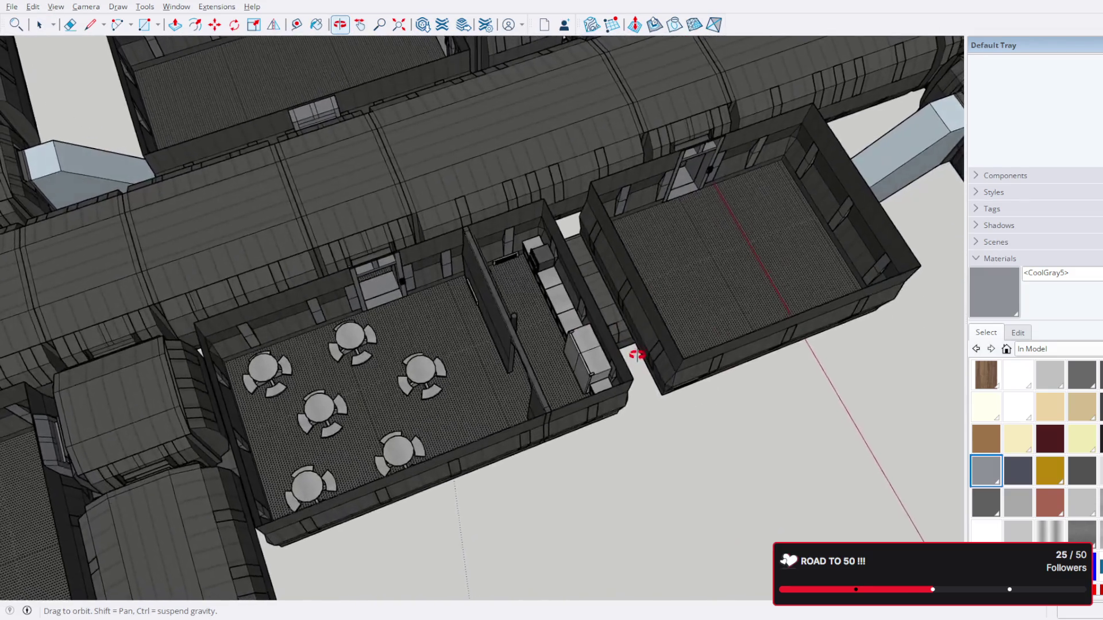
{"action": "left_click_drag", "start_coordinate": [637, 355], "coordinate": [525, 298]}
{"action": "scroll", "scroll_direction": "up", "scroll_amount": 3}
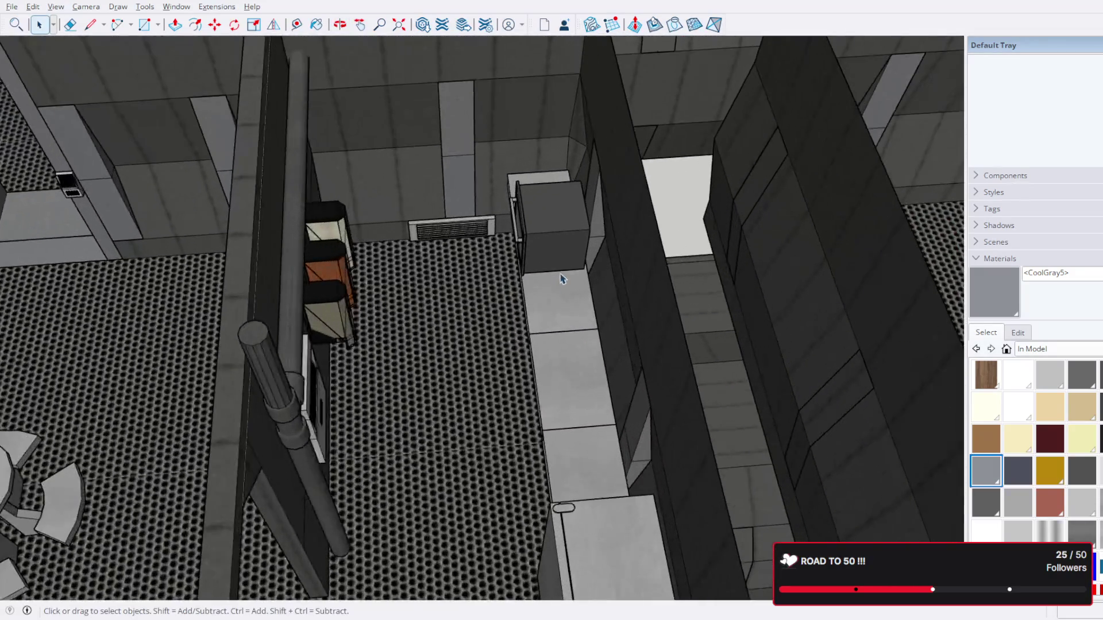
{"action": "scroll", "scroll_direction": "up", "scroll_amount": 3}
{"action": "left_click_drag", "start_coordinate": [521, 240], "coordinate": [749, 157]}
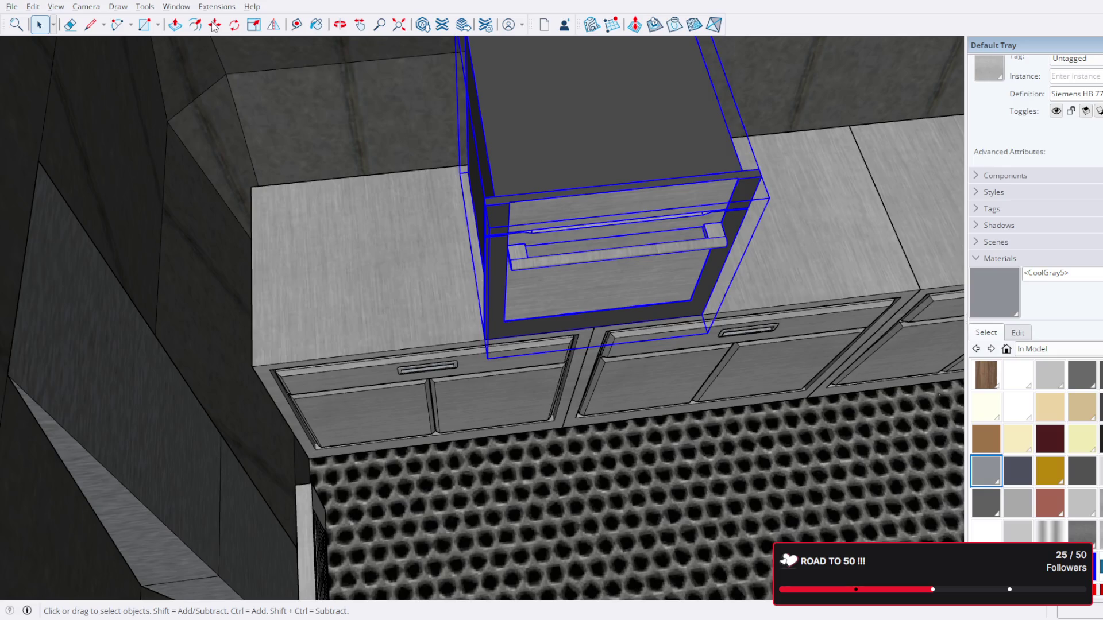
Step: Start a Ctrl-copy of the Siemens oven, picking it up by its corner
{"action": "key", "text": "m"}
{"action": "left_click", "coordinate": [488, 206]}
{"action": "key", "text": "ctrl"}
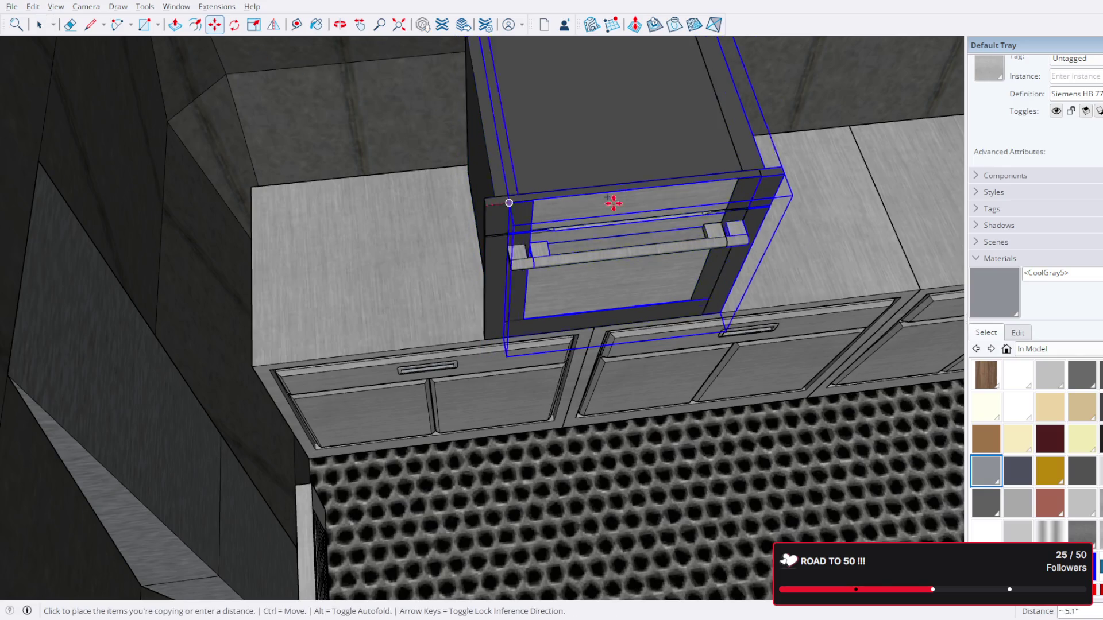
{"action": "scroll", "scroll_direction": "up", "scroll_amount": 3}
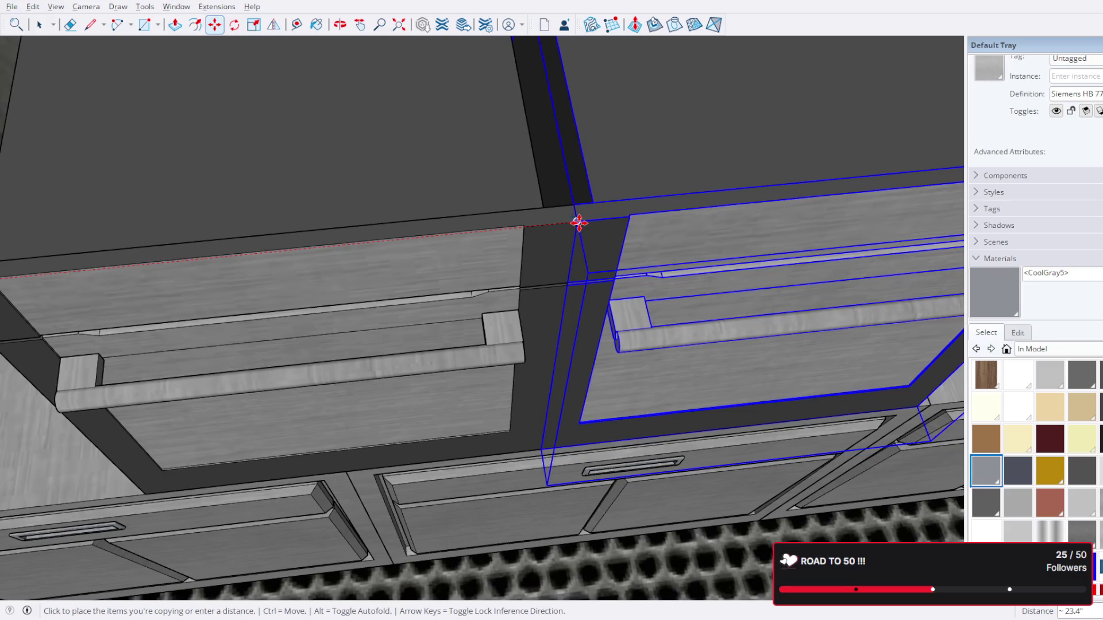
Step: Drop the oven copy beside the original on the worktop, then return to Select
{"action": "left_click", "coordinate": [576, 223]}
{"action": "scroll", "scroll_direction": "down", "scroll_amount": 3}
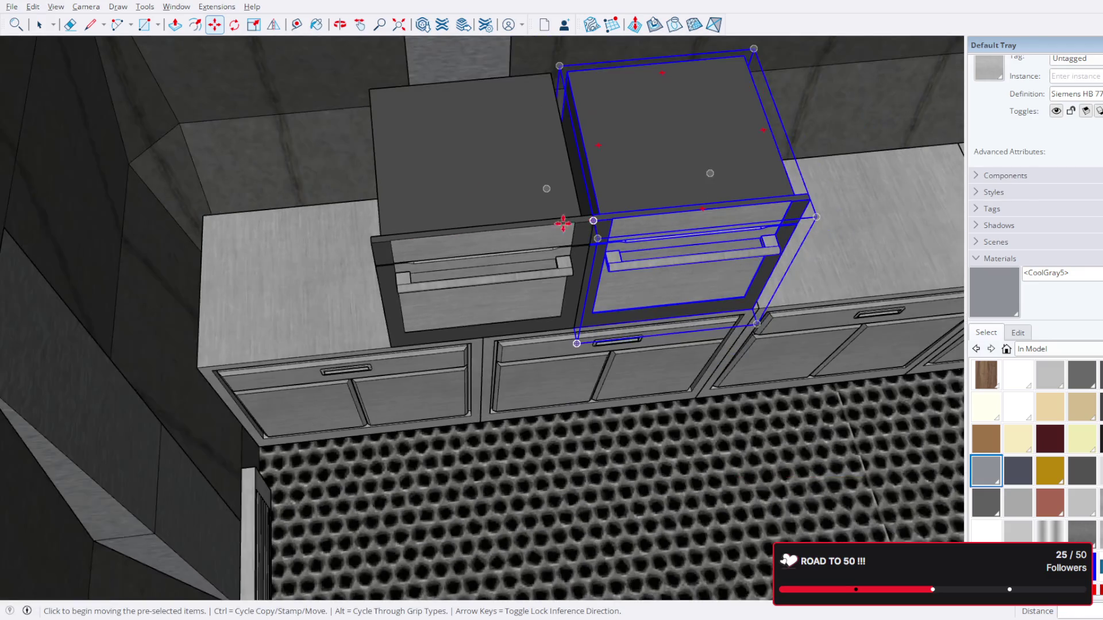
{"action": "left_click_drag", "start_coordinate": [506, 247], "coordinate": [260, 251]}
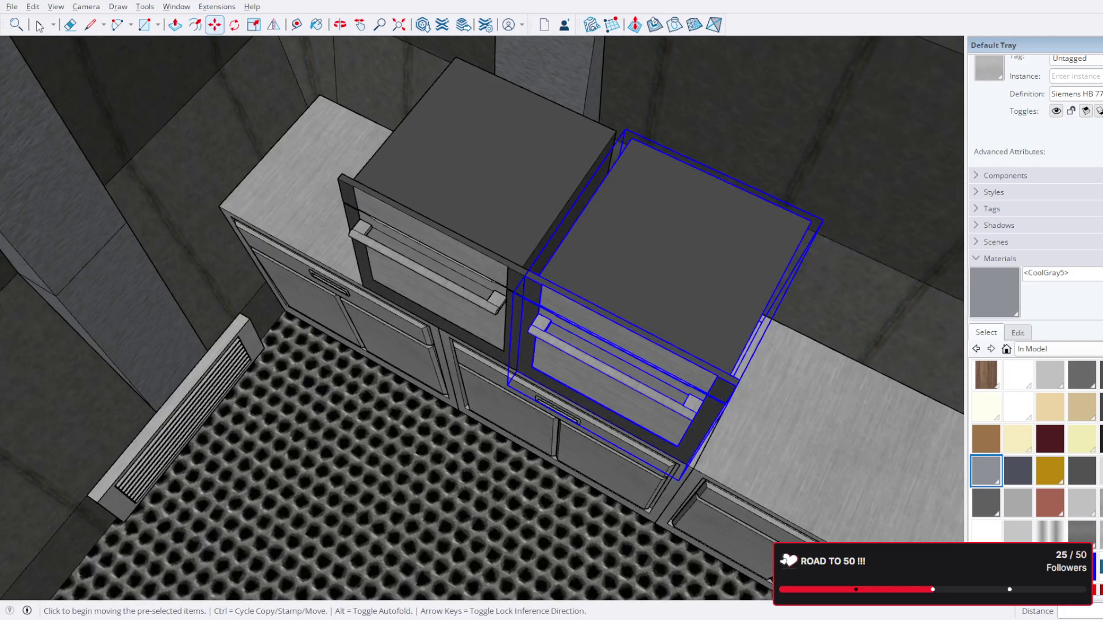
{"action": "left_click", "coordinate": [39, 26]}
{"action": "scroll", "scroll_direction": "down", "scroll_amount": 3}
{"action": "left_click_drag", "start_coordinate": [450, 227], "coordinate": [277, 181]}
{"action": "scroll", "scroll_direction": "down", "scroll_amount": 3}
{"action": "scroll", "scroll_direction": "up", "scroll_amount": 3}
{"action": "scroll", "scroll_direction": "up", "scroll_amount": 3}
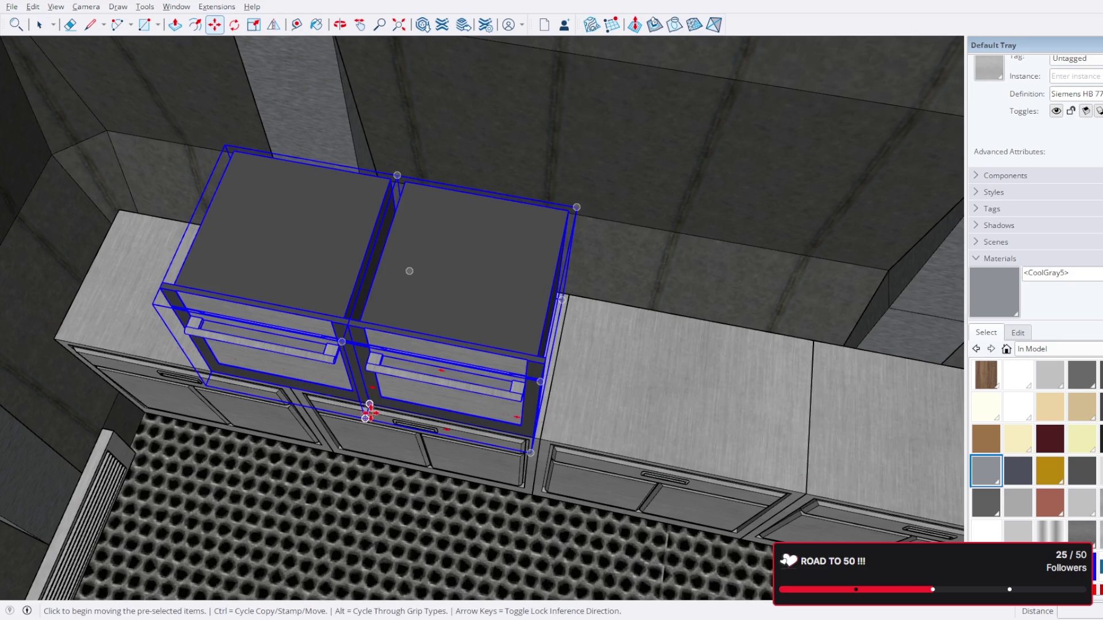
Step: Slide the pair of ovens back against the kitchen's back wall
{"action": "left_click_drag", "start_coordinate": [369, 413], "coordinate": [423, 286]}
{"action": "left_click", "coordinate": [398, 356]}
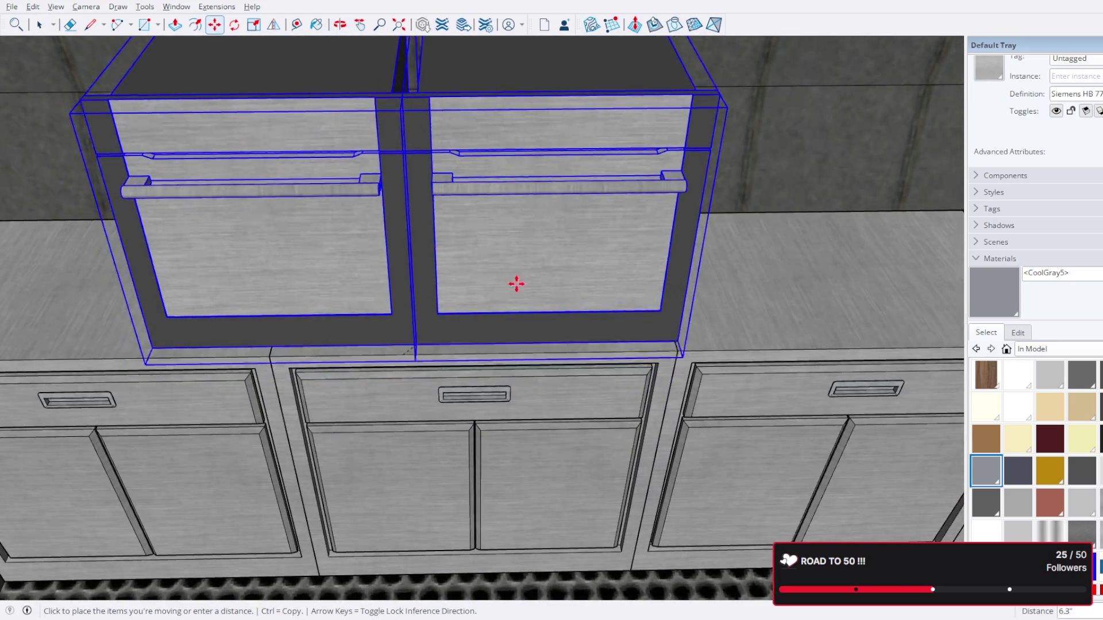
{"action": "left_click_drag", "start_coordinate": [516, 283], "coordinate": [358, 293]}
{"action": "left_click", "coordinate": [532, 349]}
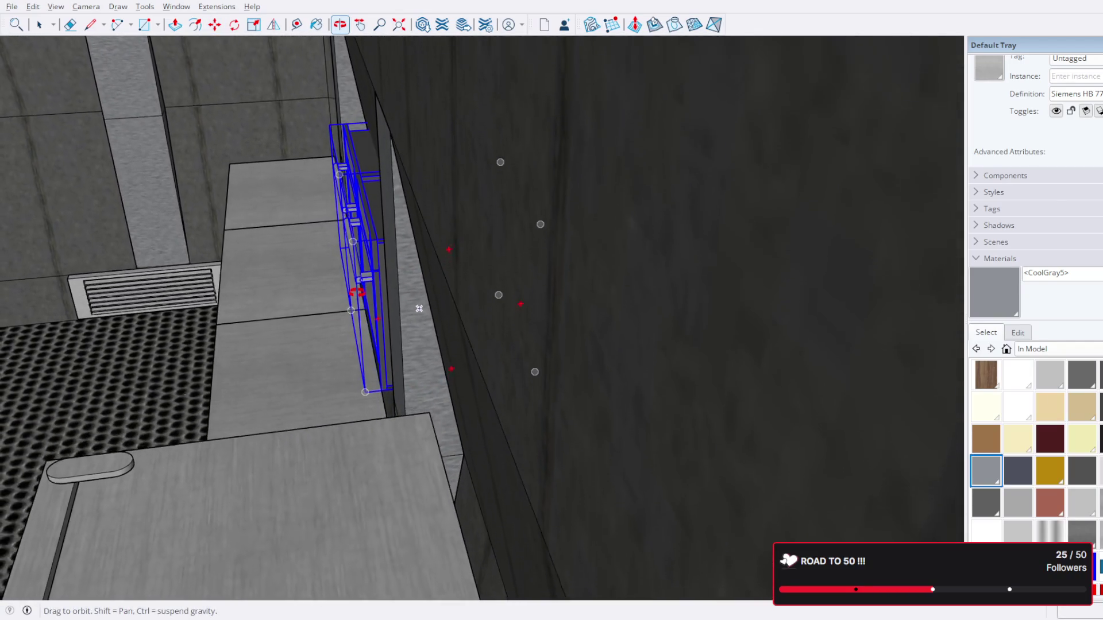
Step: Snap the ovens' corner exactly onto the wall edge with Move
{"action": "key", "text": "m"}
{"action": "scroll", "scroll_direction": "up", "scroll_amount": 3}
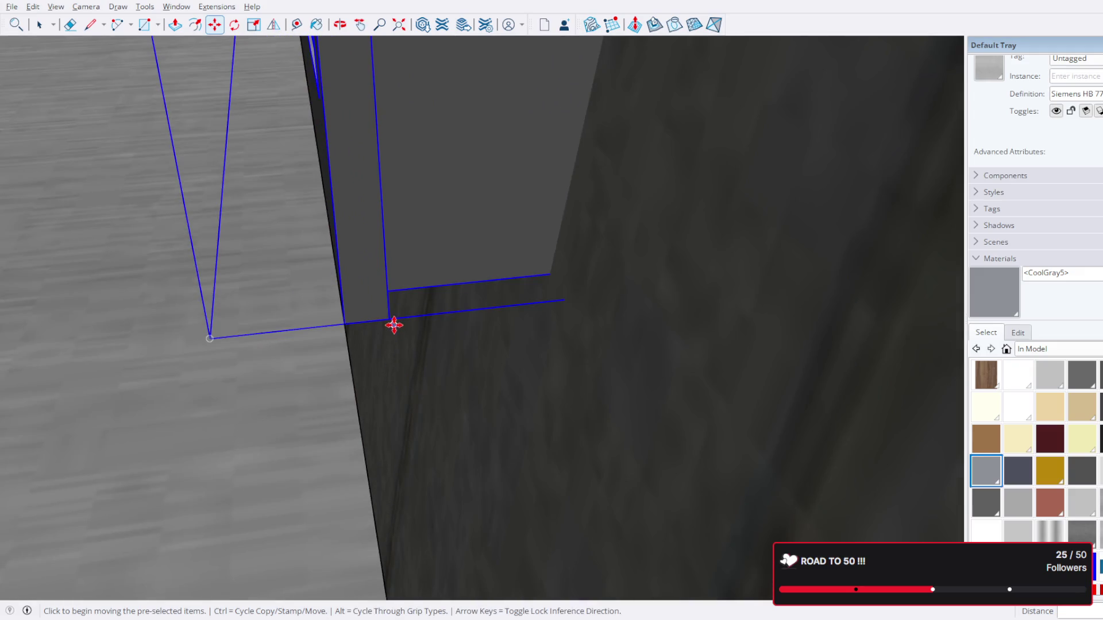
{"action": "left_click", "coordinate": [388, 320]}
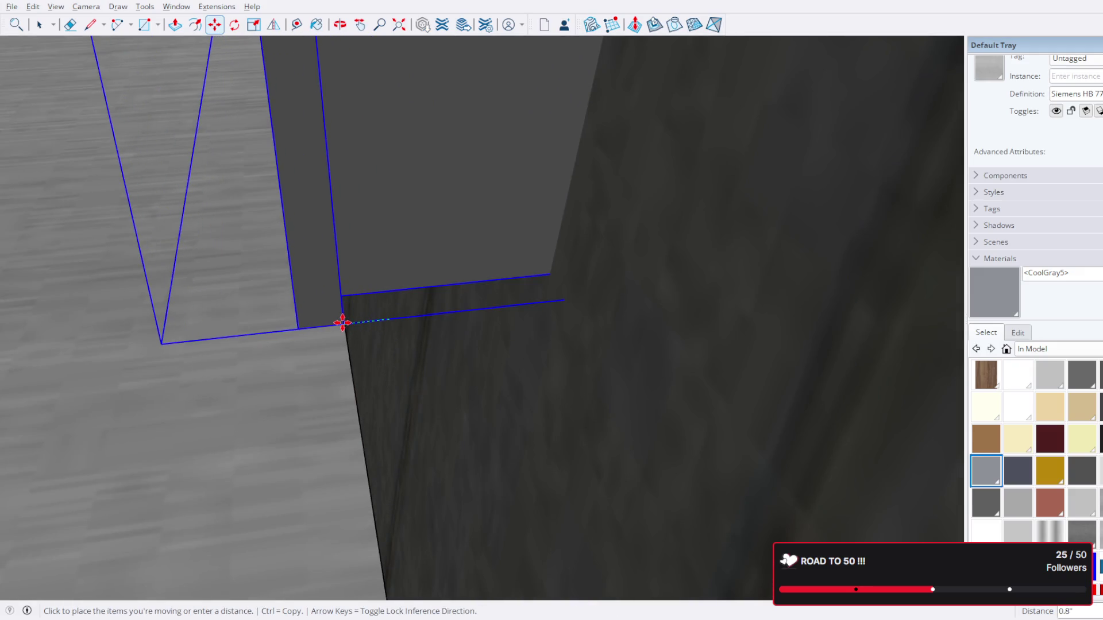
{"action": "scroll", "scroll_direction": "up", "scroll_amount": 3}
{"action": "left_click", "coordinate": [346, 323]}
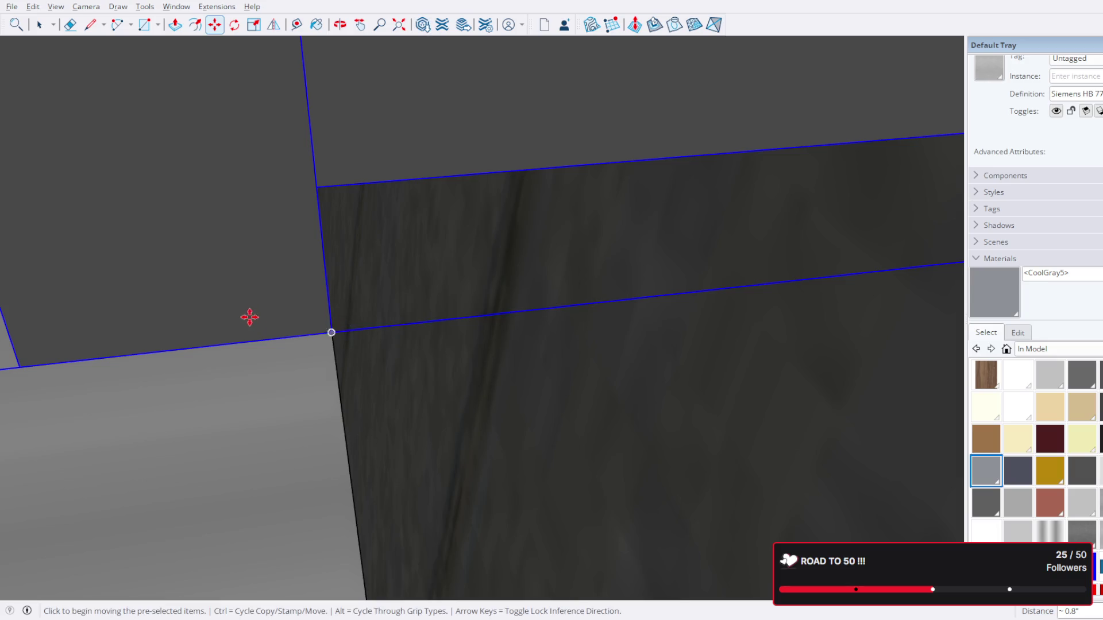
Step: Orbit around the counter to check both ovens sit flush against the wall
{"action": "left_click_drag", "start_coordinate": [246, 316], "coordinate": [566, 424]}
{"action": "scroll", "scroll_direction": "down", "scroll_amount": 3}
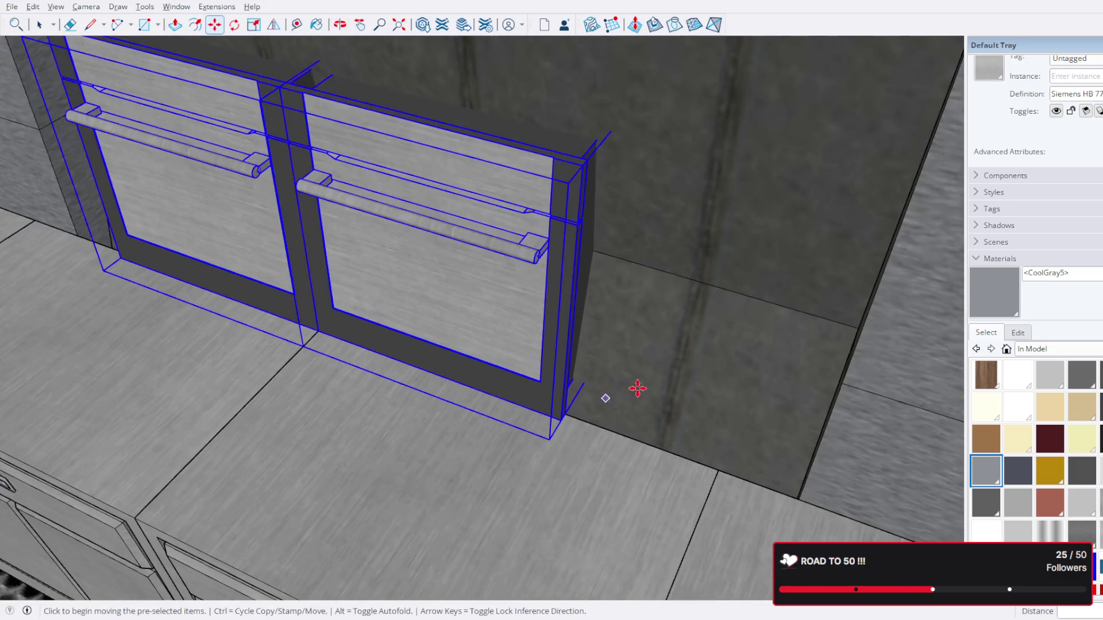
{"action": "left_click_drag", "start_coordinate": [638, 387], "coordinate": [542, 399]}
{"action": "scroll", "scroll_direction": "up", "scroll_amount": 3}
{"action": "left_click_drag", "start_coordinate": [88, 137], "coordinate": [35, 40]}
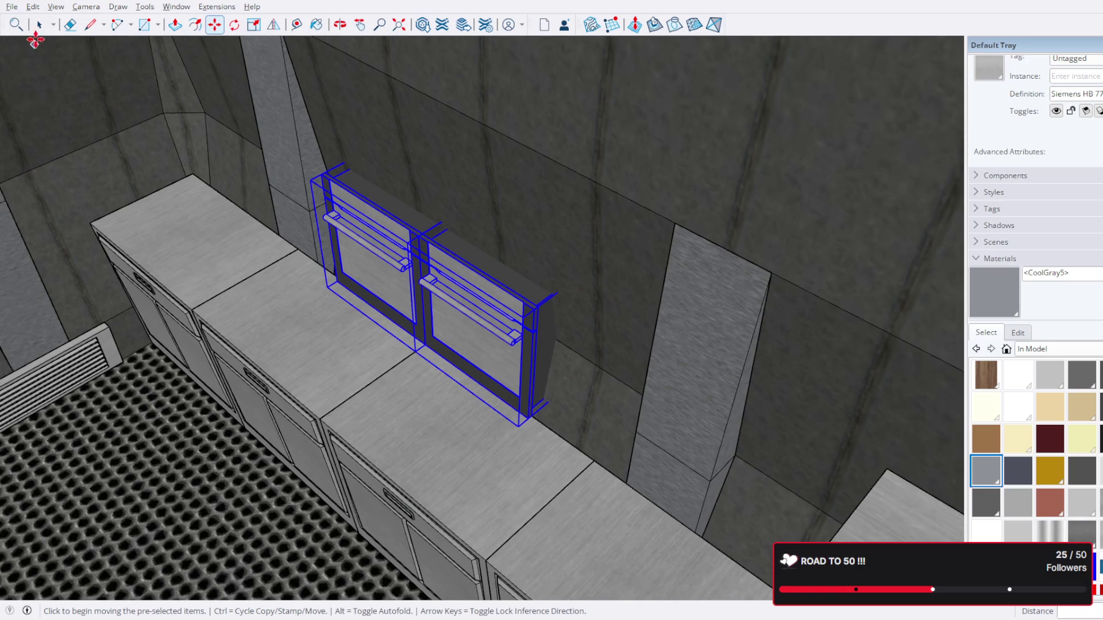
{"action": "scroll", "scroll_direction": "down", "scroll_amount": 3}
{"action": "left_click_drag", "start_coordinate": [321, 230], "coordinate": [271, 266]}
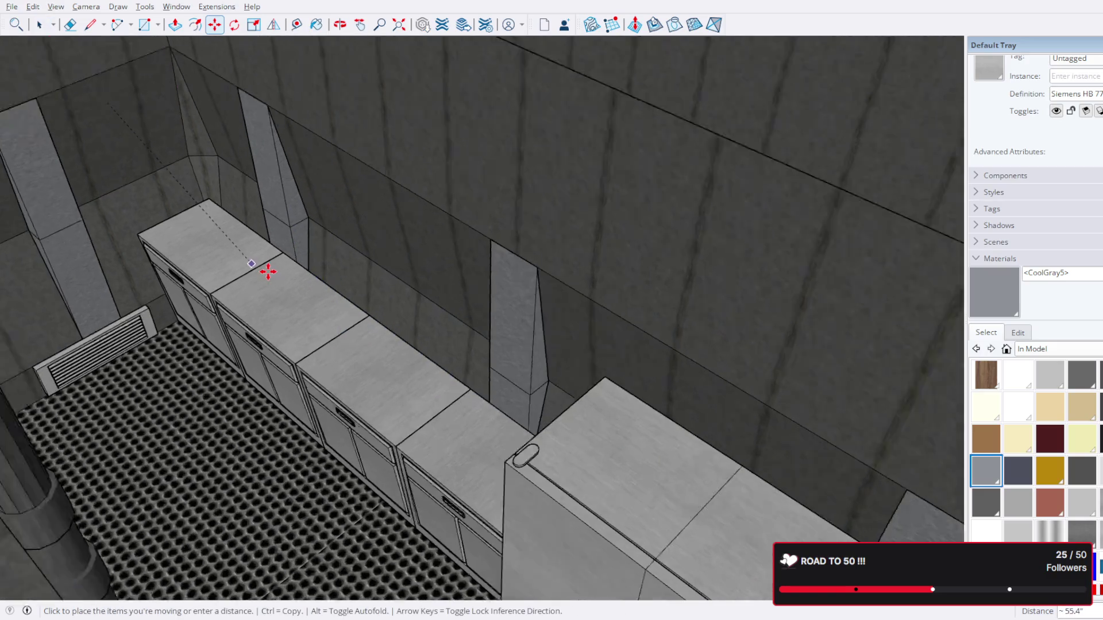
{"action": "scroll", "scroll_direction": "up", "scroll_amount": 3}
{"action": "scroll", "scroll_direction": "down", "scroll_amount": 3}
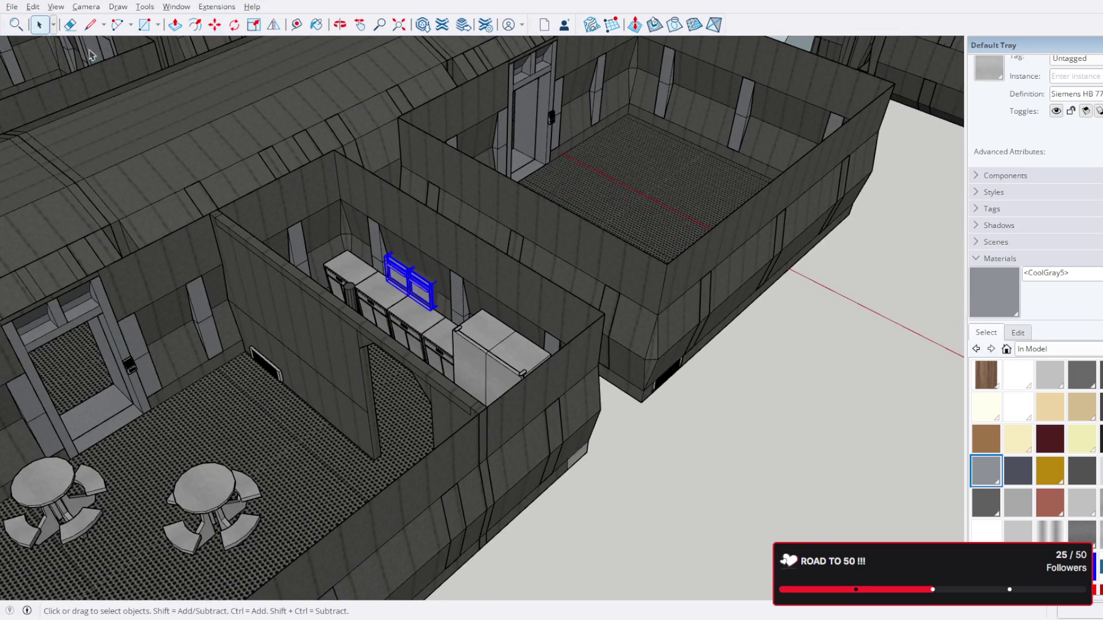
{"action": "scroll", "scroll_direction": "down", "scroll_amount": 3}
{"action": "scroll", "scroll_direction": "up", "scroll_amount": 3}
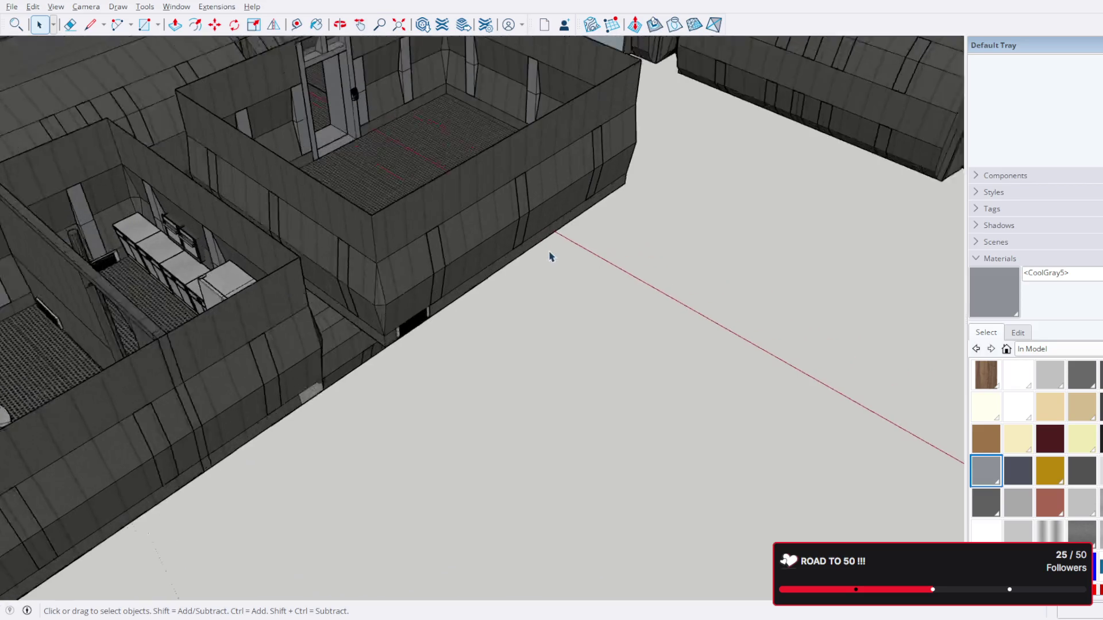
{"action": "left_click_drag", "start_coordinate": [547, 253], "coordinate": [837, 242]}
{"action": "scroll", "scroll_direction": "up", "scroll_amount": 3}
{"action": "scroll", "scroll_direction": "down", "scroll_amount": 3}
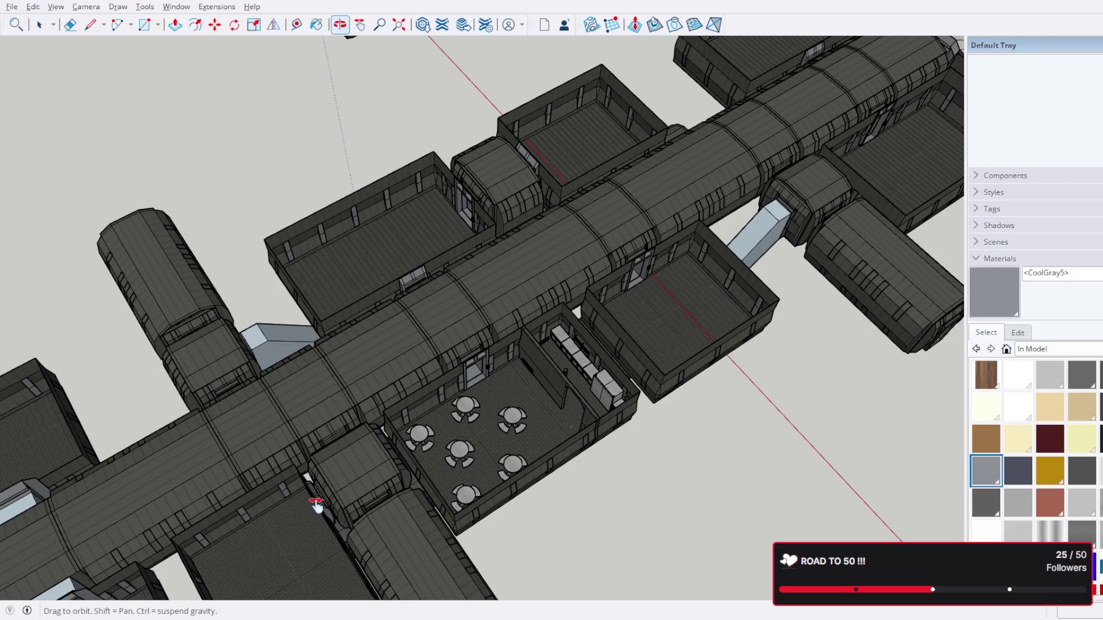
{"action": "left_click_drag", "start_coordinate": [316, 504], "coordinate": [368, 312]}
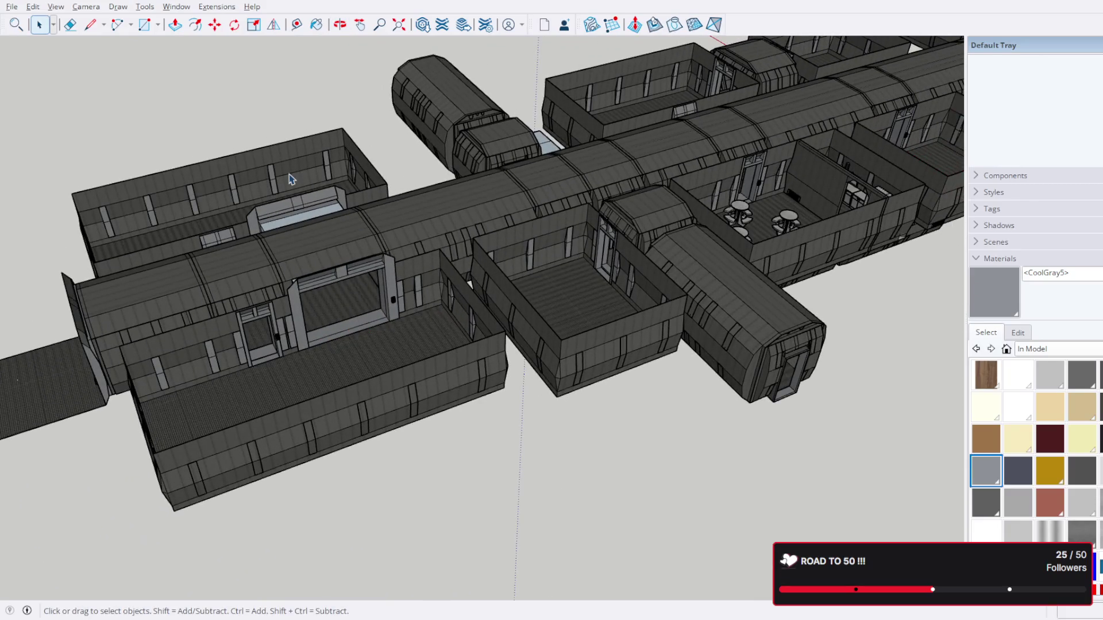
{"action": "left_click_drag", "start_coordinate": [342, 241], "coordinate": [306, 353]}
{"action": "scroll", "scroll_direction": "down", "scroll_amount": 3}
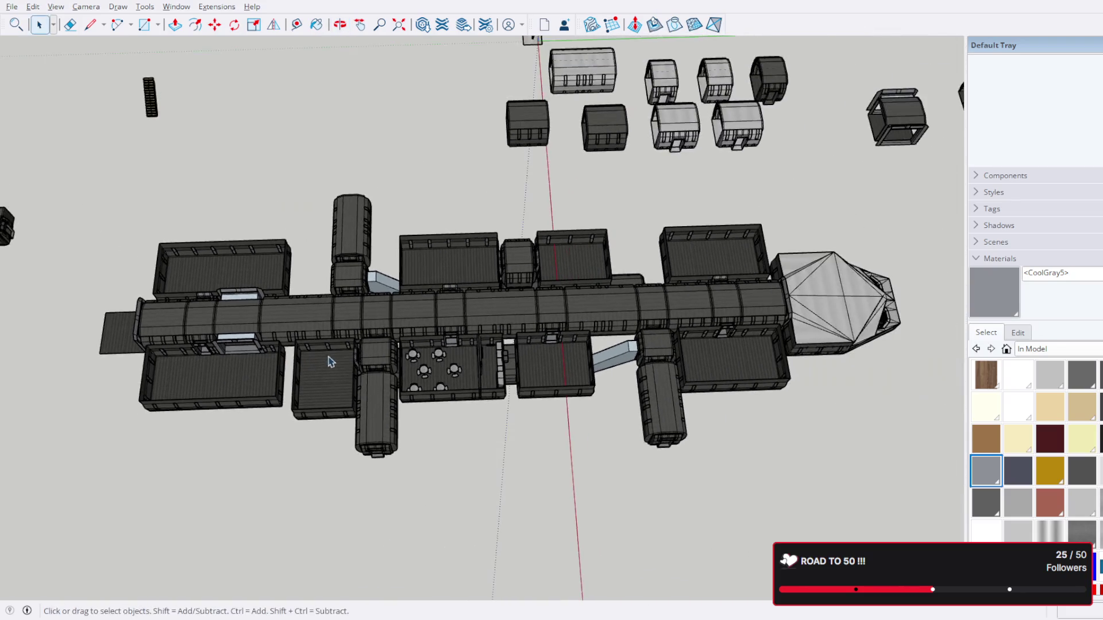
{"action": "left_click_drag", "start_coordinate": [344, 359], "coordinate": [387, 339]}
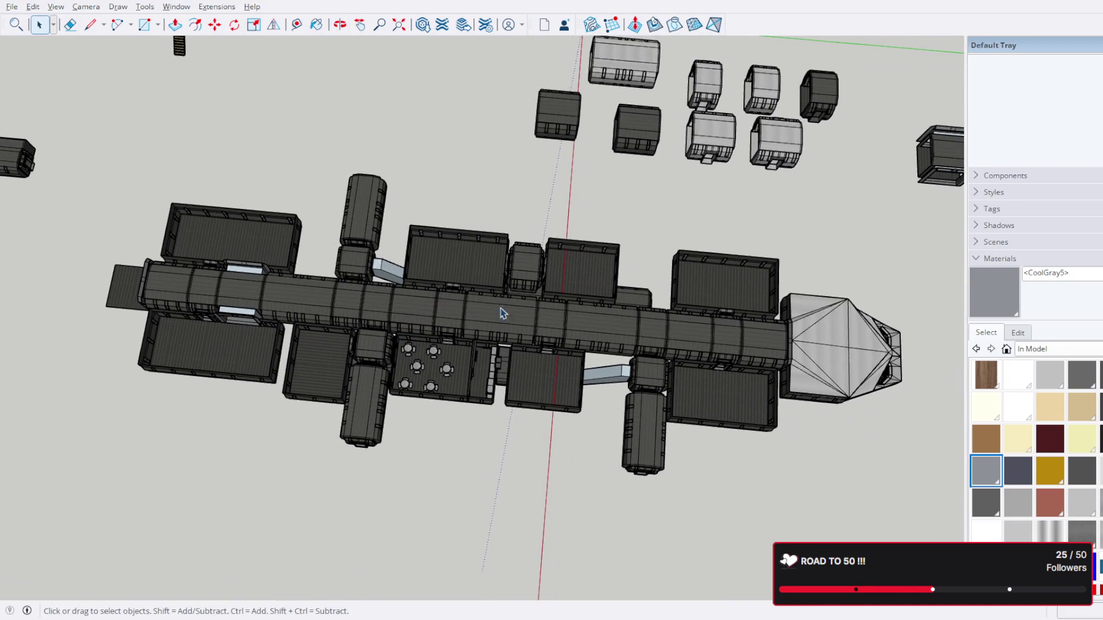
{"action": "scroll", "scroll_direction": "up", "scroll_amount": 3}
{"action": "left_click_drag", "start_coordinate": [770, 333], "coordinate": [657, 299]}
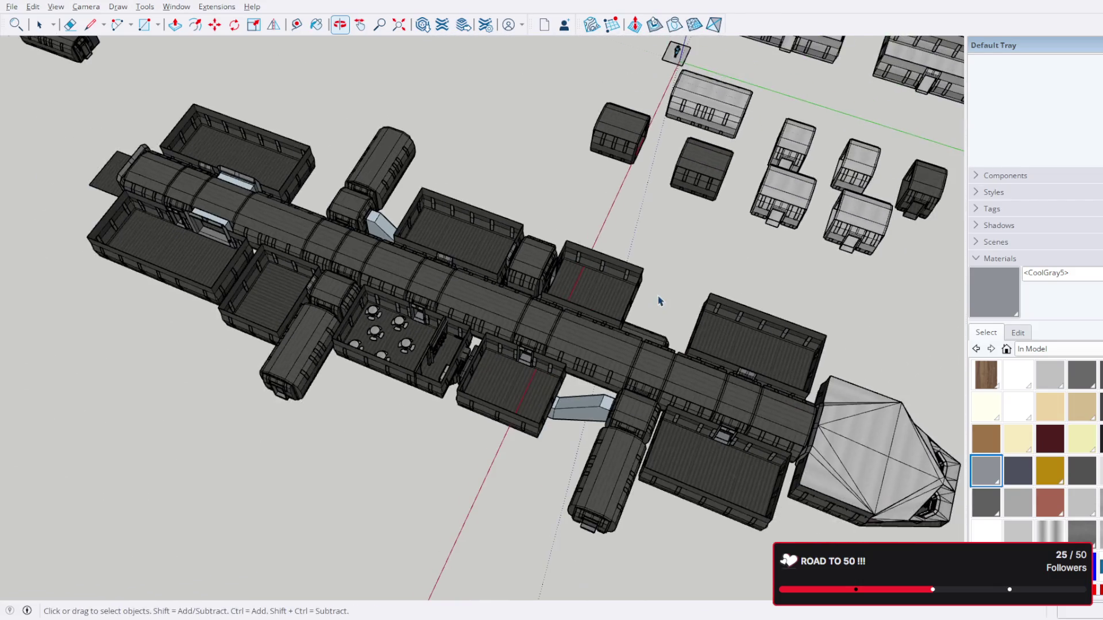
{"action": "left_click_drag", "start_coordinate": [584, 290], "coordinate": [598, 217]}
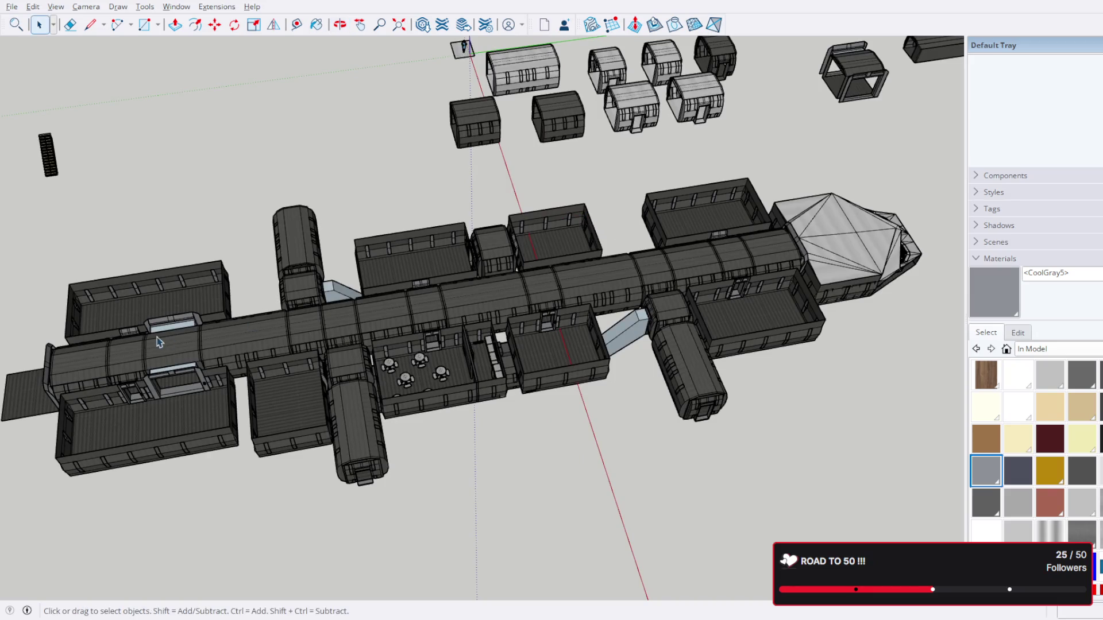
{"action": "left_click_drag", "start_coordinate": [598, 218], "coordinate": [849, 253]}
{"action": "scroll", "scroll_direction": "up", "scroll_amount": 3}
{"action": "scroll", "scroll_direction": "up", "scroll_amount": 3}
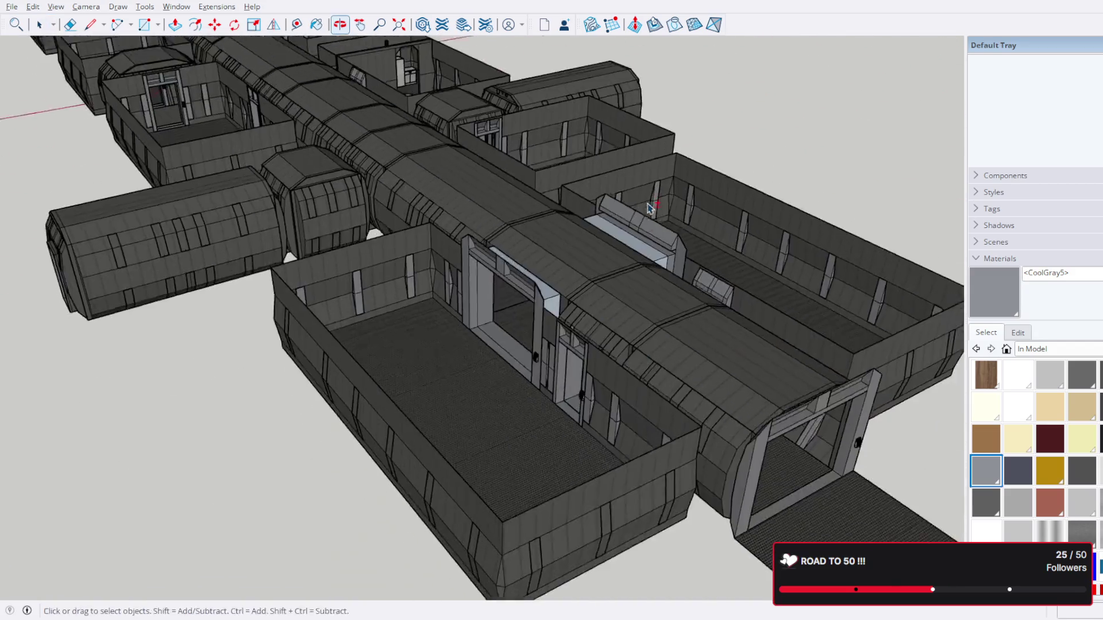
{"action": "left_click_drag", "start_coordinate": [595, 288], "coordinate": [689, 368]}
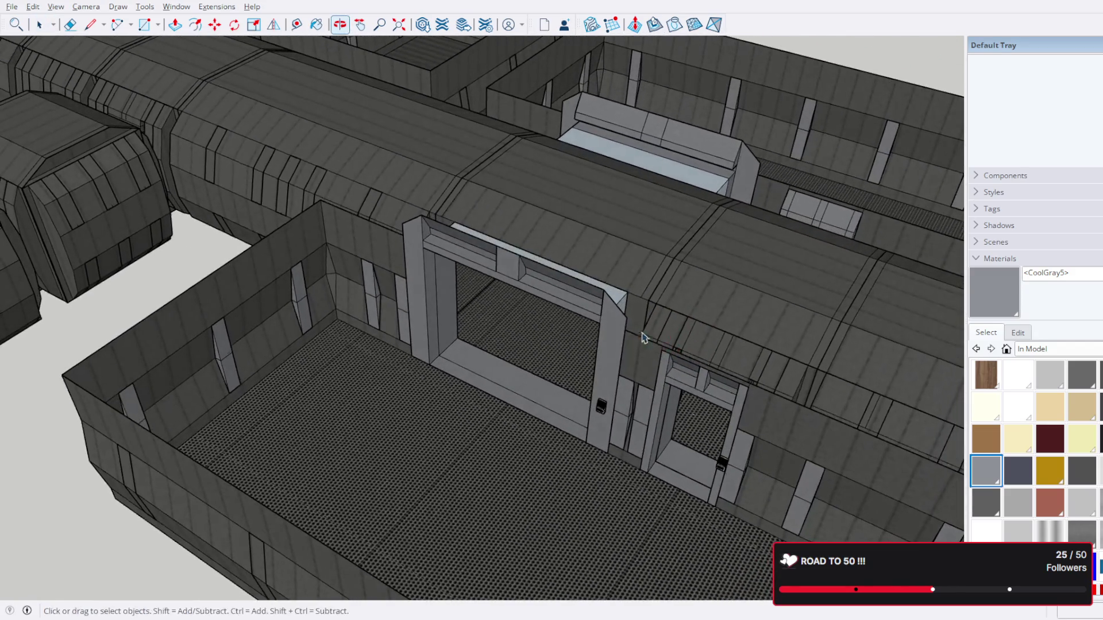
{"action": "left_click", "coordinate": [681, 377]}
{"action": "scroll", "scroll_direction": "down", "scroll_amount": 3}
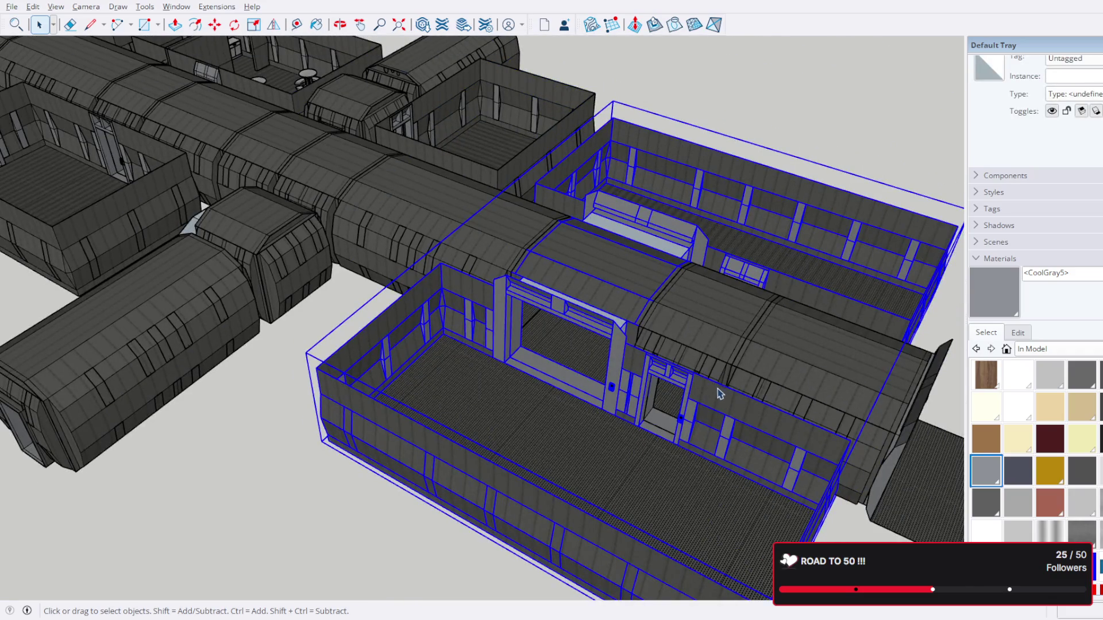
{"action": "scroll", "scroll_direction": "down", "scroll_amount": 3}
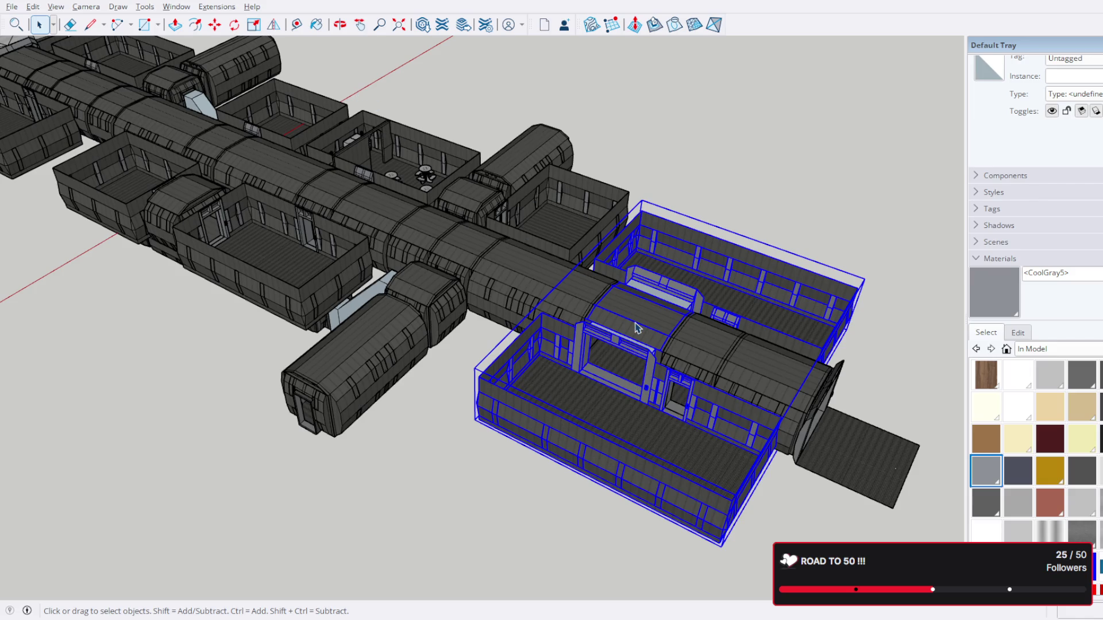
{"action": "left_click_drag", "start_coordinate": [238, 184], "coordinate": [322, 212]}
{"action": "scroll", "scroll_direction": "up", "scroll_amount": 3}
{"action": "scroll", "scroll_direction": "down", "scroll_amount": 3}
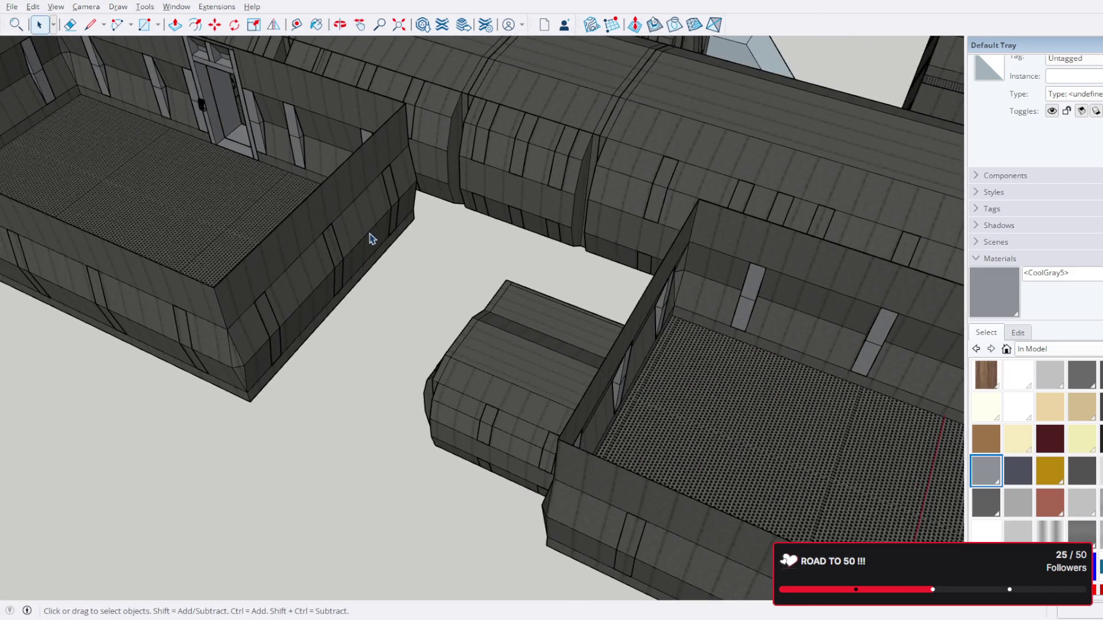
{"action": "scroll", "scroll_direction": "up", "scroll_amount": 3}
Step: Edit the room group and delete an outer wall strip, then undo that deletion
{"action": "left_click", "coordinate": [355, 220]}
{"action": "scroll", "scroll_direction": "up", "scroll_amount": 3}
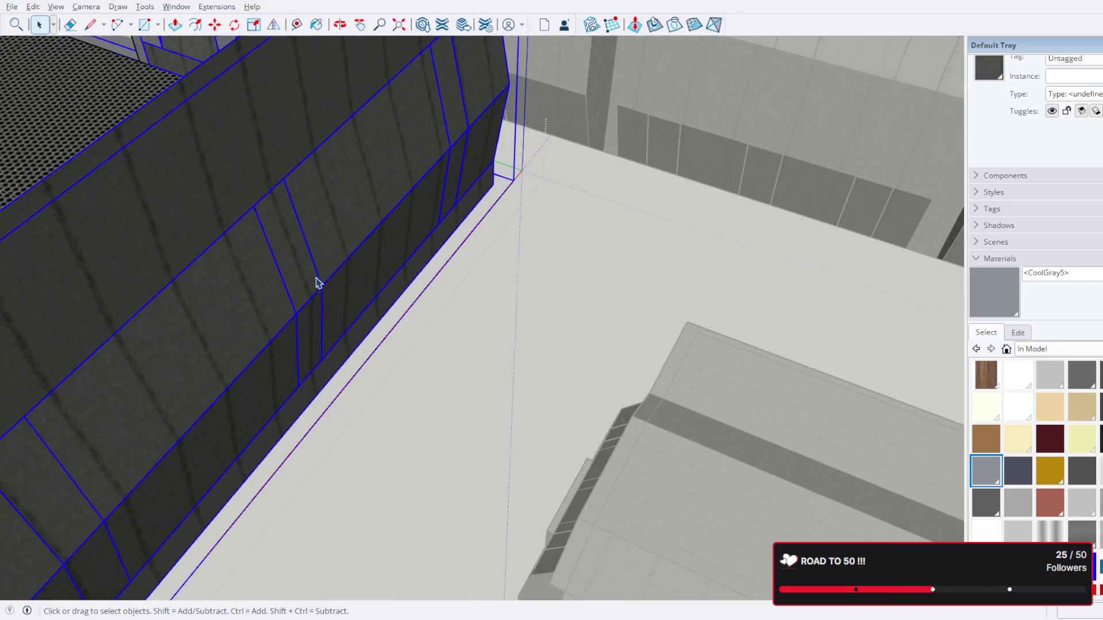
{"action": "double_click", "coordinate": [252, 308]}
{"action": "scroll", "scroll_direction": "down", "scroll_amount": 3}
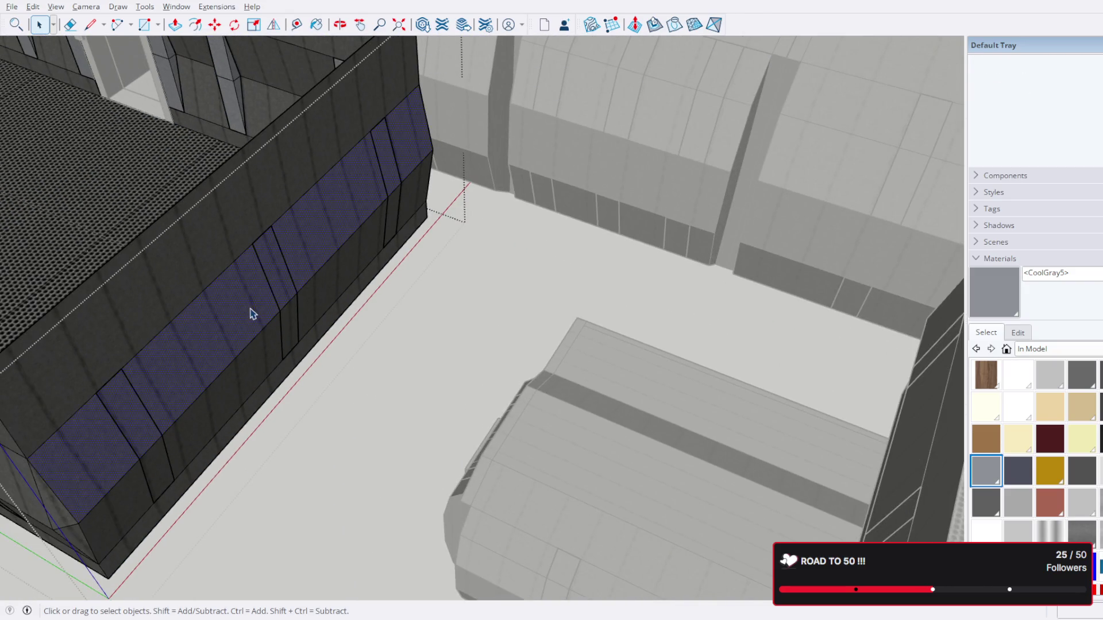
{"action": "left_click", "coordinate": [252, 313]}
{"action": "left_click_drag", "start_coordinate": [254, 356], "coordinate": [278, 350]}
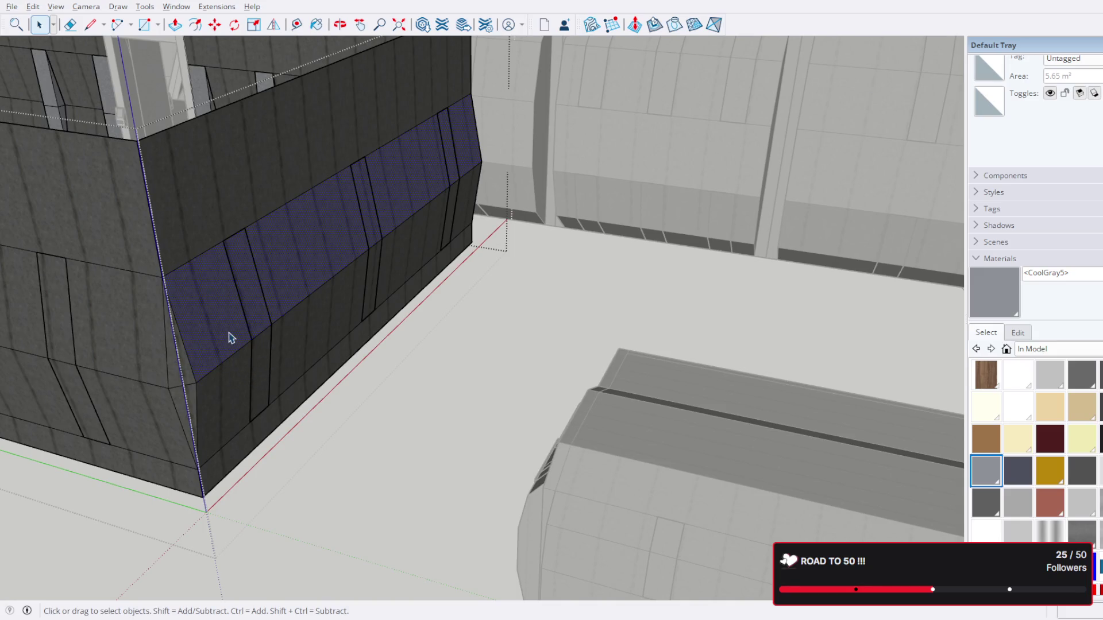
{"action": "left_click_drag", "start_coordinate": [278, 343], "coordinate": [320, 325]}
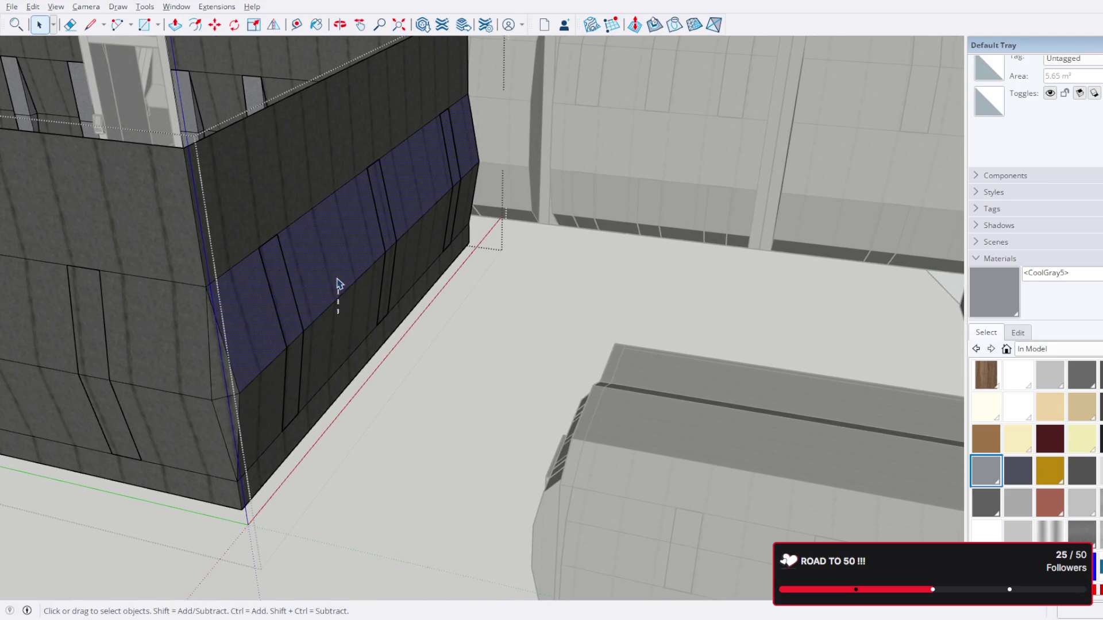
{"action": "key", "text": "Delete"}
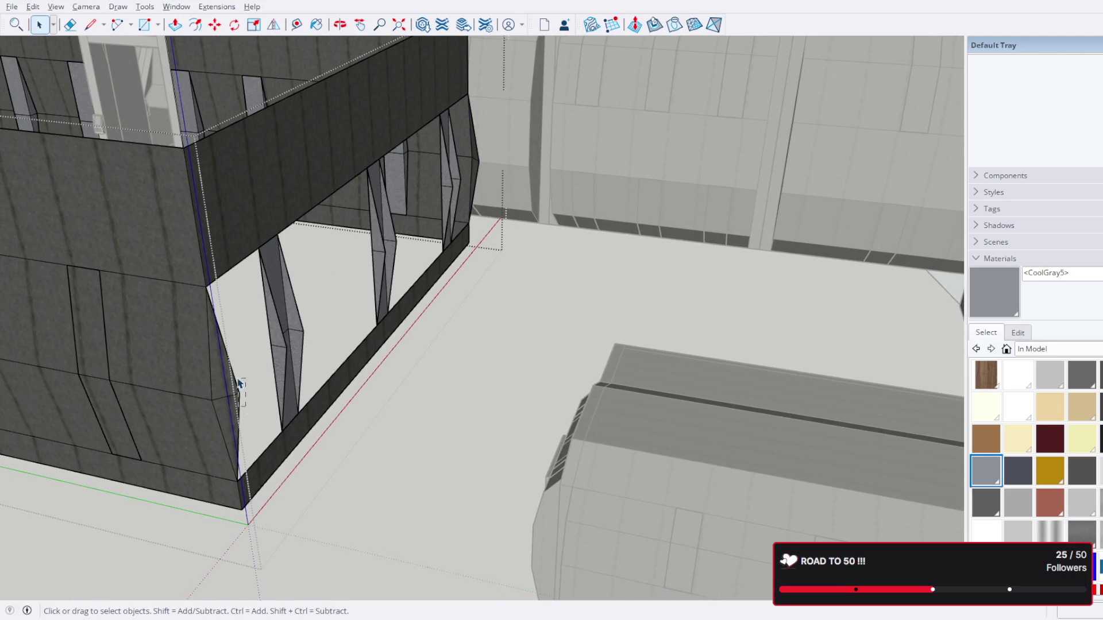
{"action": "left_click", "coordinate": [236, 381]}
{"action": "key", "text": "ctrl+z"}
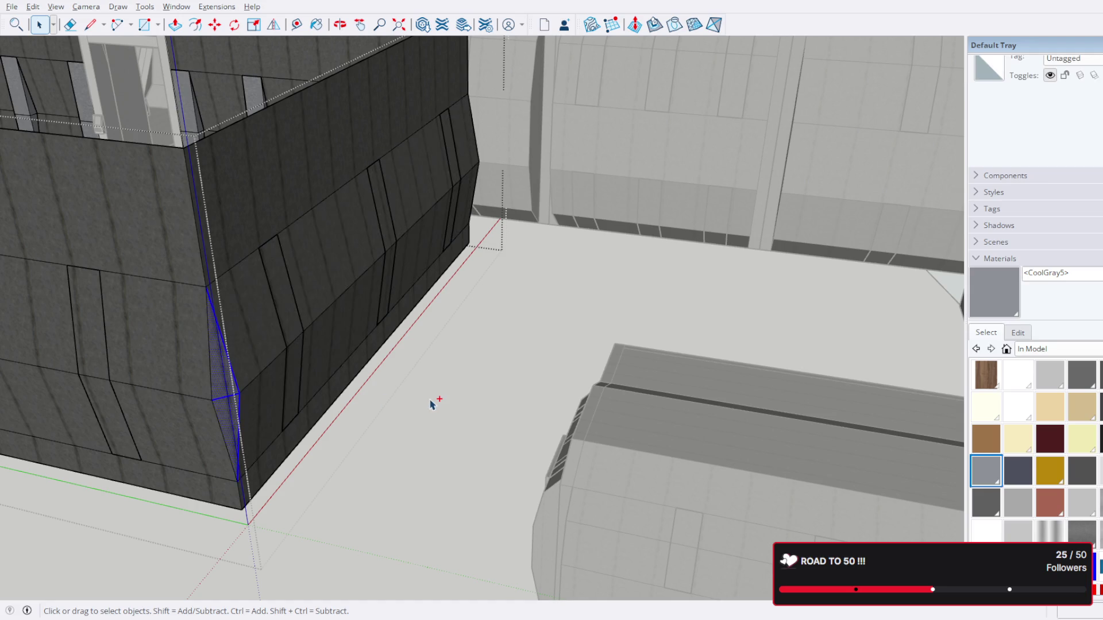
{"action": "key", "text": "ctrl+z"}
Step: Re-enter the room group and delete only the middle wall strip face to open the window
{"action": "left_click_drag", "start_coordinate": [338, 317], "coordinate": [322, 284]}
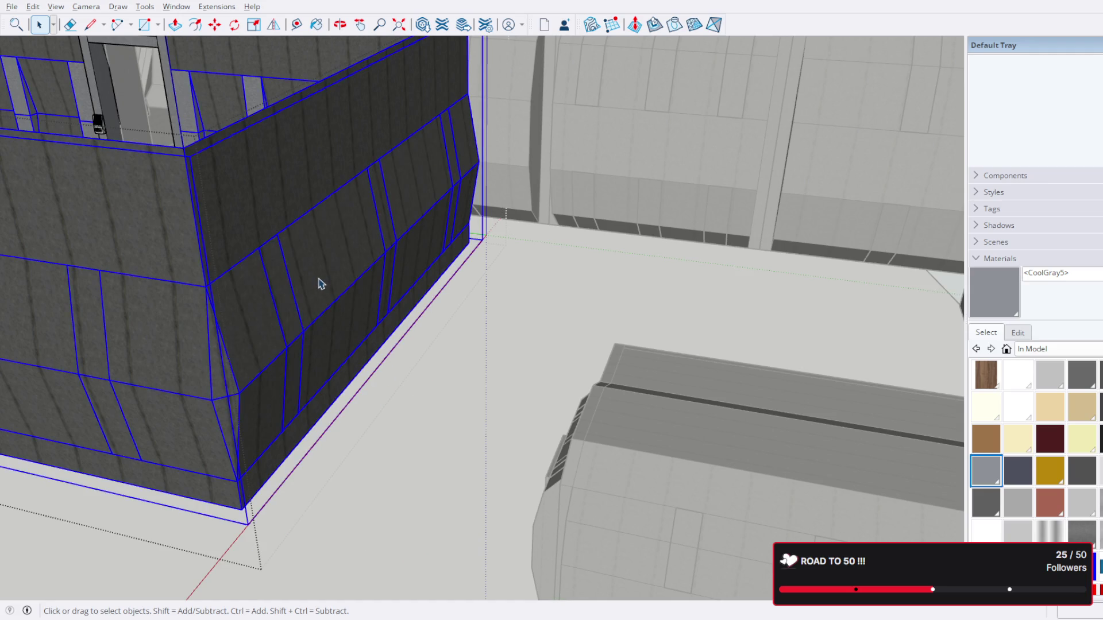
{"action": "double_click", "coordinate": [342, 303]}
{"action": "triple_click", "coordinate": [342, 303]}
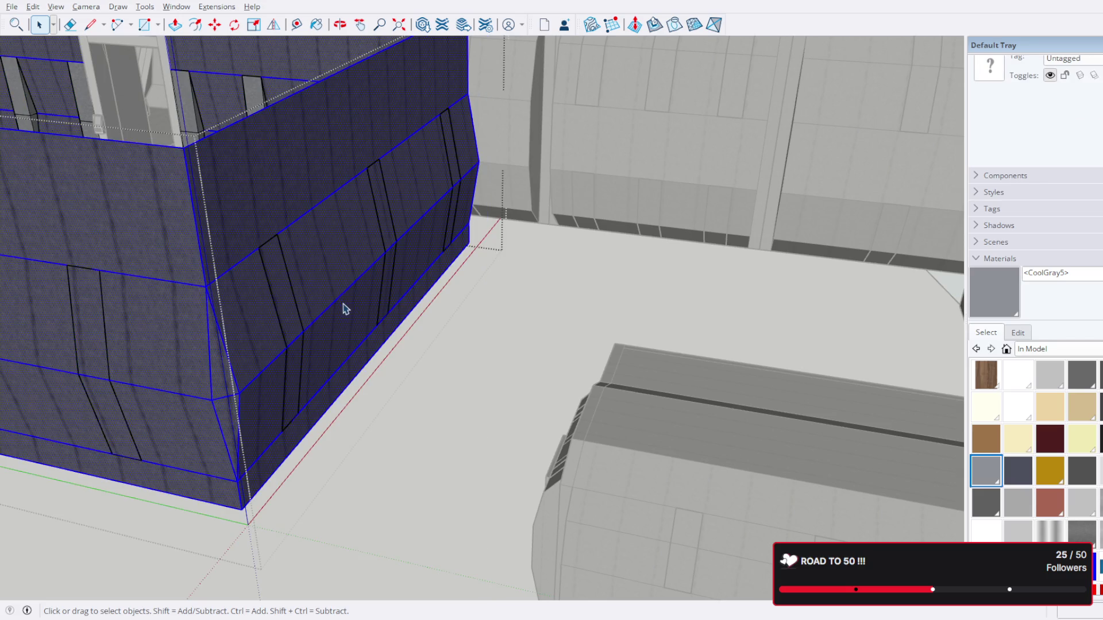
{"action": "left_click", "coordinate": [347, 315]}
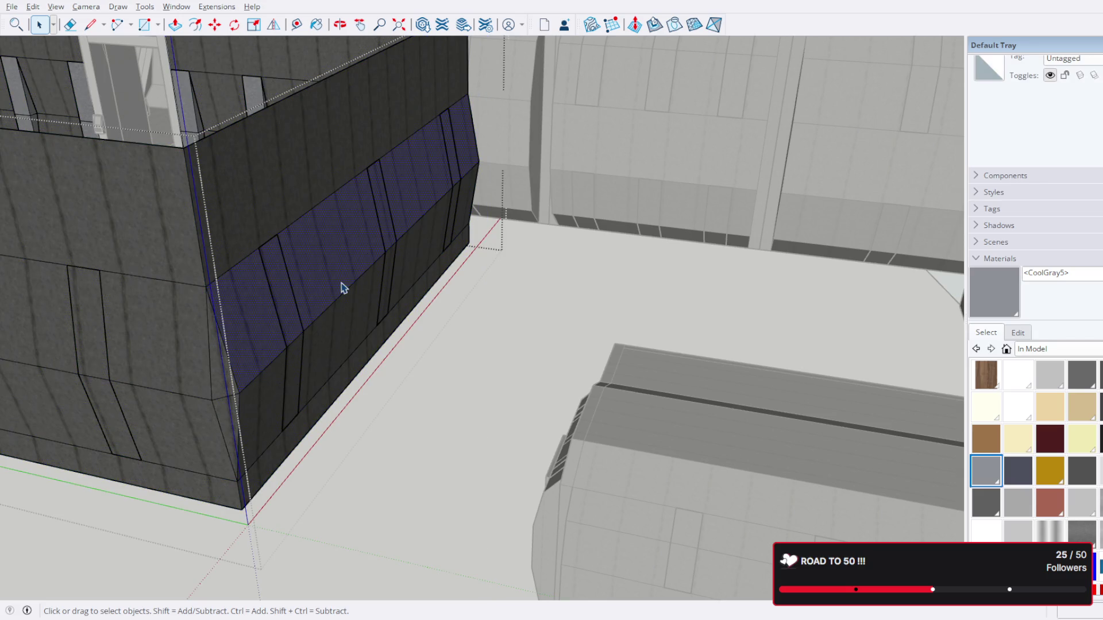
{"action": "left_click_drag", "start_coordinate": [335, 283], "coordinate": [697, 339]}
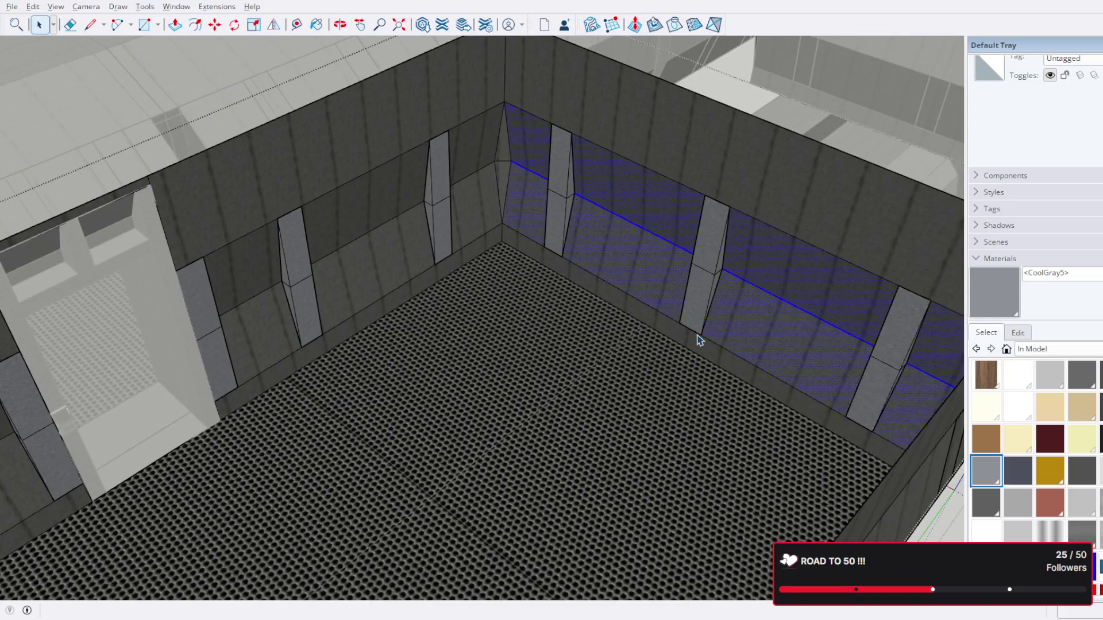
{"action": "key", "text": "Delete"}
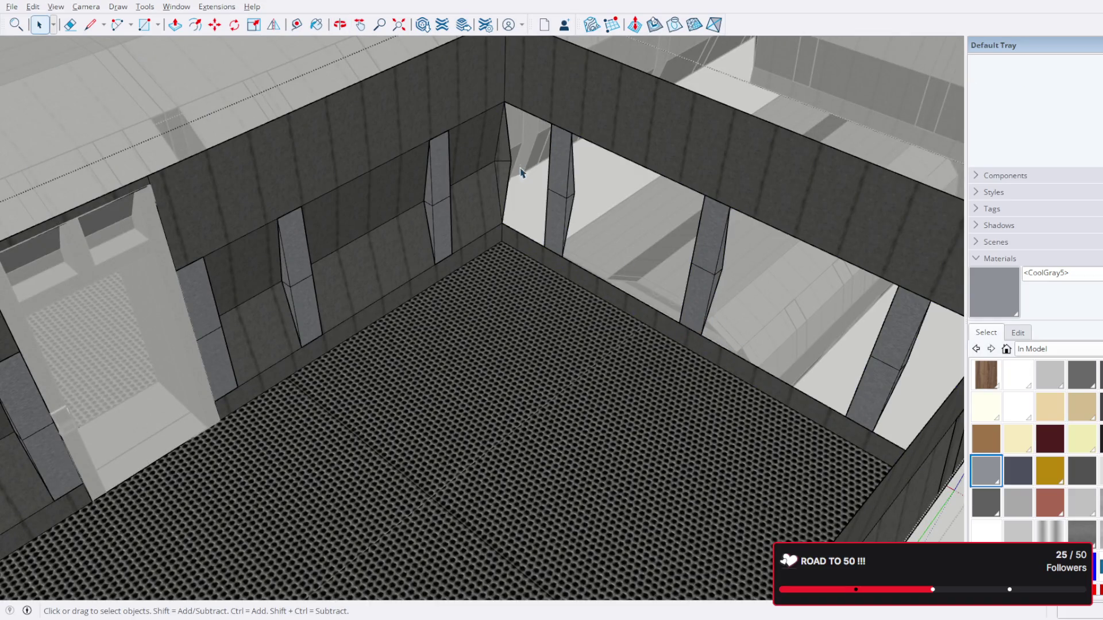